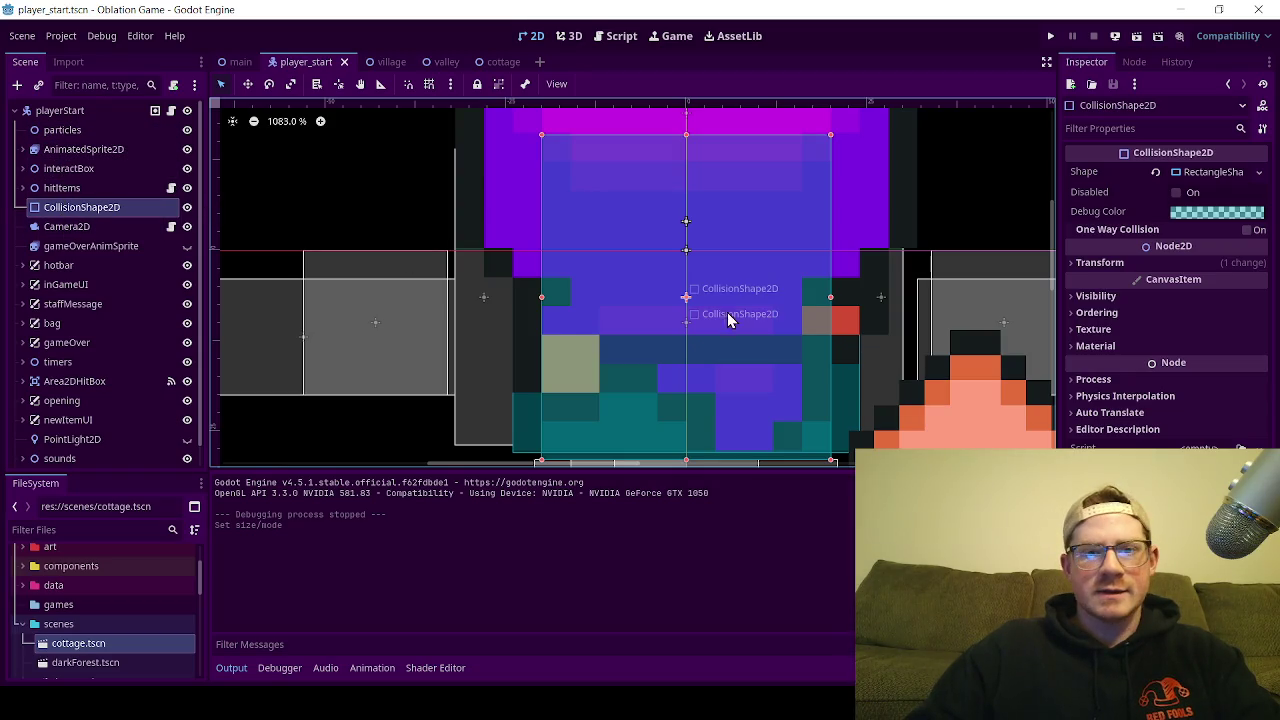
Step: Save player_start.tscn with the narrower player collision shape, then select Area2DHitBox's CollisionShape2D
{"action": "scroll", "coordinate": [567, 327], "scroll_direction": "up", "scroll_amount": 1}
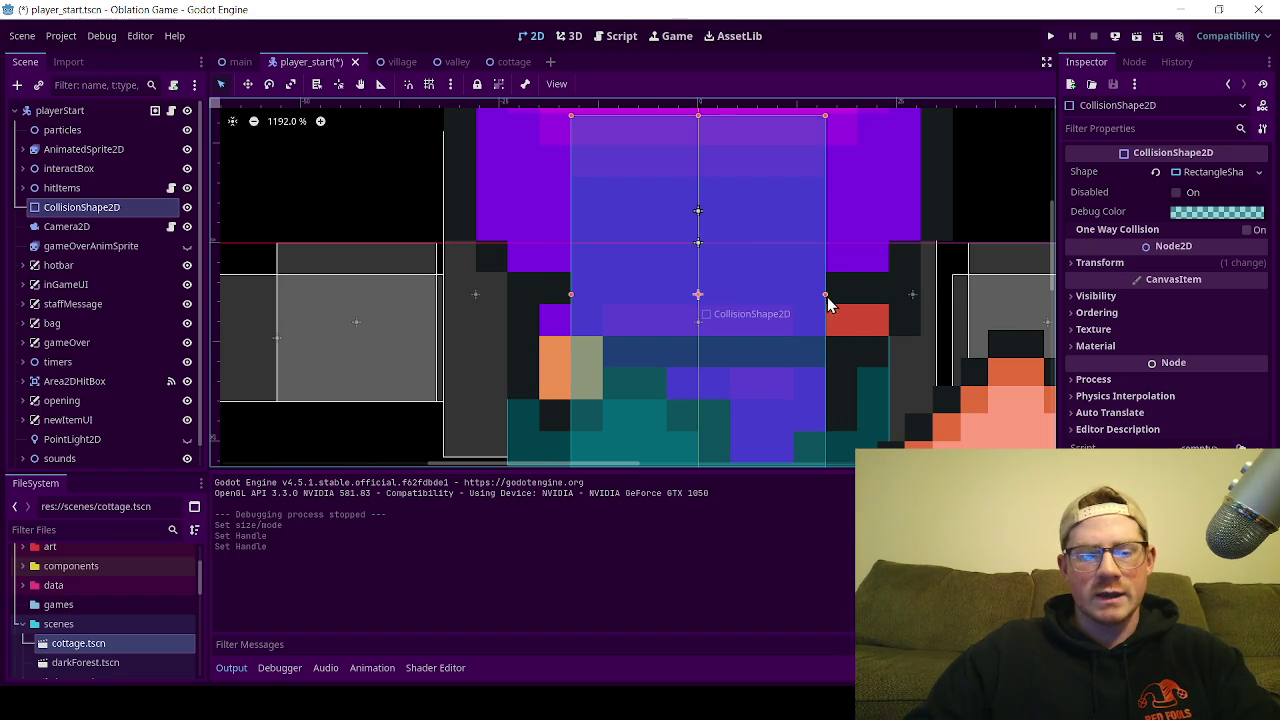
{"action": "key", "text": "ctrl+s"}
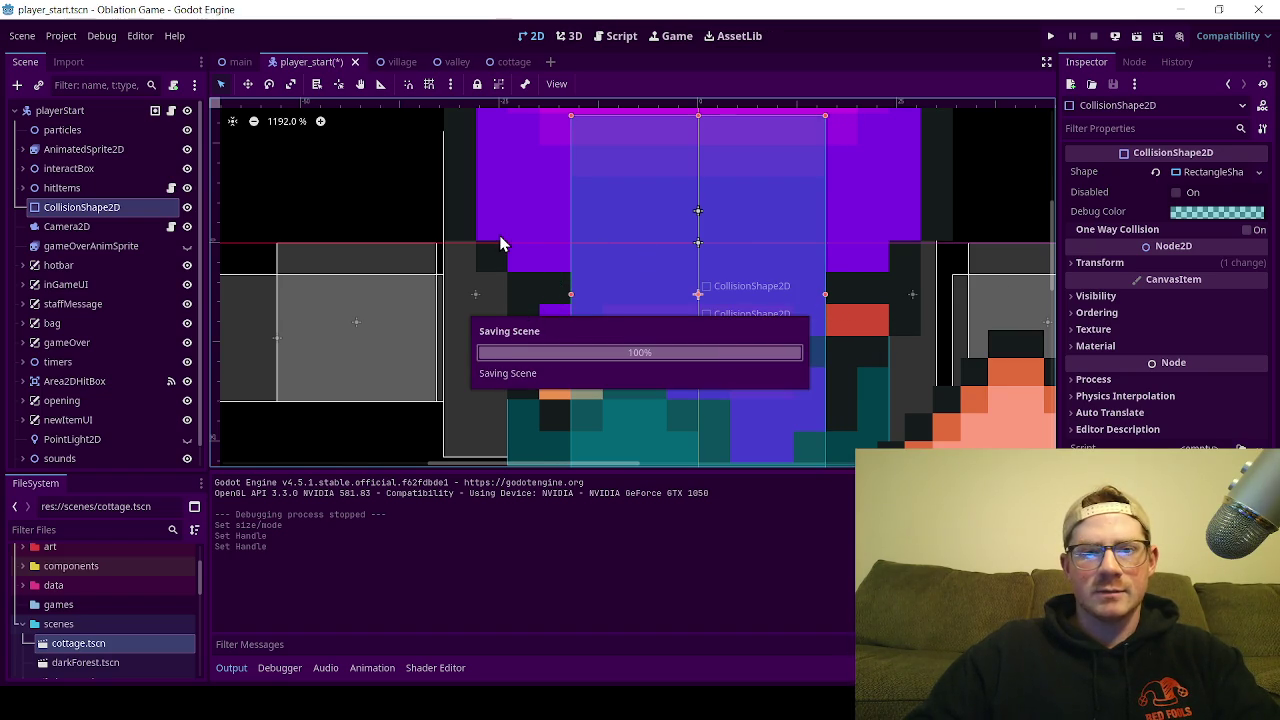
{"action": "scroll", "coordinate": [539, 369], "scroll_direction": "down", "scroll_amount": 3}
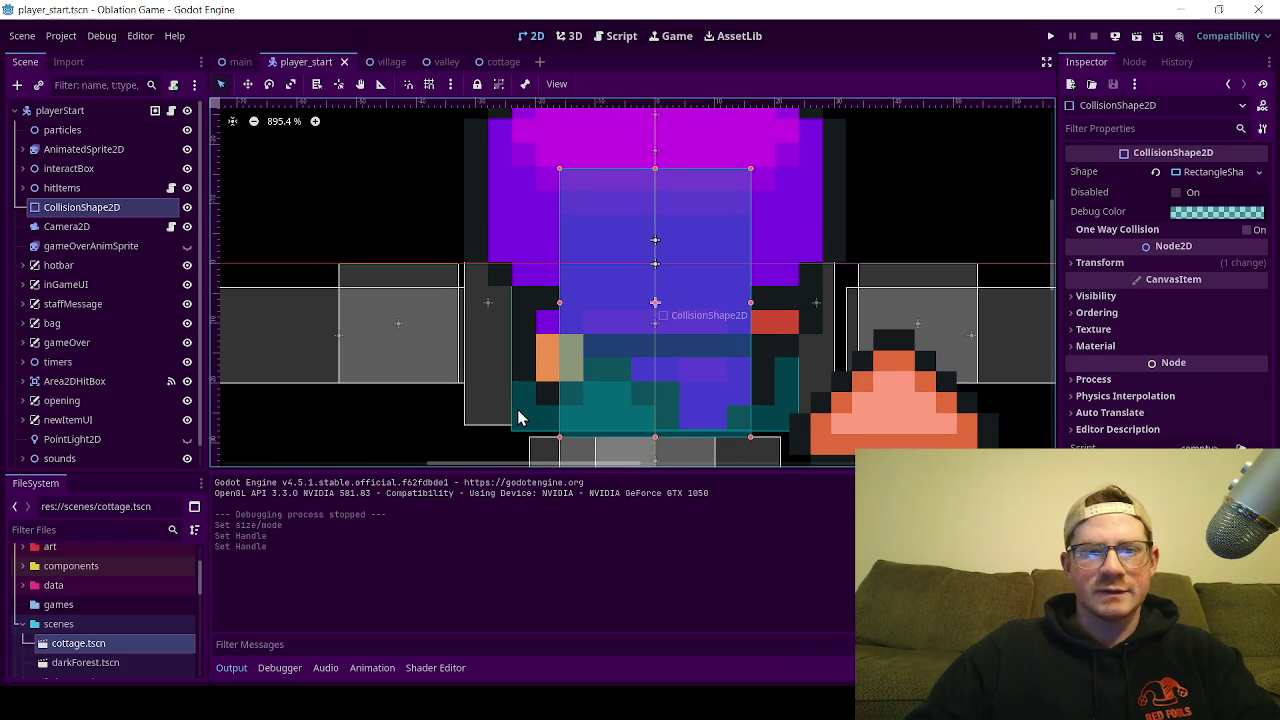
{"action": "left_click", "coordinate": [518, 409]}
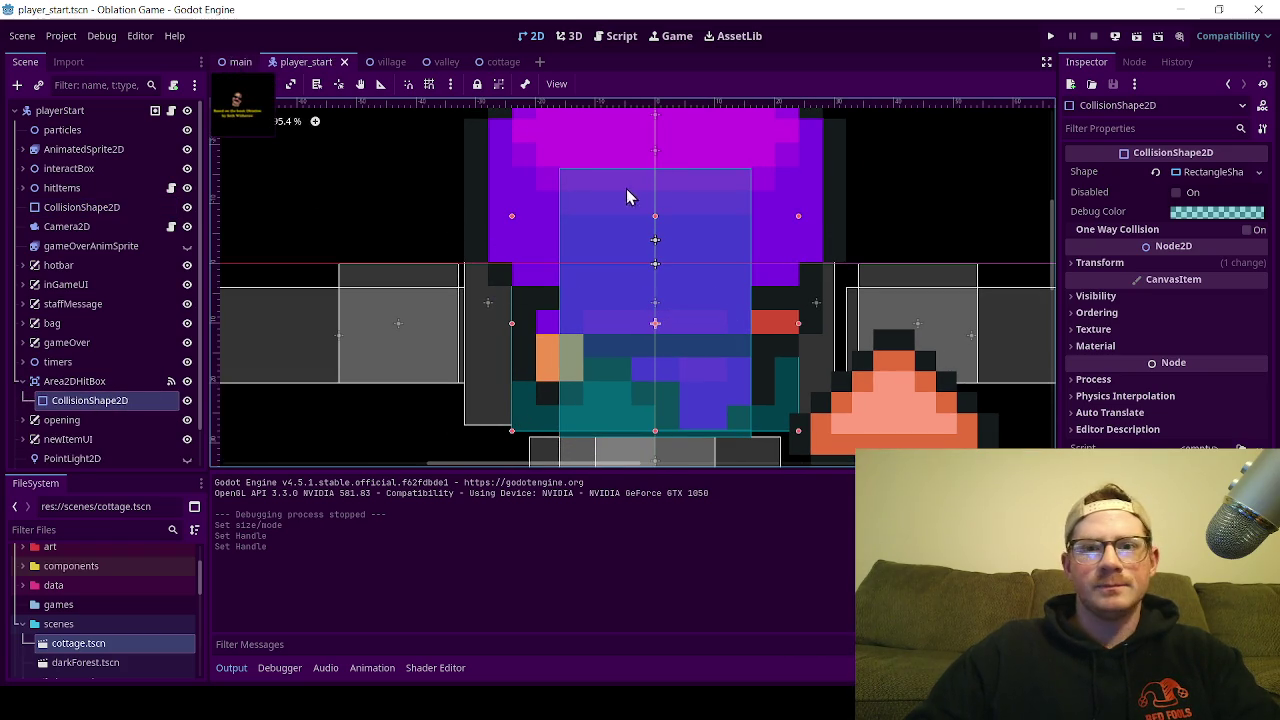
Step: Switch to the cottage scene and reset the canvas zoom to 100%
{"action": "left_click", "coordinate": [495, 62]}
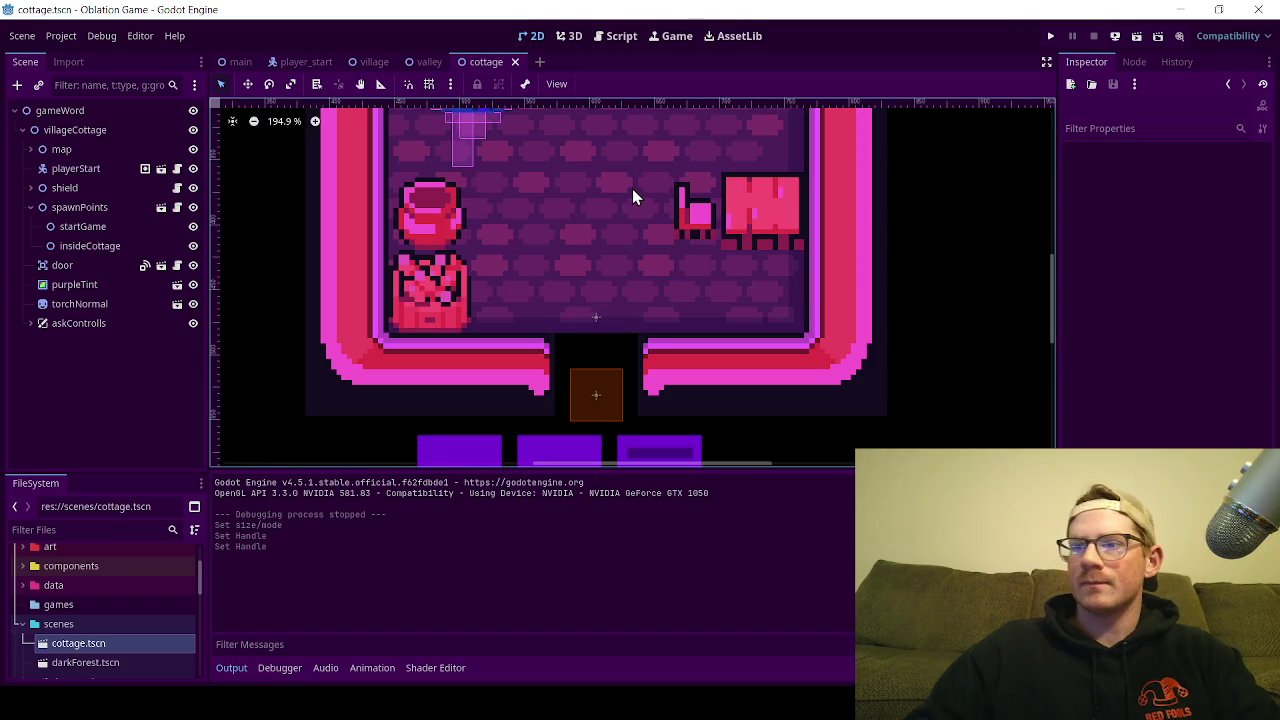
{"action": "scroll", "coordinate": [586, 218], "scroll_direction": "down", "scroll_amount": 5}
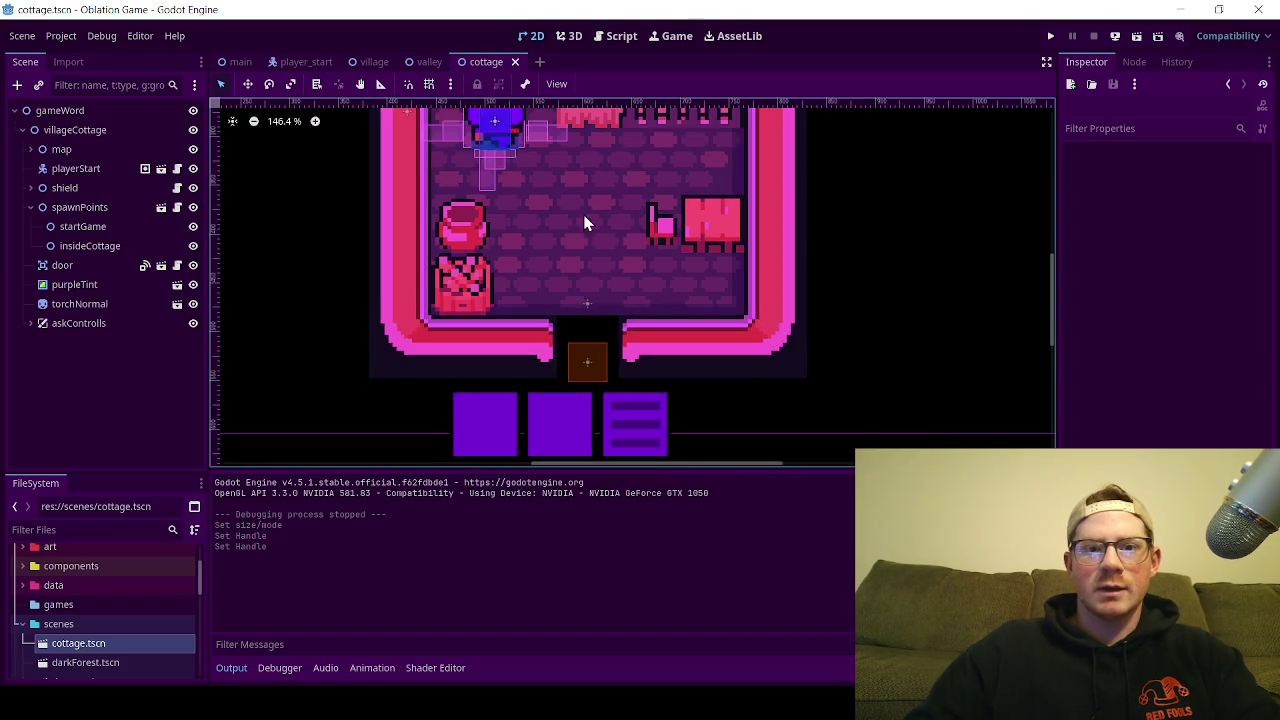
{"action": "key", "text": "ctrl+0"}
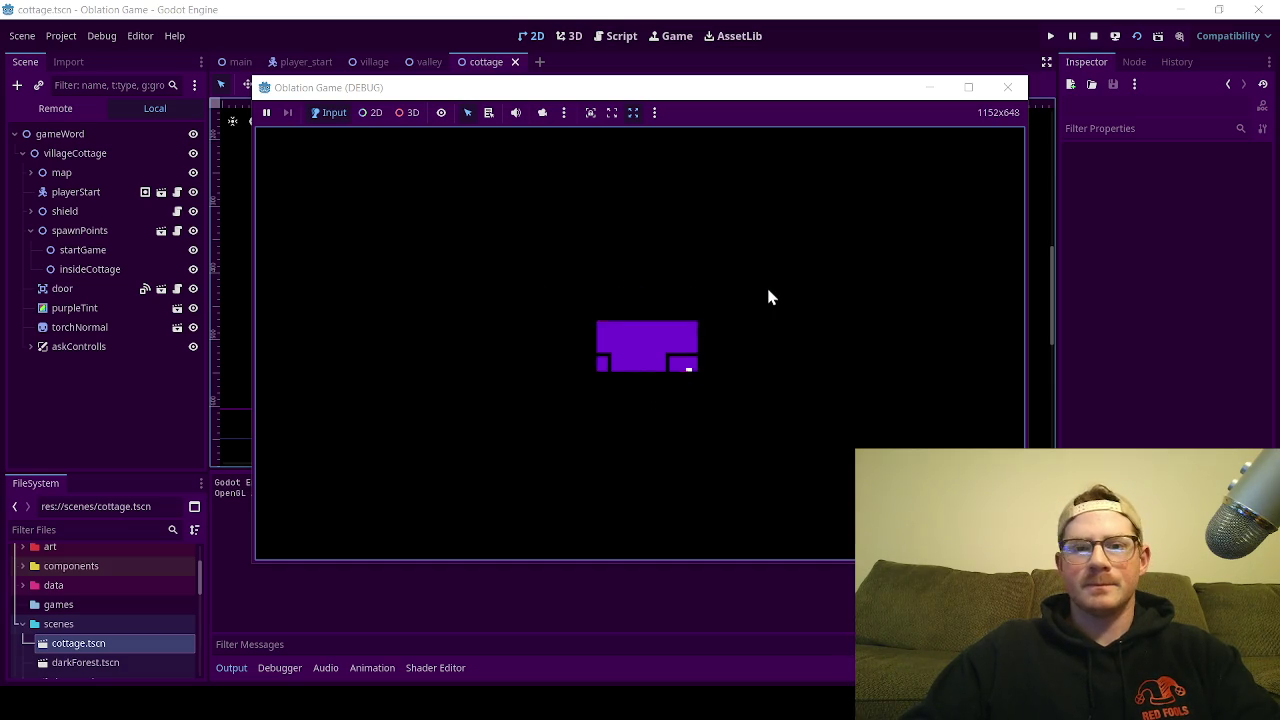
Step: Decline the mobile device prompt and walk the player down to the cottage door
{"action": "left_click", "coordinate": [579, 395]}
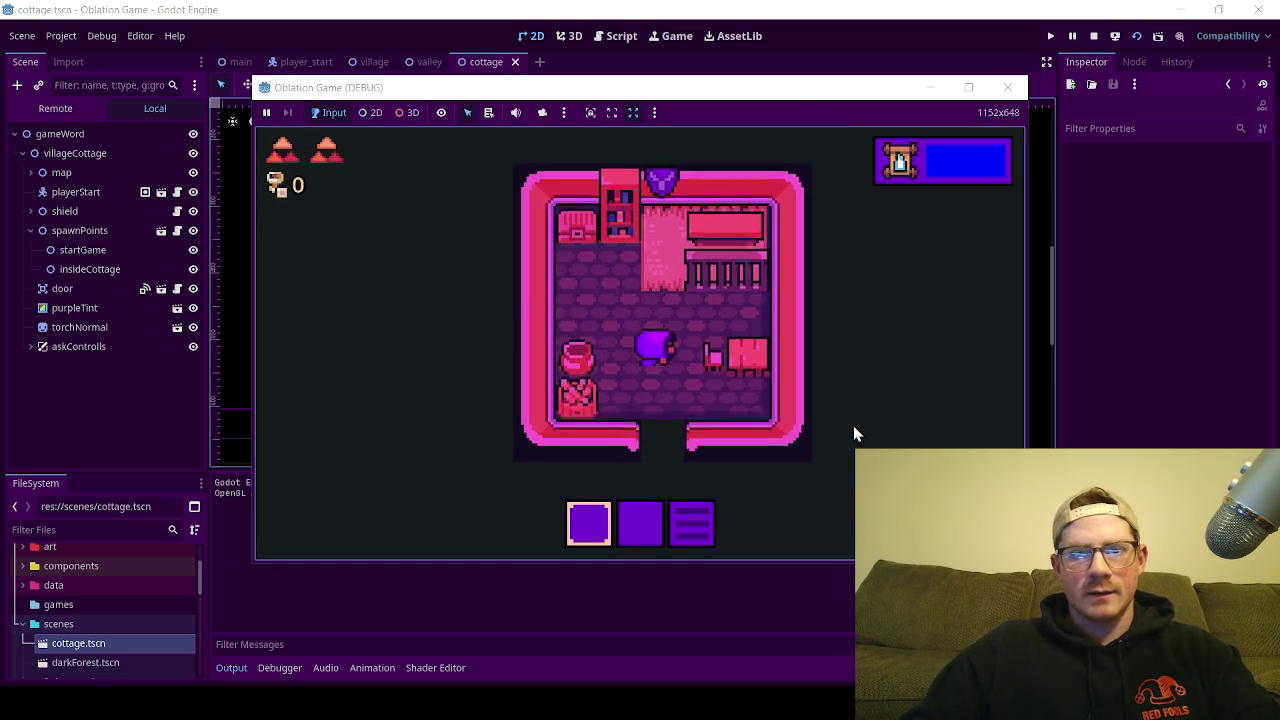
{"action": "key", "text": "Down"}
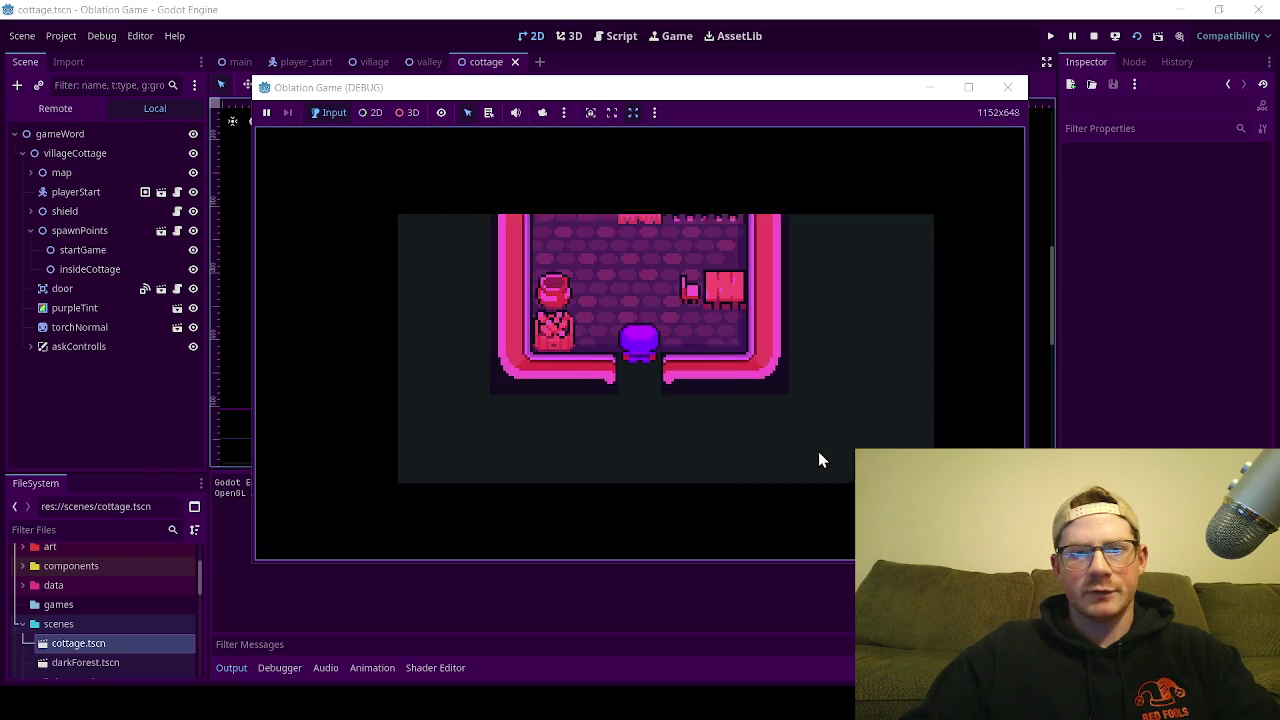
{"action": "key", "text": "Down"}
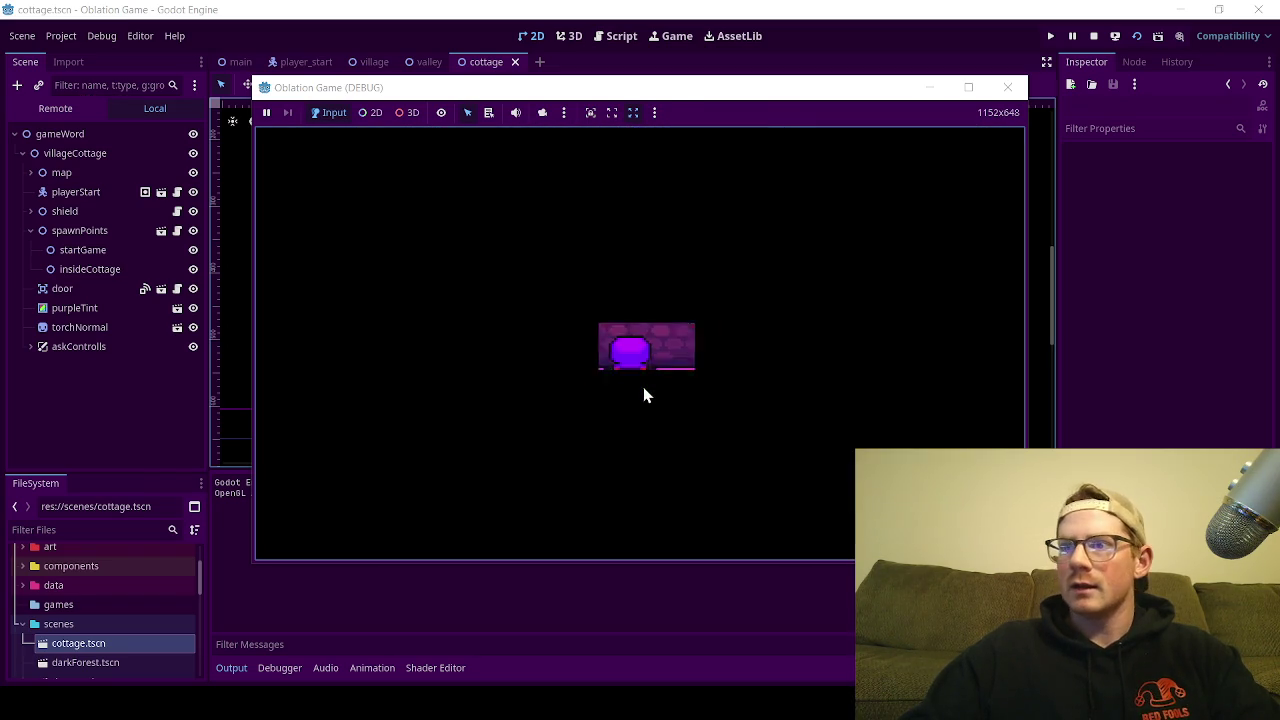
Step: Walk back up to pick up the wall shield, then head down and out the door
{"action": "key", "text": "Up"}
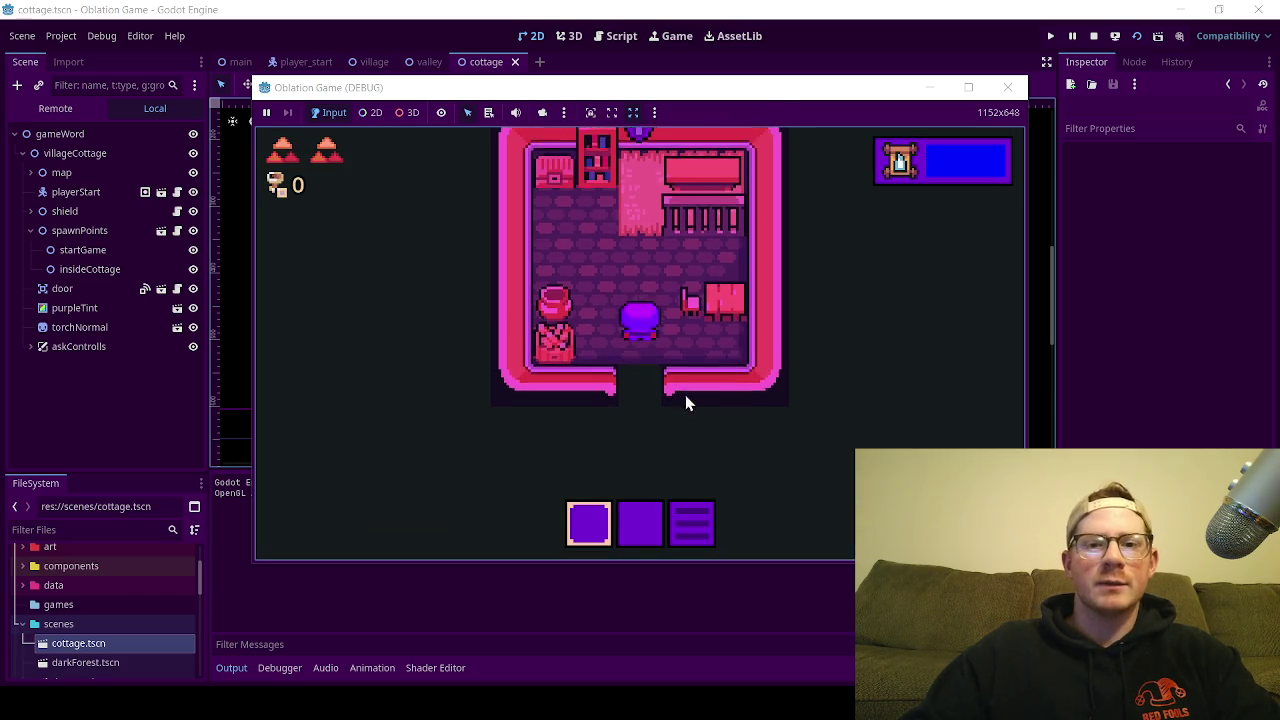
{"action": "key", "text": "Left"}
{"action": "key", "text": "Right"}
{"action": "key", "text": "Up"}
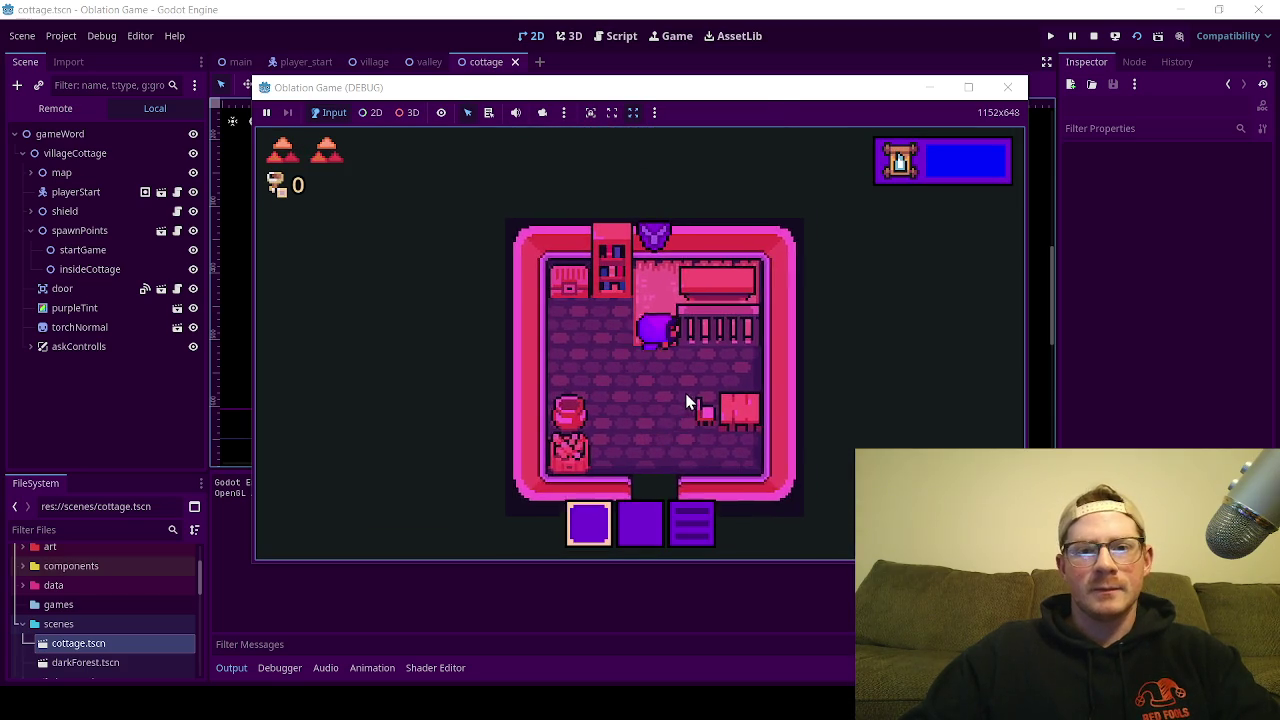
{"action": "key", "text": "Down"}
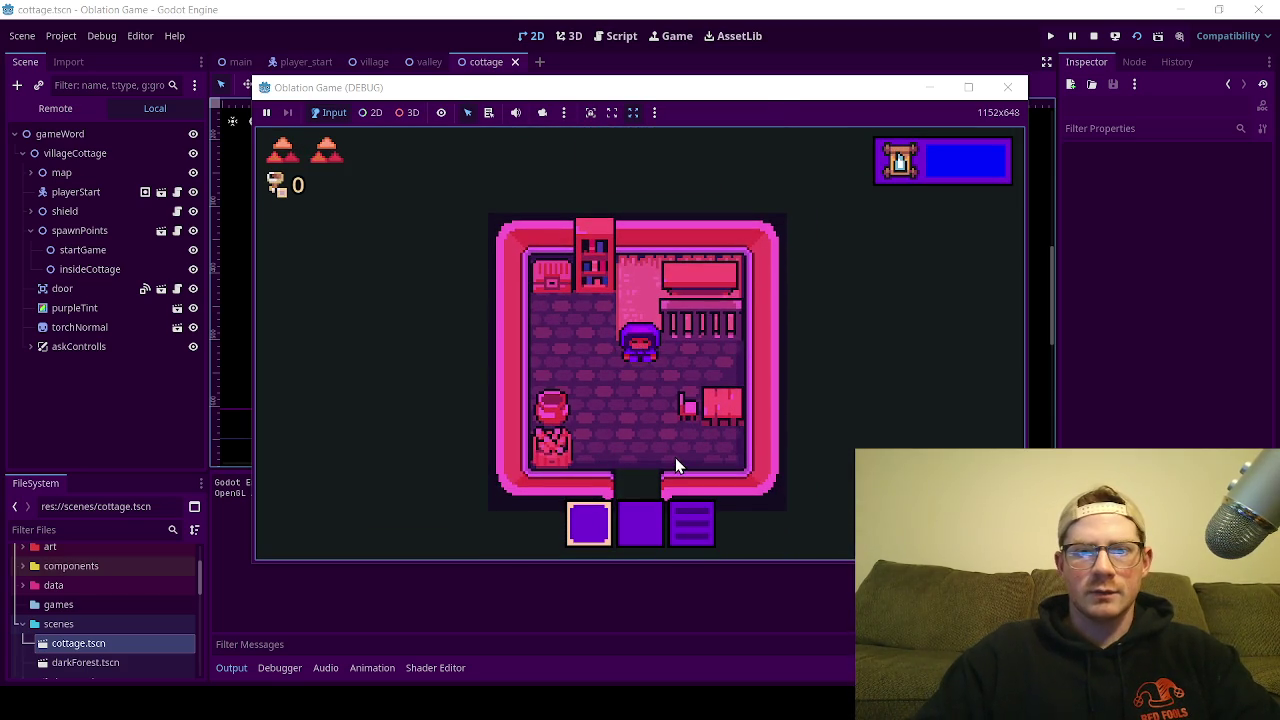
{"action": "key", "text": "Down"}
{"action": "key", "text": "Down"}
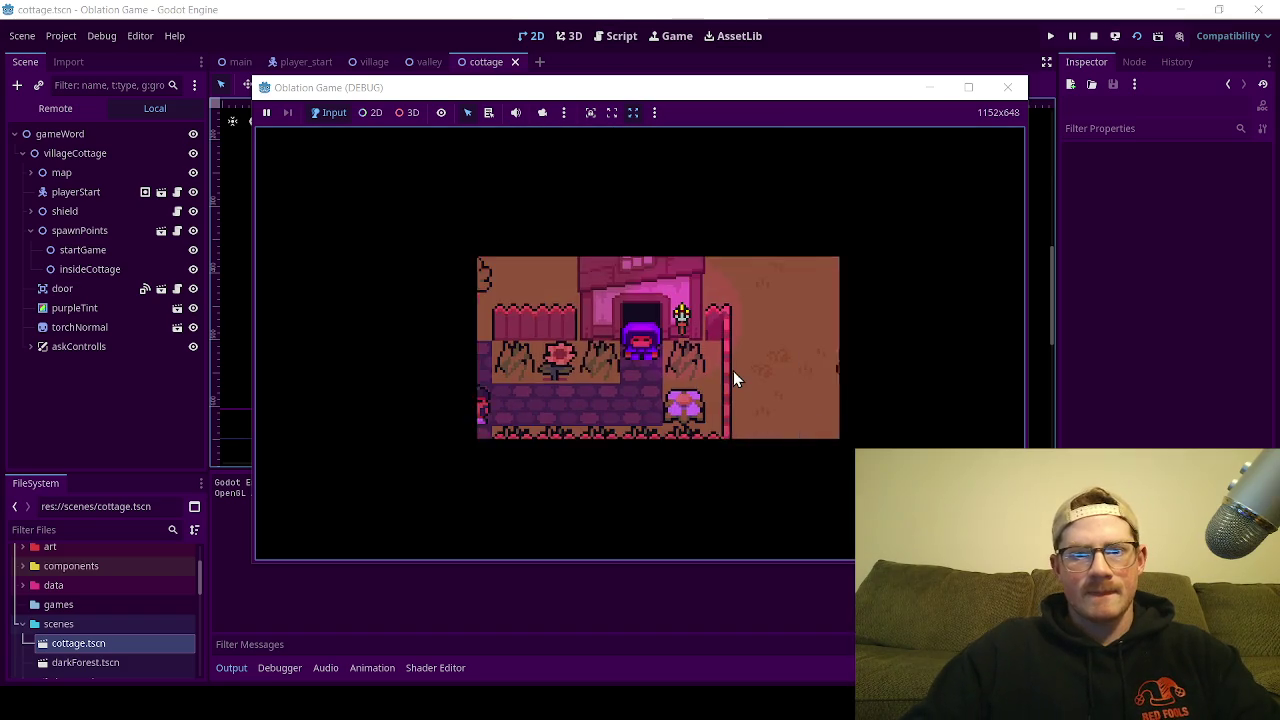
Step: Walk left to the villager and talk through the dialogue to receive the sword
{"action": "key", "text": "Down"}
{"action": "key", "text": "Left"}
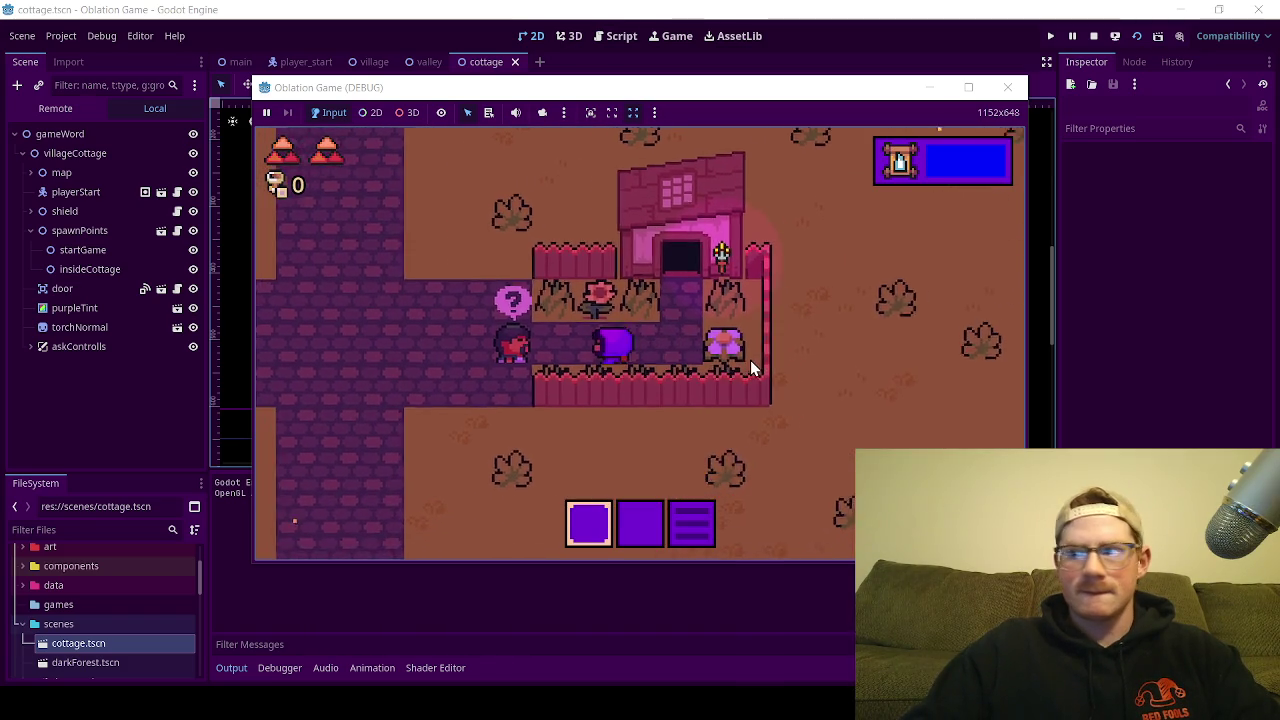
{"action": "key", "text": "e"}
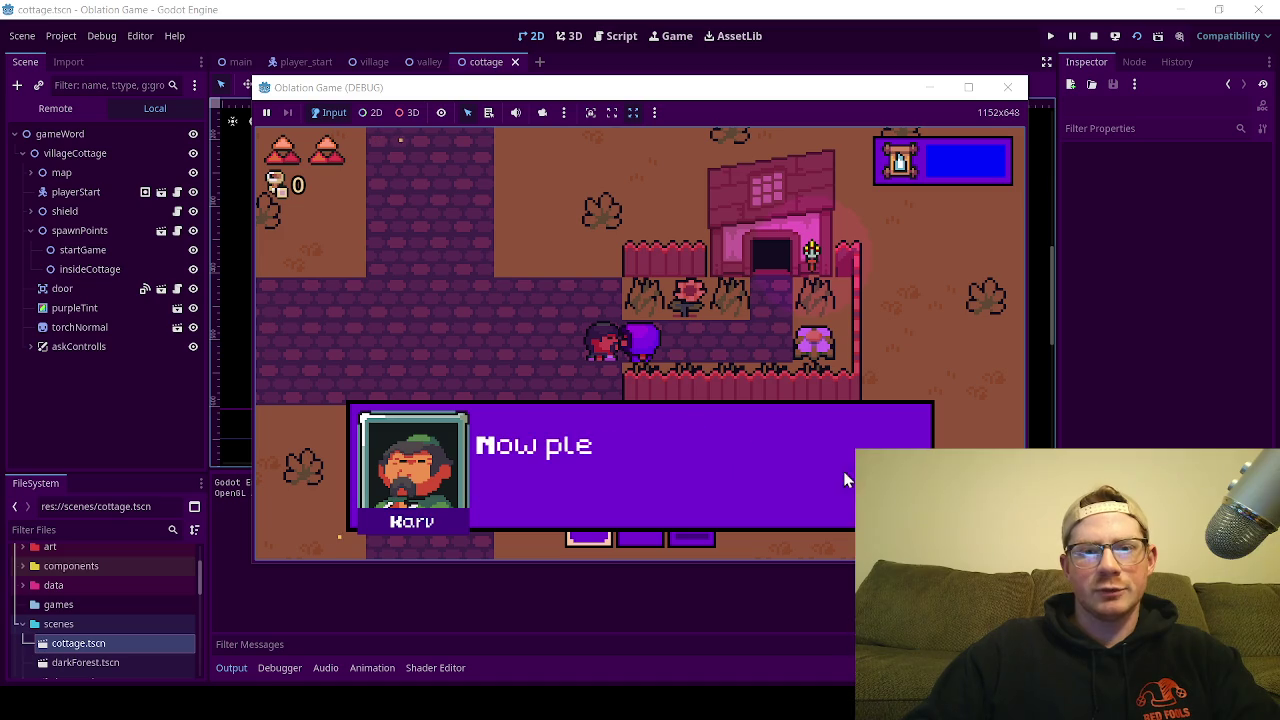
{"action": "key", "text": "e"}
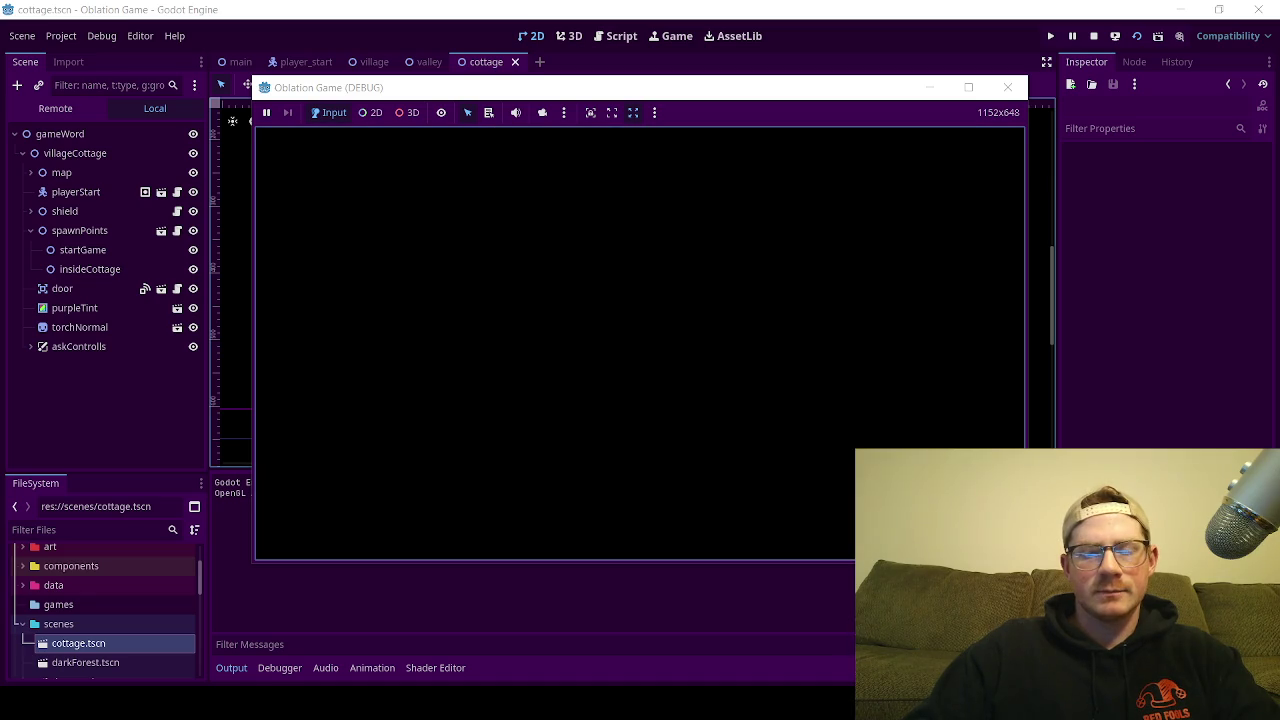
Step: Walk left along the path and up through the cottage door
{"action": "key", "text": "Left"}
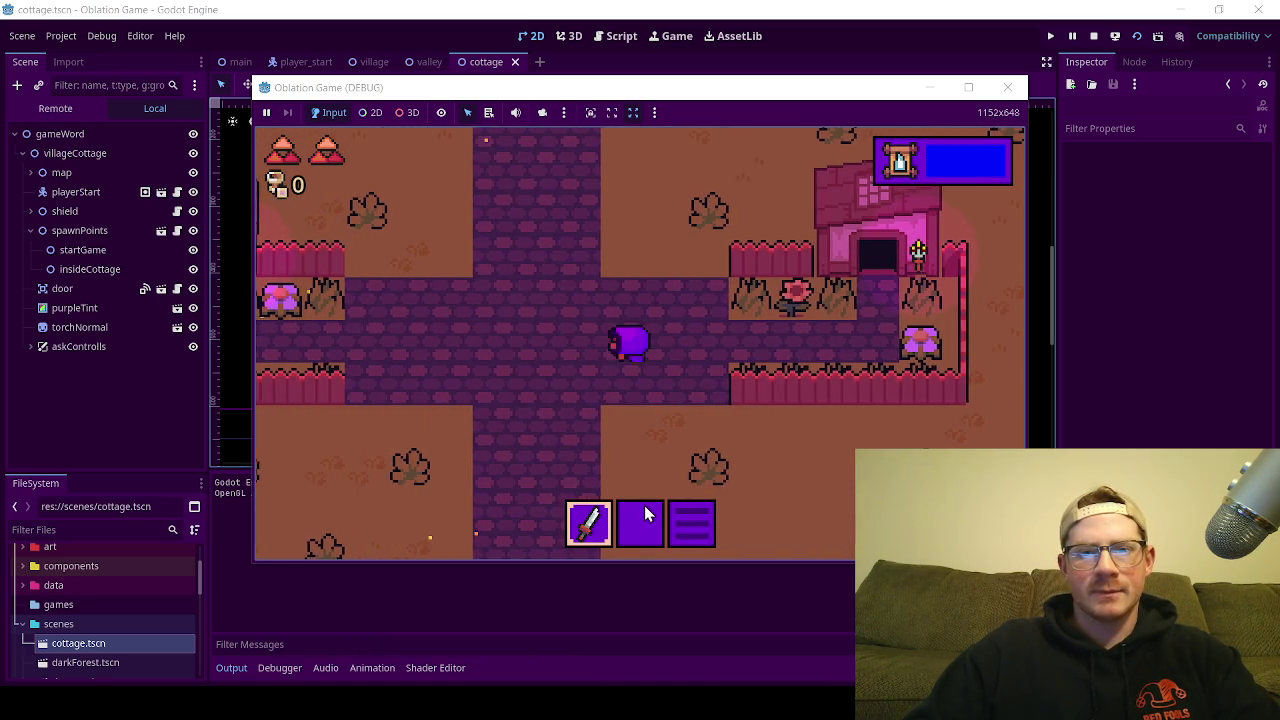
{"action": "key", "text": "Left"}
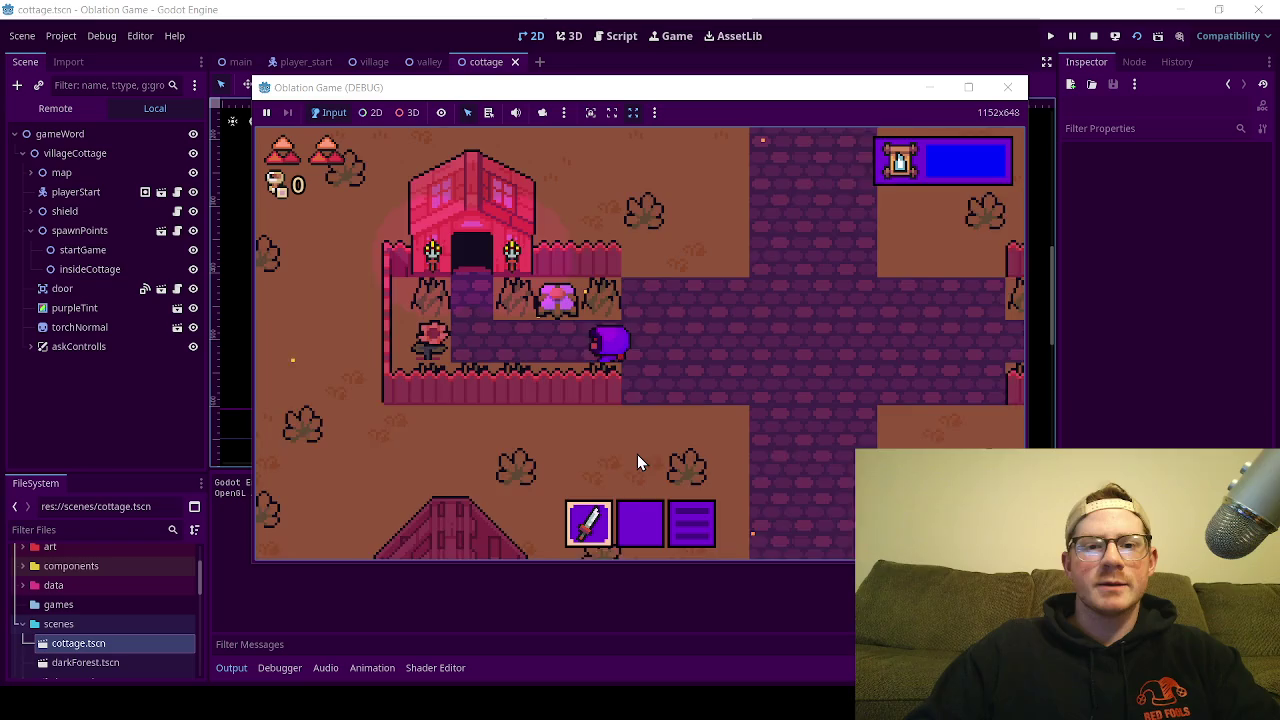
{"action": "key", "text": "Left"}
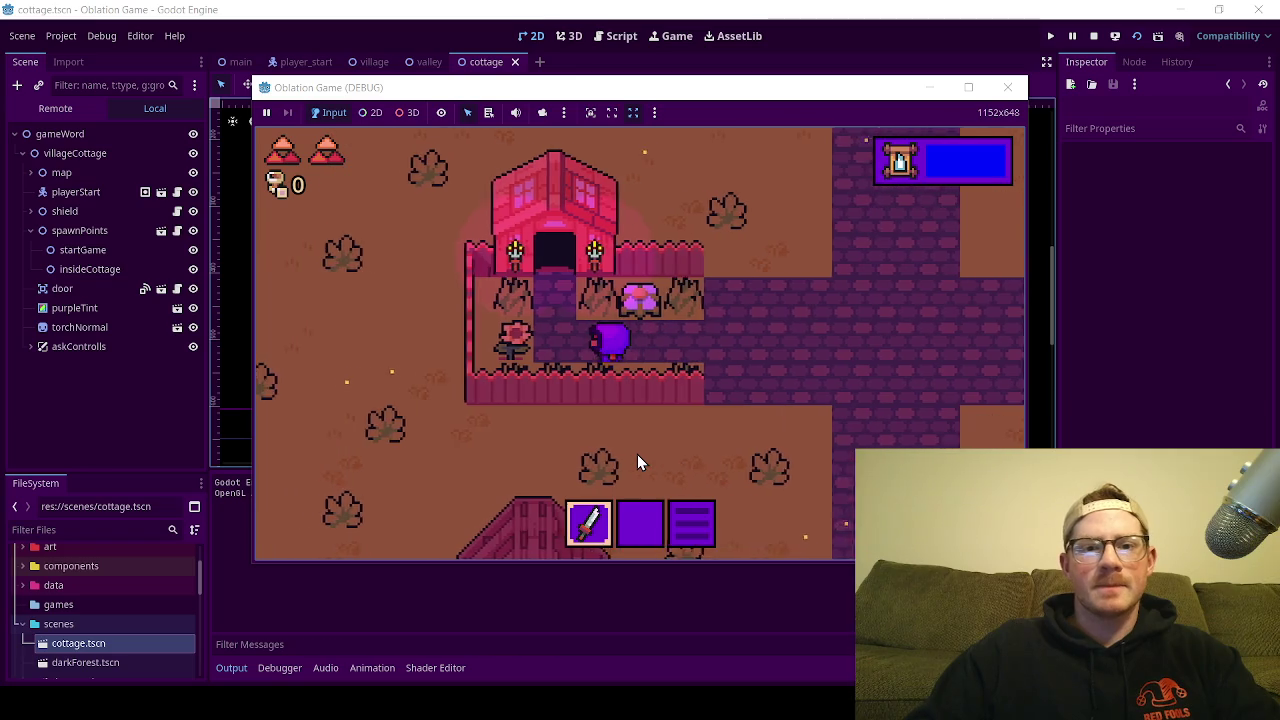
{"action": "key", "text": "Up"}
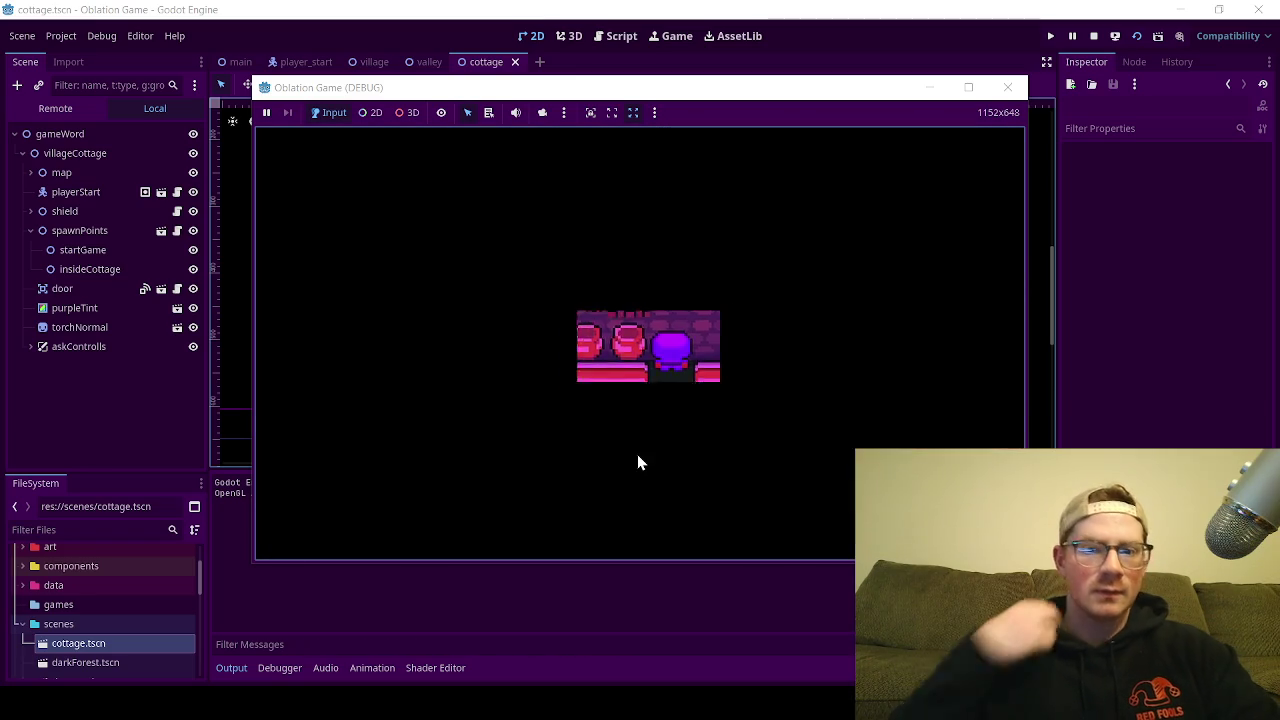
Step: Walk out through the cottage door and straight back inside
{"action": "key", "text": "Down"}
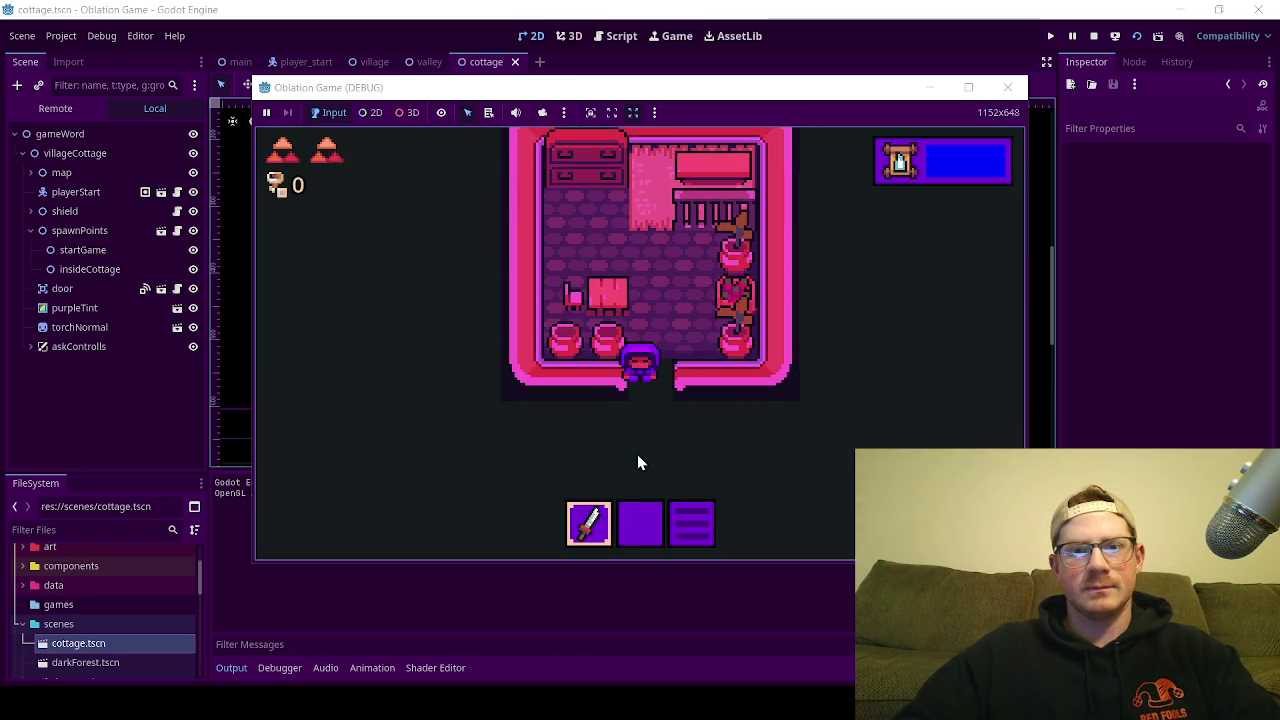
{"action": "key", "text": "Down"}
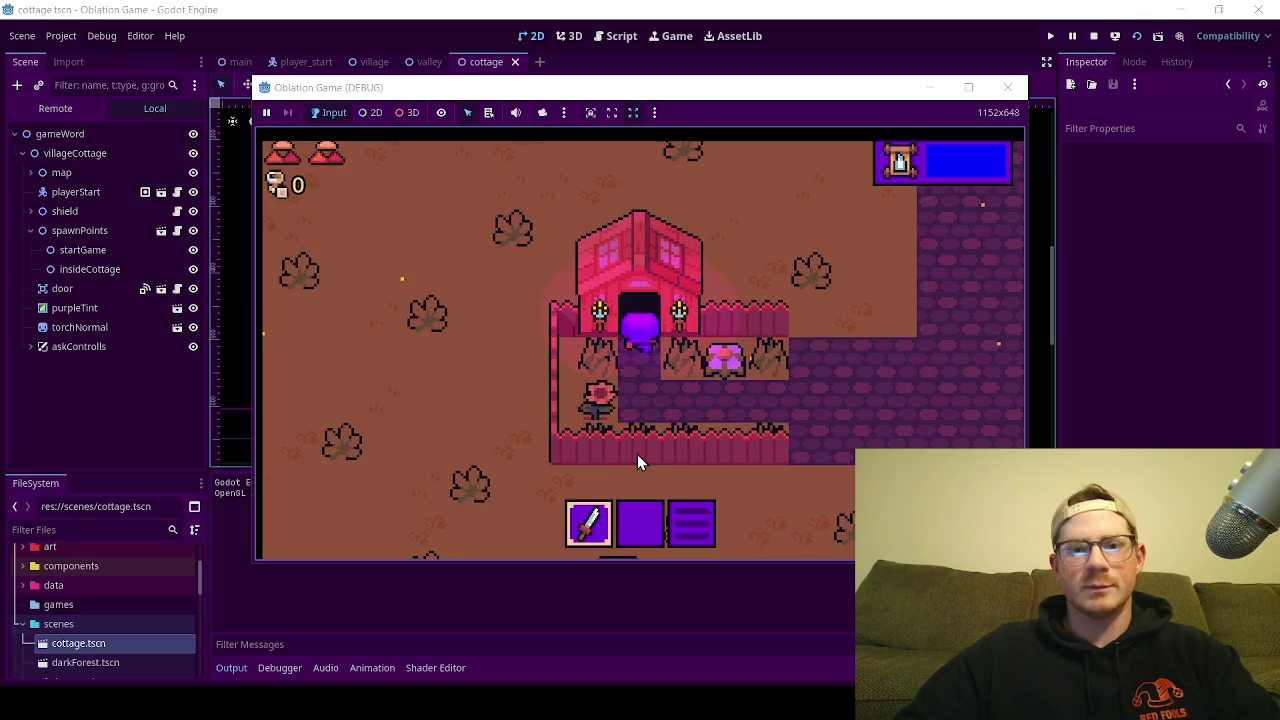
{"action": "key", "text": "Up"}
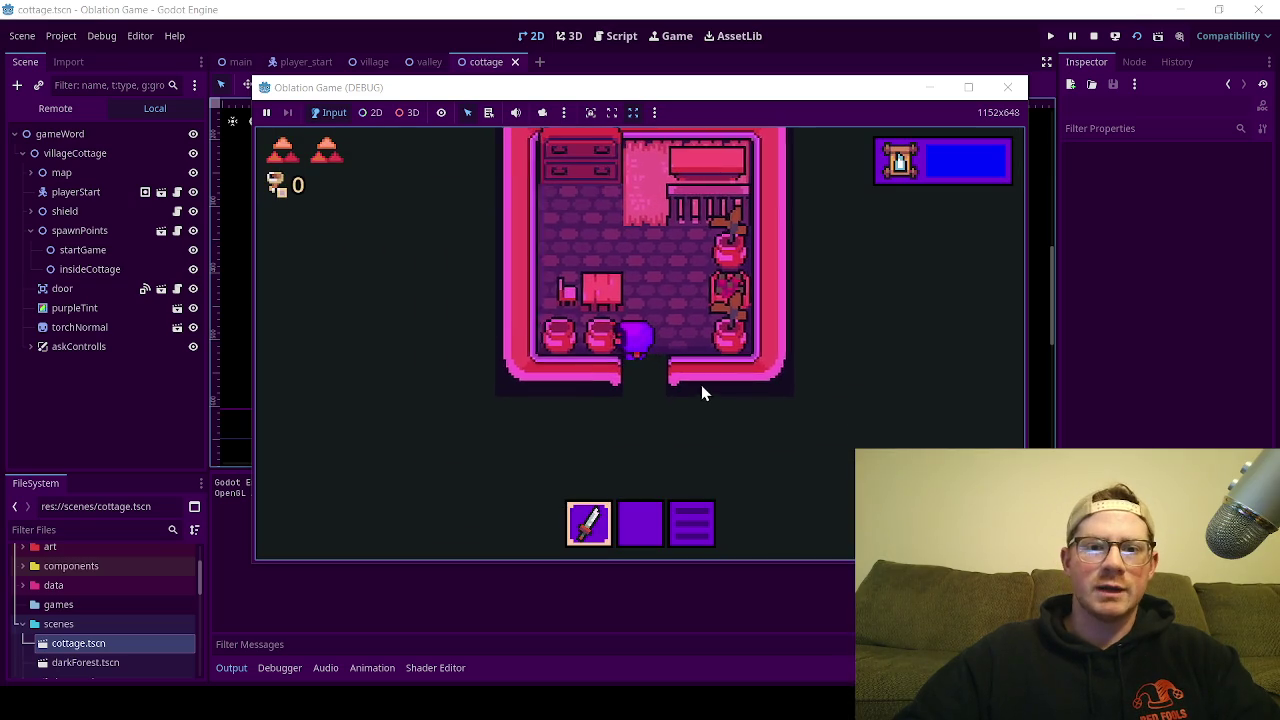
{"action": "key", "text": "Up"}
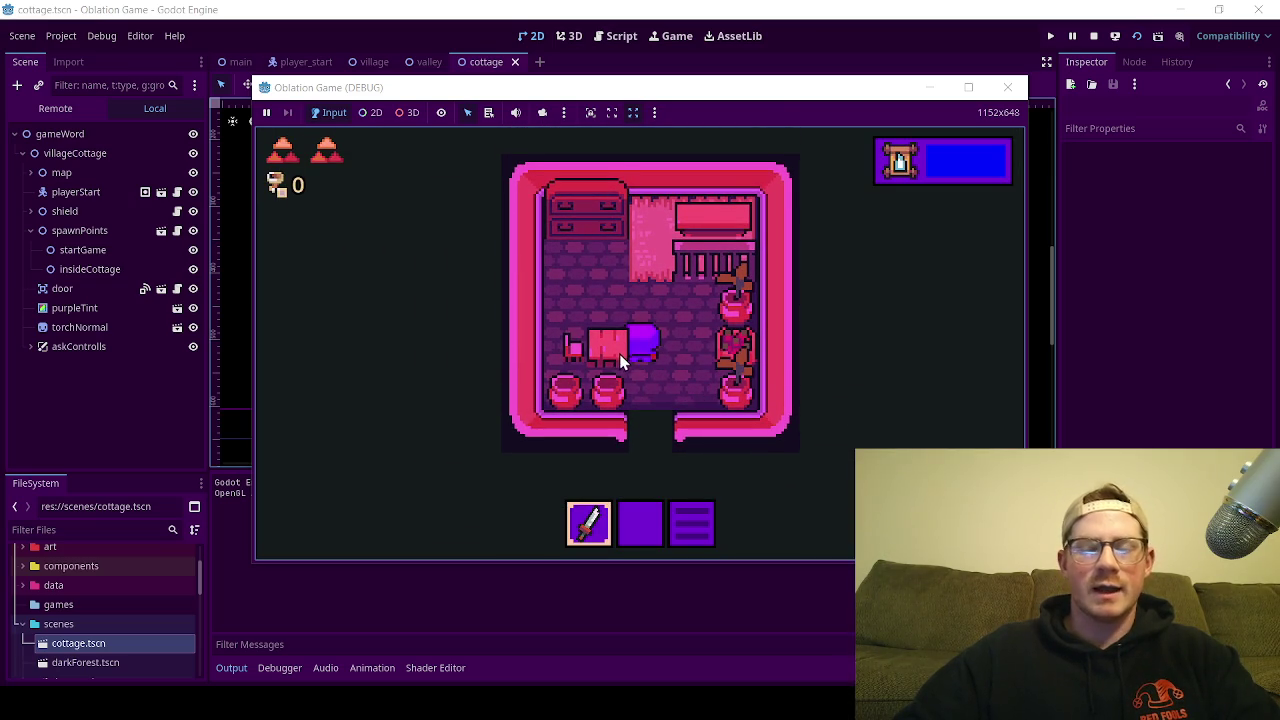
Step: Walk the player around the table inside the cottage
{"action": "key", "text": "Down"}
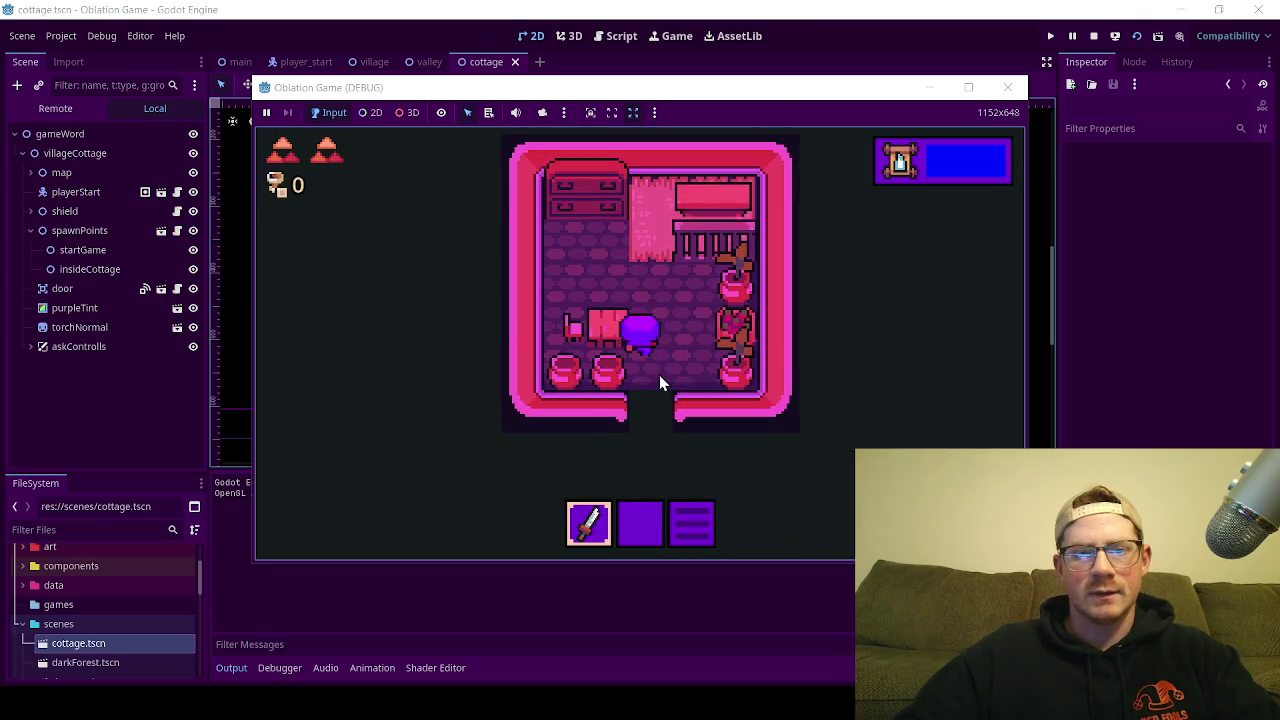
{"action": "key", "text": "Up"}
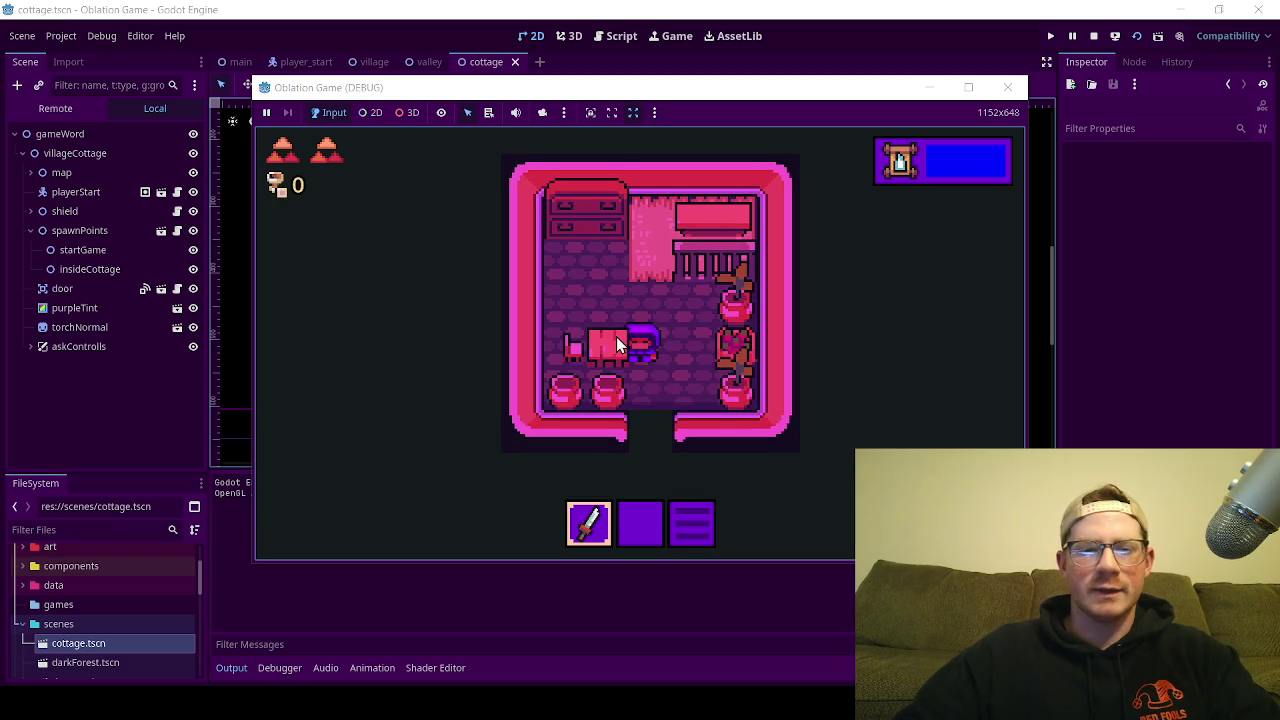
{"action": "key", "text": "Up"}
{"action": "key", "text": "Down"}
{"action": "key", "text": "Up"}
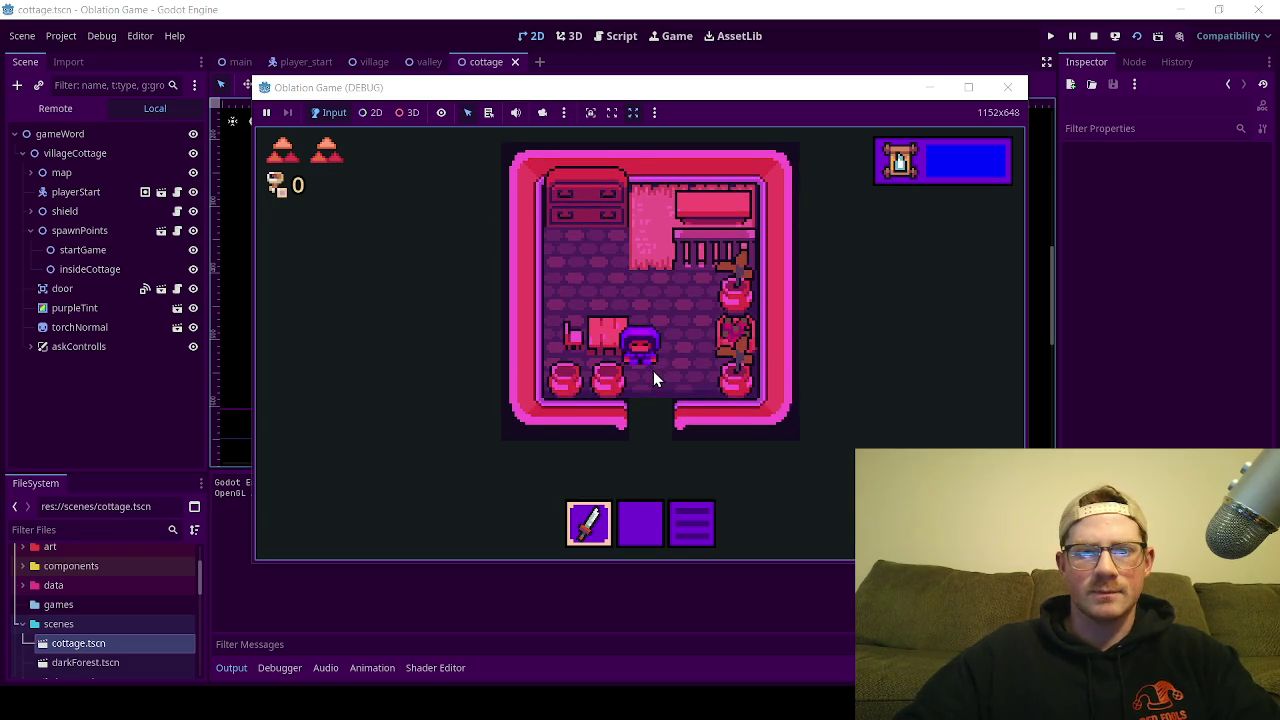
{"action": "key", "text": "Down"}
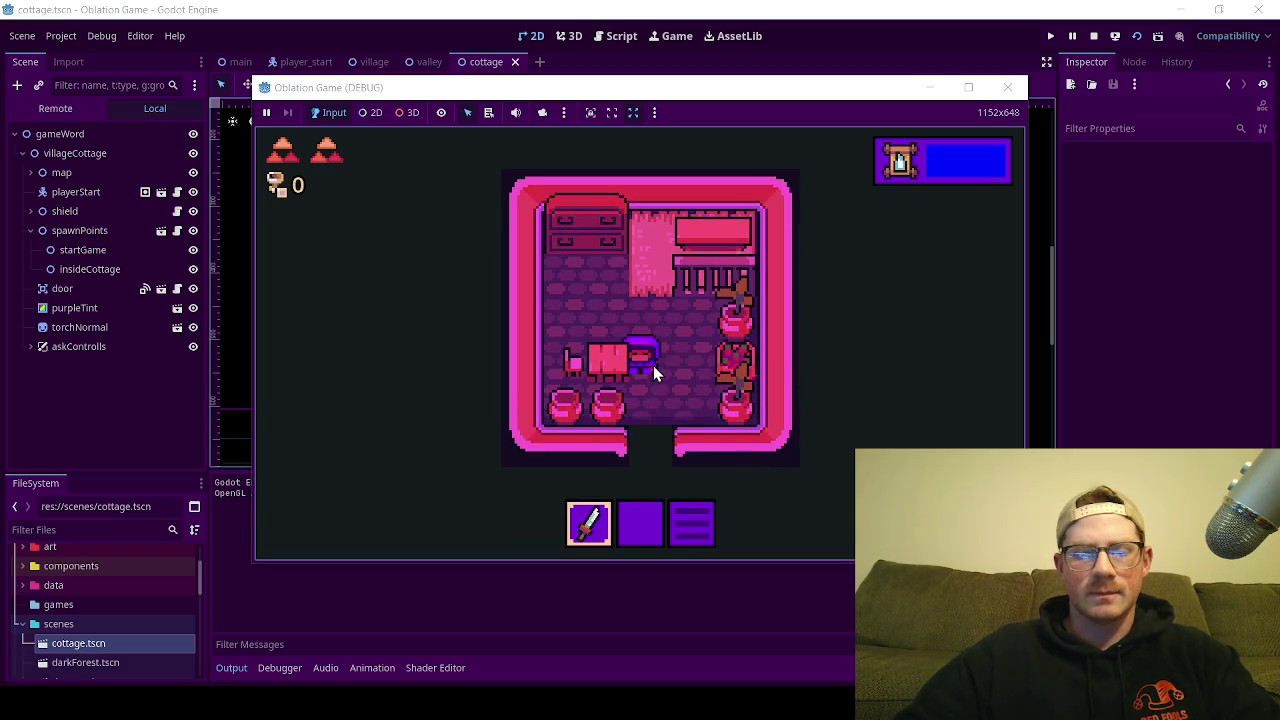
{"action": "key", "text": "Up"}
{"action": "key", "text": "Left"}
{"action": "key", "text": "Right"}
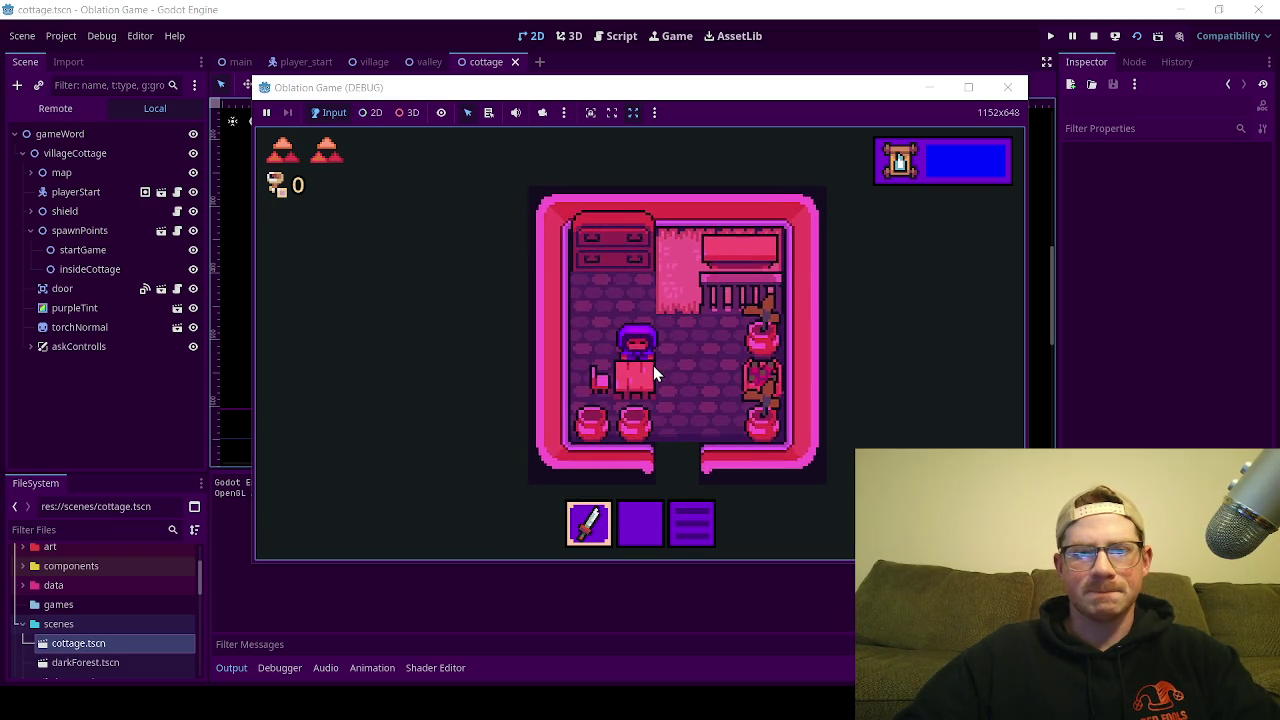
{"action": "key", "text": "Down"}
{"action": "key", "text": "Right"}
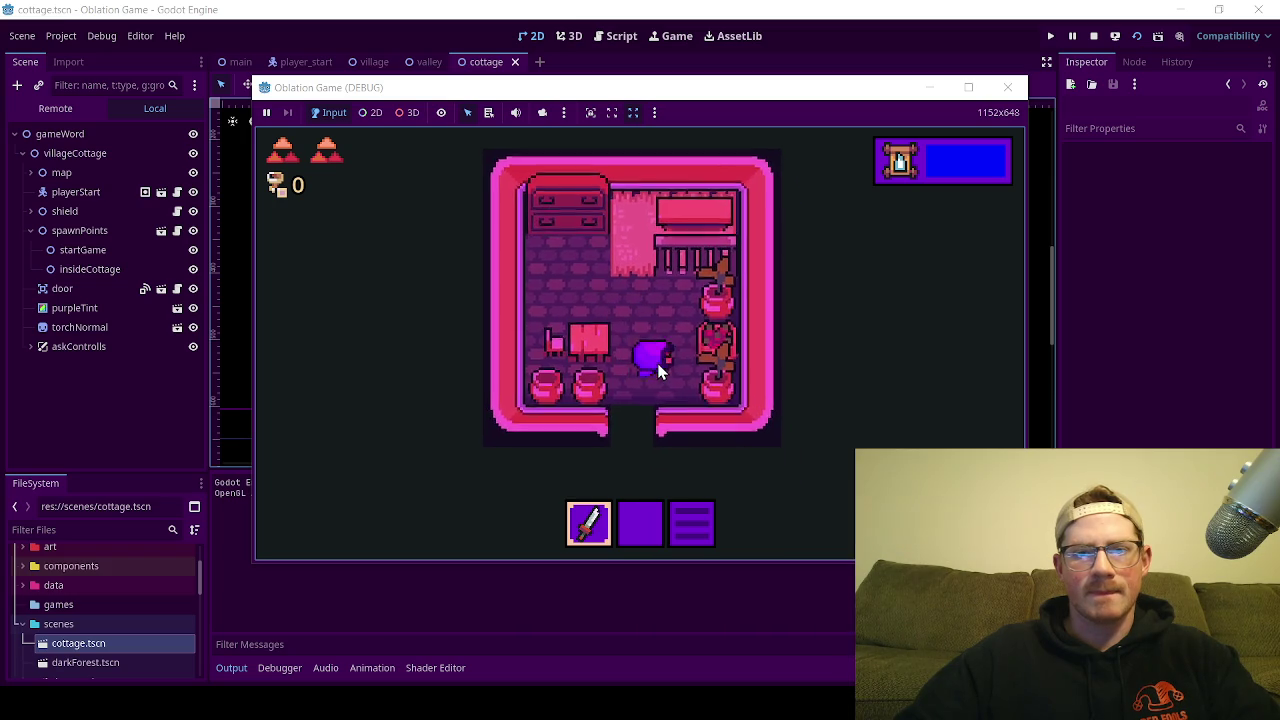
Step: Walk past the plants and bottom pots, then back up onto the rug
{"action": "key", "text": "Up"}
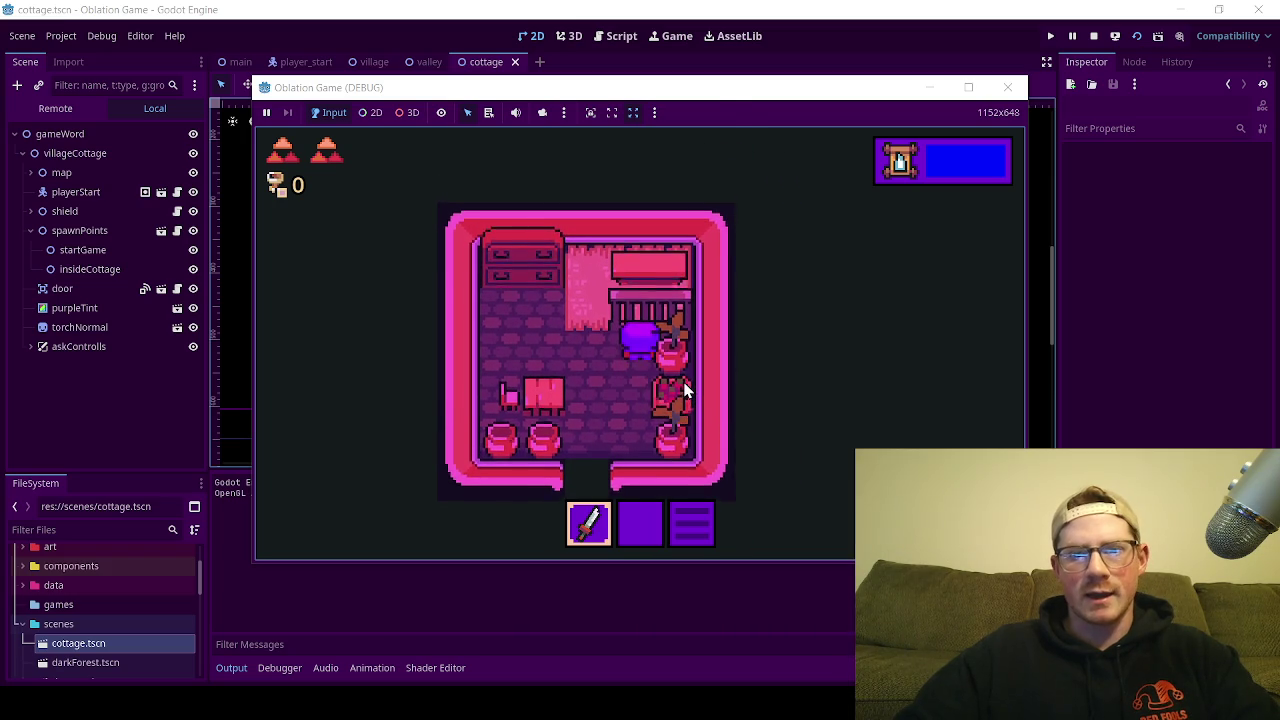
{"action": "key", "text": "Down"}
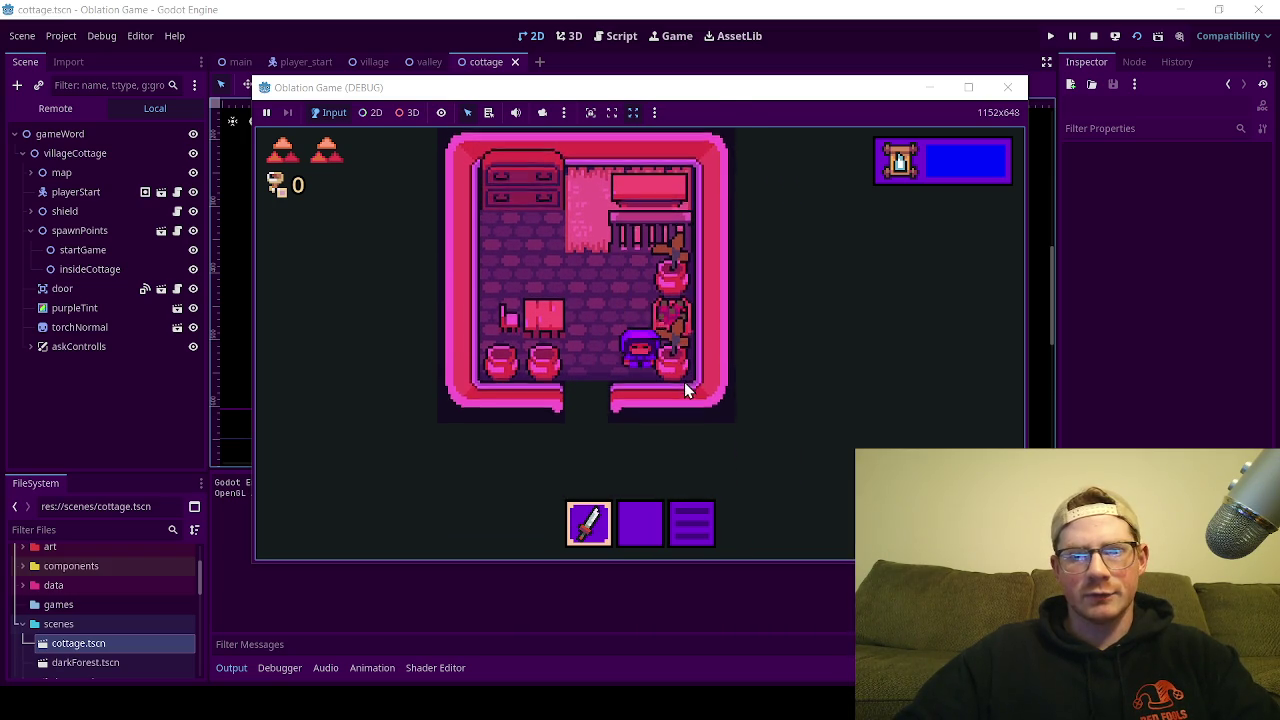
{"action": "key", "text": "Left"}
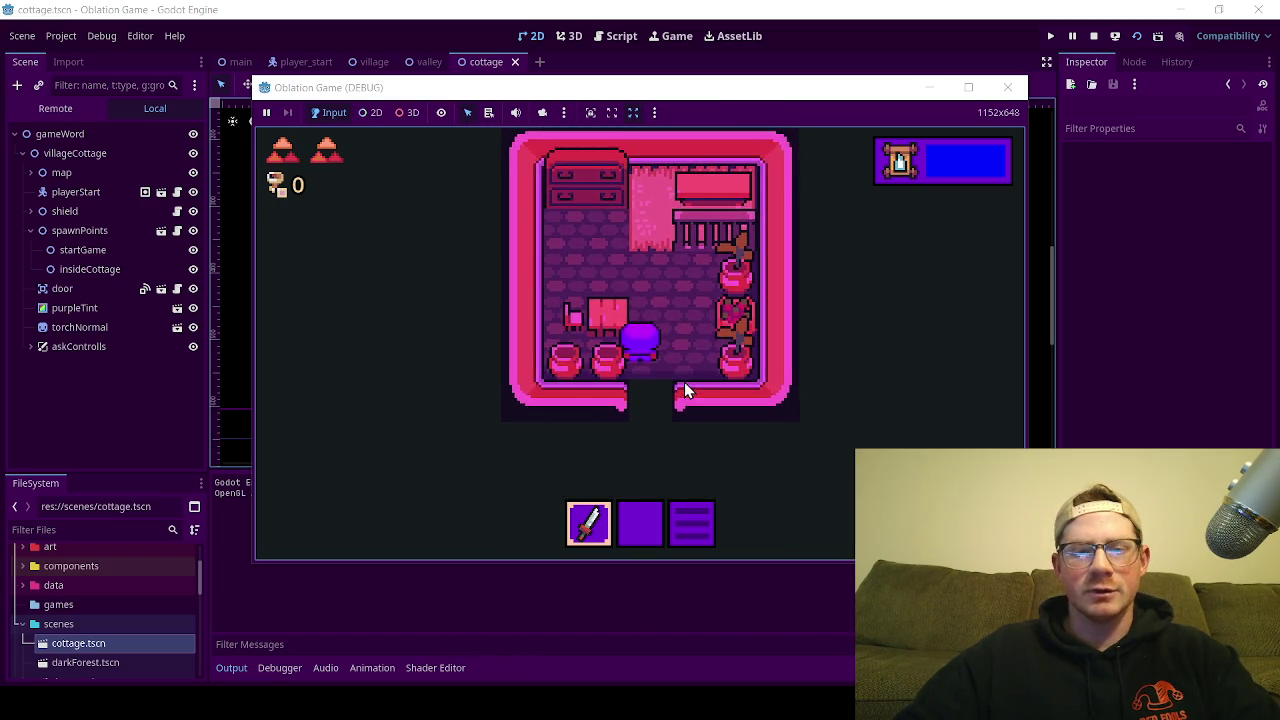
{"action": "key", "text": "Up"}
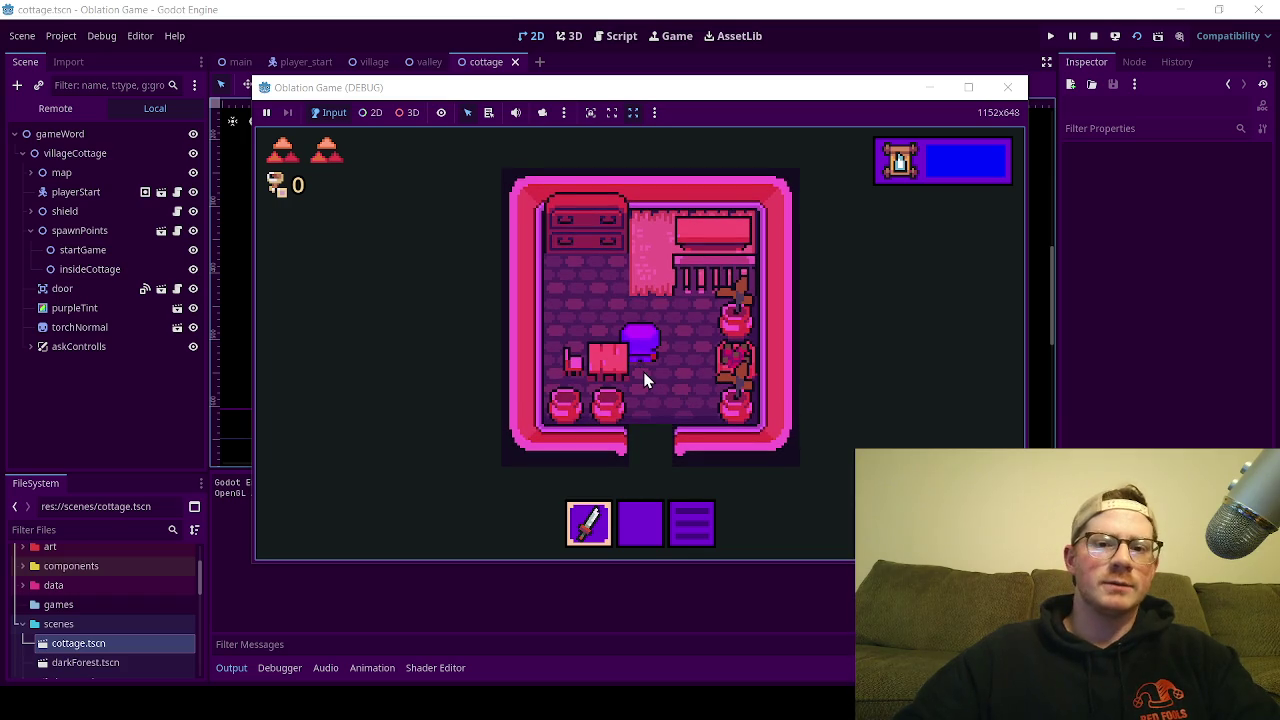
{"action": "key", "text": "Up"}
{"action": "key", "text": "Left"}
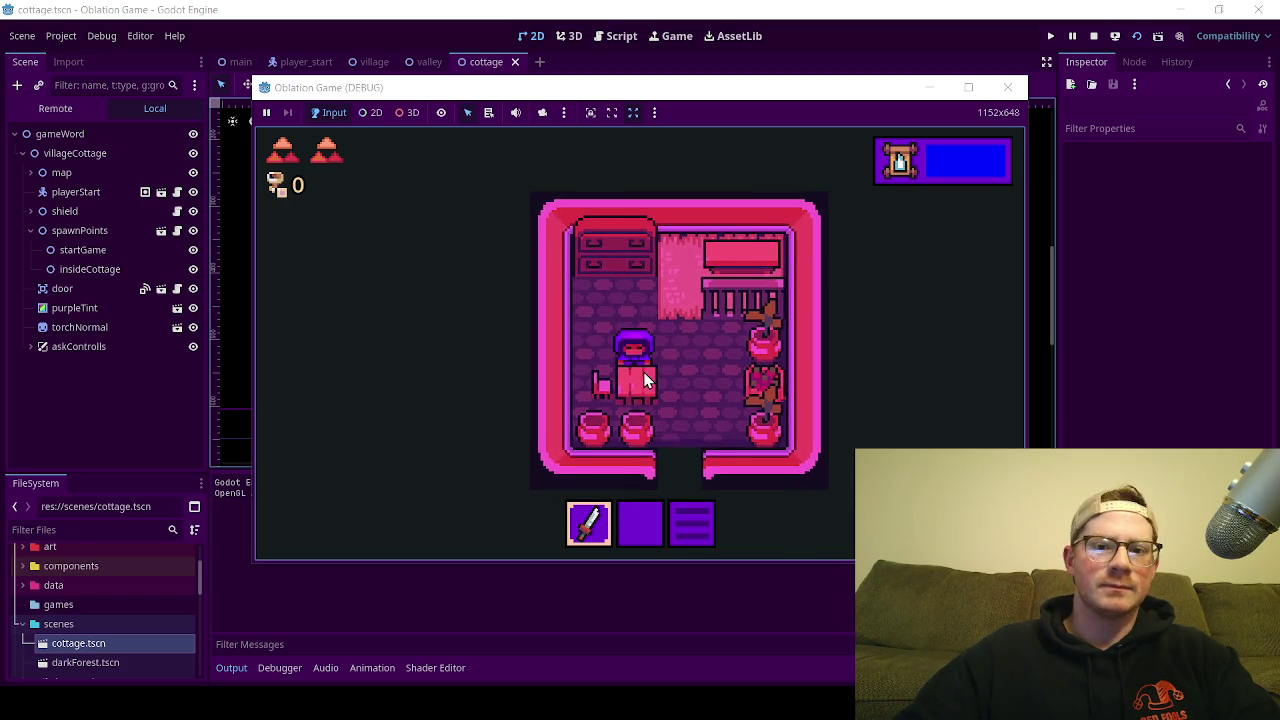
{"action": "key", "text": "Left"}
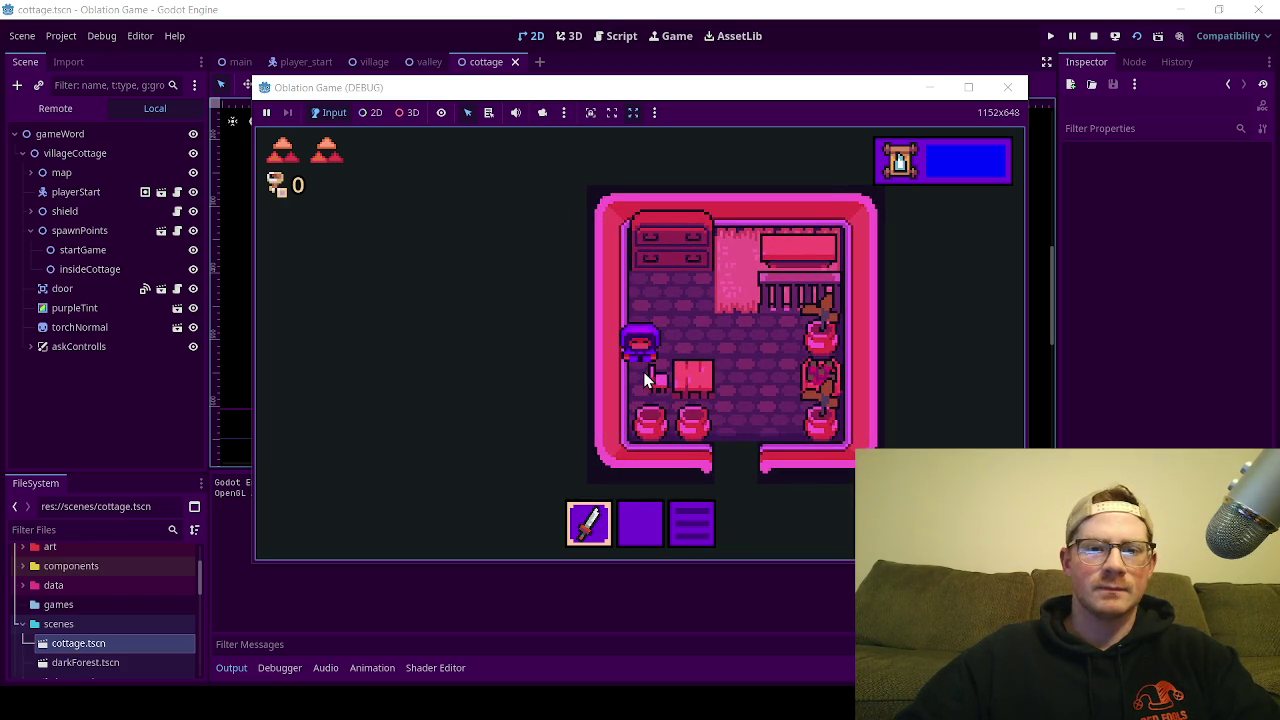
{"action": "key", "text": "Right"}
{"action": "key", "text": "Up"}
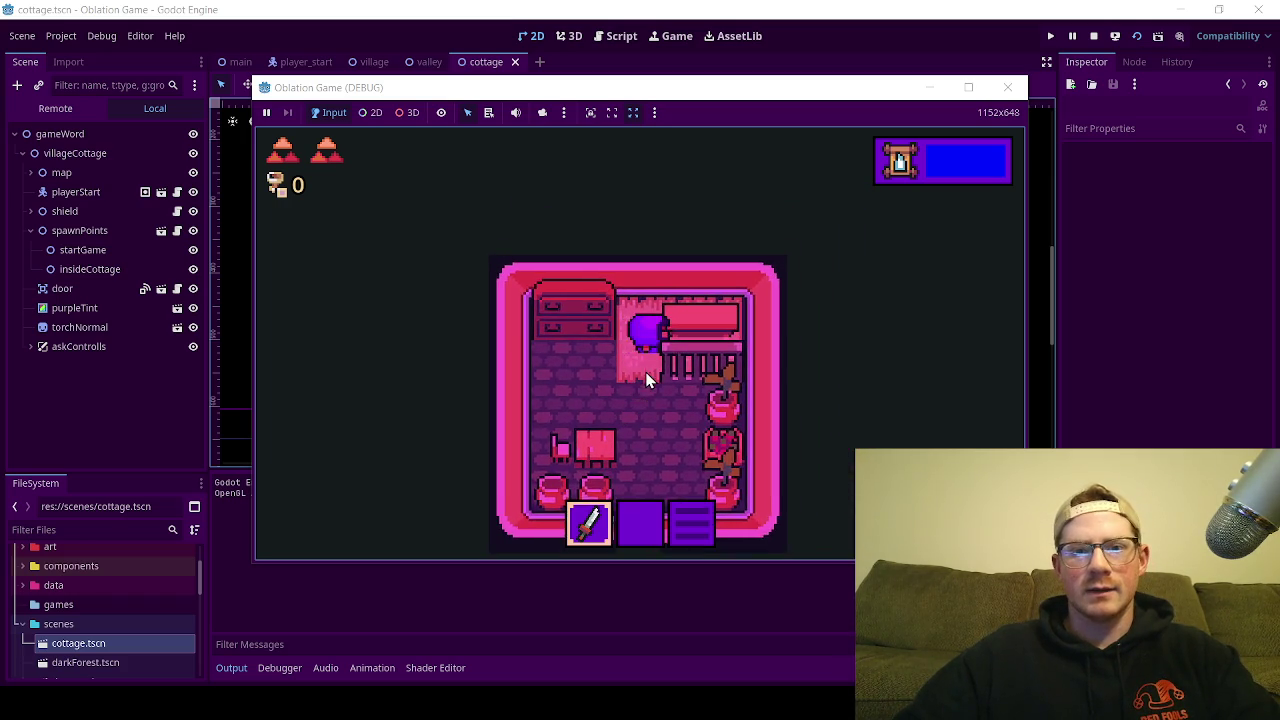
{"action": "key", "text": "Down"}
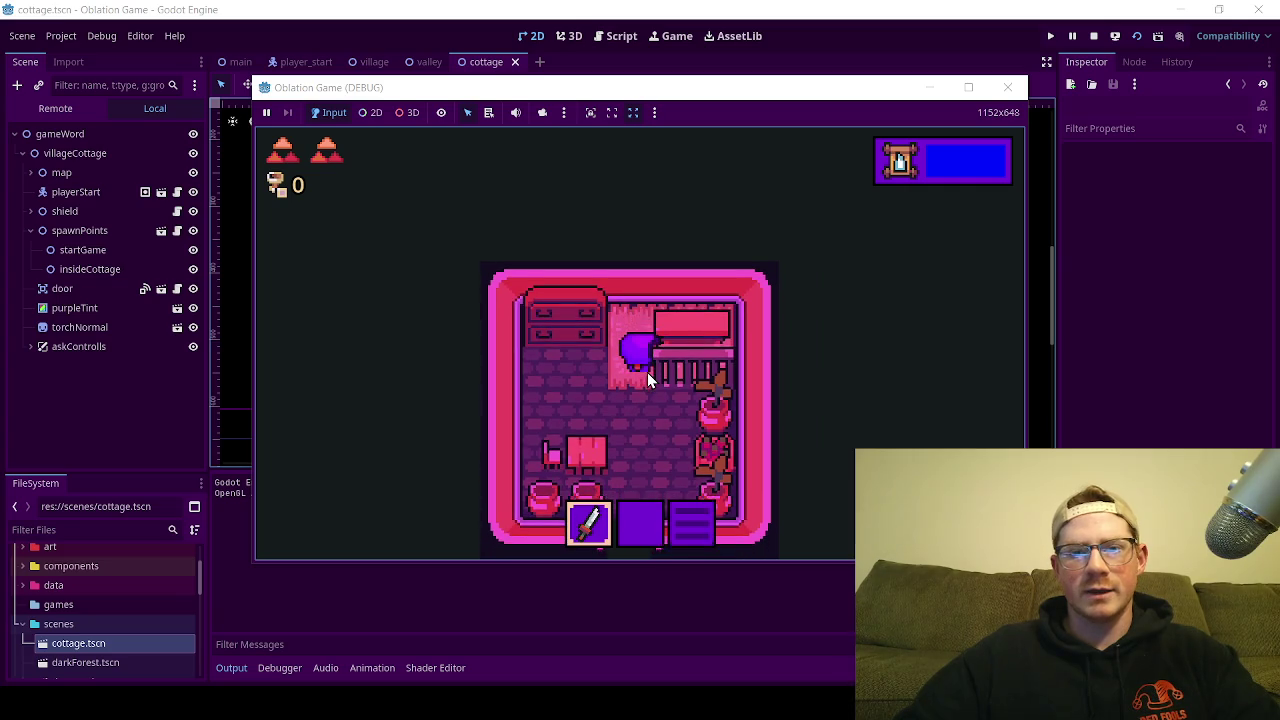
Step: Leave the cottage, follow the path right and enter the neighbouring cottage
{"action": "key", "text": "Down"}
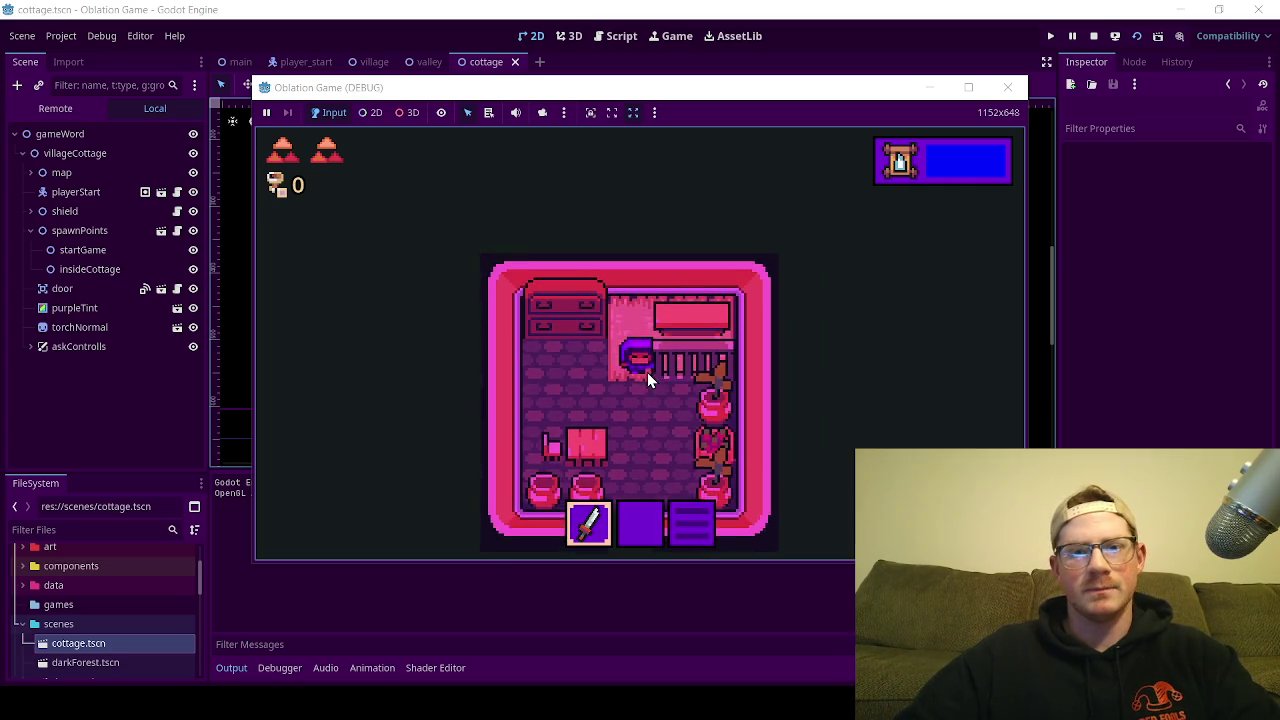
{"action": "key", "text": "Down"}
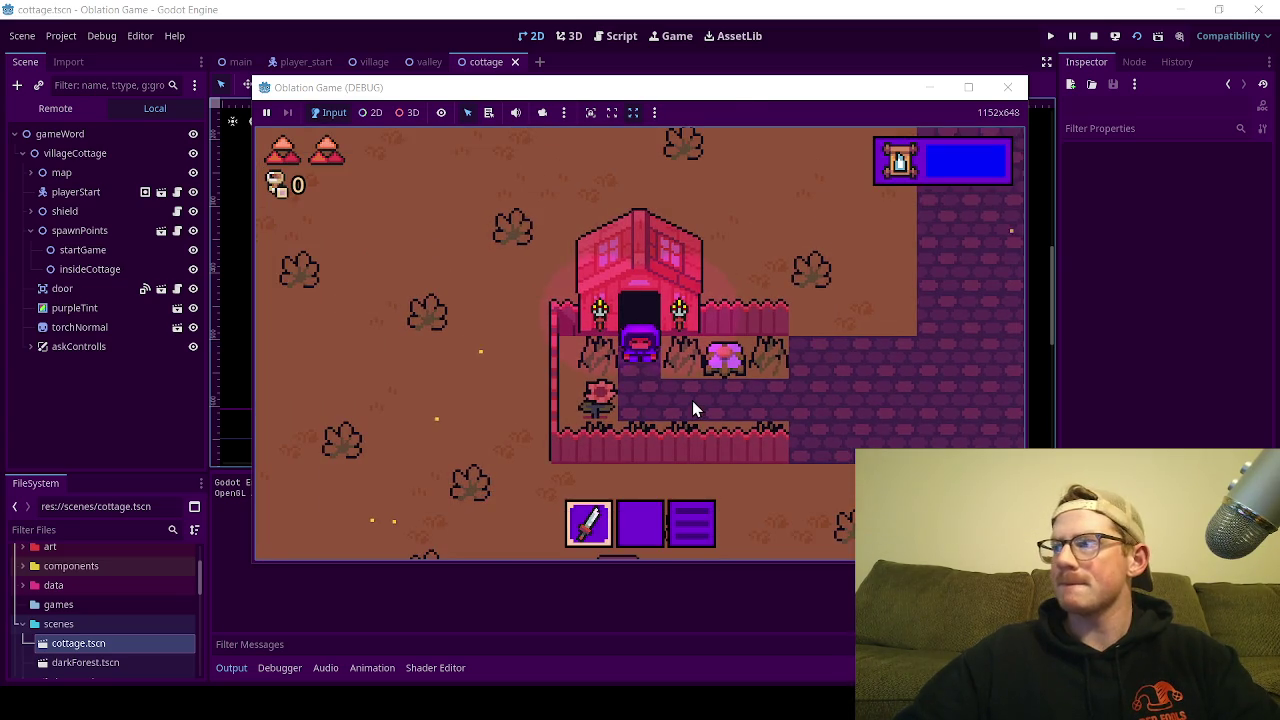
{"action": "key", "text": "Down"}
{"action": "key", "text": "Right"}
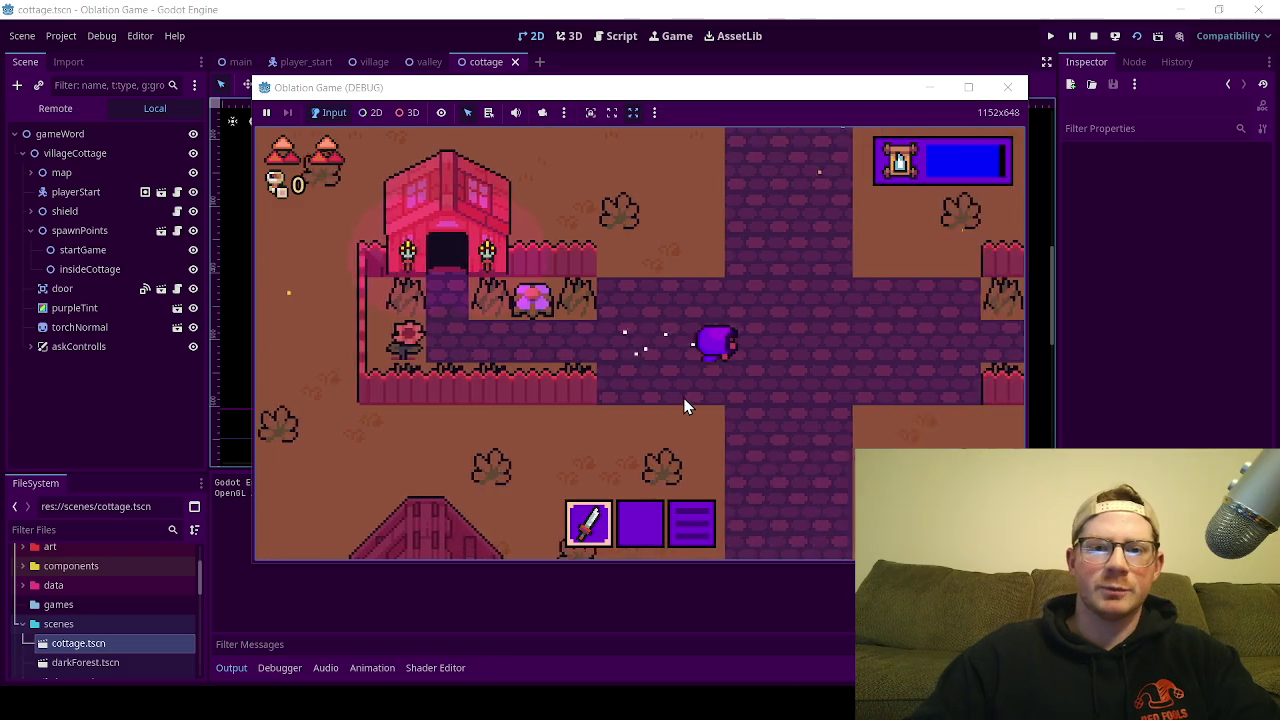
{"action": "key", "text": "Right"}
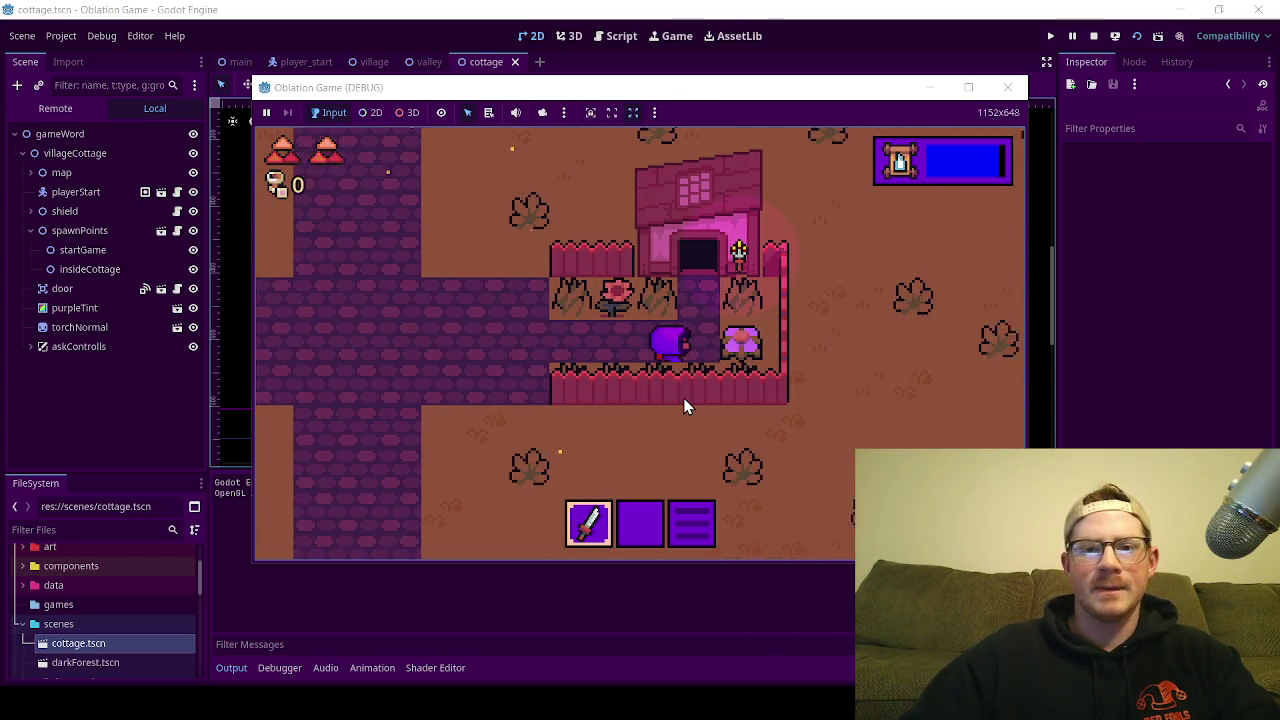
{"action": "key", "text": "Up"}
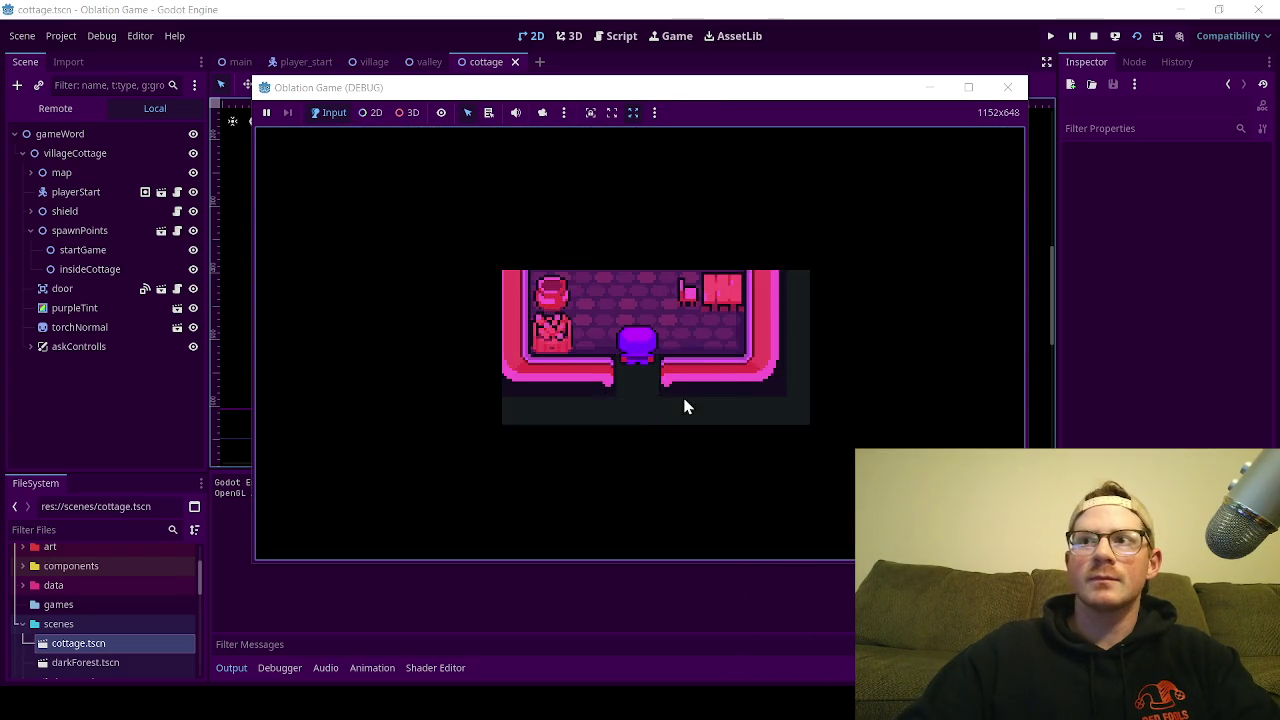
Step: Explore the neighbouring cottage, visiting the left-wall pot, then the rug and bed
{"action": "key", "text": "Up"}
{"action": "key", "text": "Right"}
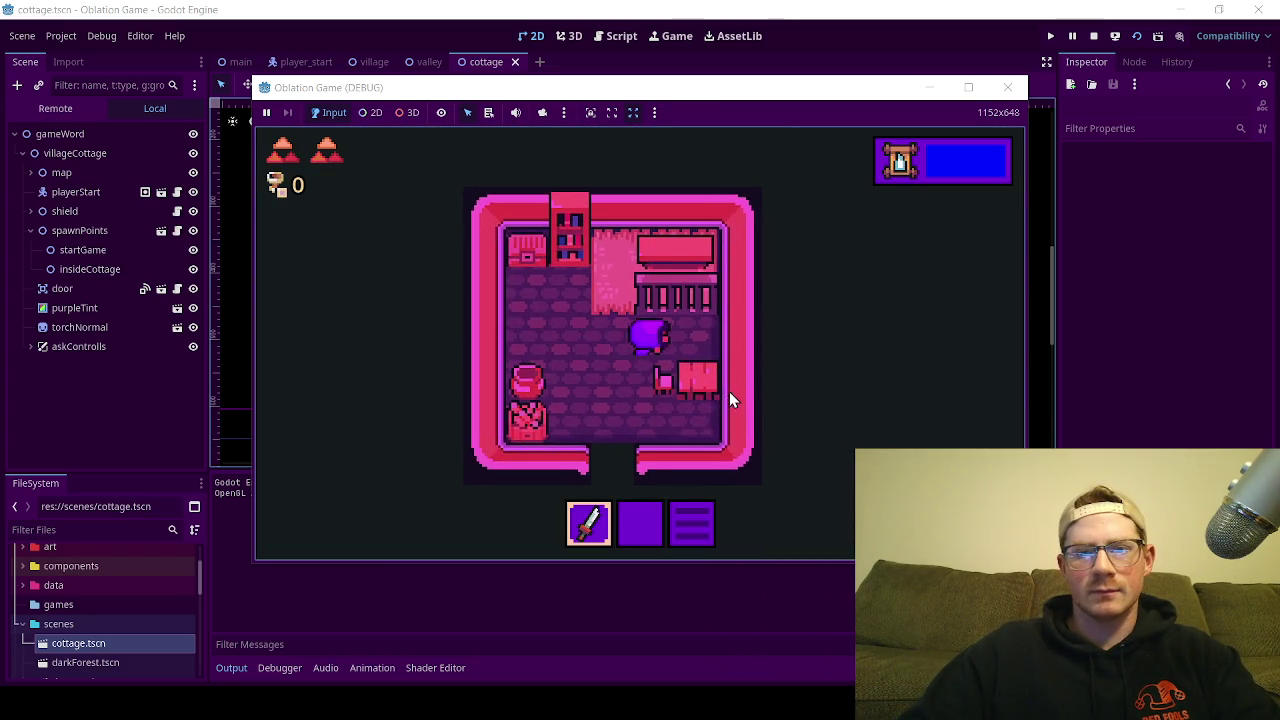
{"action": "key", "text": "Down"}
{"action": "key", "text": "Left"}
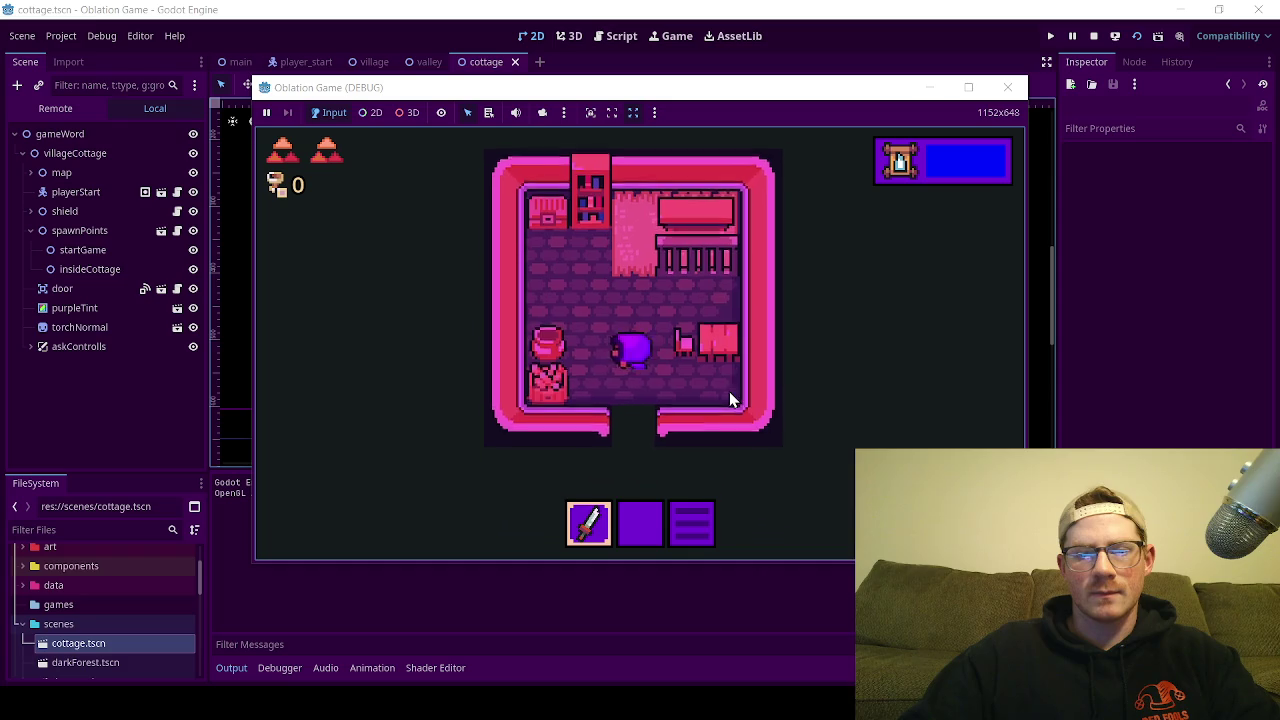
{"action": "key", "text": "Left"}
{"action": "key", "text": "Up"}
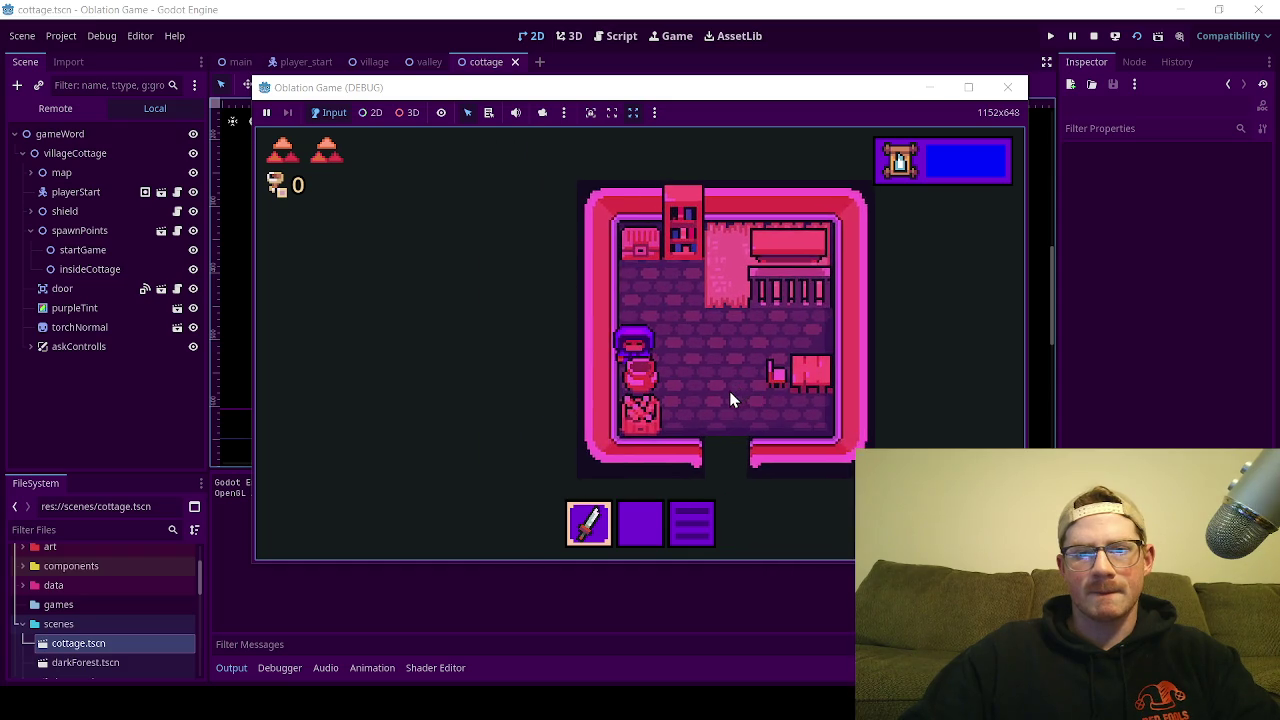
{"action": "key", "text": "Up"}
{"action": "key", "text": "Right"}
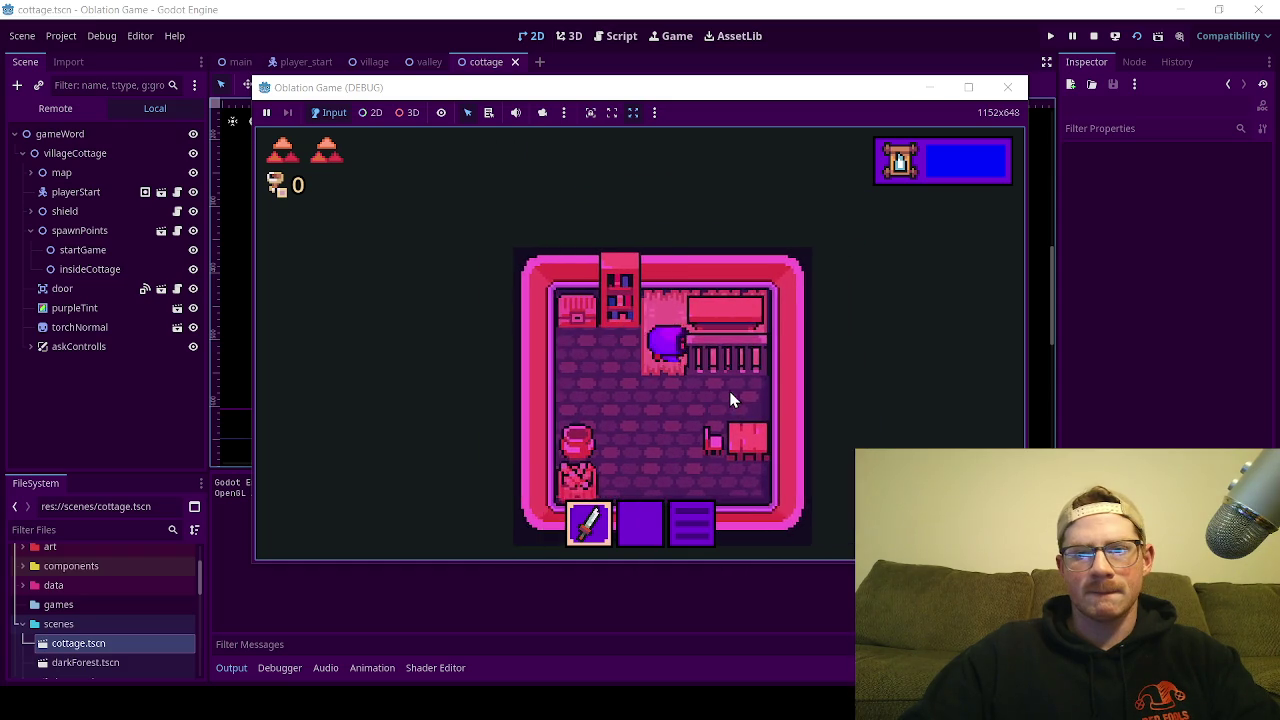
{"action": "key", "text": "Right"}
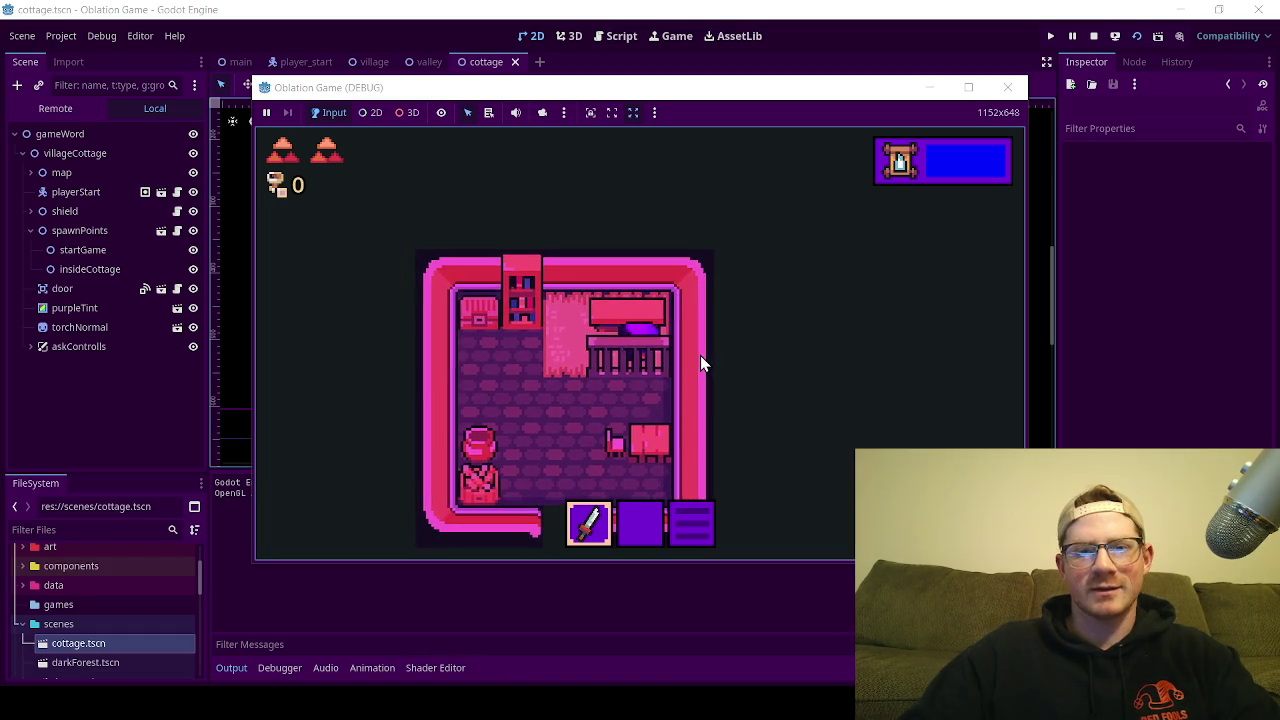
Step: Test moving on and off the bed, then walk down to the door
{"action": "key", "text": "Left"}
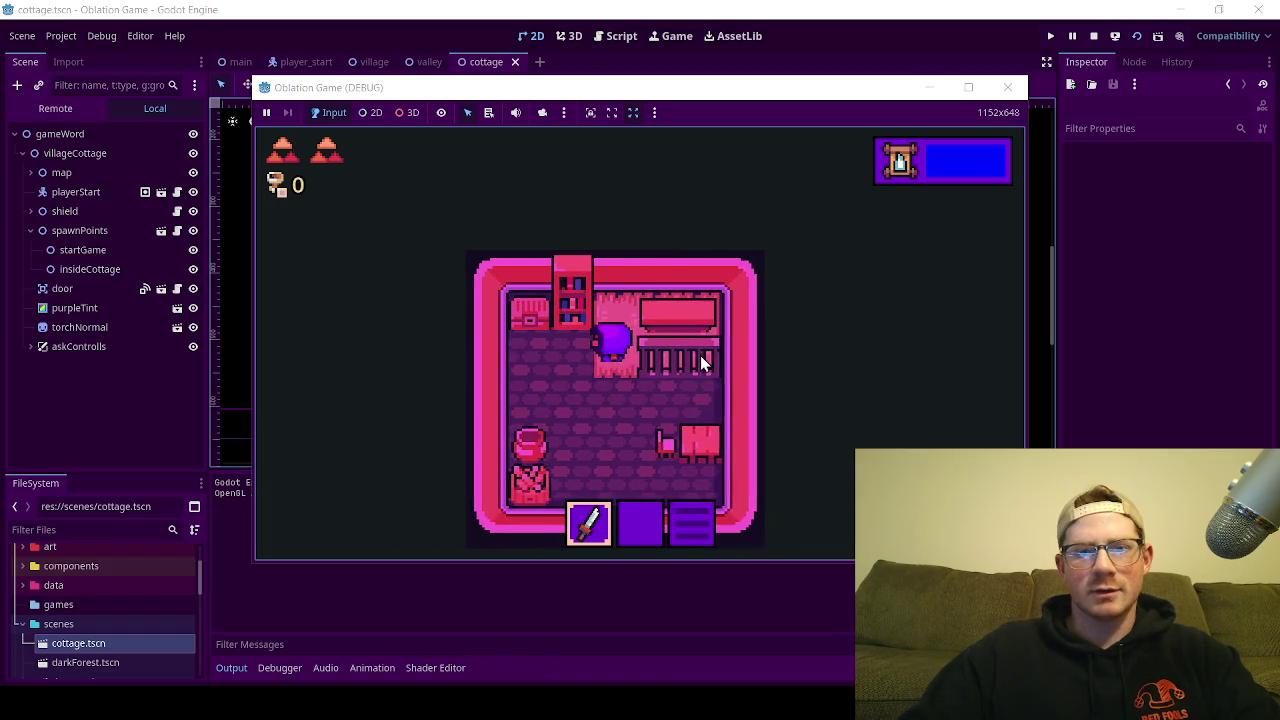
{"action": "key", "text": "Right"}
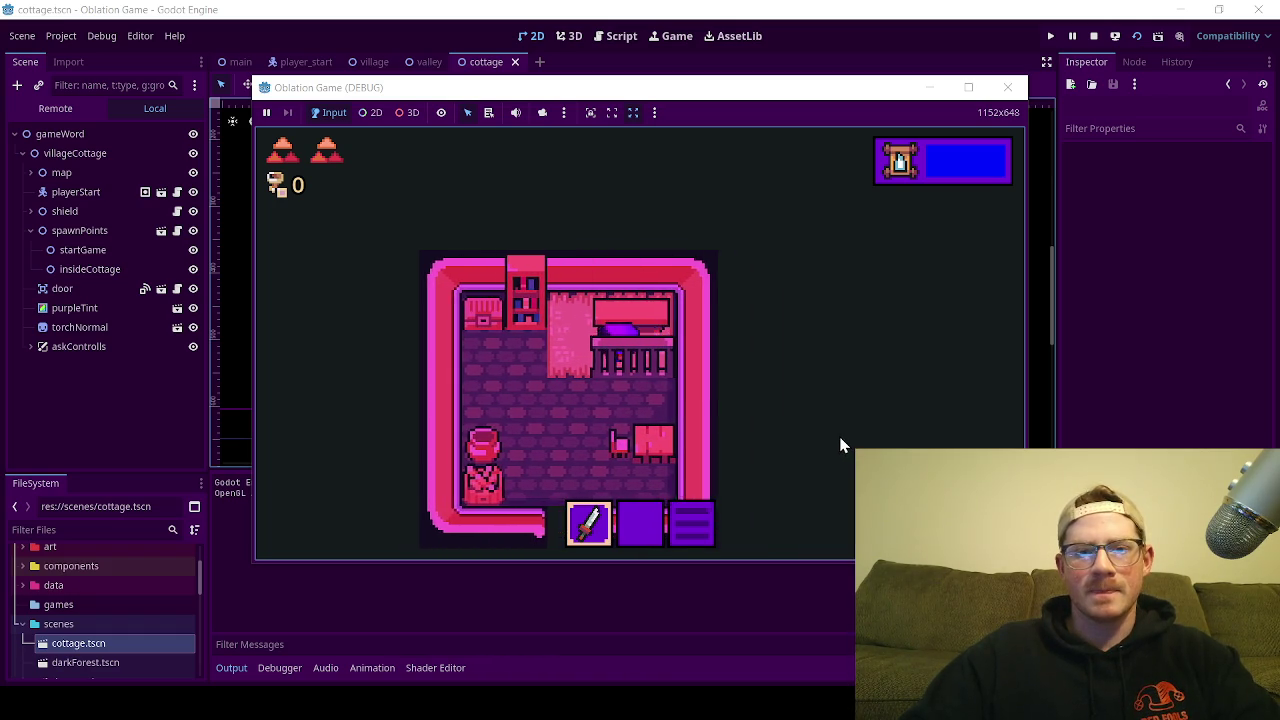
{"action": "key", "text": "Left"}
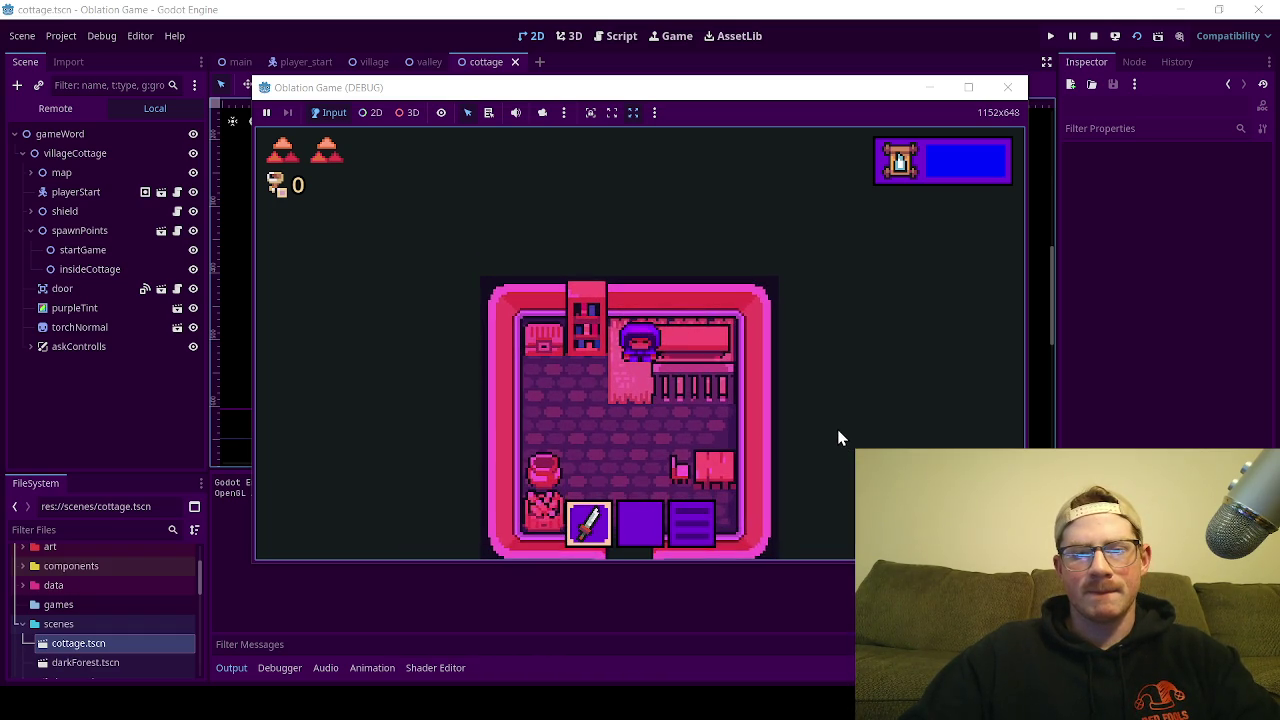
{"action": "key", "text": "Up"}
{"action": "key", "text": "Down"}
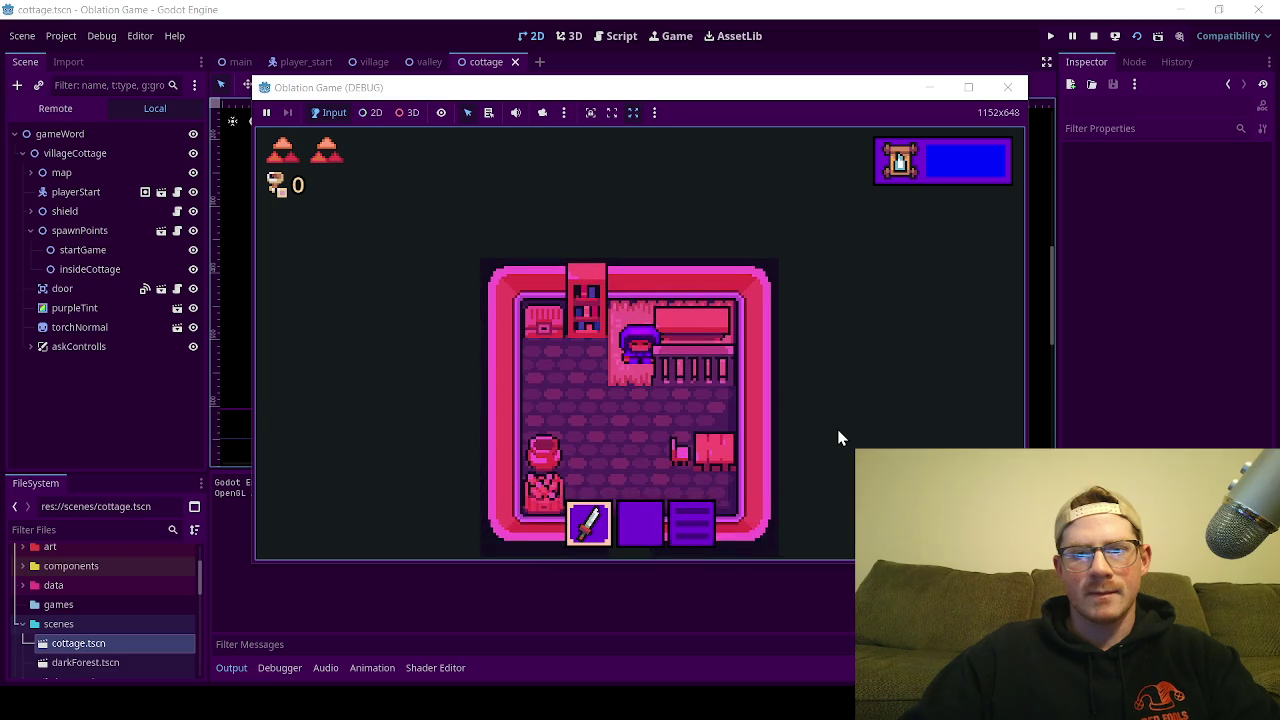
{"action": "key", "text": "Up"}
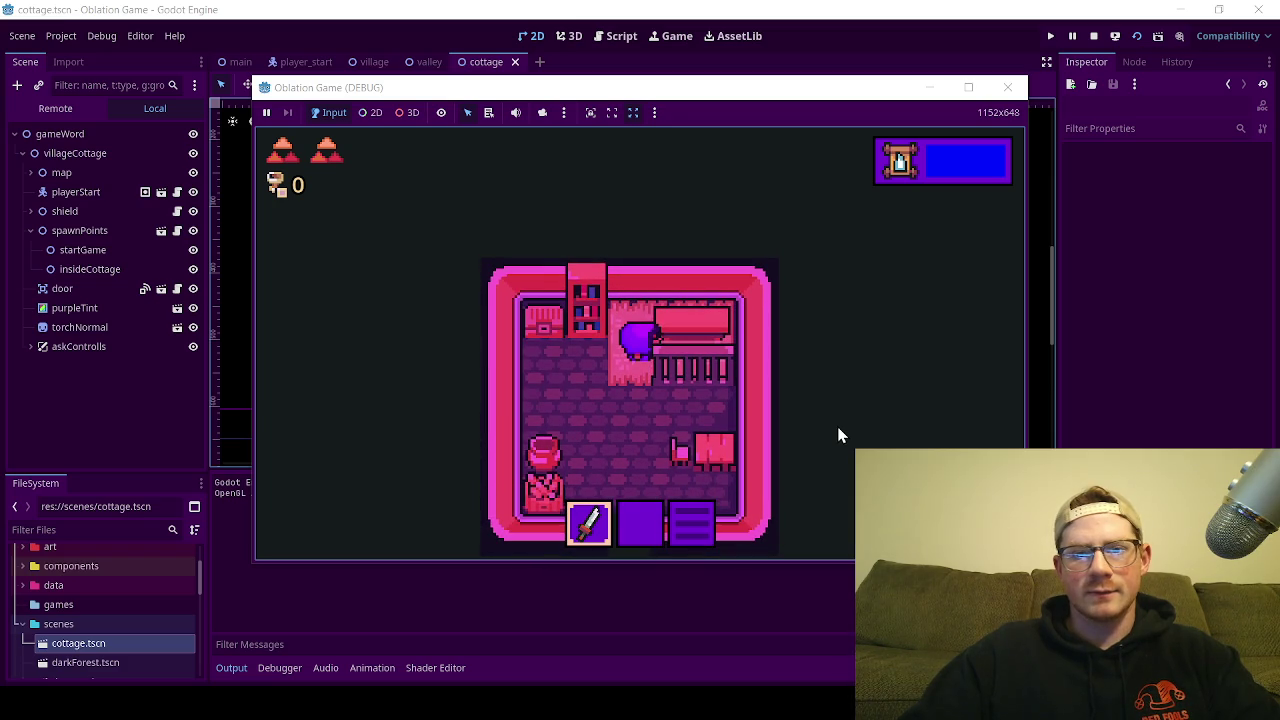
{"action": "key", "text": "Right"}
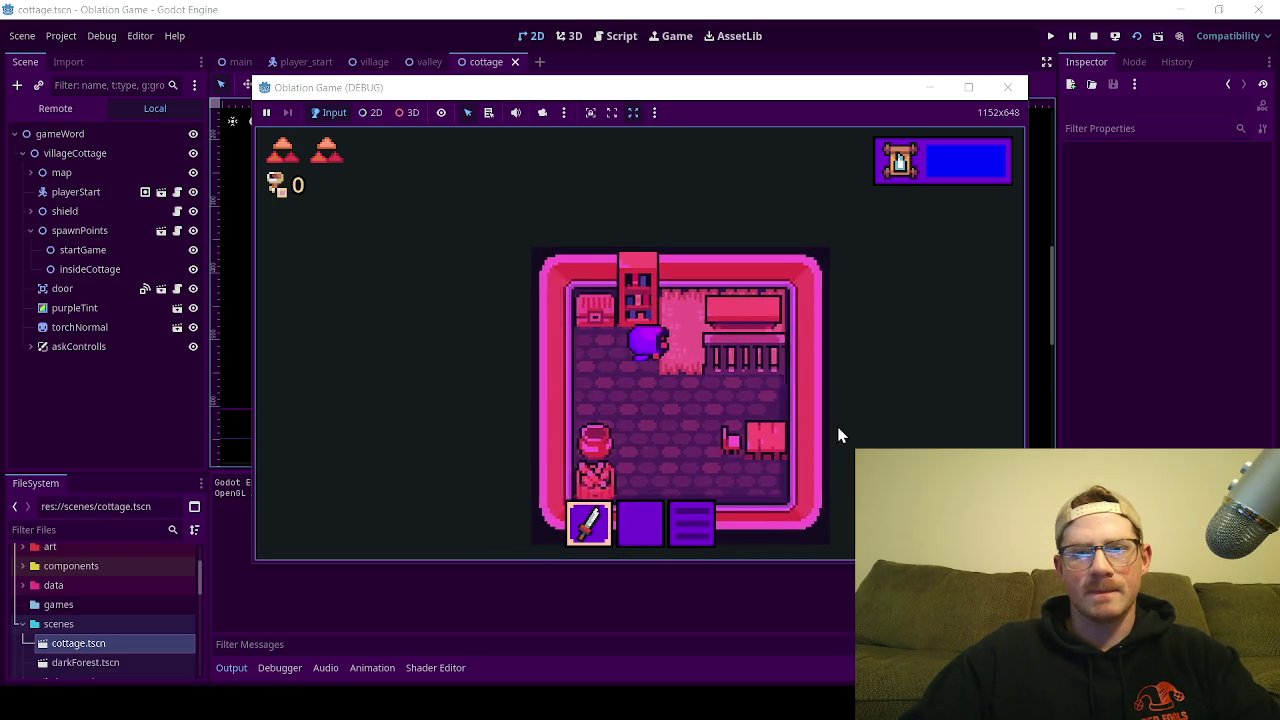
{"action": "key", "text": "Right"}
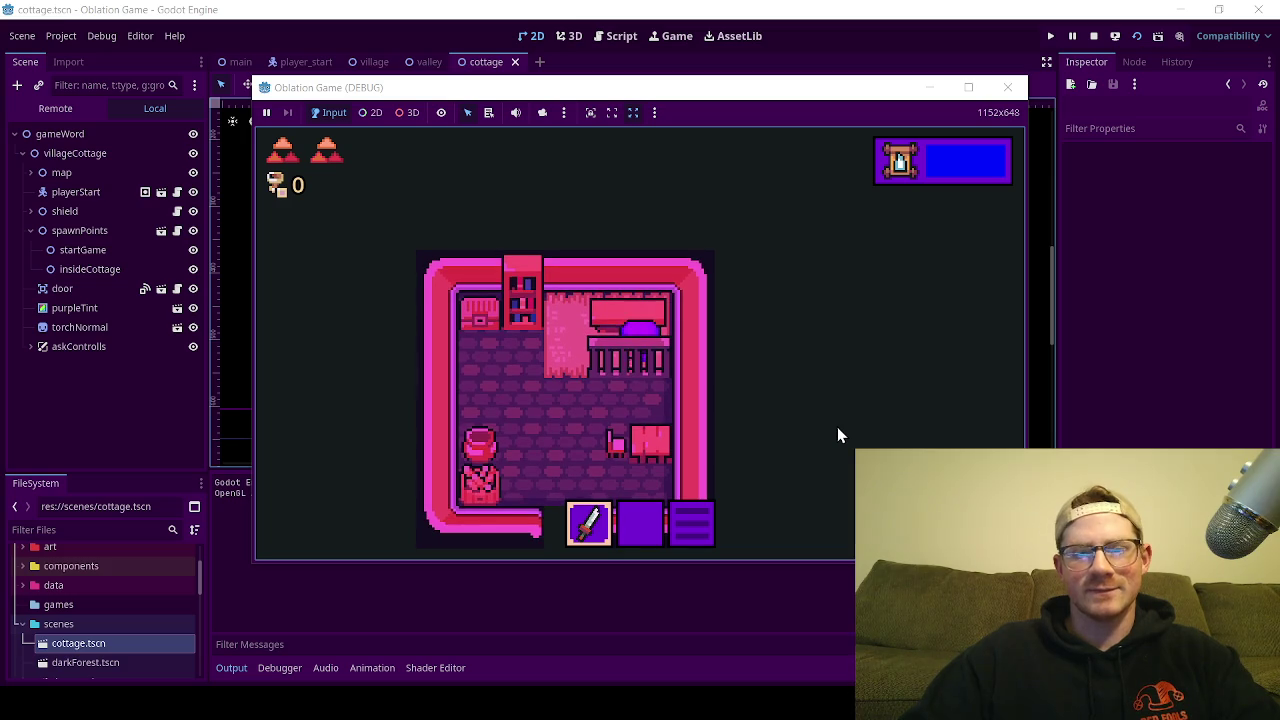
{"action": "key", "text": "Left"}
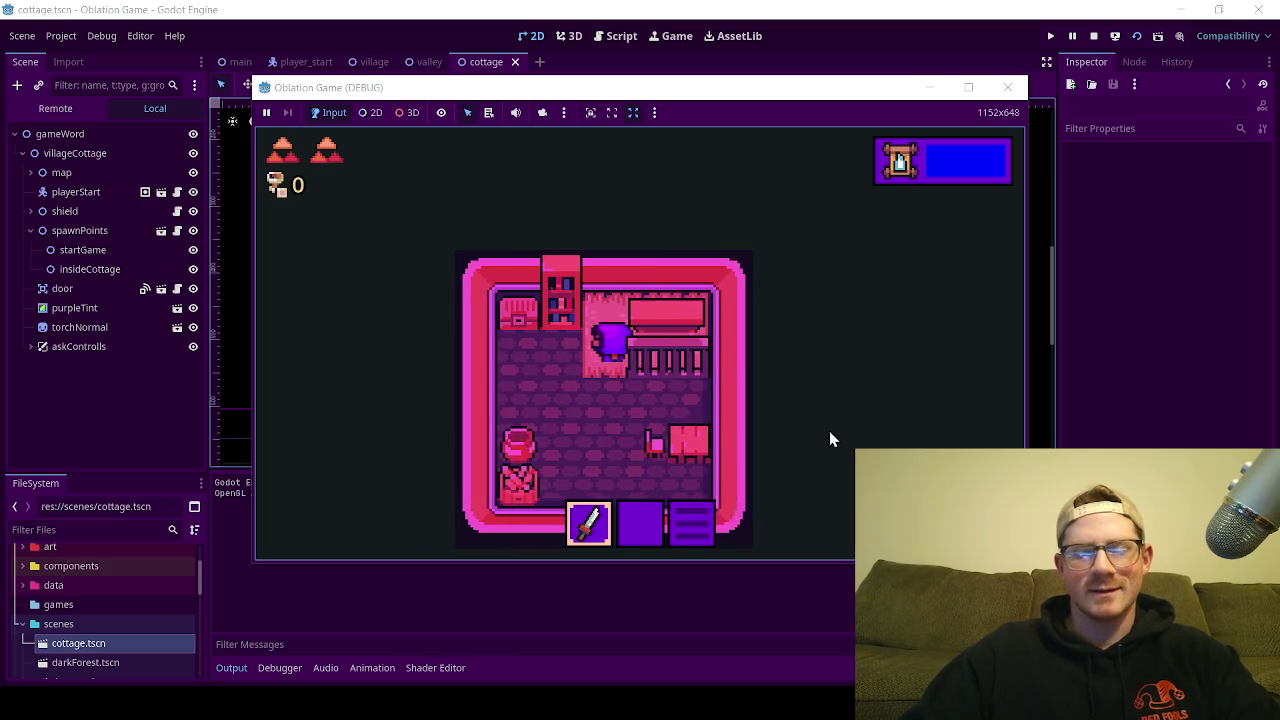
{"action": "key", "text": "Right"}
{"action": "key", "text": "Left"}
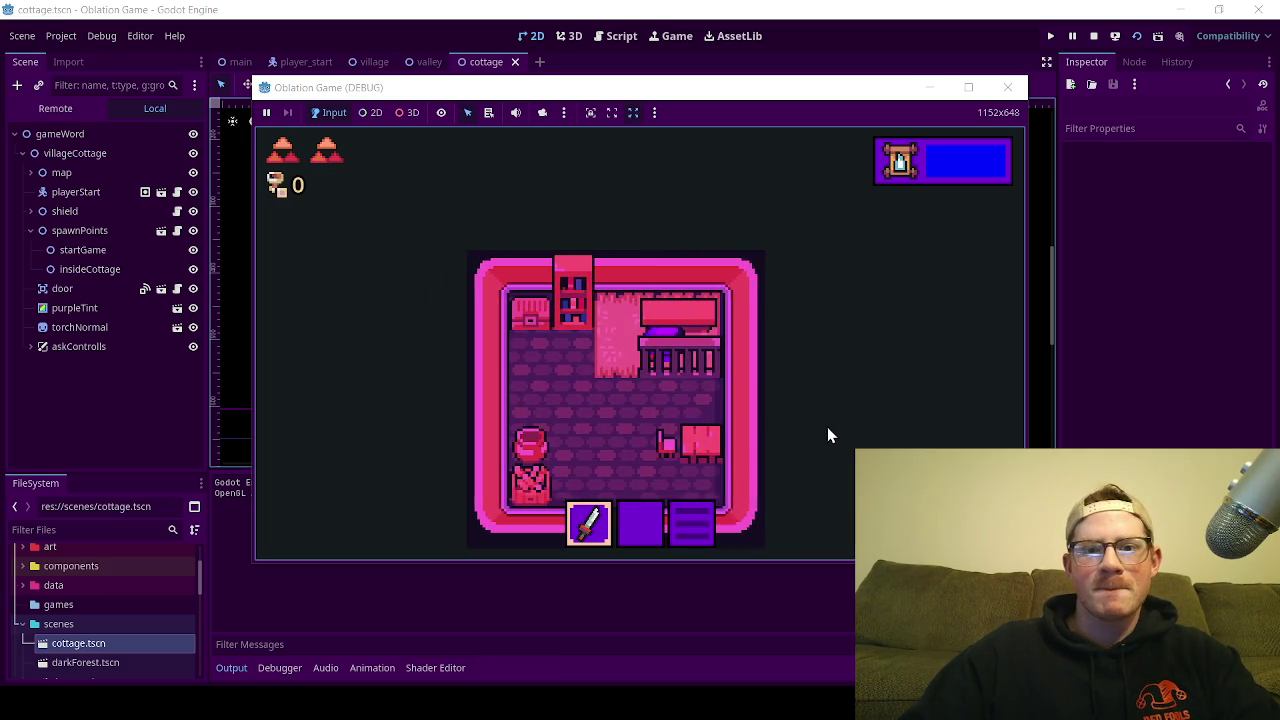
{"action": "key", "text": "Right"}
{"action": "key", "text": "Left"}
{"action": "key", "text": "Down"}
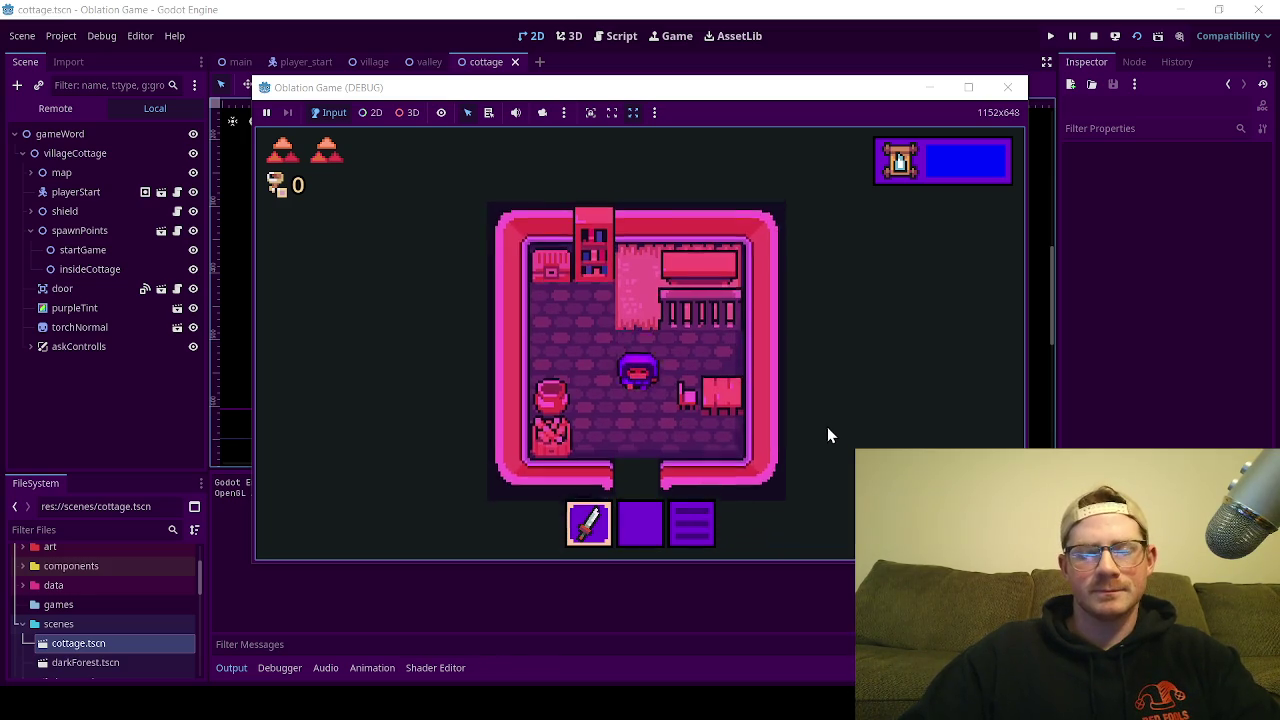
{"action": "key", "text": "Down"}
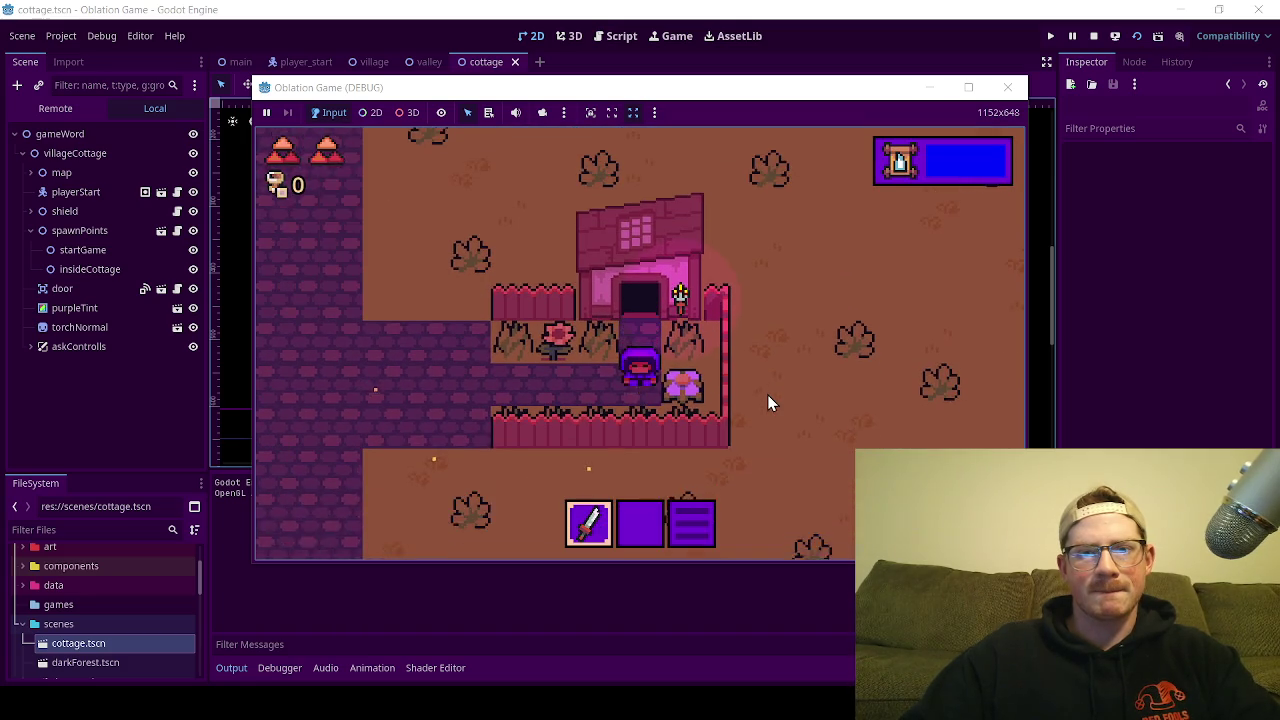
Step: Leave the cottage and walk up and west along the path to the lake
{"action": "key", "text": "Down"}
{"action": "key", "text": "Left"}
{"action": "key", "text": "Up"}
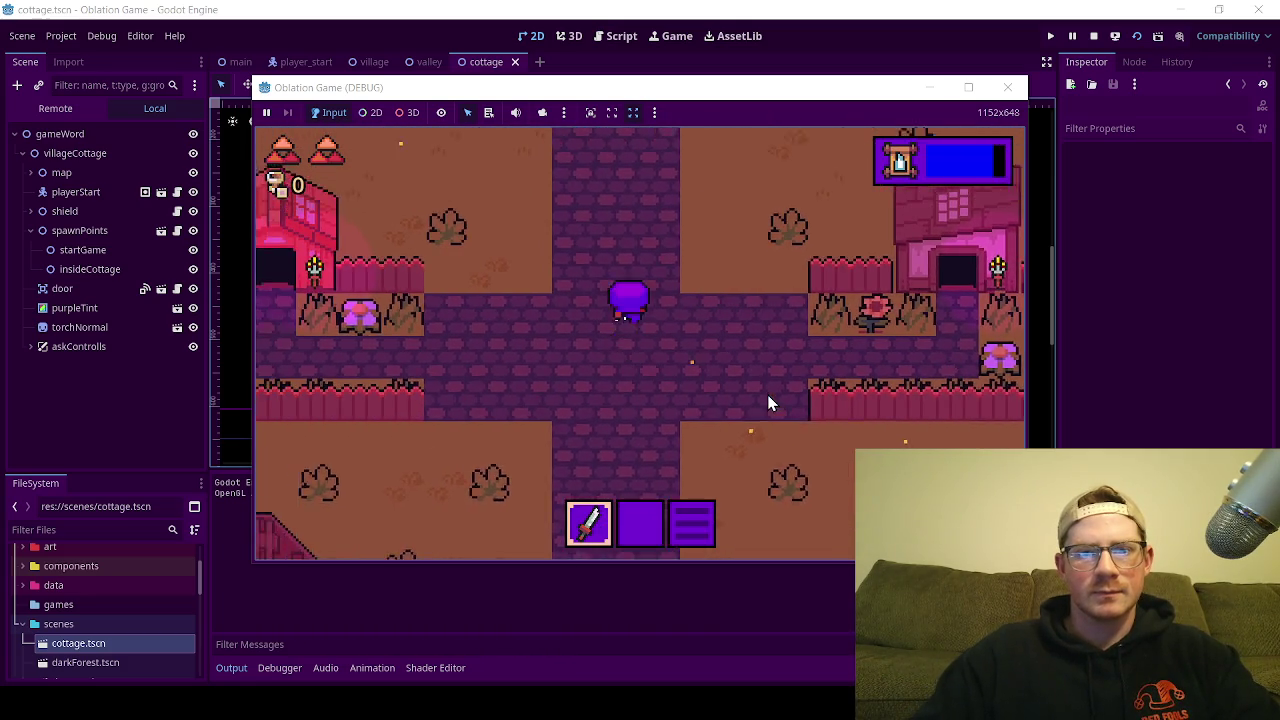
{"action": "key", "text": "Left"}
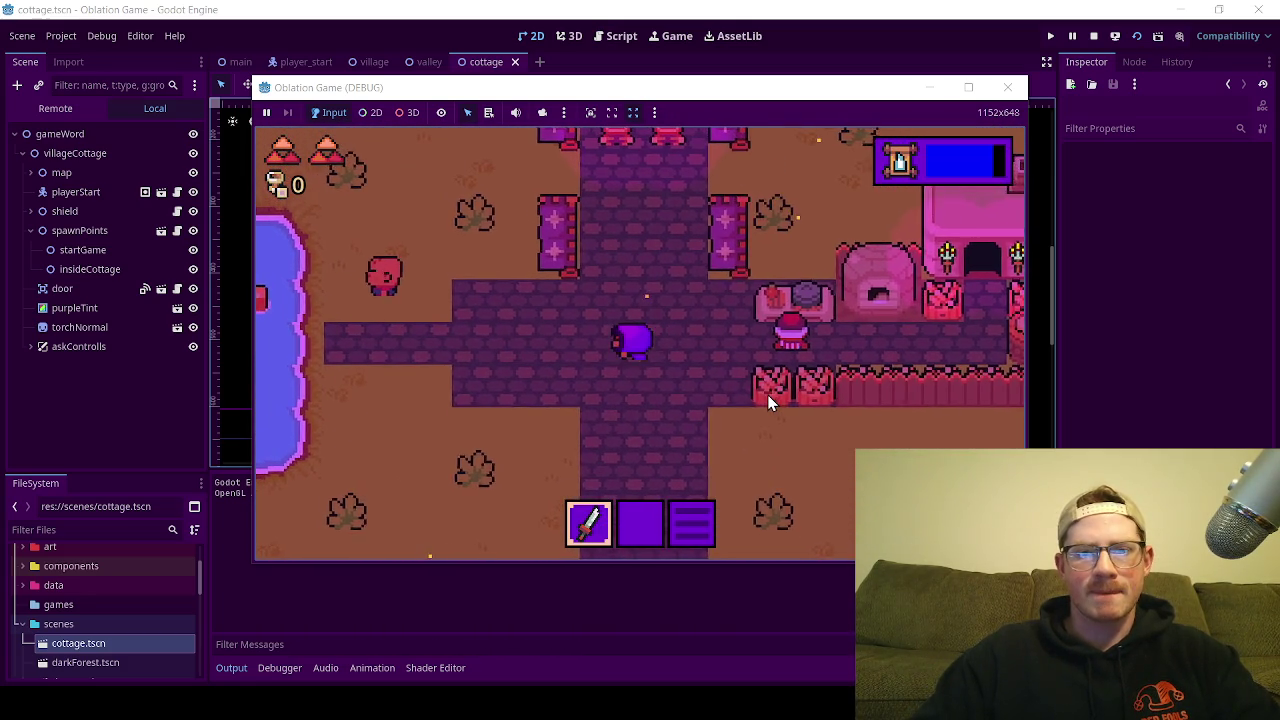
{"action": "key", "text": "Left"}
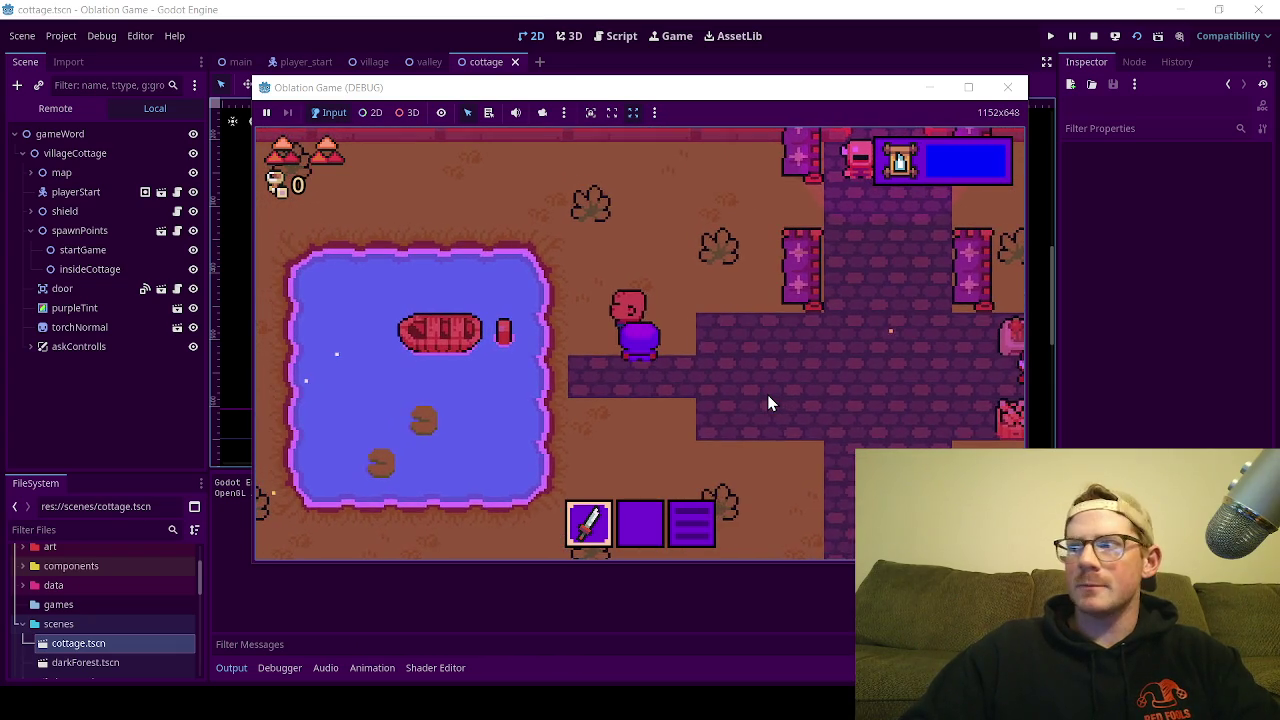
Step: Talk to the lakeside villager, close the dialogue, walk back right and stop the game
{"action": "key", "text": "space"}
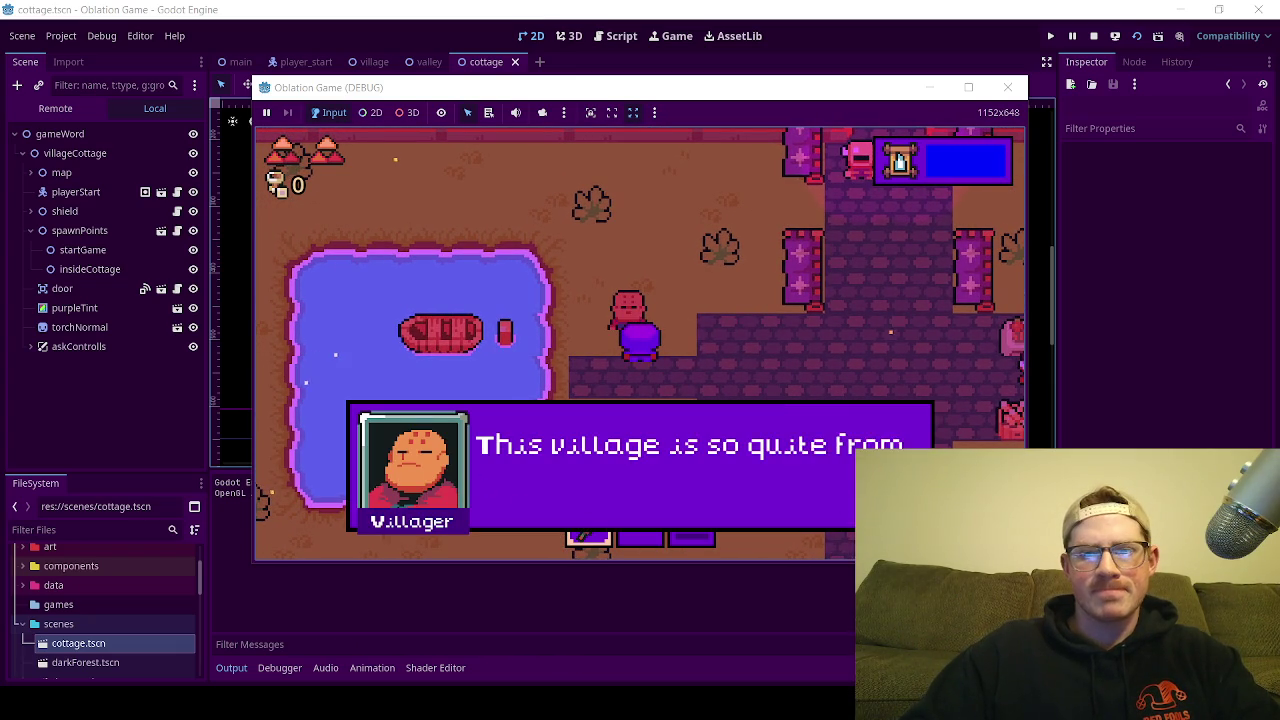
{"action": "key", "text": "space"}
{"action": "key", "text": "Right"}
{"action": "key", "text": "Down"}
{"action": "key", "text": "Right"}
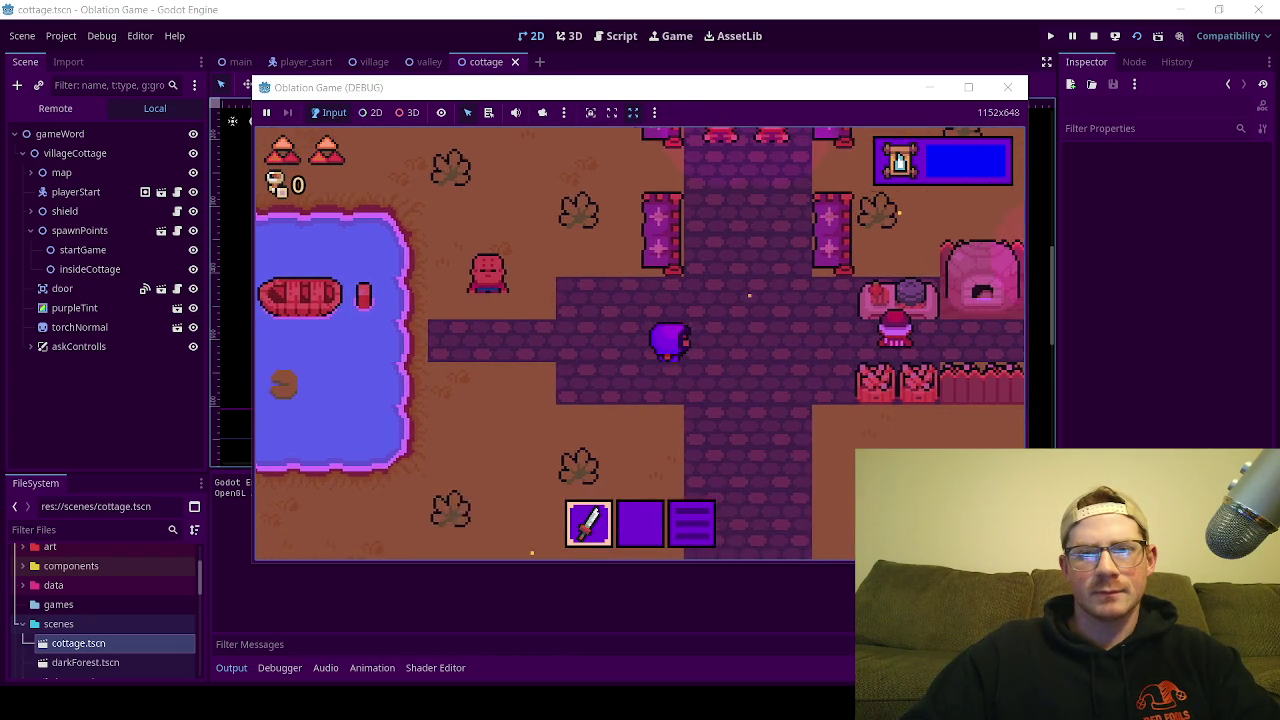
{"action": "left_click", "coordinate": [1008, 87]}
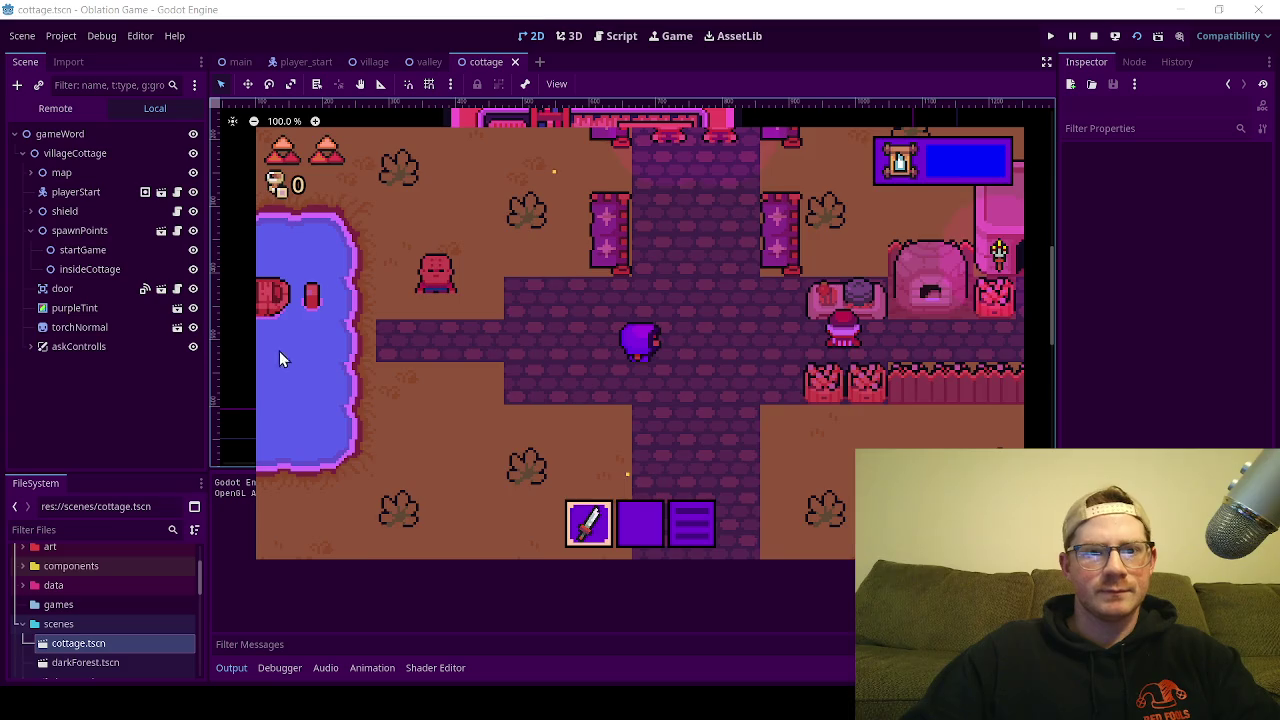
Step: Save cottage.tscn, hide the Output panel and collapse the spawnPoints node
{"action": "key", "text": "ctrl+s"}
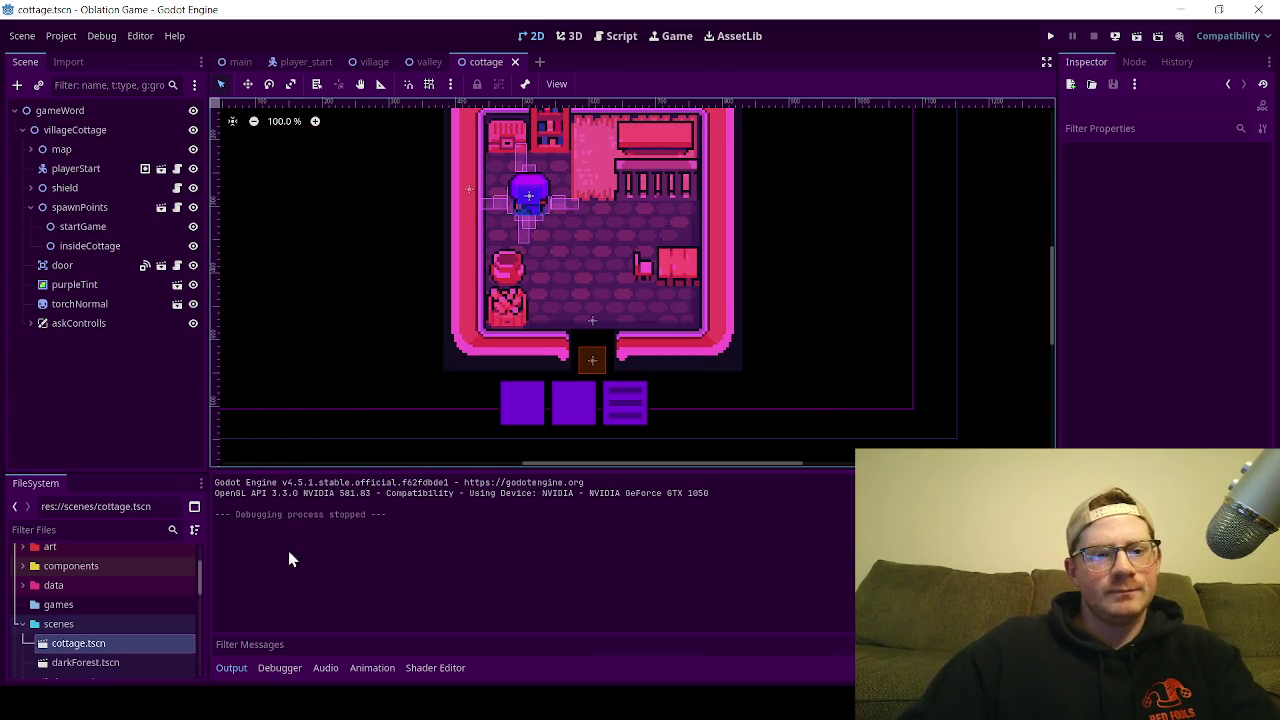
{"action": "left_click", "coordinate": [229, 675]}
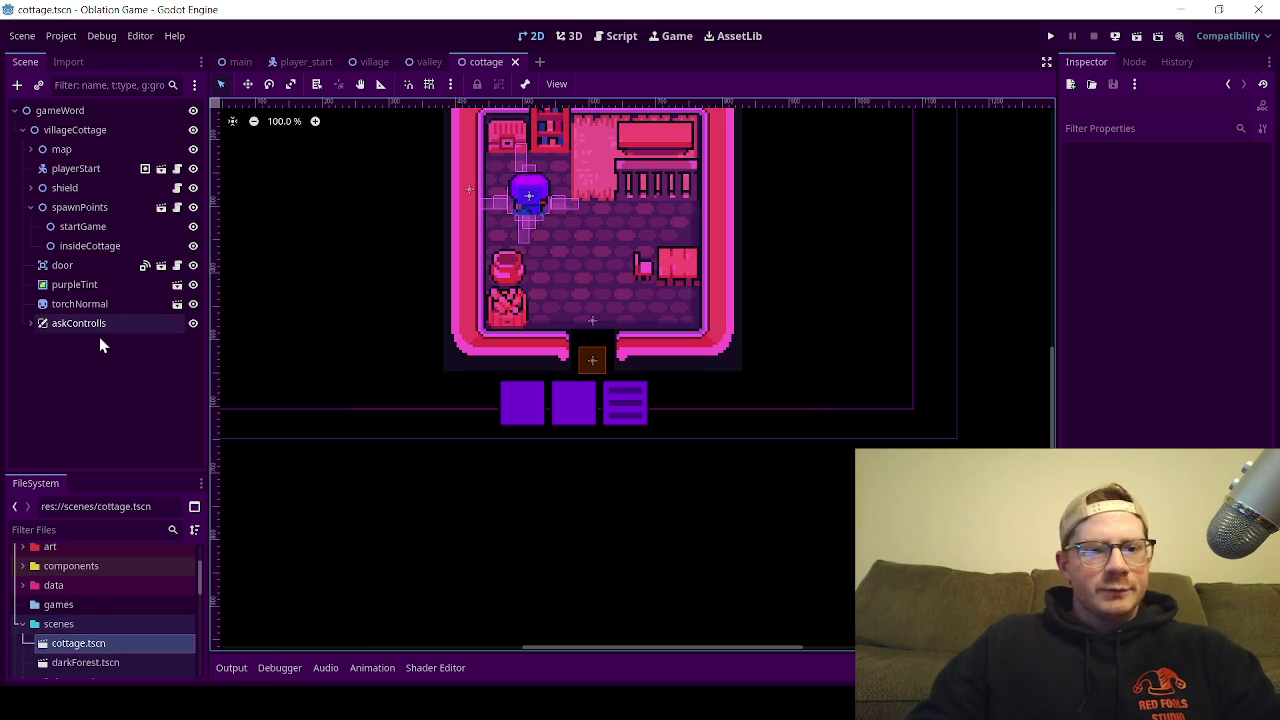
{"action": "scroll", "coordinate": [545, 328], "scroll_direction": "down", "scroll_amount": 2}
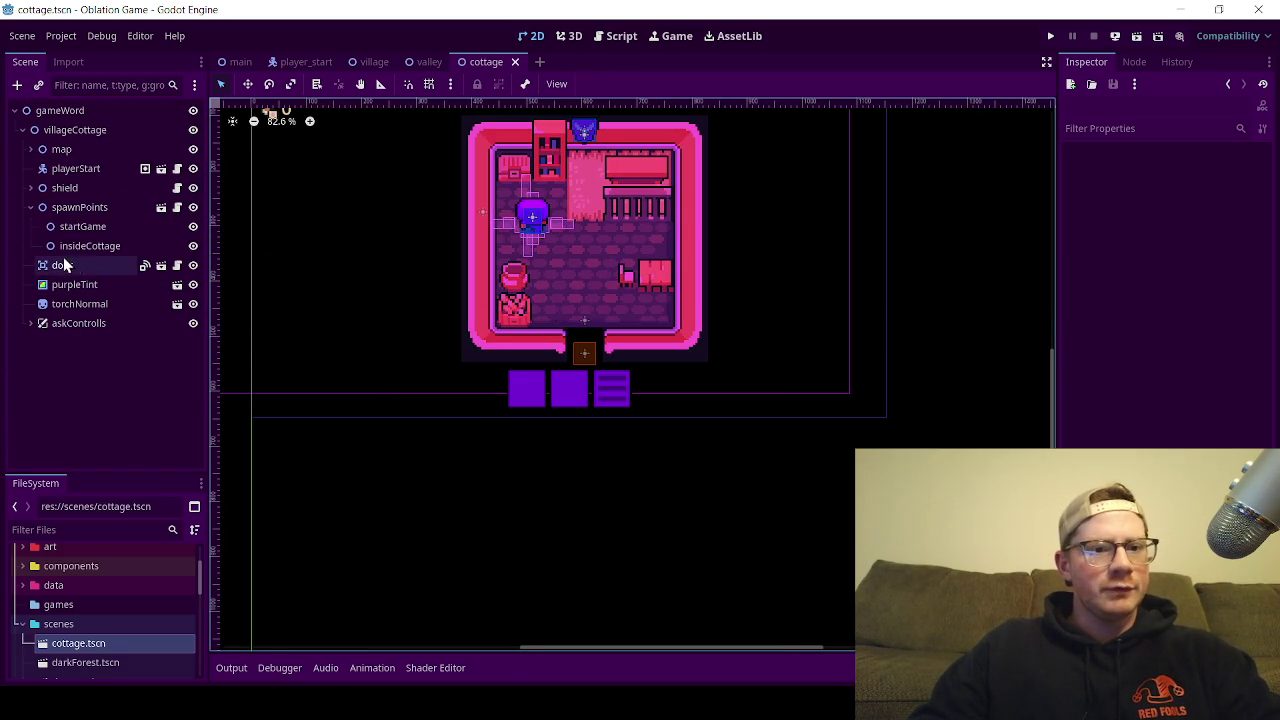
{"action": "left_click", "coordinate": [19, 204]}
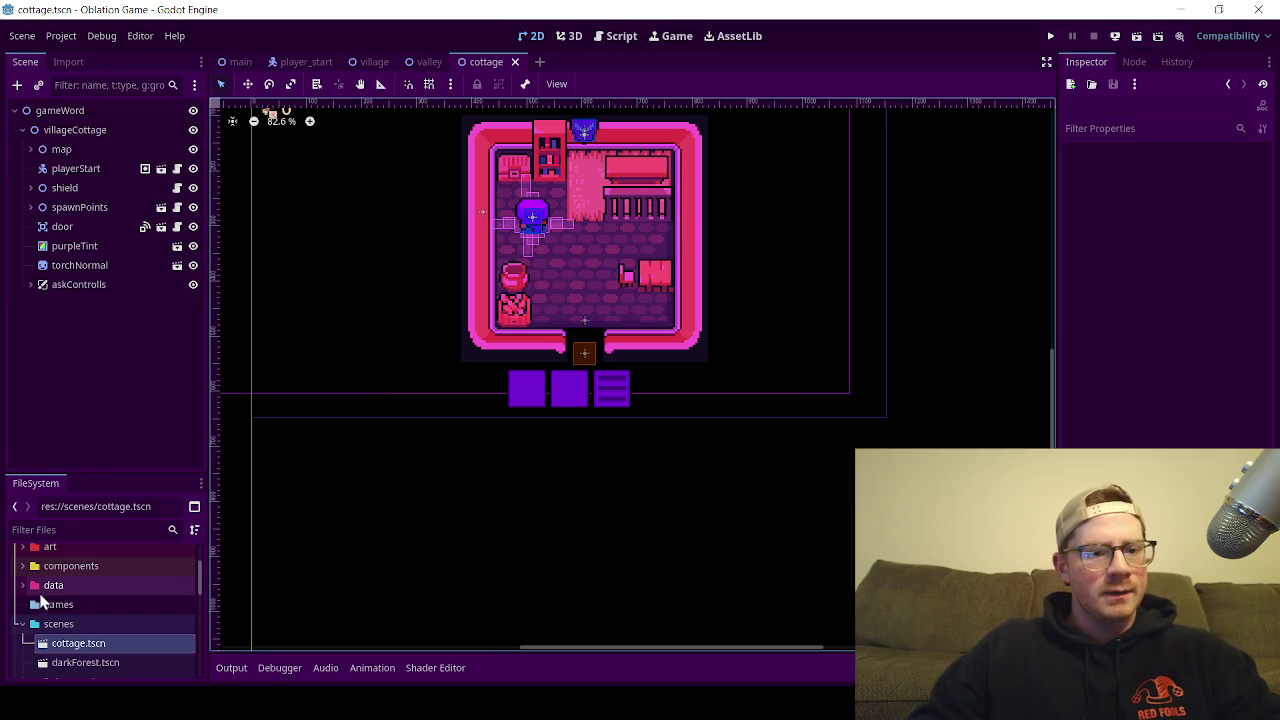
{"action": "scroll", "coordinate": [32, 620], "scroll_direction": "down", "scroll_amount": 2}
{"action": "scroll", "coordinate": [124, 616], "scroll_direction": "down", "scroll_amount": 1}
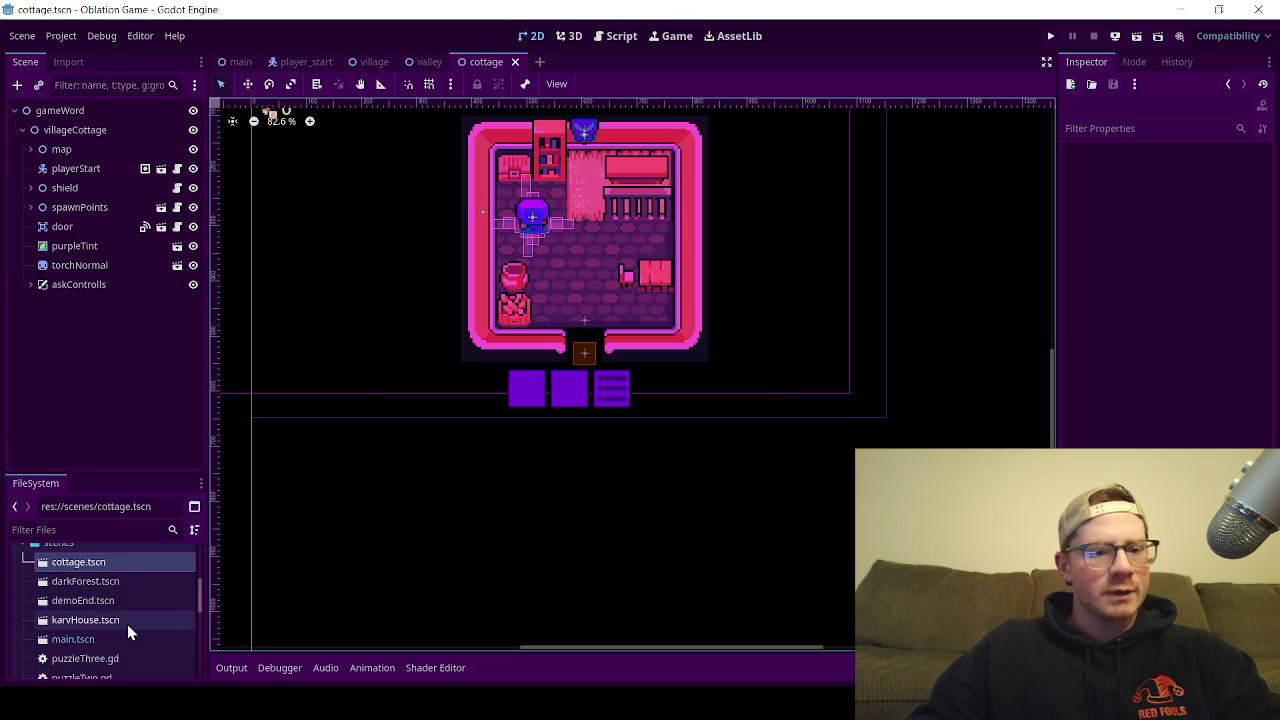
Step: Open karvHouse.tscn, fit the viewport zoom, and expand the map node's tile layers
{"action": "double_click", "coordinate": [116, 619]}
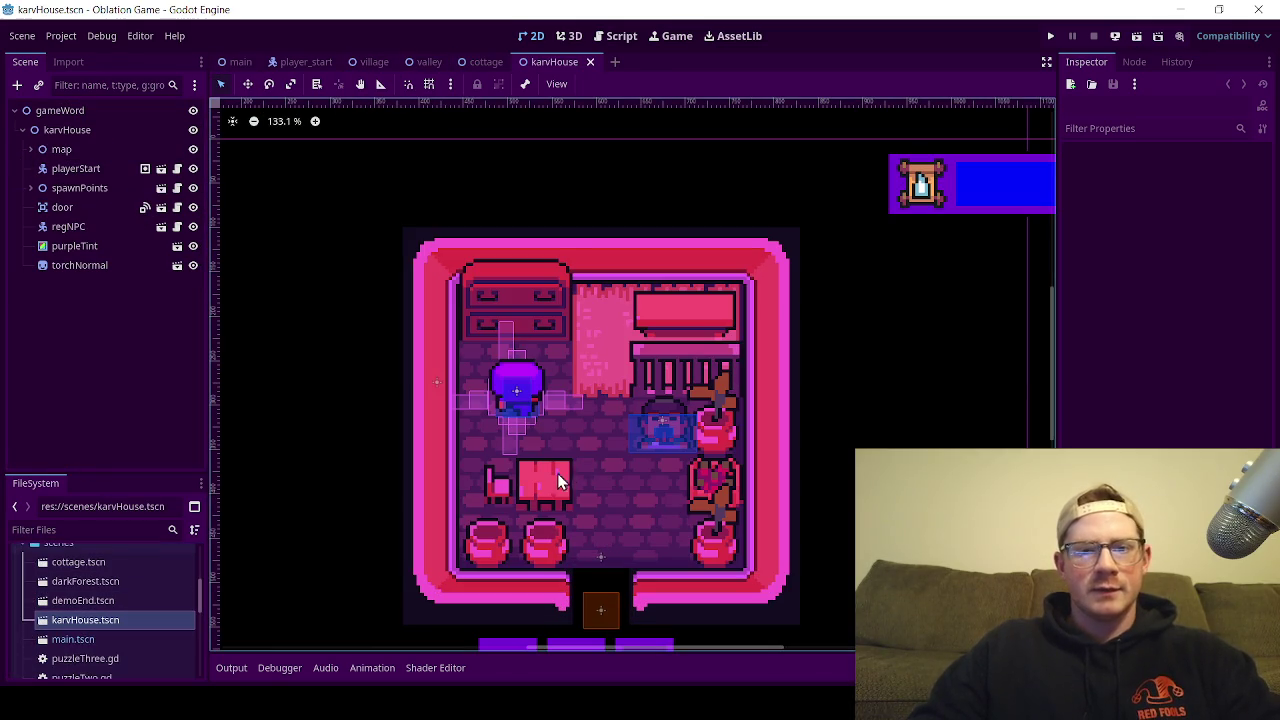
{"action": "scroll", "coordinate": [528, 494], "scroll_direction": "down", "scroll_amount": 2}
{"action": "scroll", "coordinate": [465, 491], "scroll_direction": "down", "scroll_amount": 3}
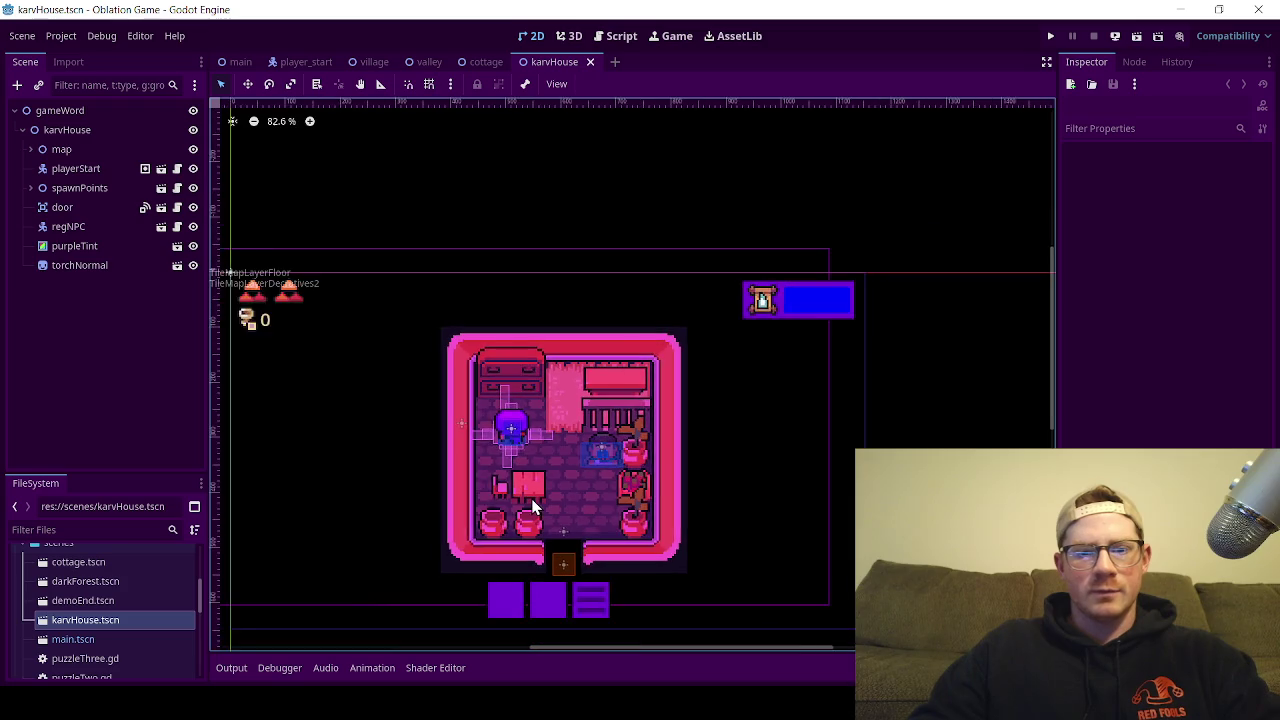
{"action": "scroll", "coordinate": [533, 505], "scroll_direction": "up", "scroll_amount": 3}
{"action": "scroll", "coordinate": [531, 506], "scroll_direction": "up", "scroll_amount": 4}
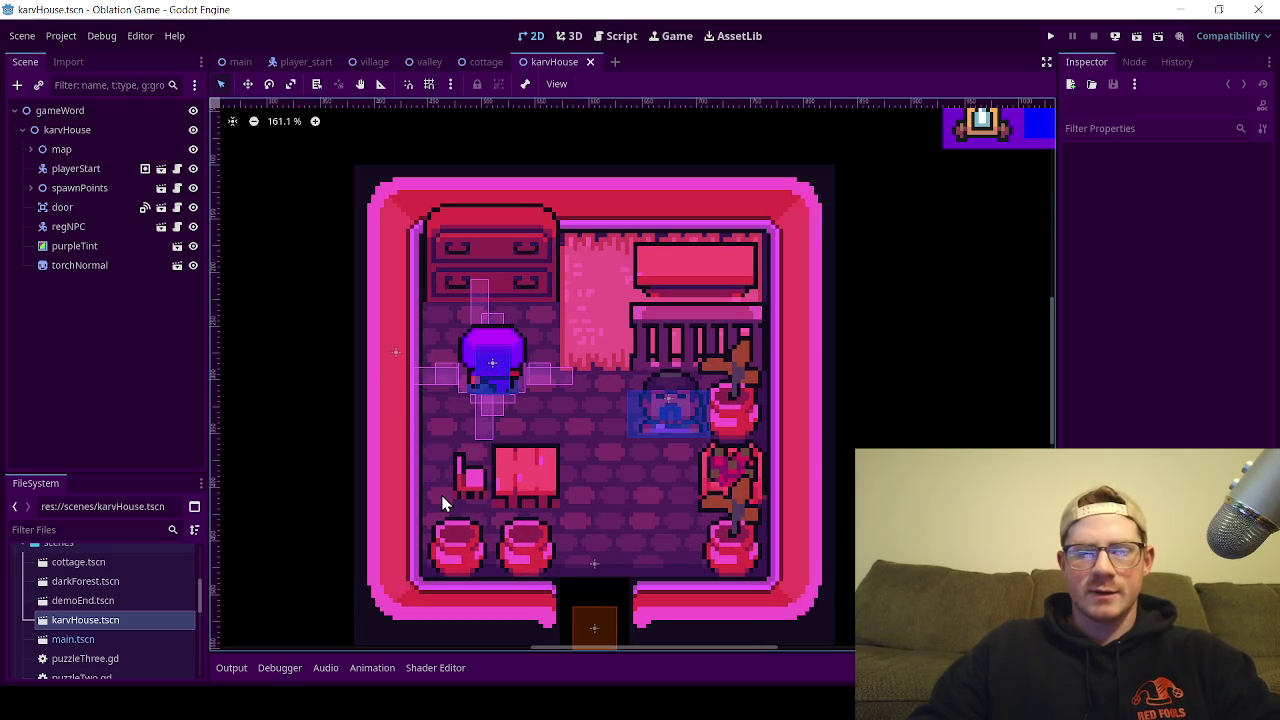
{"action": "scroll", "coordinate": [441, 495], "scroll_direction": "down", "scroll_amount": 3}
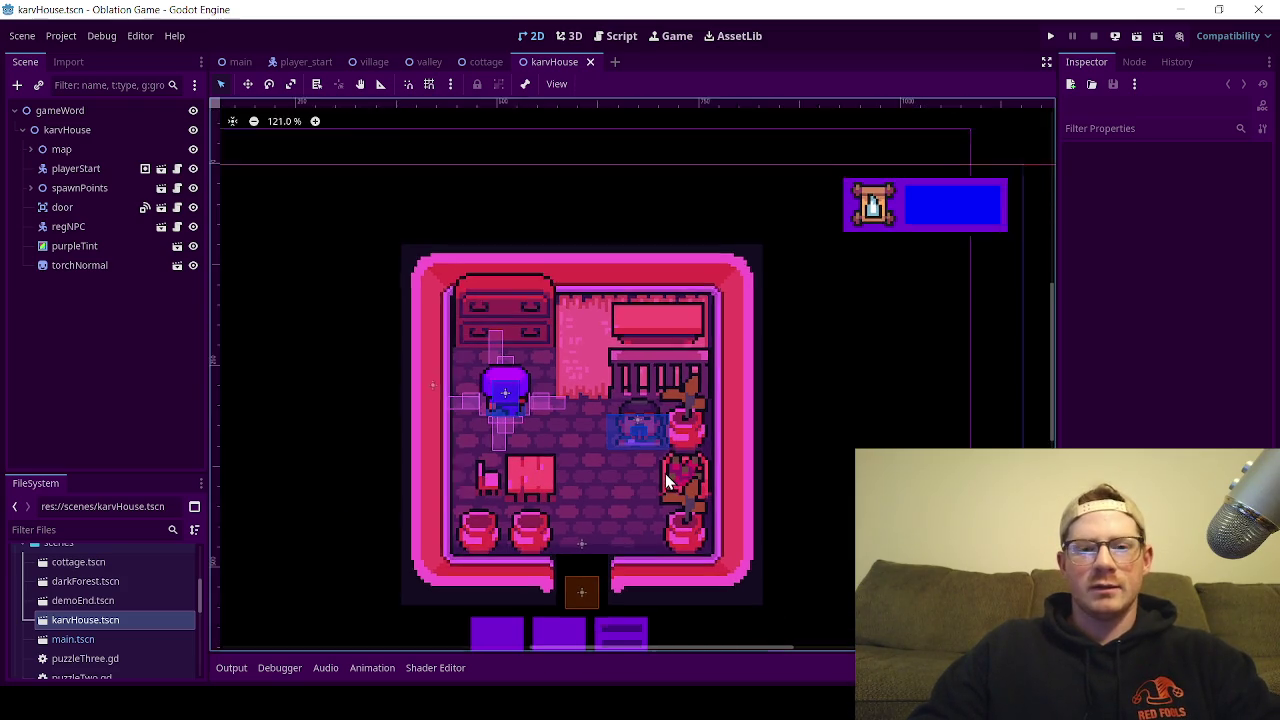
{"action": "scroll", "coordinate": [665, 470], "scroll_direction": "down", "scroll_amount": 1}
{"action": "scroll", "coordinate": [655, 395], "scroll_direction": "down", "scroll_amount": 2}
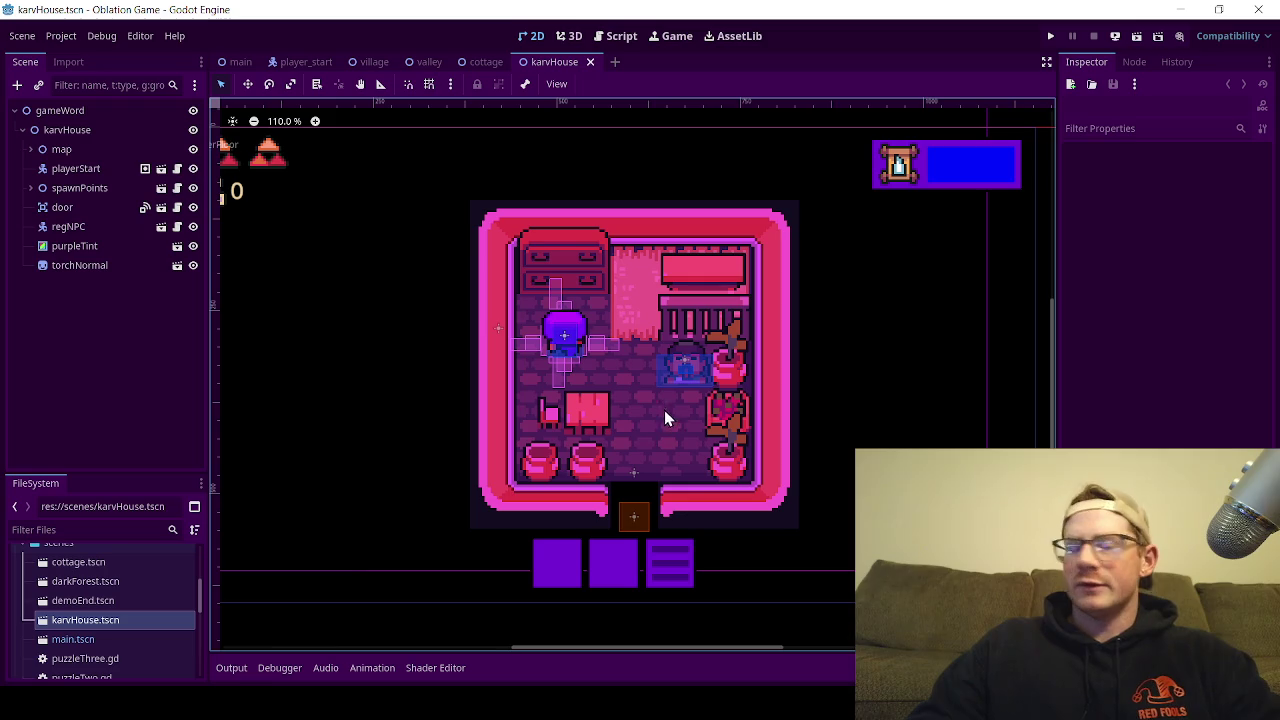
{"action": "left_click", "coordinate": [29, 150]}
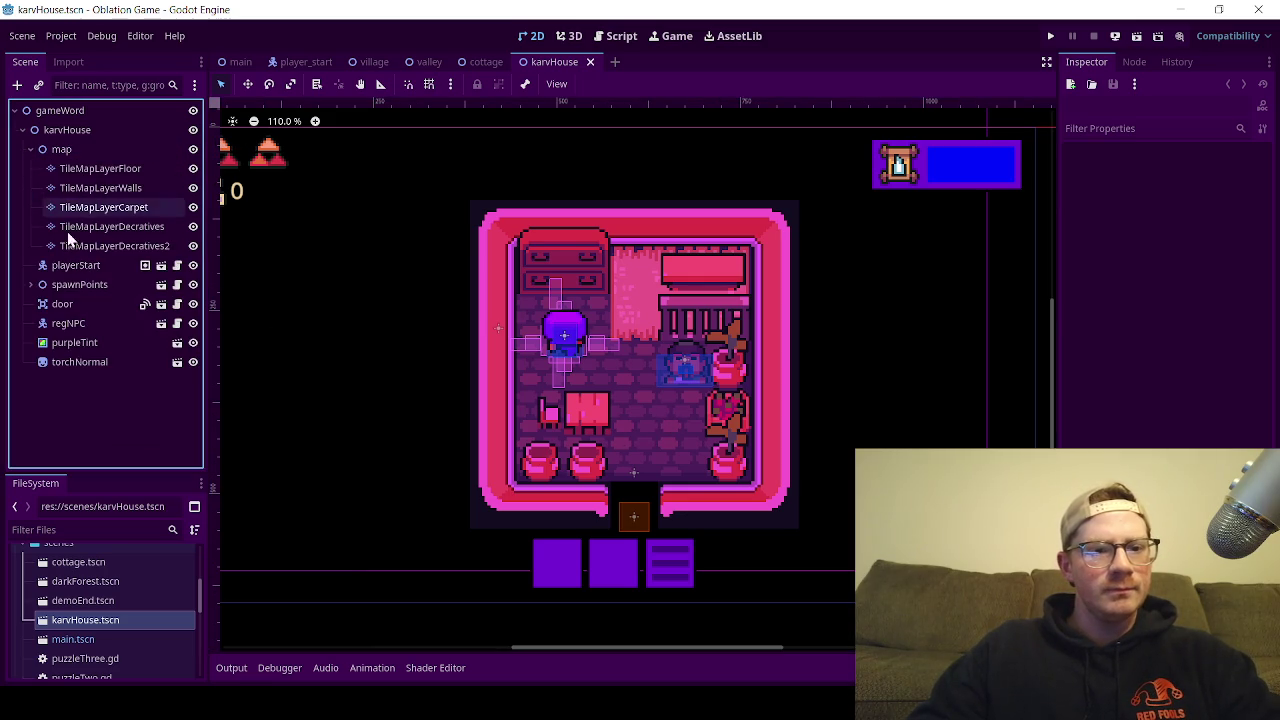
Step: On TileMapLayerDecratives, test-select the two pots and plant tiles, then clear the selection
{"action": "left_click", "coordinate": [105, 232]}
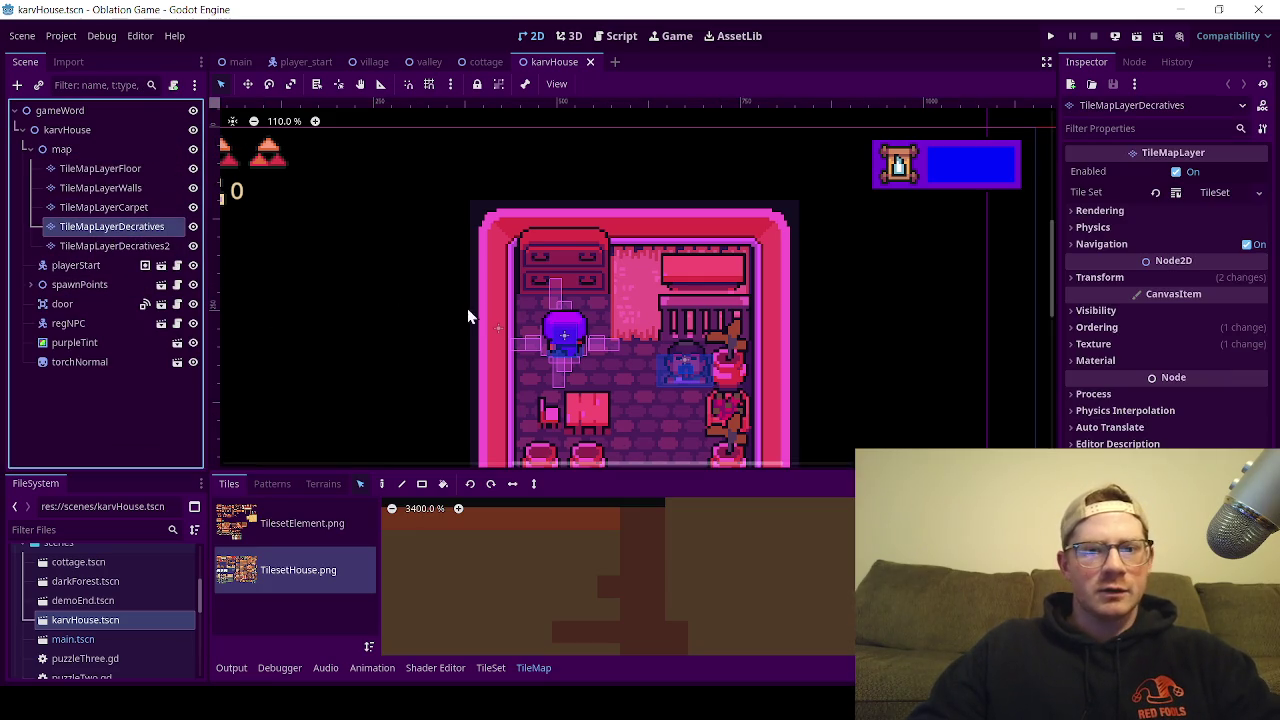
{"action": "scroll", "coordinate": [560, 348], "scroll_direction": "down", "scroll_amount": 3}
{"action": "scroll", "coordinate": [531, 274], "scroll_direction": "down", "scroll_amount": 5}
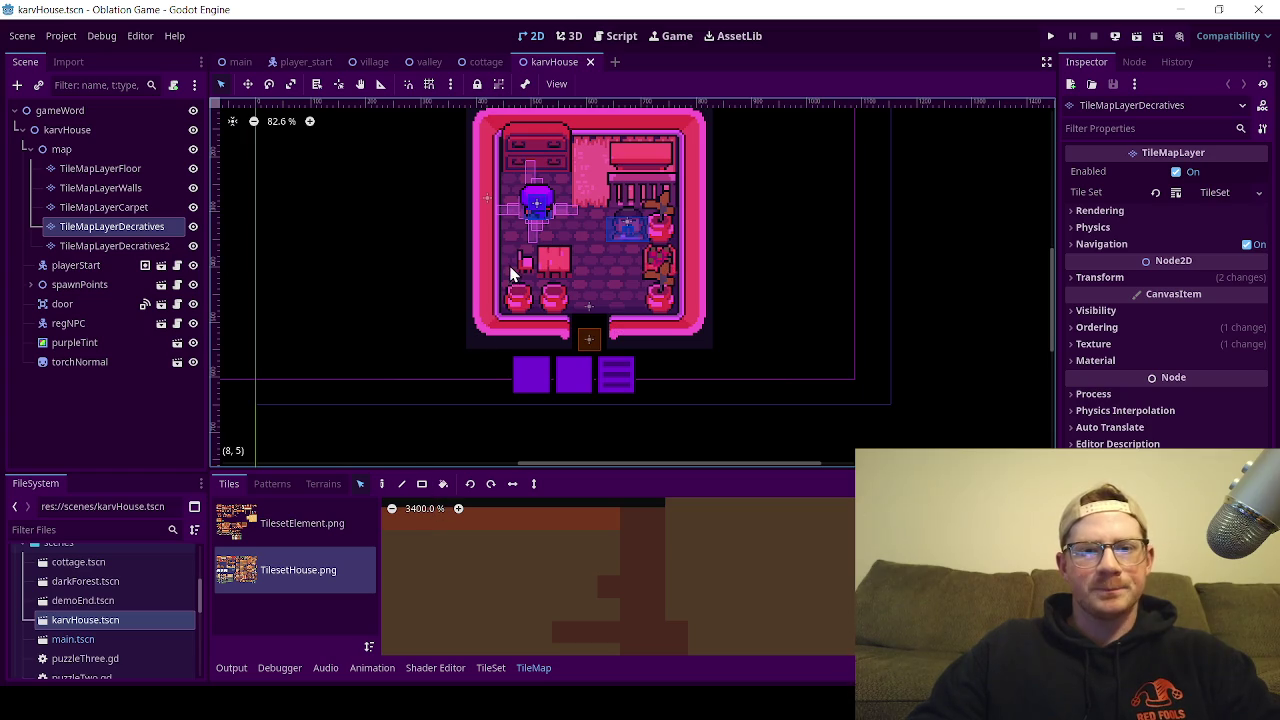
{"action": "left_click_drag", "start_coordinate": [510, 274], "coordinate": [682, 290]}
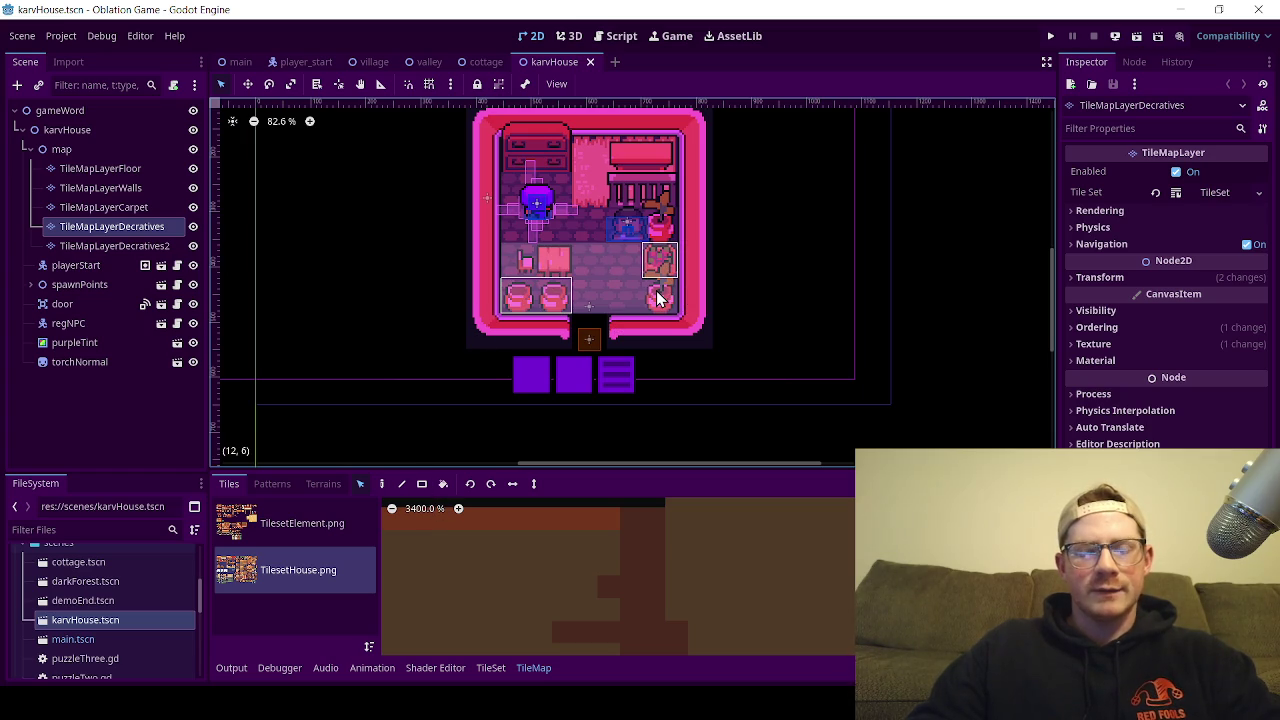
{"action": "left_click", "coordinate": [656, 288]}
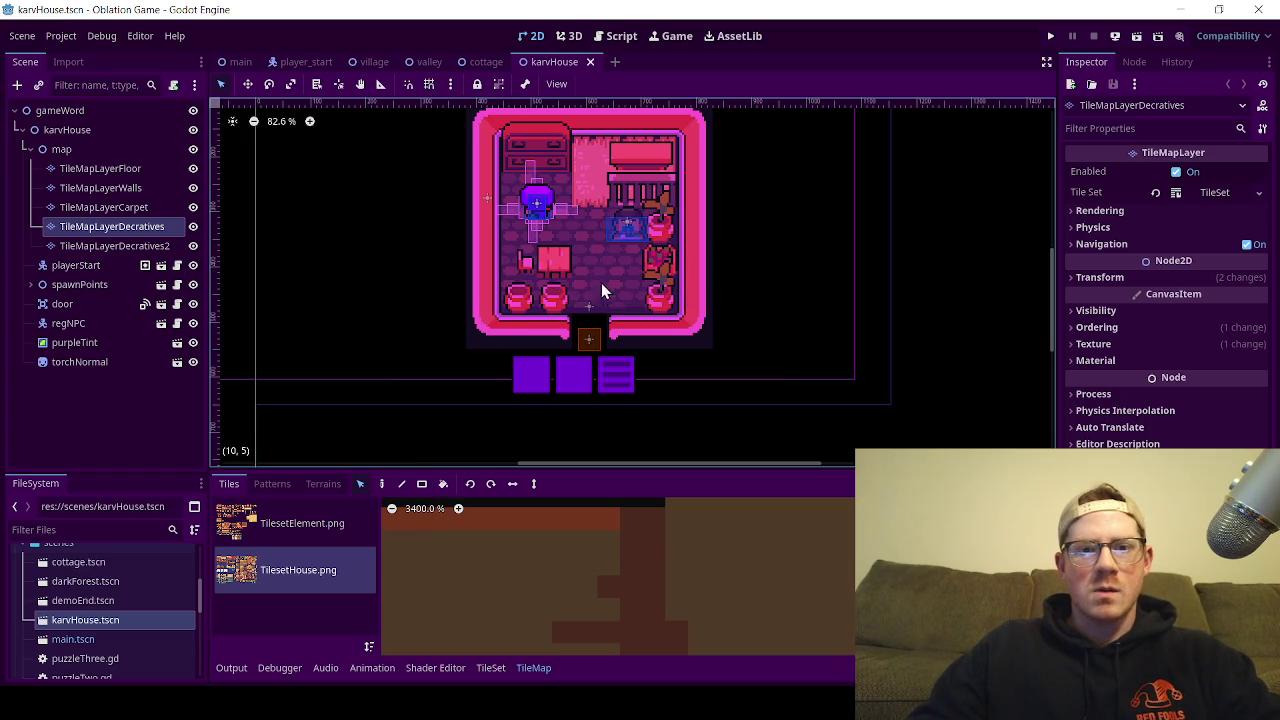
{"action": "scroll", "coordinate": [539, 271], "scroll_direction": "up", "scroll_amount": 5}
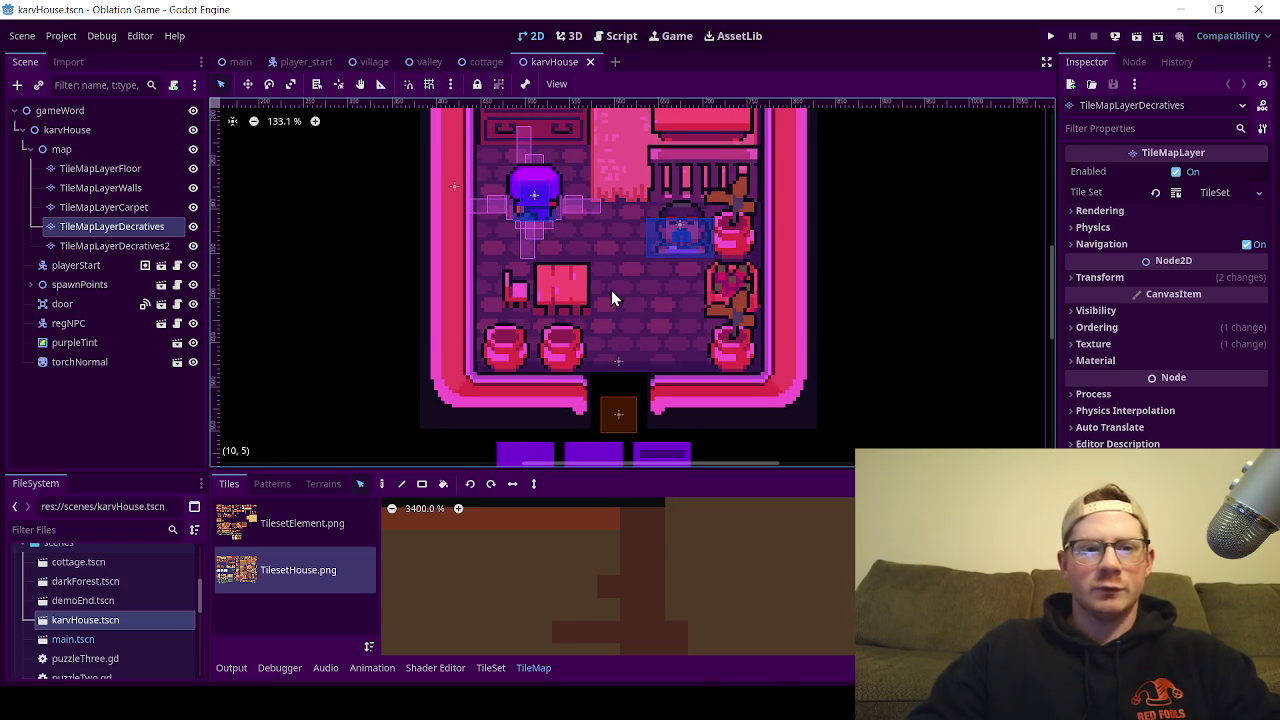
Step: Compare the Carpet, Walls and Decratives layers, ending on TileMapLayerDecratives2
{"action": "left_click", "coordinate": [146, 209]}
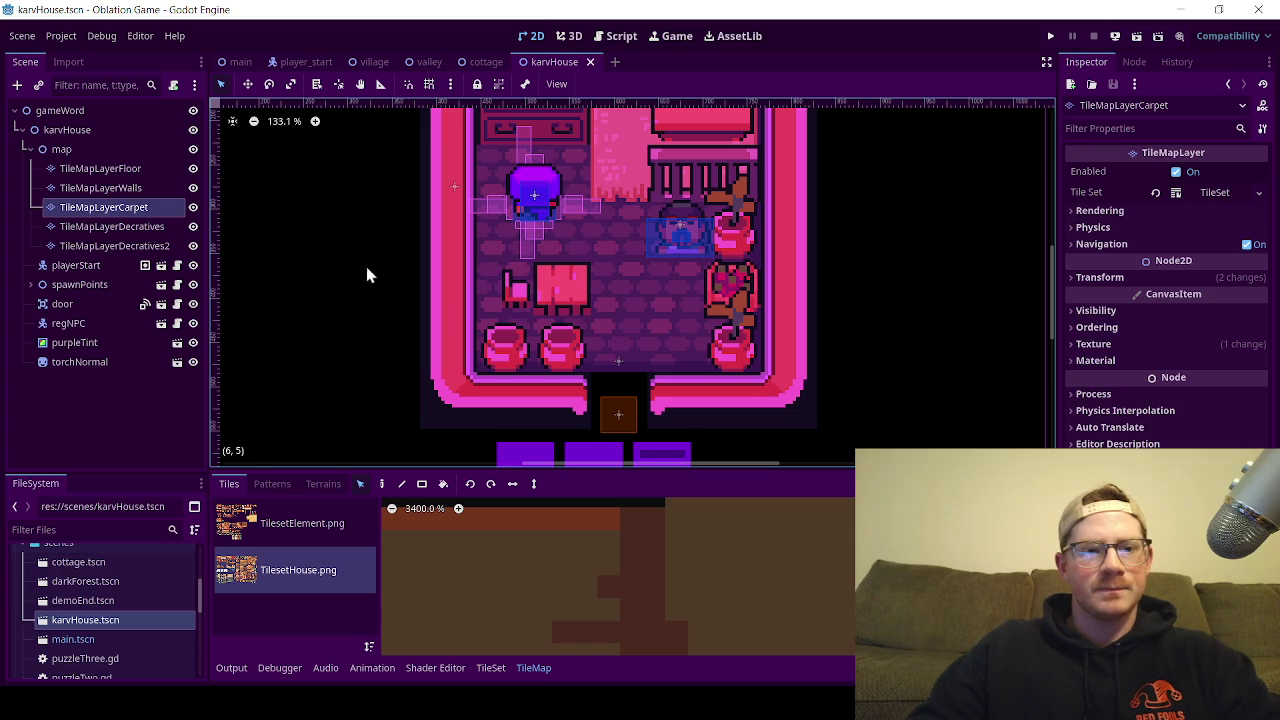
{"action": "left_click", "coordinate": [150, 227]}
{"action": "left_click", "coordinate": [323, 253]}
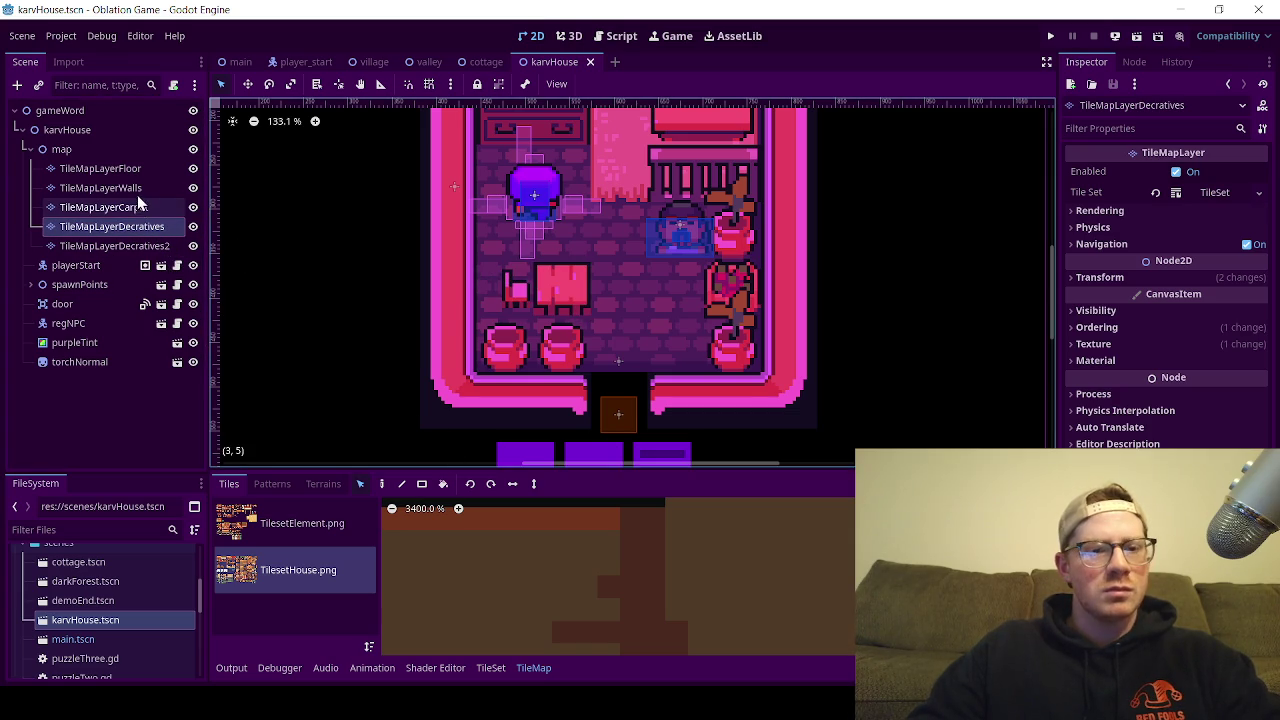
{"action": "left_click", "coordinate": [100, 188]}
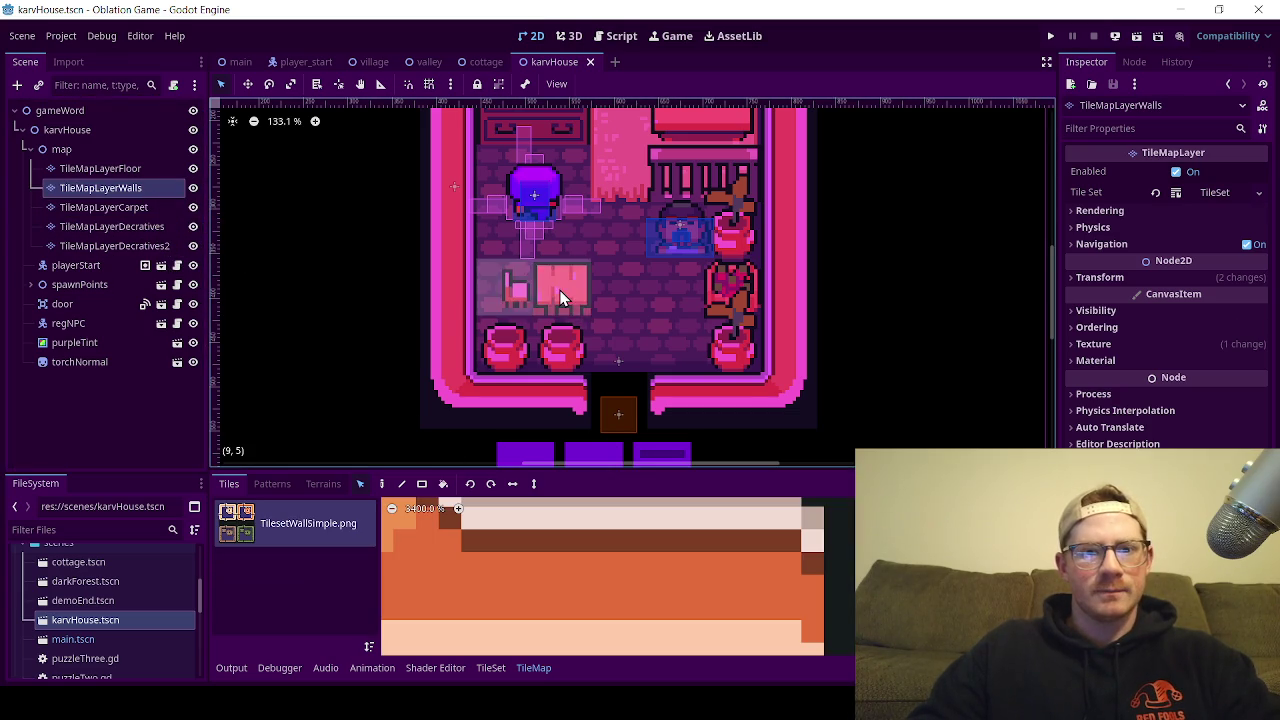
{"action": "left_click", "coordinate": [105, 208]}
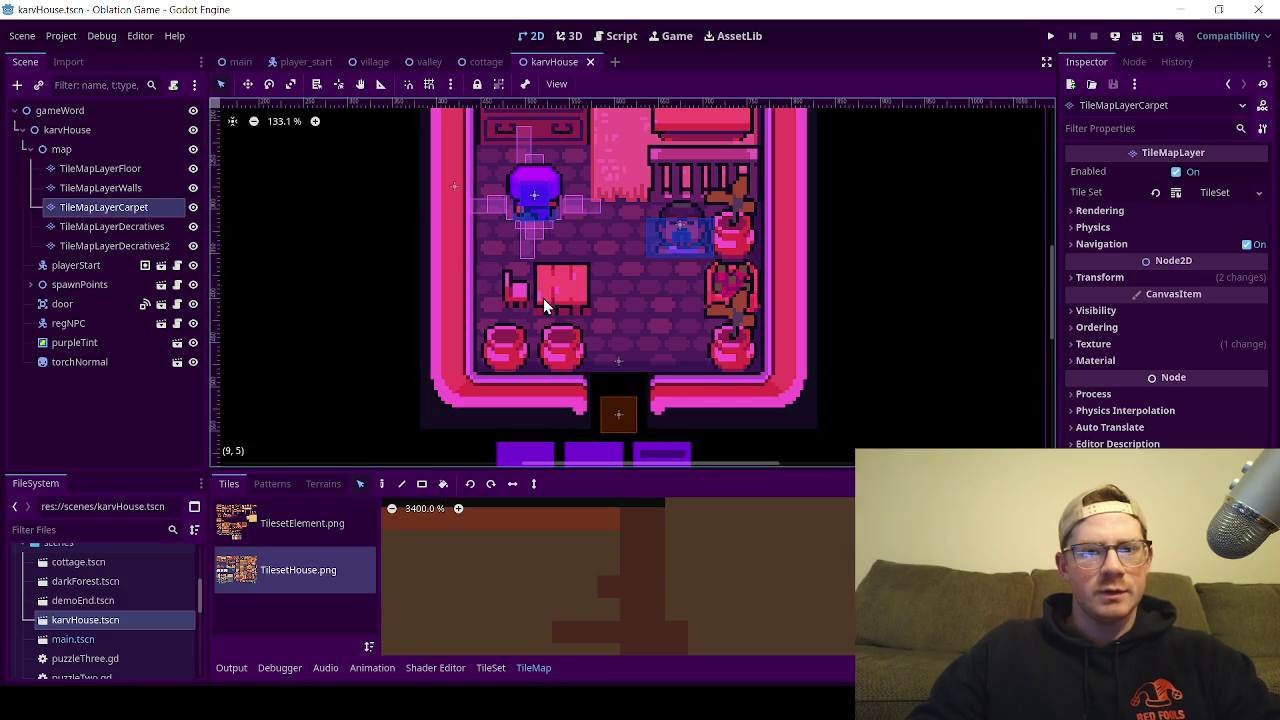
{"action": "left_click", "coordinate": [111, 226]}
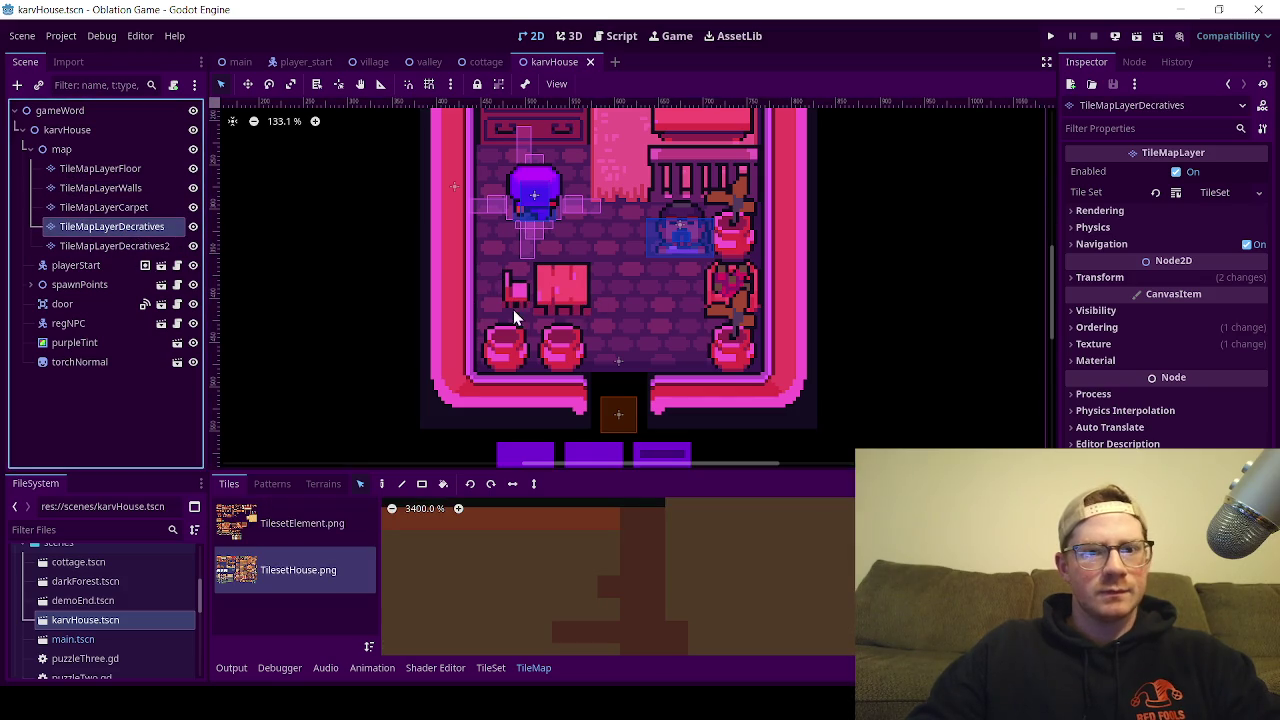
{"action": "left_click", "coordinate": [120, 246]}
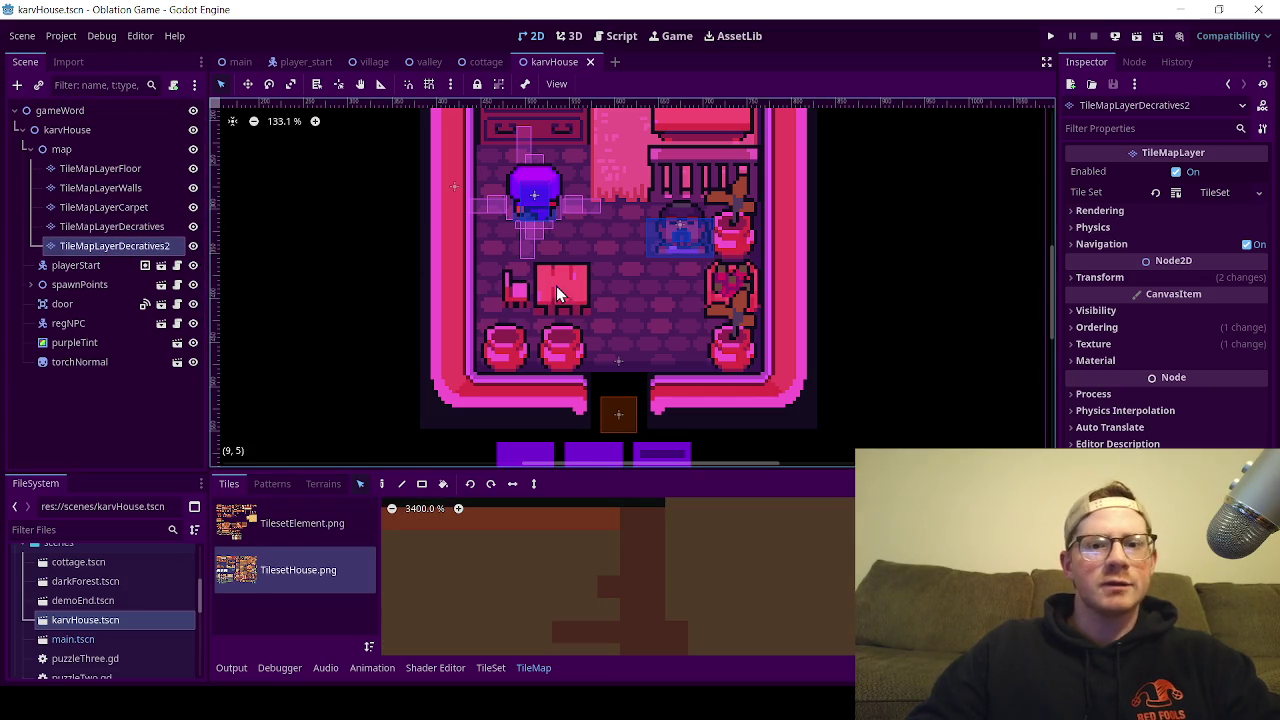
Step: Select the table and chair tiles and try shifting the chair beside the table
{"action": "left_click_drag", "start_coordinate": [526, 296], "coordinate": [506, 300]}
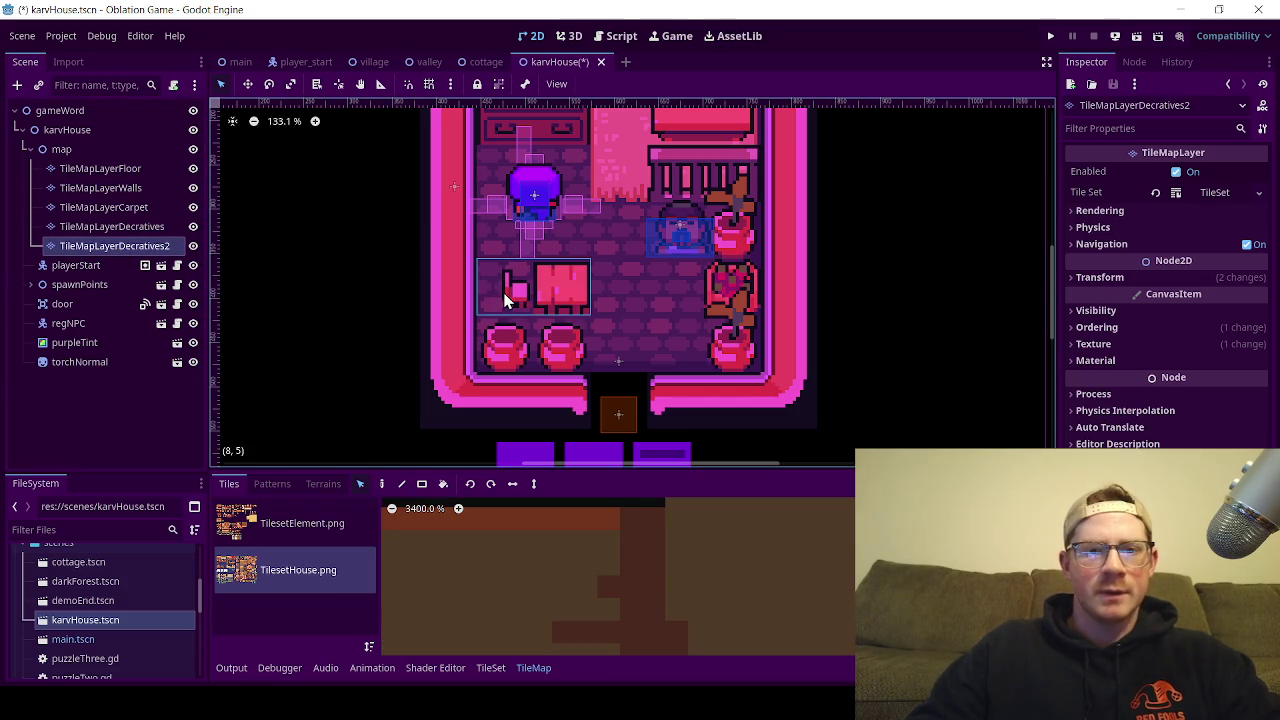
{"action": "left_click", "coordinate": [452, 288]}
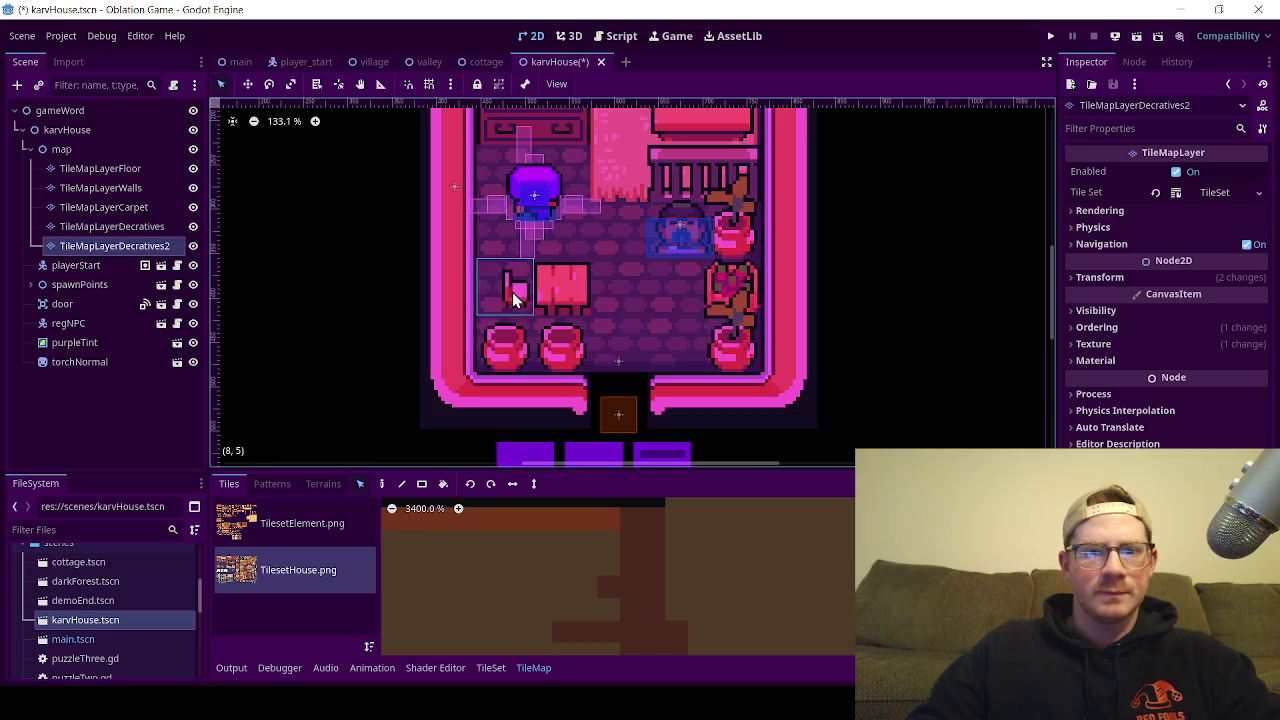
{"action": "left_click", "coordinate": [558, 304]}
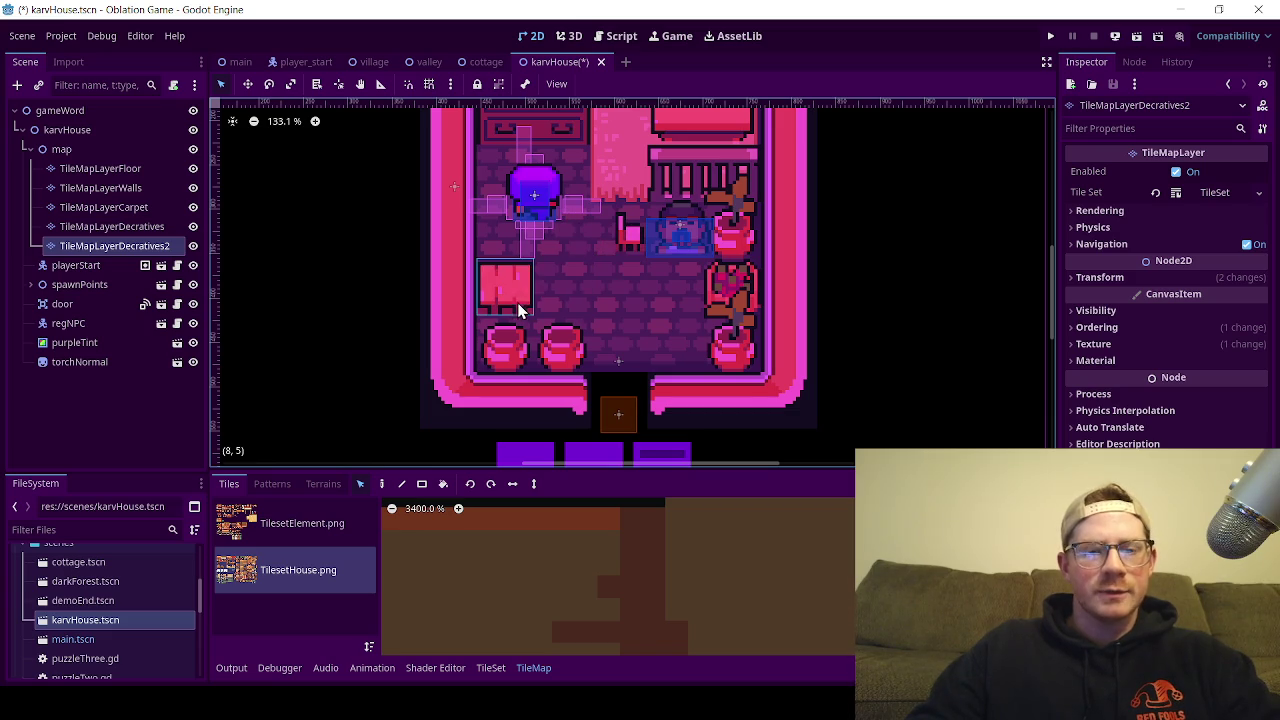
{"action": "left_click", "coordinate": [630, 250]}
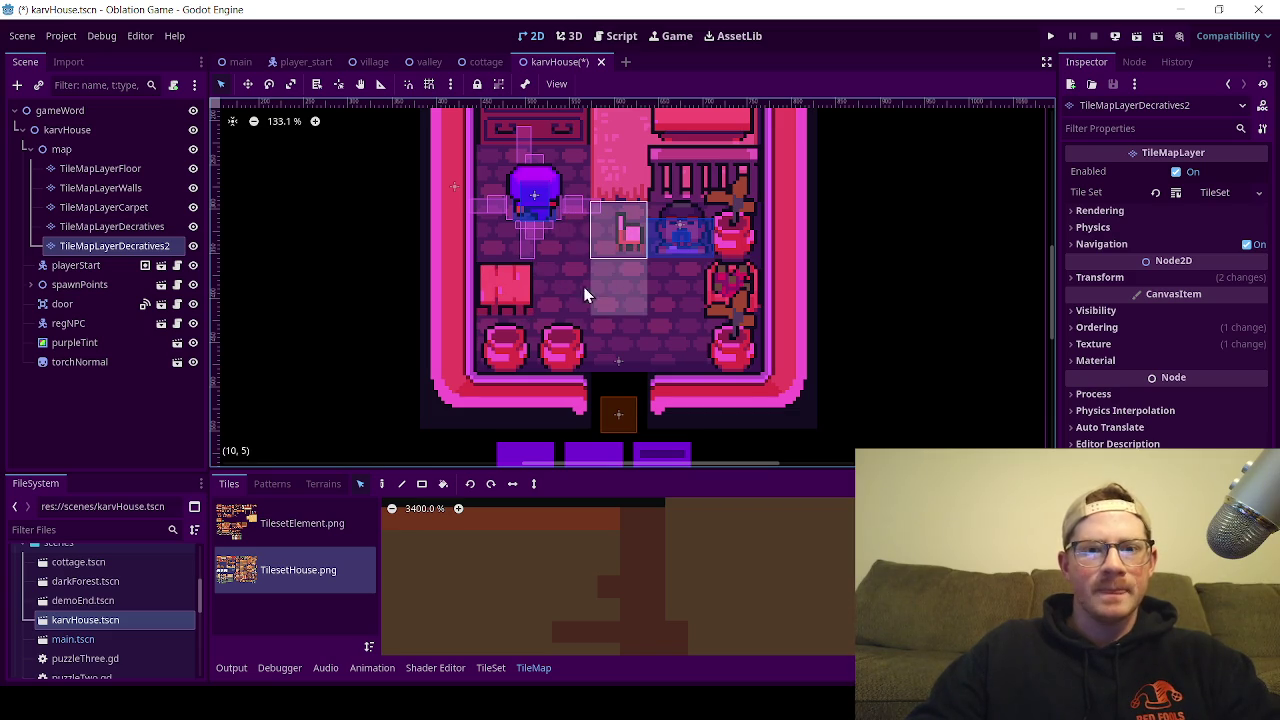
{"action": "left_click_drag", "start_coordinate": [617, 239], "coordinate": [567, 299]}
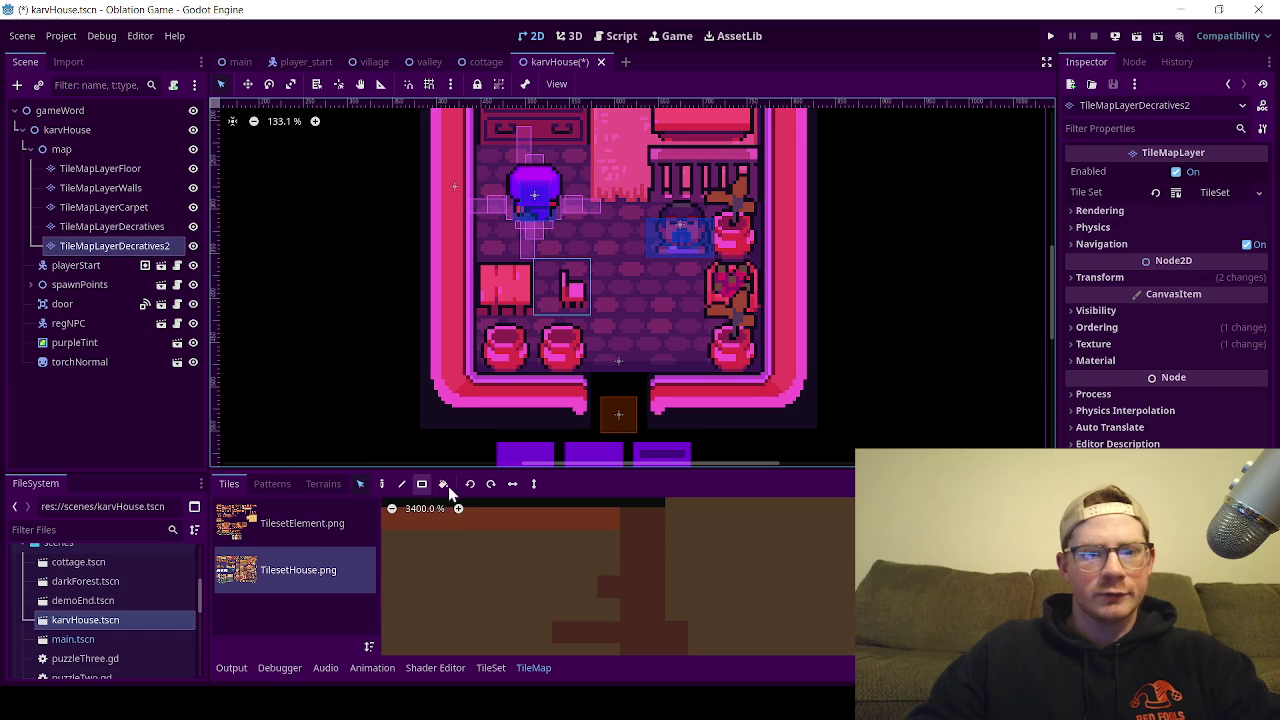
Step: Rotate the chair tile and redraw it with the Rect tool one cell left, beside the table
{"action": "left_click", "coordinate": [480, 486]}
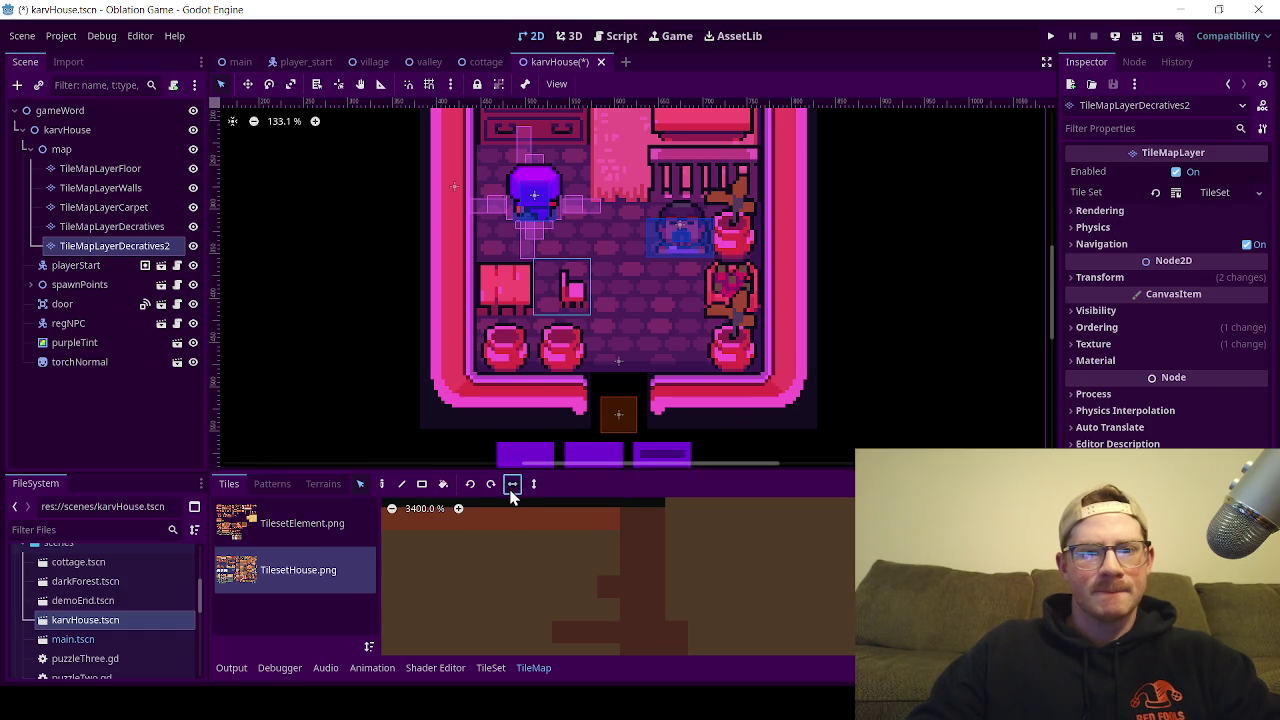
{"action": "left_click", "coordinate": [561, 293]}
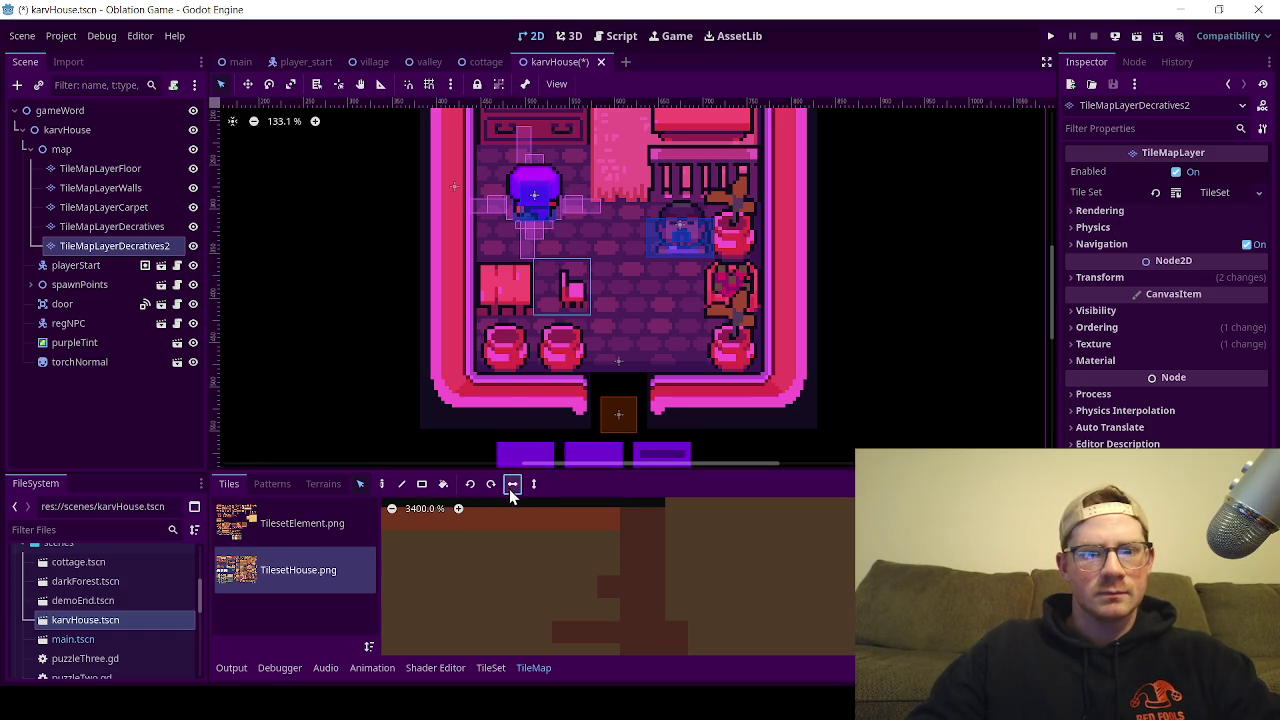
{"action": "left_click", "coordinate": [421, 484]}
{"action": "left_click_drag", "start_coordinate": [574, 298], "coordinate": [553, 298]}
{"action": "scroll", "coordinate": [583, 323], "scroll_direction": "down", "scroll_amount": 3}
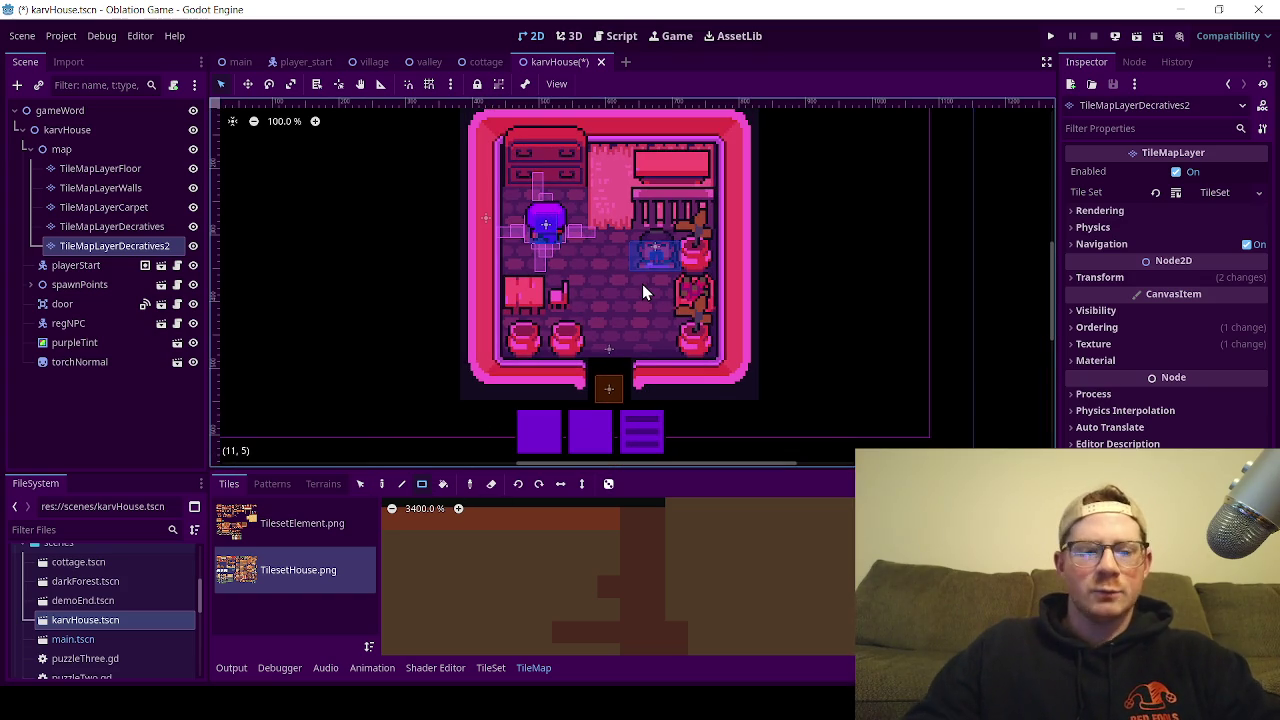
Step: Save the karvHouse scene and clear the tile layer selection
{"action": "key", "text": "ctrl+s"}
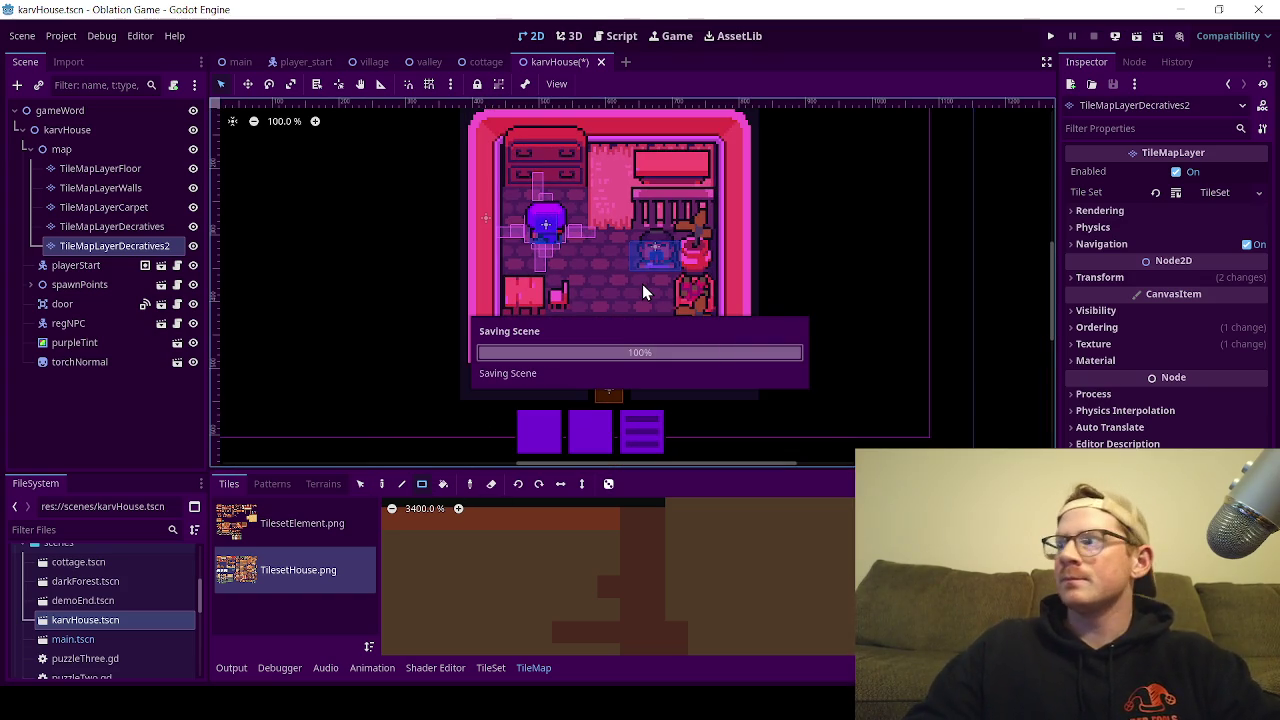
{"action": "left_click", "coordinate": [111, 410]}
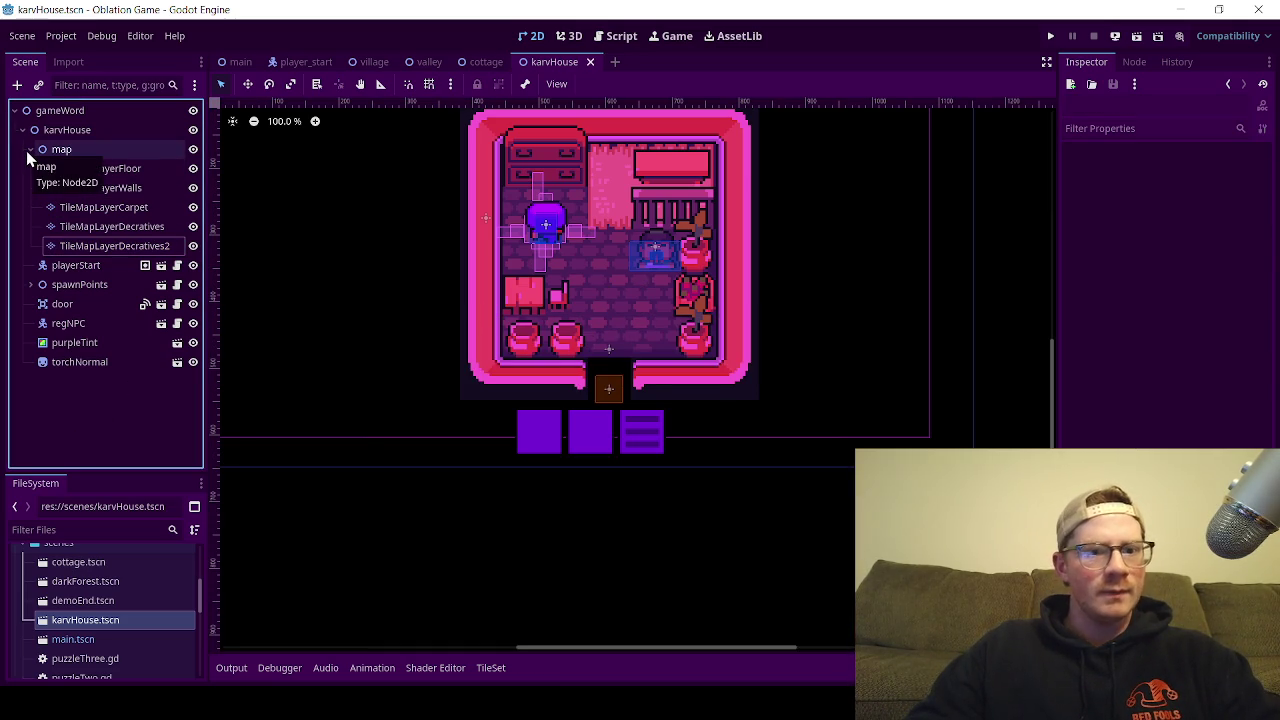
{"action": "left_click", "coordinate": [425, 275]}
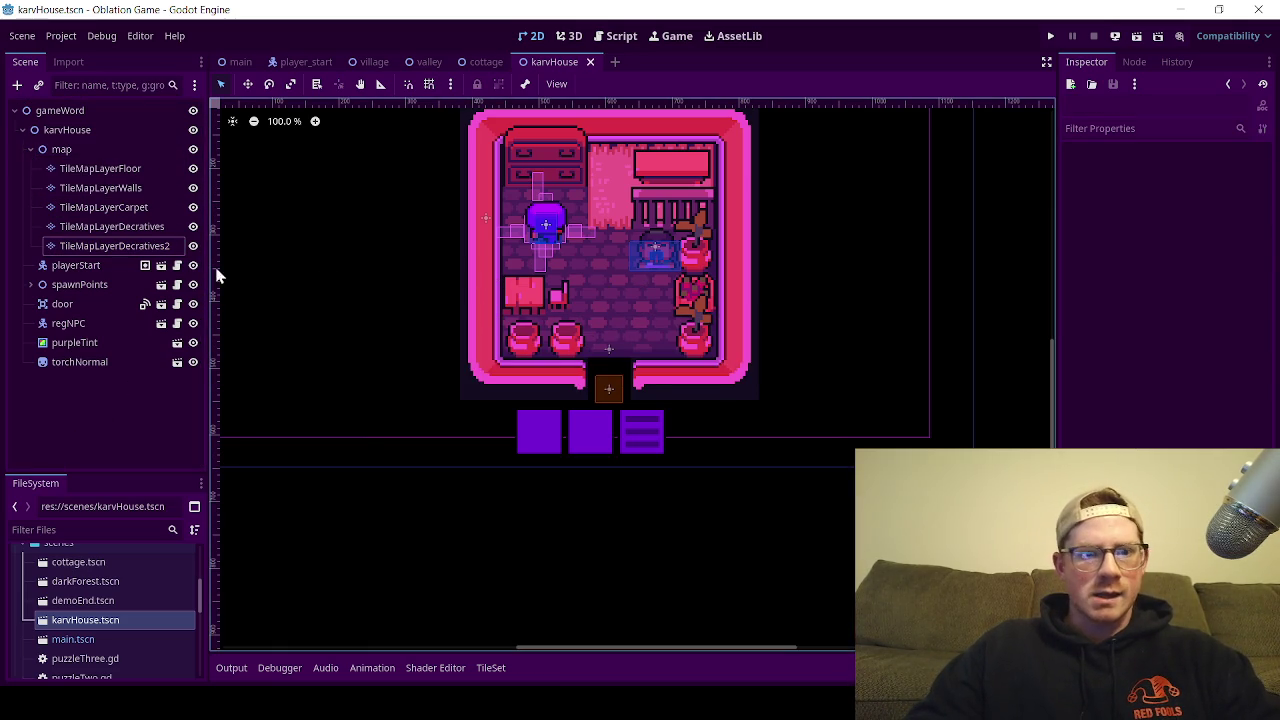
Step: Fold away the map node's tile layers and save karvHouse again
{"action": "left_click", "coordinate": [30, 149]}
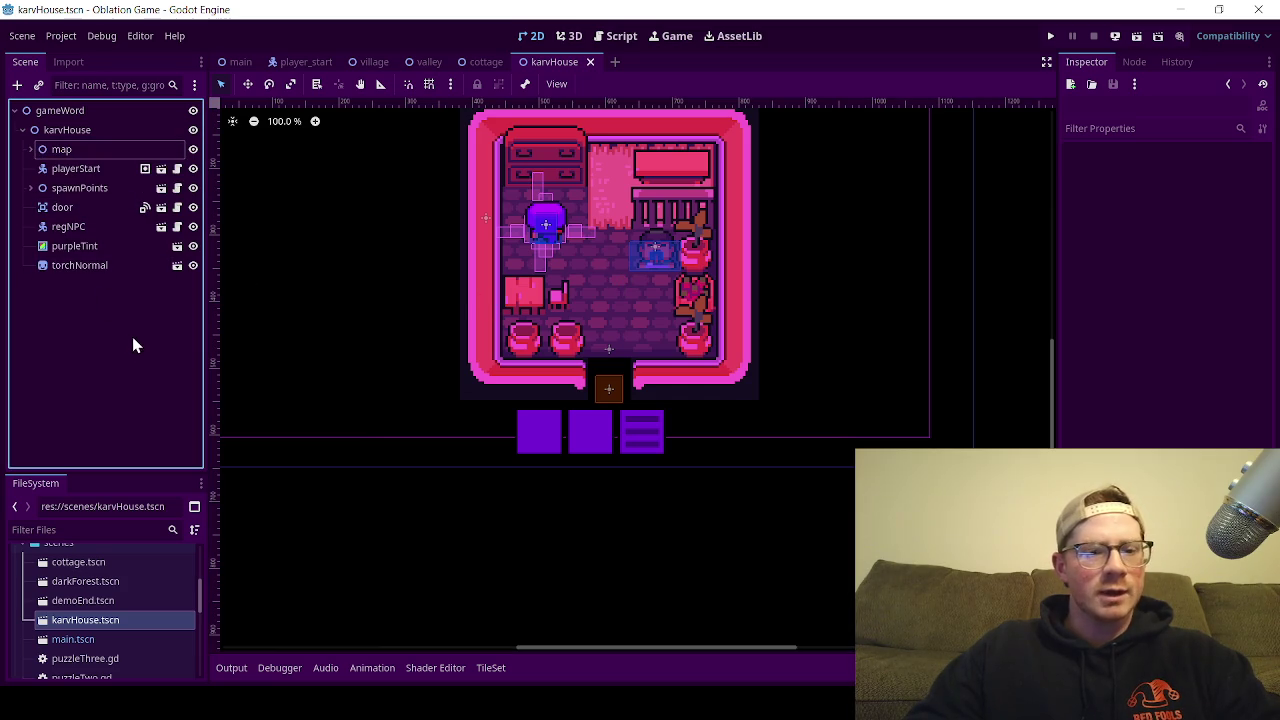
{"action": "key", "text": "ctrl+s"}
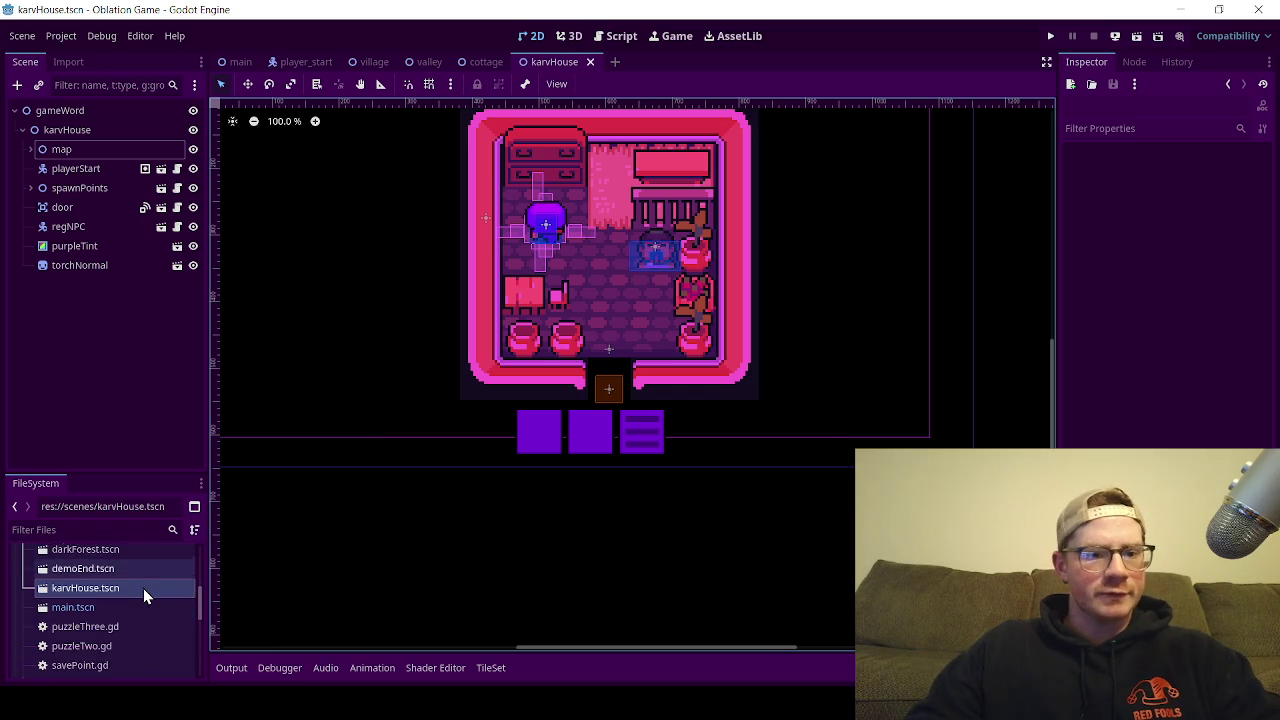
{"action": "scroll", "coordinate": [143, 590], "scroll_direction": "down", "scroll_amount": 4}
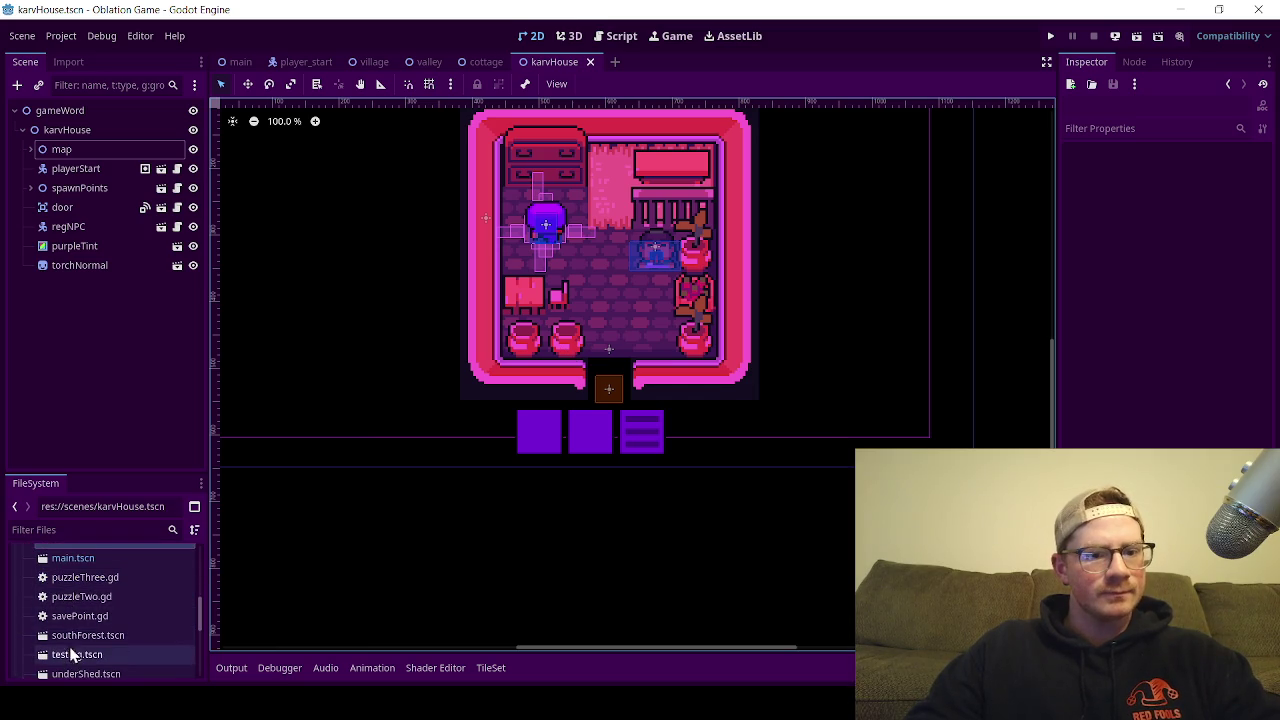
{"action": "scroll", "coordinate": [73, 585], "scroll_direction": "down", "scroll_amount": 2}
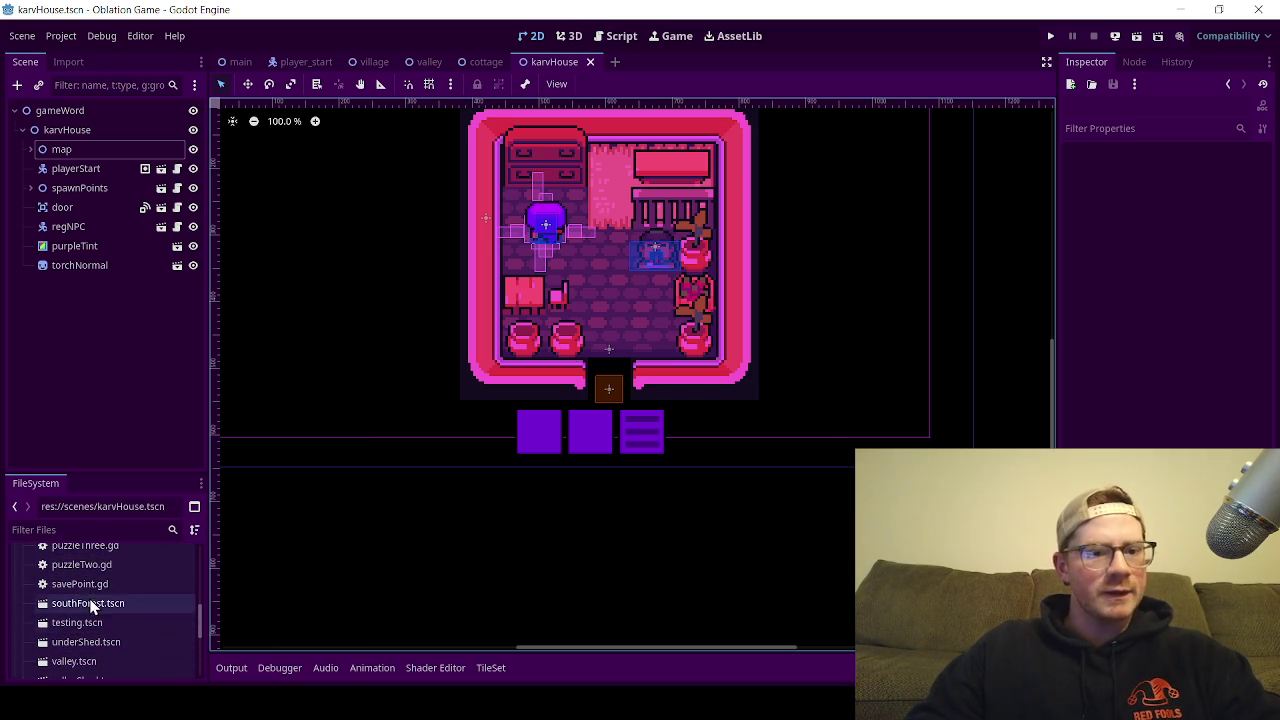
{"action": "scroll", "coordinate": [94, 623], "scroll_direction": "down", "scroll_amount": 2}
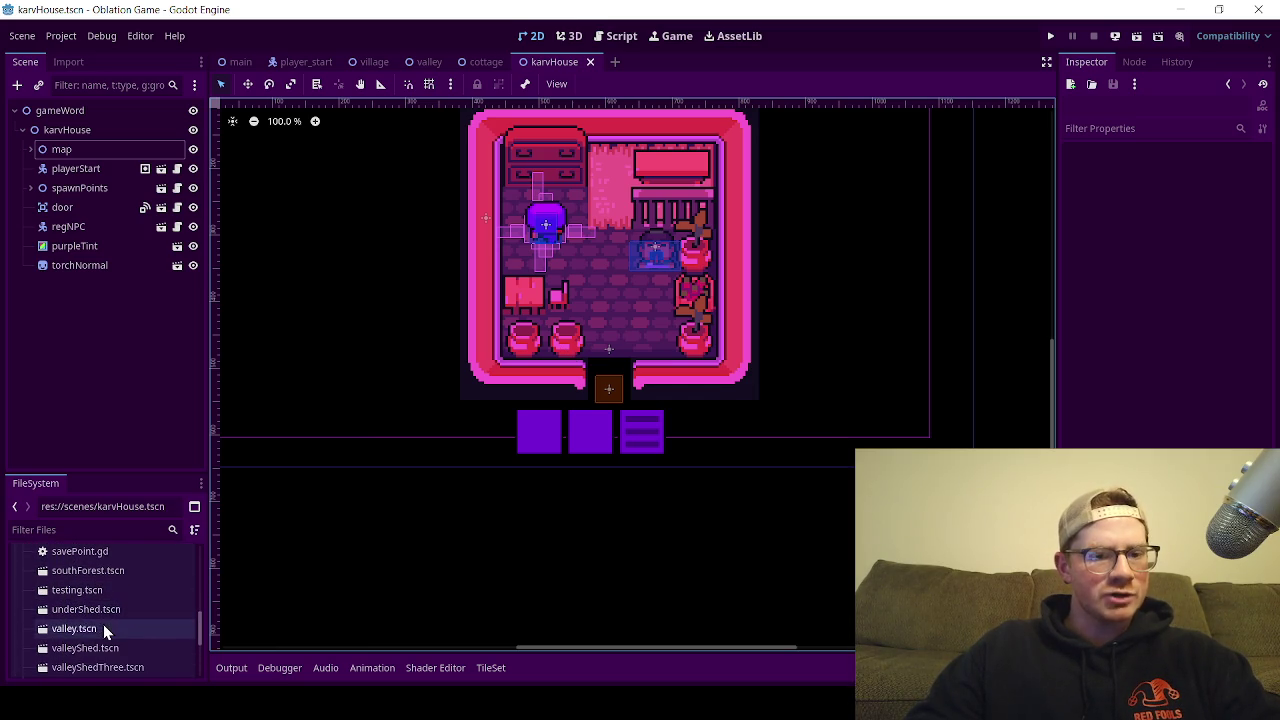
{"action": "scroll", "coordinate": [103, 624], "scroll_direction": "down", "scroll_amount": 2}
{"action": "scroll", "coordinate": [104, 624], "scroll_direction": "up", "scroll_amount": 4}
{"action": "scroll", "coordinate": [104, 624], "scroll_direction": "up", "scroll_amount": 1}
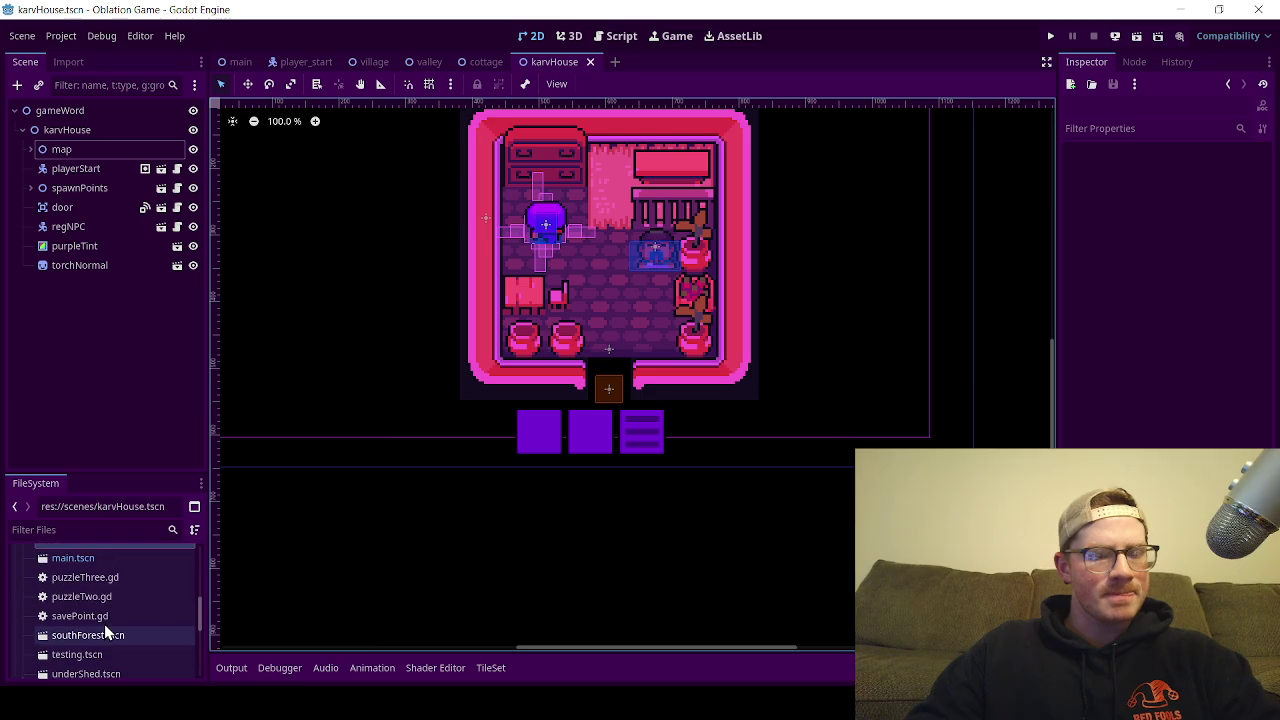
{"action": "scroll", "coordinate": [109, 621], "scroll_direction": "up", "scroll_amount": 1}
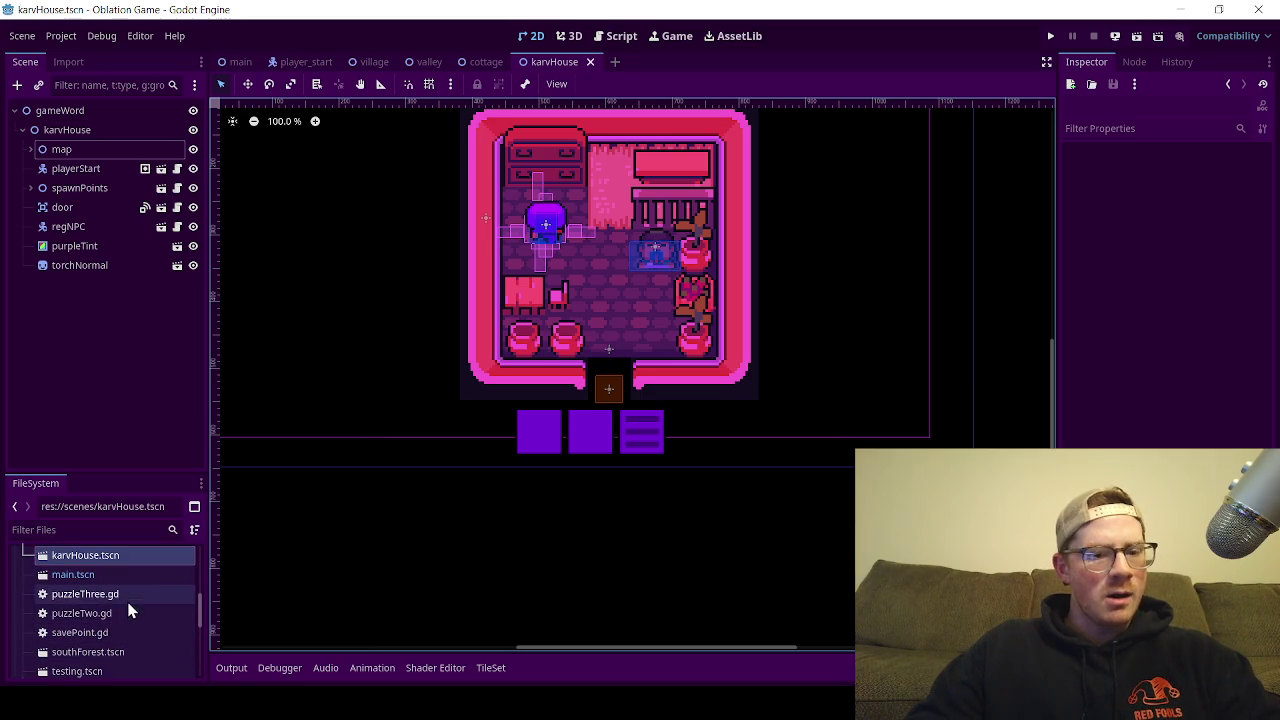
{"action": "scroll", "coordinate": [112, 617], "scroll_direction": "down", "scroll_amount": 5}
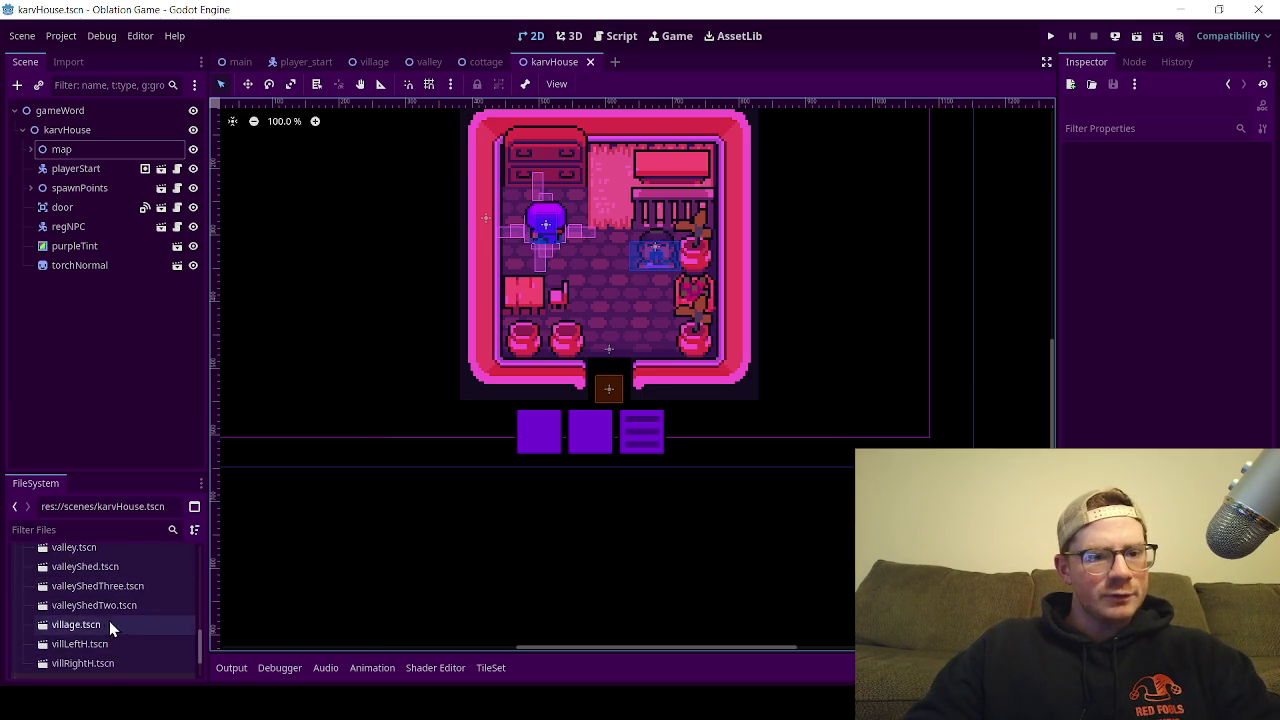
Step: Open villLeftH.tscn, then villRightH.tscn, and select its TileMapLayerDecratives2 layer
{"action": "double_click", "coordinate": [115, 645]}
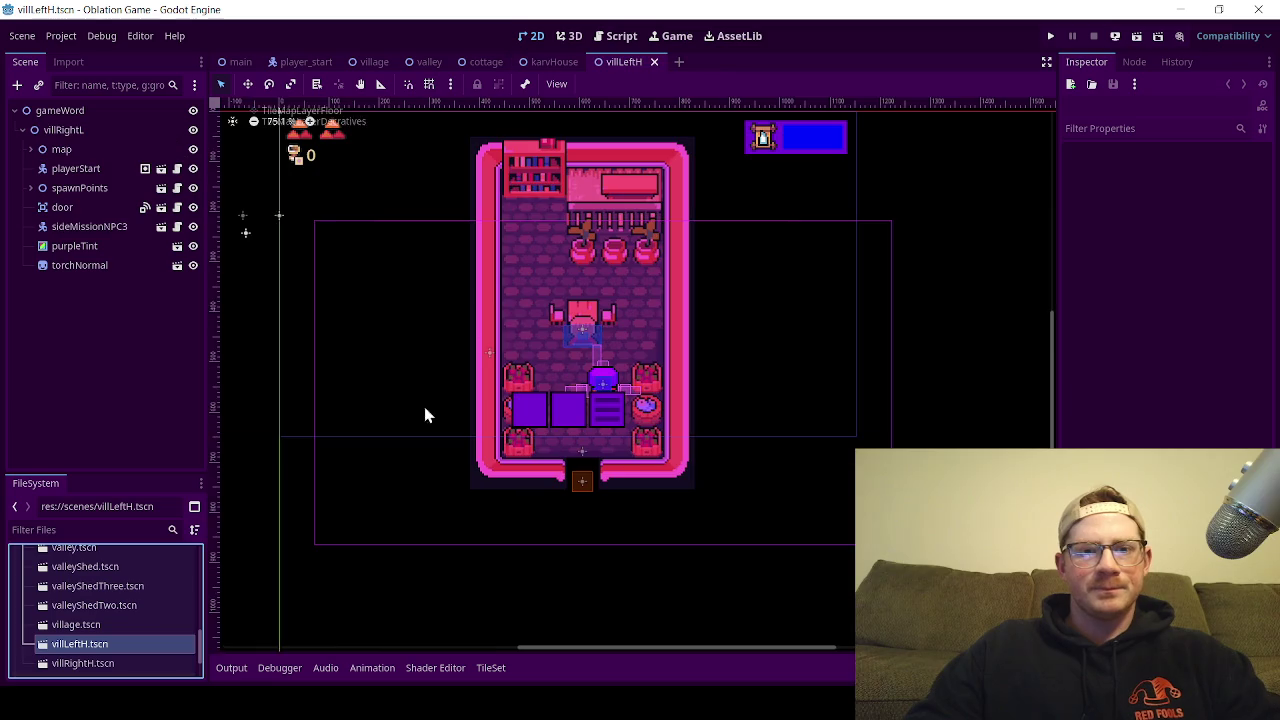
{"action": "scroll", "coordinate": [581, 386], "scroll_direction": "up", "scroll_amount": 5}
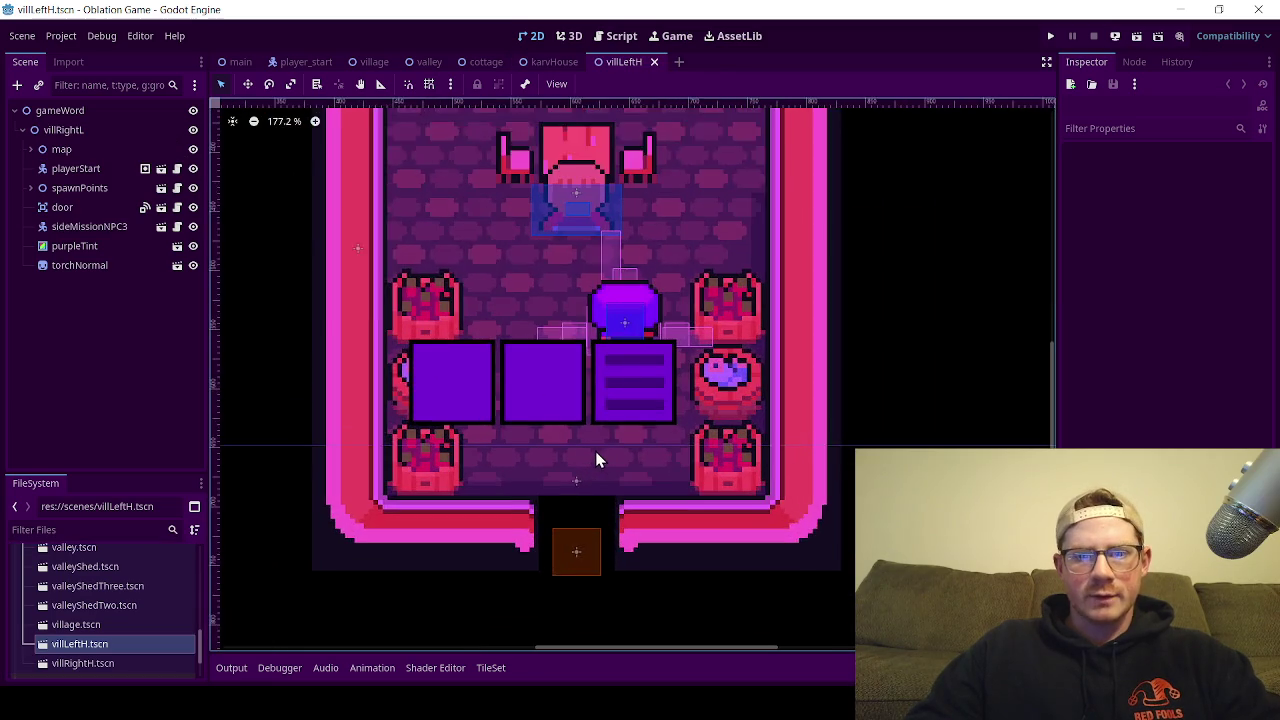
{"action": "scroll", "coordinate": [591, 315], "scroll_direction": "down", "scroll_amount": 5}
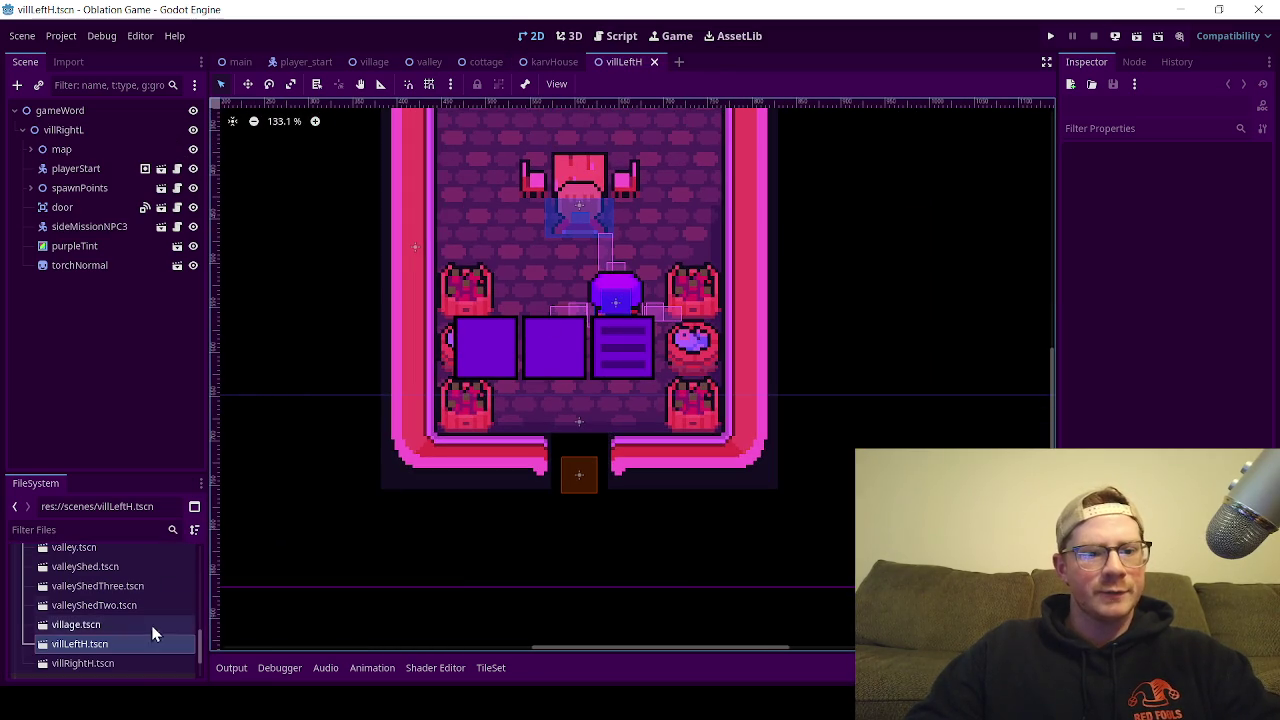
{"action": "double_click", "coordinate": [135, 665]}
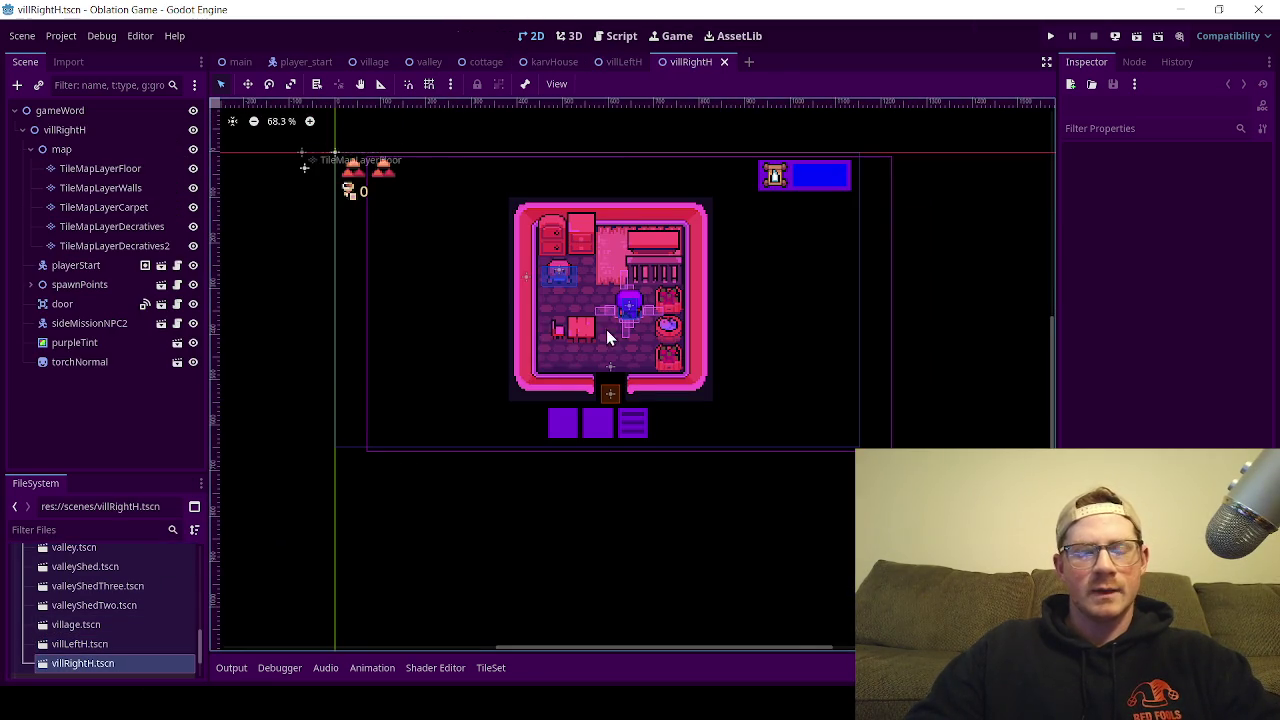
{"action": "scroll", "coordinate": [571, 355], "scroll_direction": "up", "scroll_amount": 3}
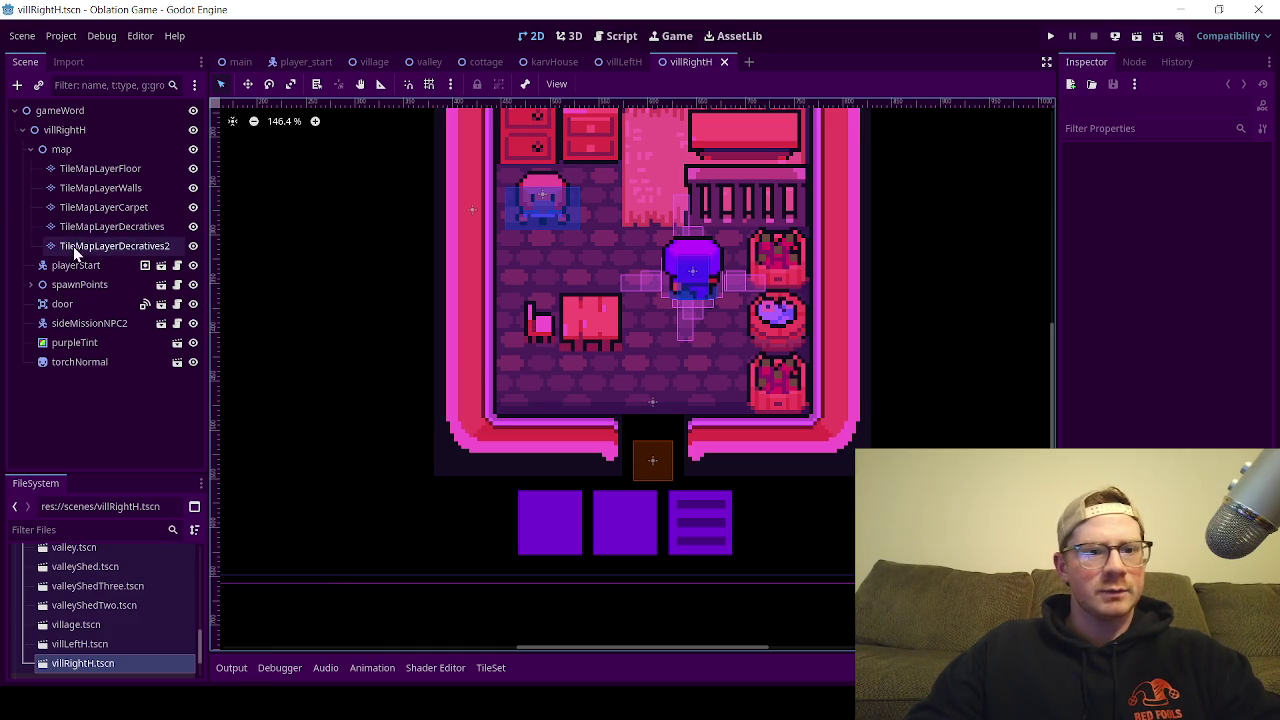
{"action": "left_click", "coordinate": [73, 246]}
Step: Place the previewed tile and move the small chair about two tiles up
{"action": "left_click", "coordinate": [551, 327]}
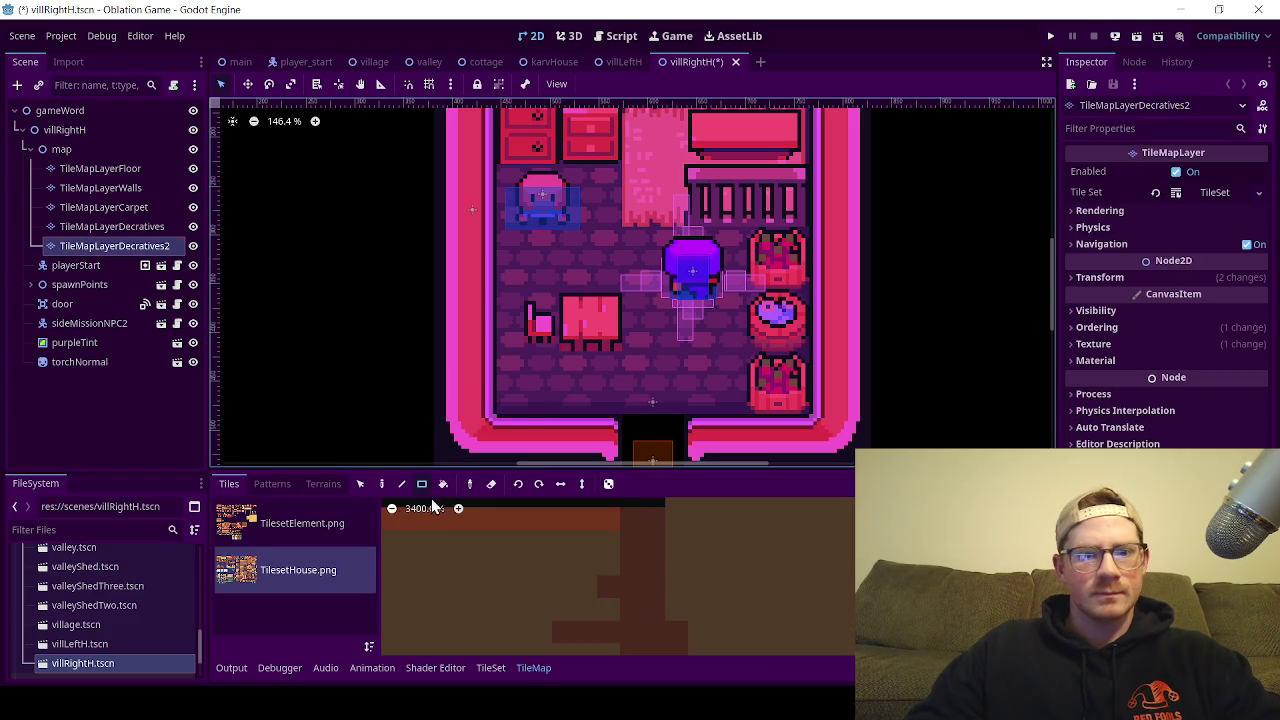
{"action": "left_click", "coordinate": [361, 483]}
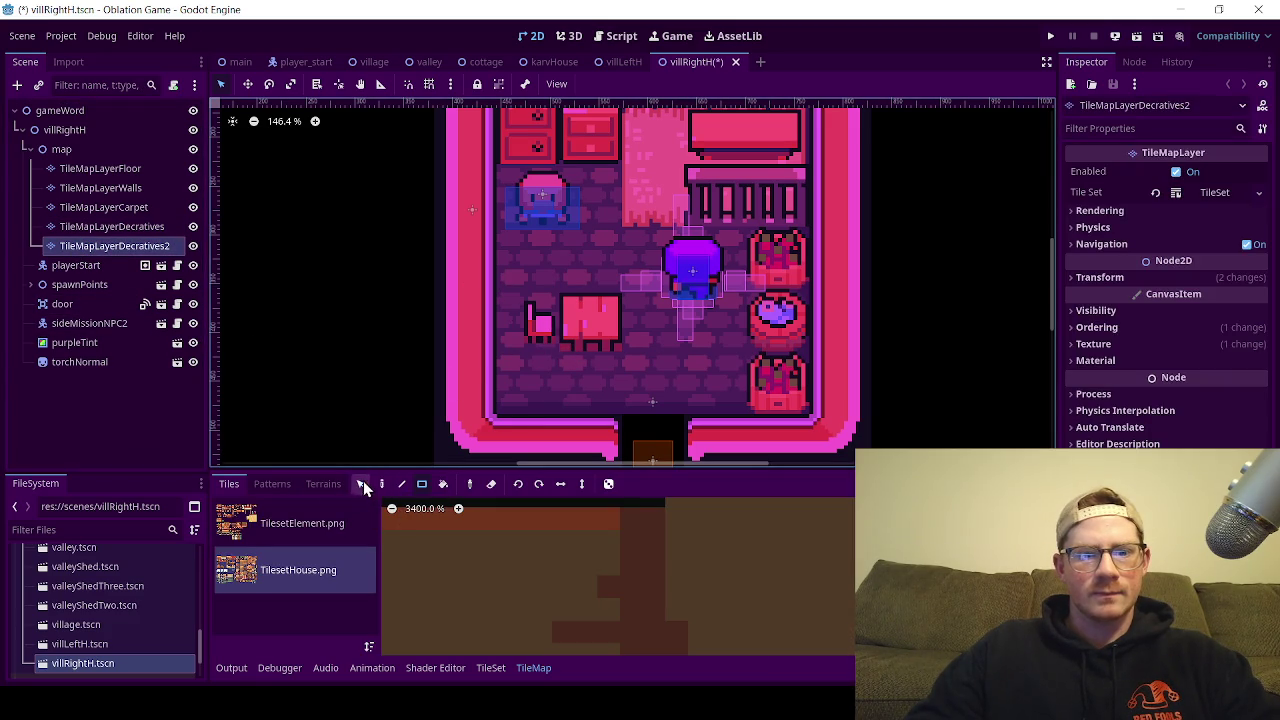
{"action": "left_click_drag", "start_coordinate": [529, 335], "coordinate": [546, 273]}
{"action": "left_click", "coordinate": [530, 332]}
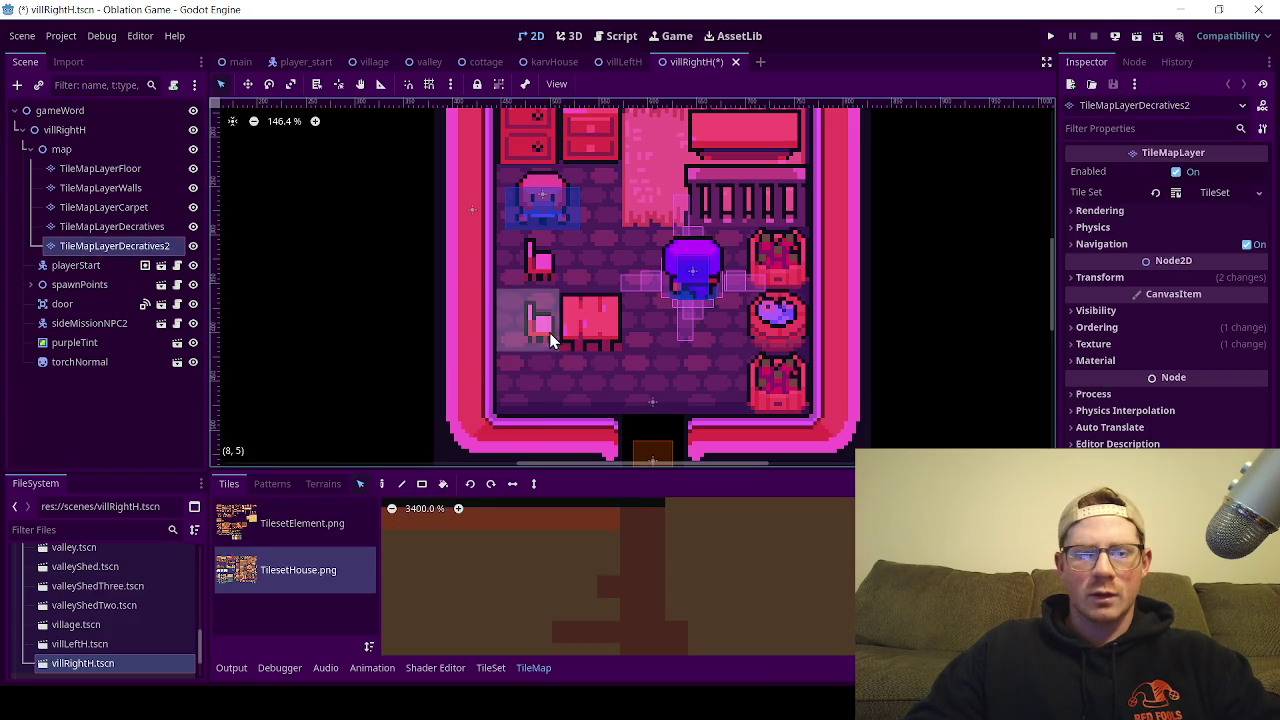
Step: On TileMapLayerDecratives, erase the leftover chair tile beside the table, undoing the accidental table erase
{"action": "left_click", "coordinate": [140, 227]}
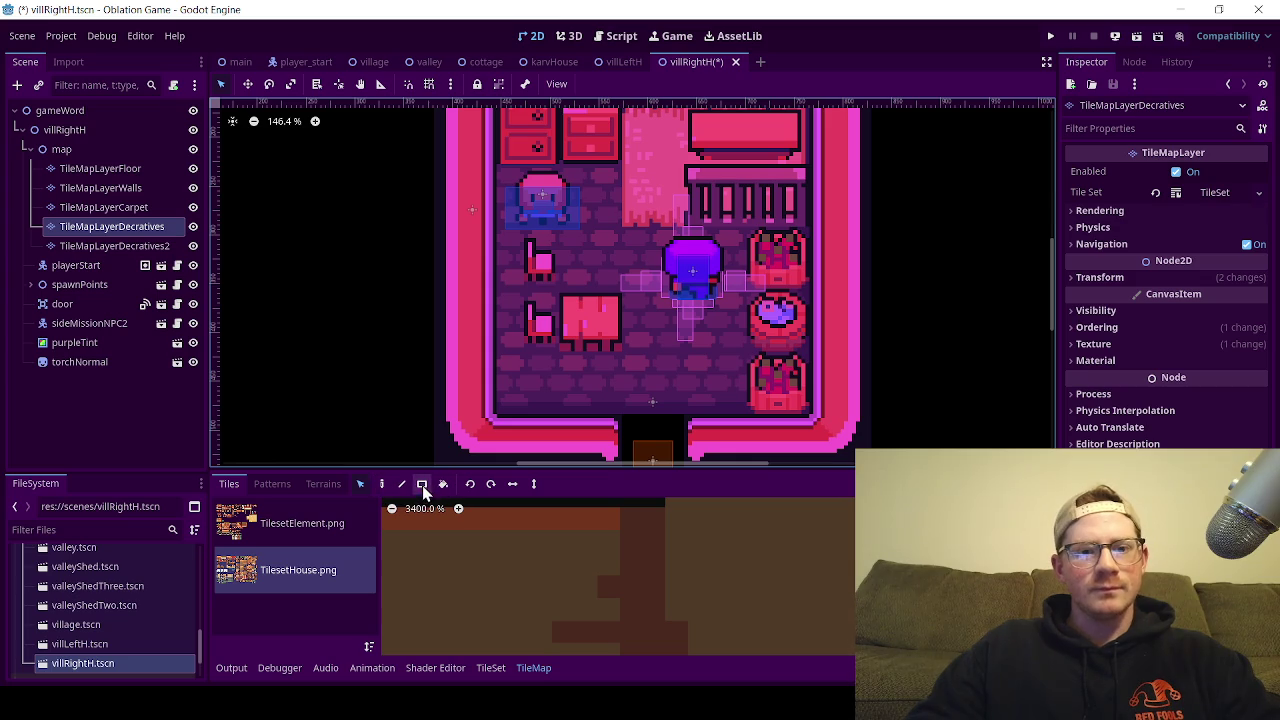
{"action": "left_click", "coordinate": [535, 322]}
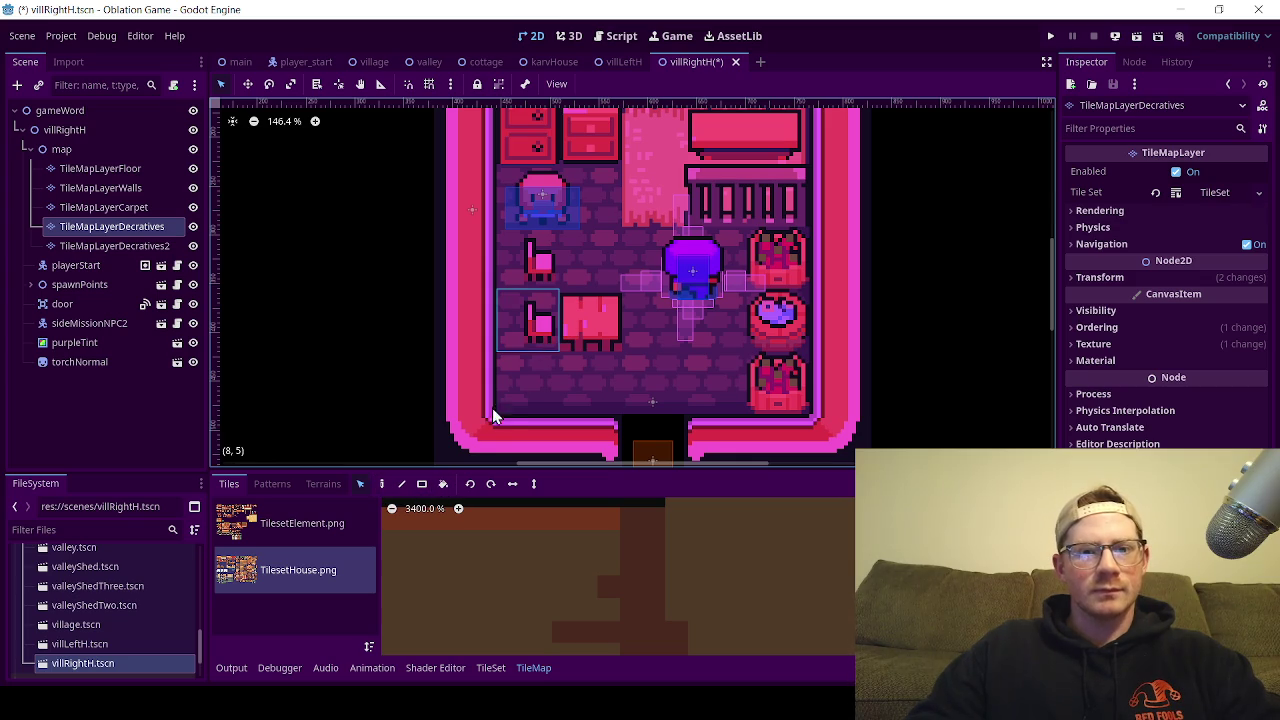
{"action": "left_click", "coordinate": [422, 485]}
{"action": "left_click", "coordinate": [491, 485]}
{"action": "left_click", "coordinate": [525, 330]}
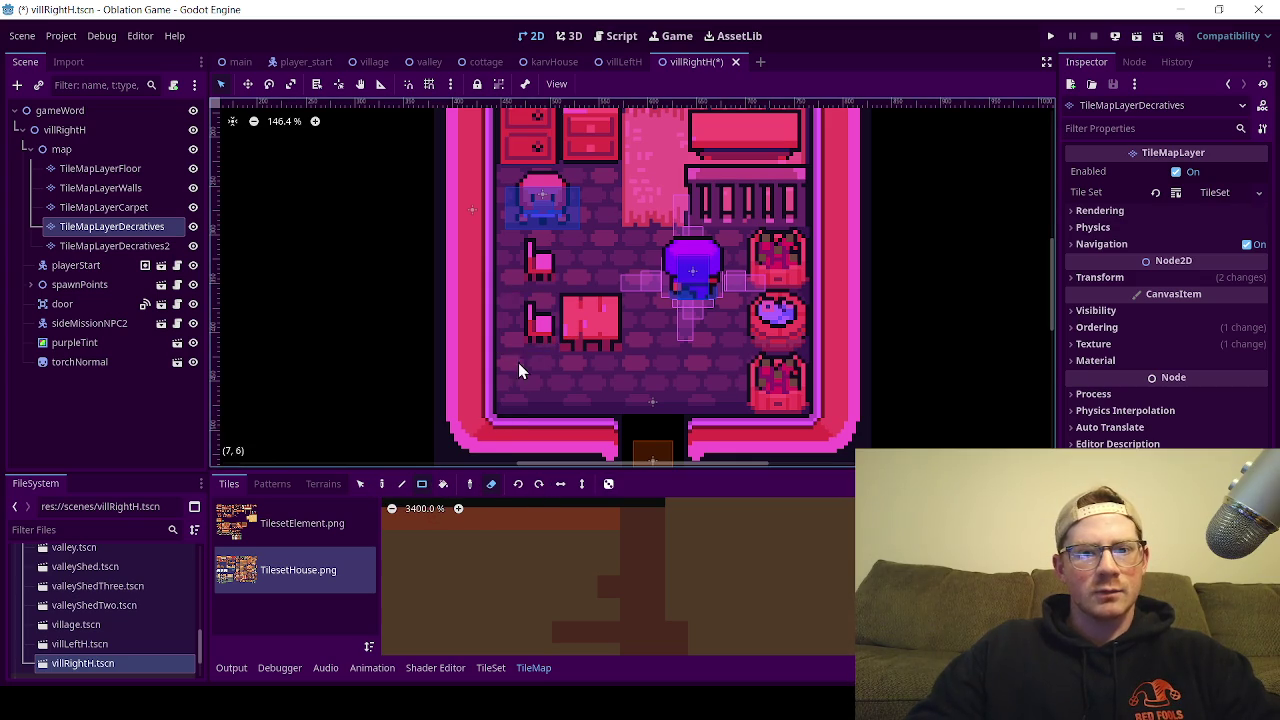
{"action": "left_click", "coordinate": [585, 332]}
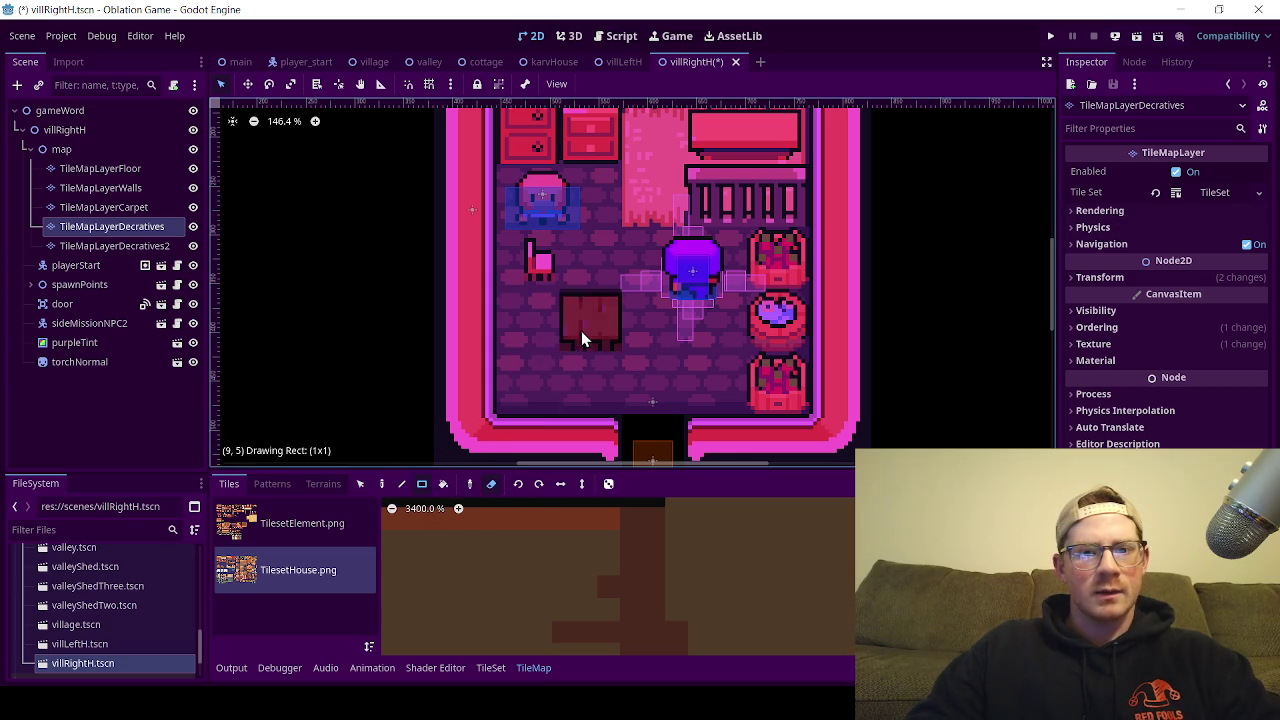
{"action": "key", "text": "ctrl+z"}
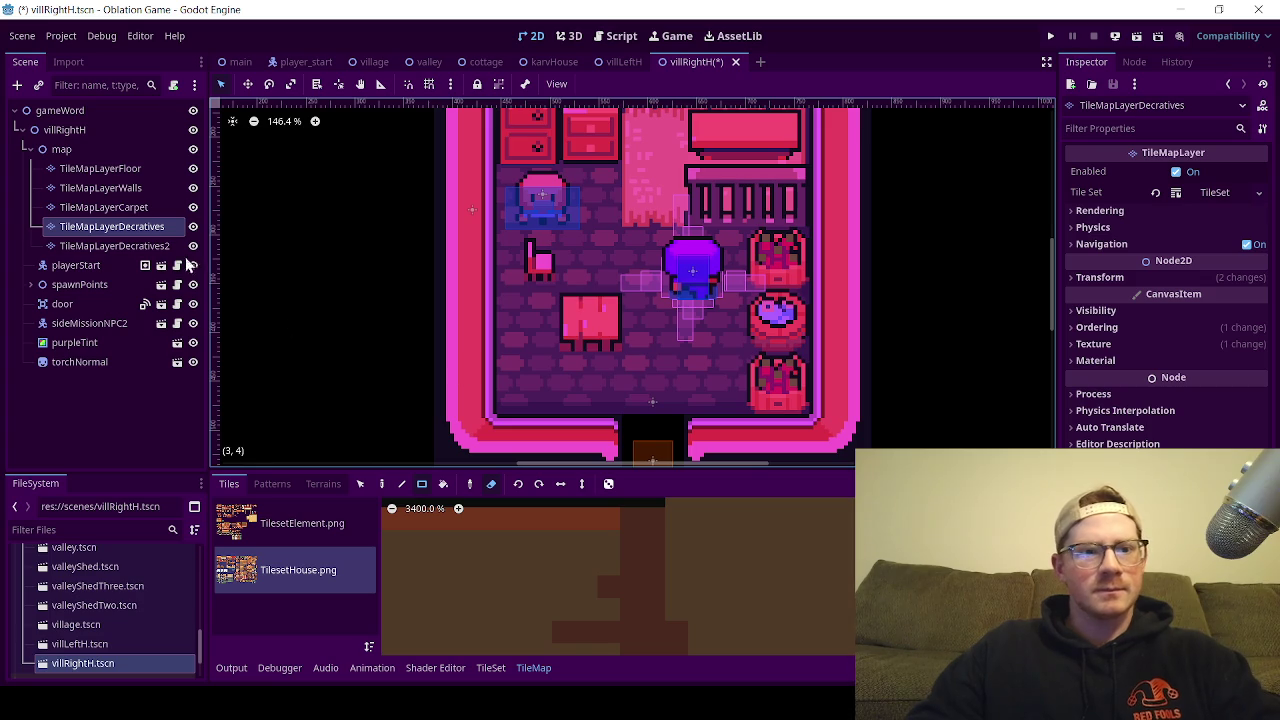
Step: Move the table about two tiles left on the Decratives layer
{"action": "left_click", "coordinate": [150, 247]}
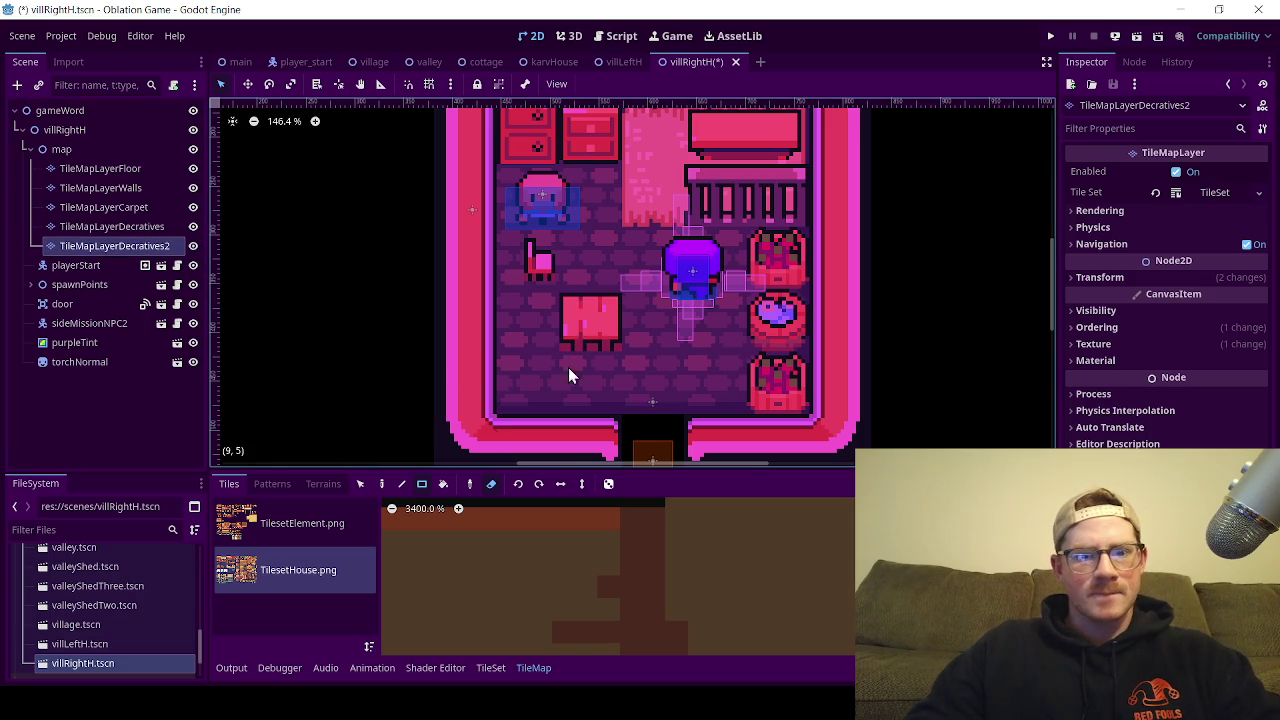
{"action": "left_click", "coordinate": [490, 490]}
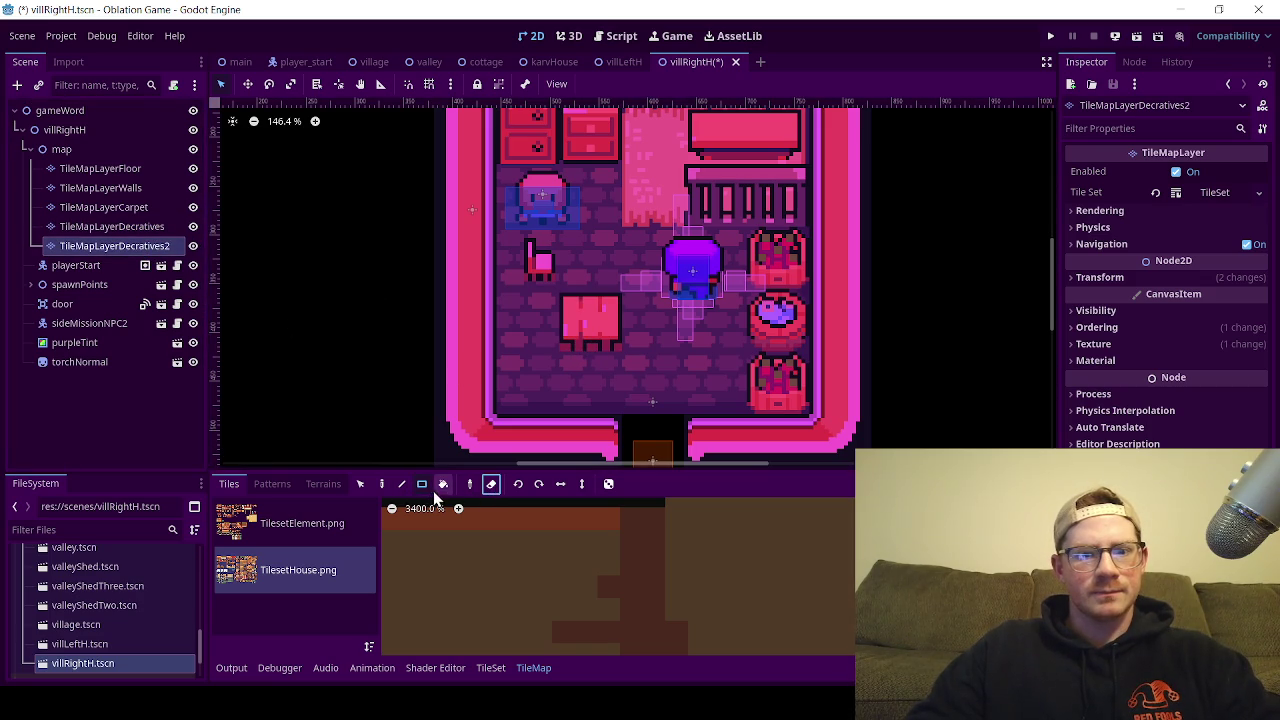
{"action": "left_click", "coordinate": [360, 485]}
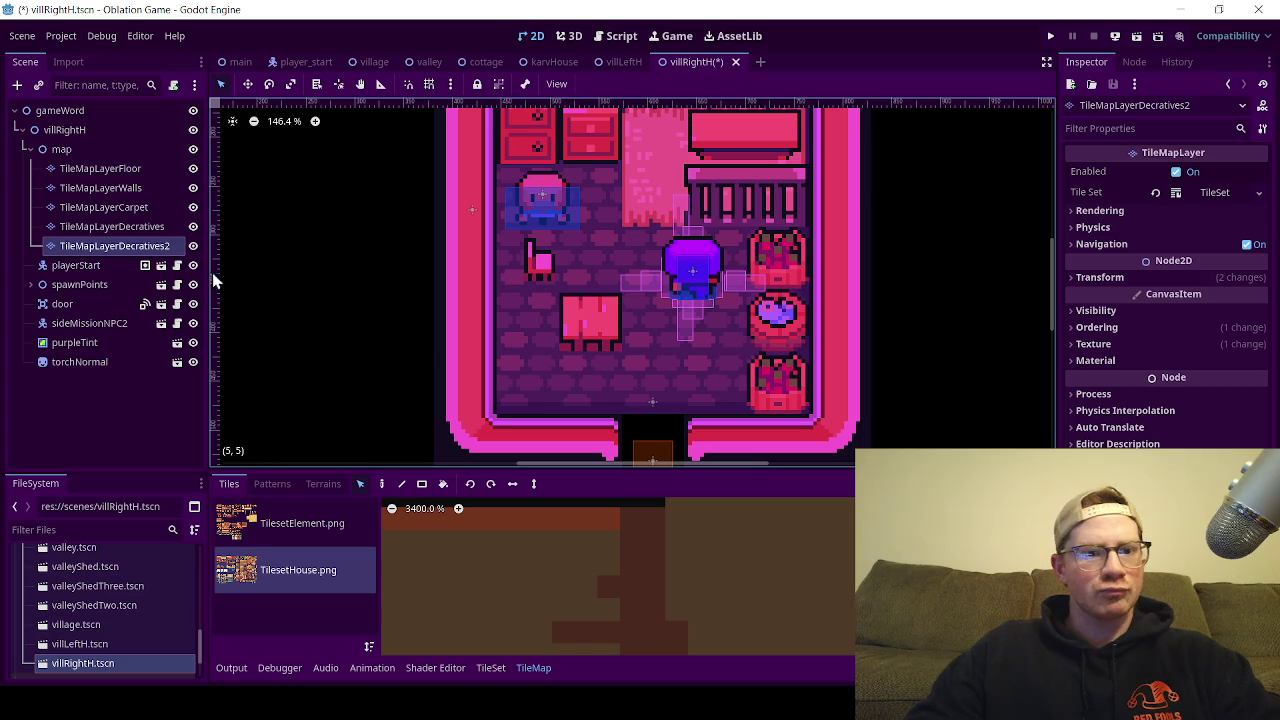
{"action": "left_click", "coordinate": [112, 226]}
{"action": "left_click_drag", "start_coordinate": [586, 322], "coordinate": [526, 330]}
Step: Reposition the chair on TileMapLayerDecratives2 so it sits beside the table
{"action": "left_click", "coordinate": [540, 265]}
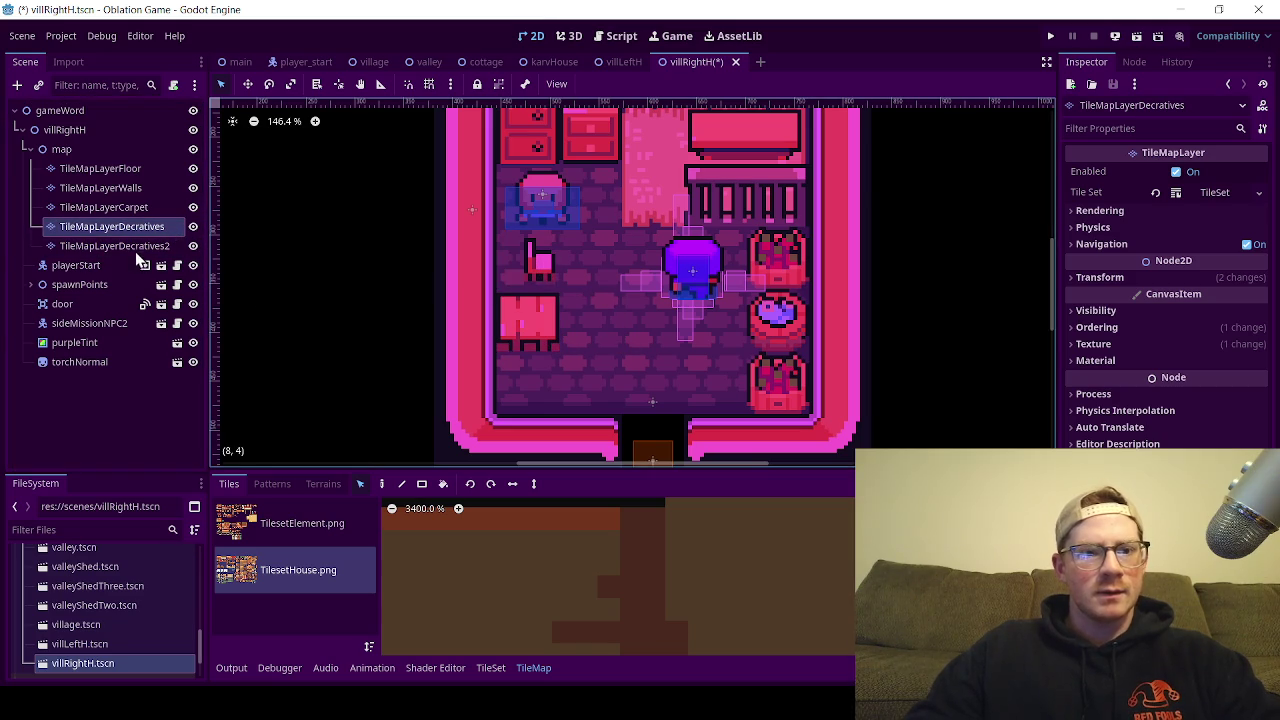
{"action": "left_click", "coordinate": [130, 247]}
{"action": "left_click_drag", "start_coordinate": [542, 265], "coordinate": [606, 325]}
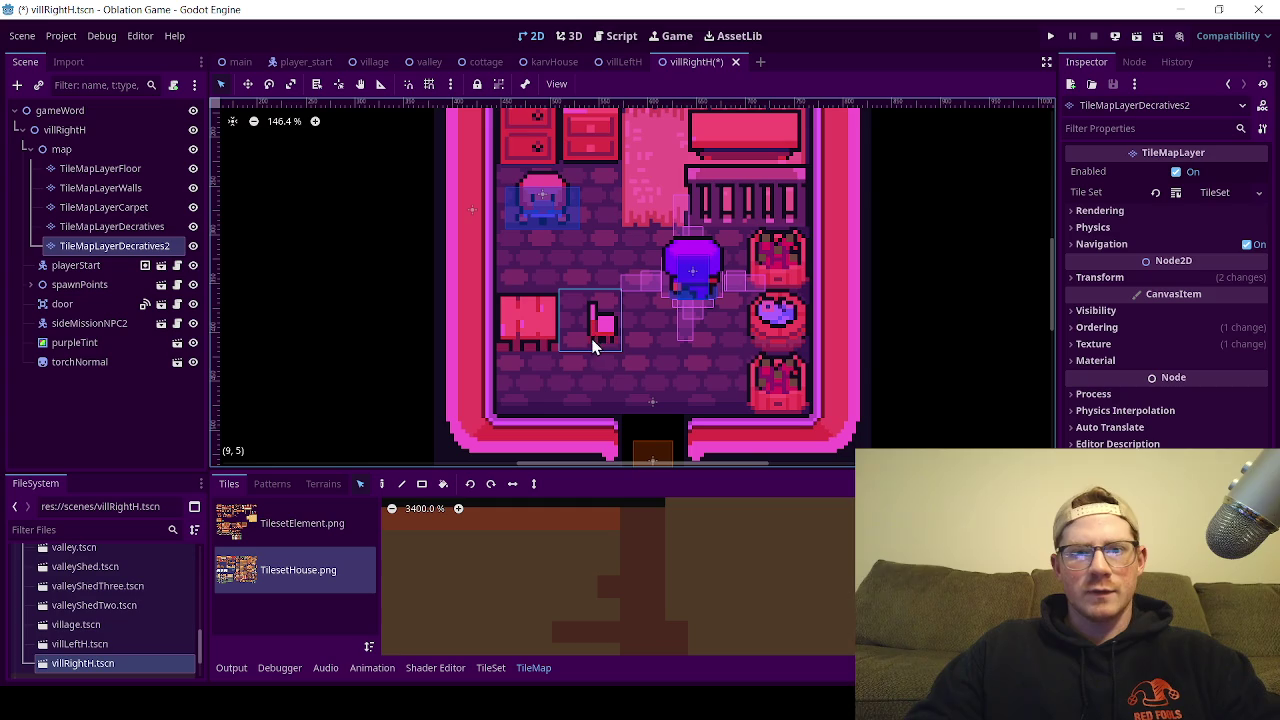
{"action": "mouse_move", "coordinate": [604, 328]}
{"action": "left_mouse_down"}
{"action": "mouse_move", "coordinate": [600, 380]}
{"action": "mouse_move", "coordinate": [544, 400]}
{"action": "left_mouse_up"}
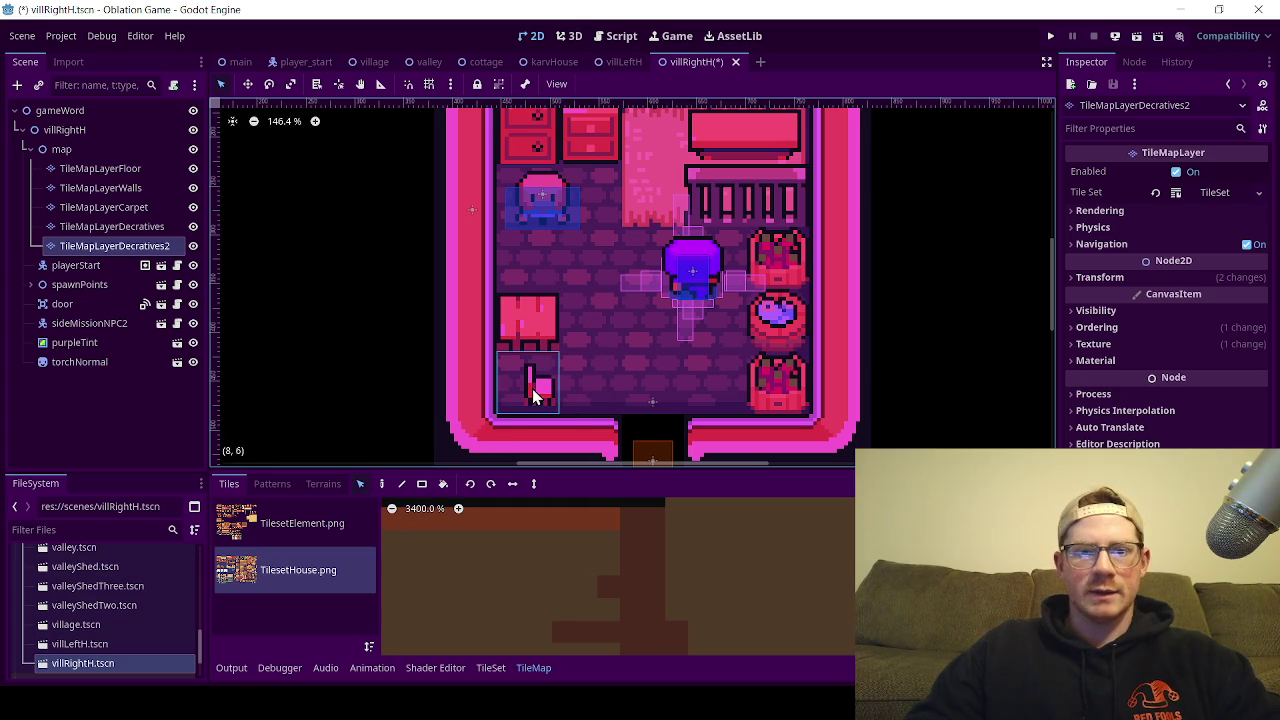
{"action": "left_click_drag", "start_coordinate": [537, 391], "coordinate": [592, 326]}
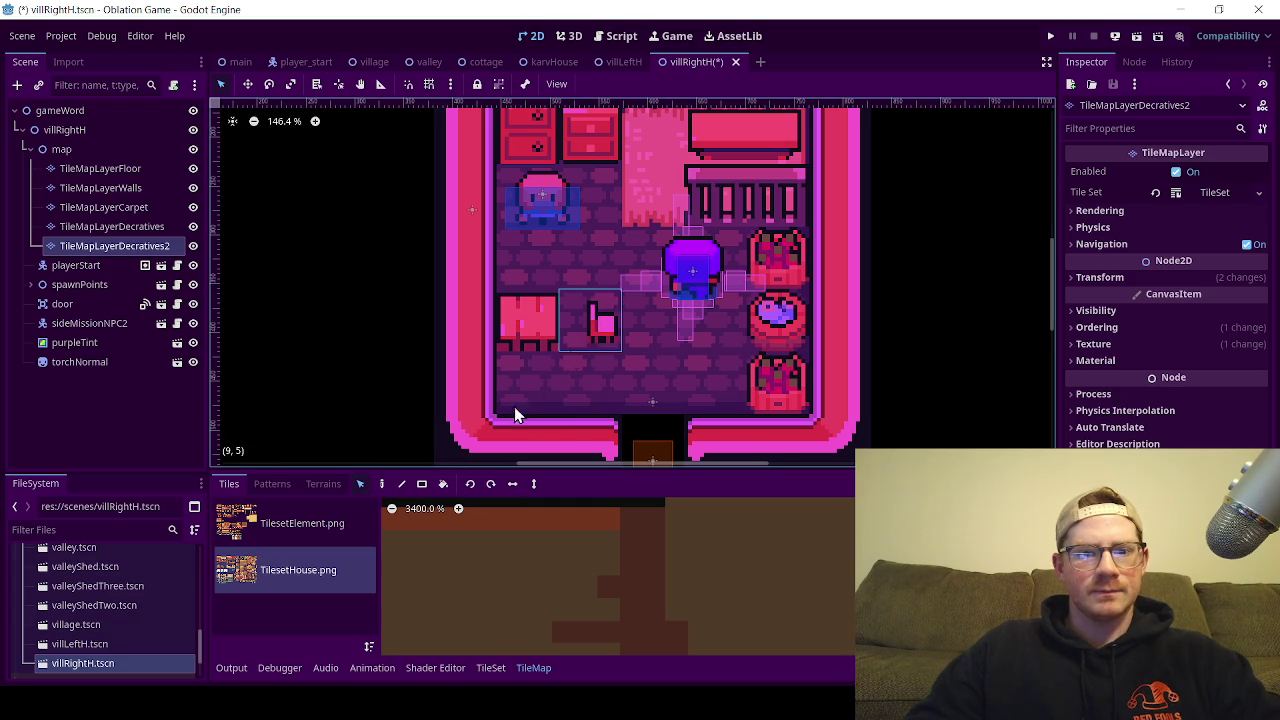
Step: Mirror the chair tile horizontally, place it beside the table, and save villRightH
{"action": "left_click", "coordinate": [421, 484]}
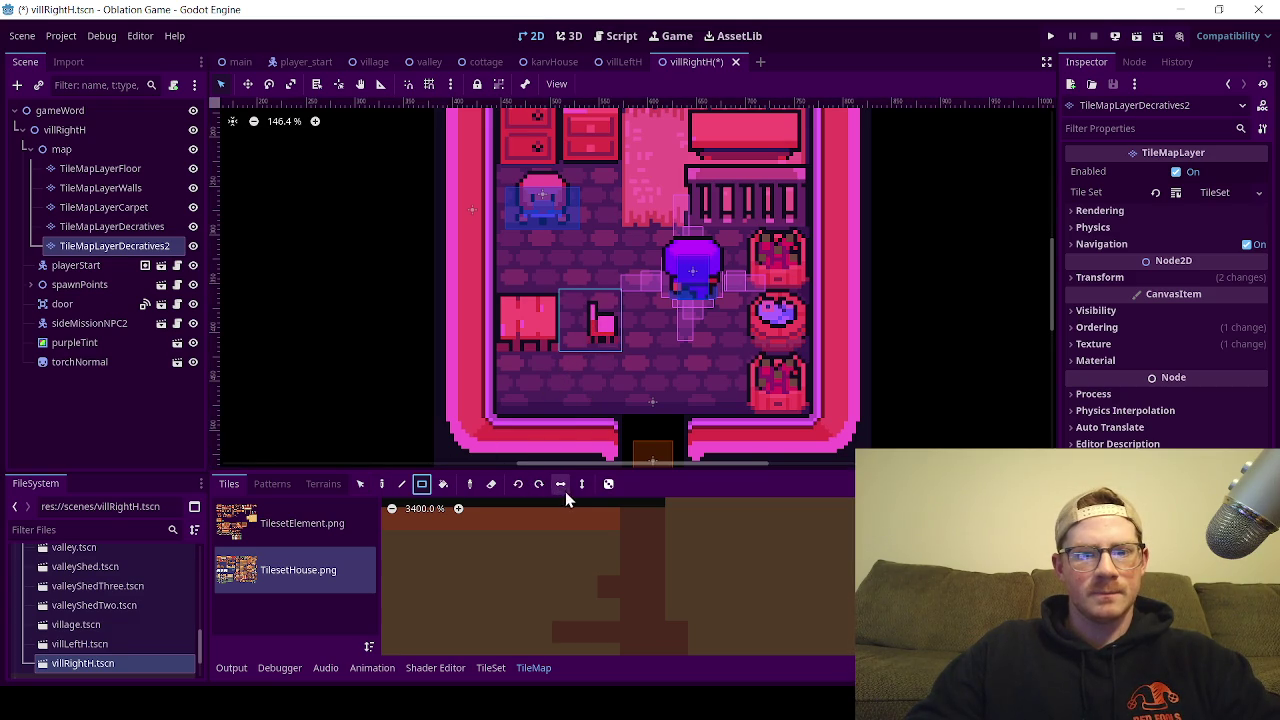
{"action": "left_click", "coordinate": [560, 484]}
{"action": "left_click", "coordinate": [595, 322]}
{"action": "scroll", "coordinate": [554, 368], "scroll_direction": "down", "scroll_amount": 4}
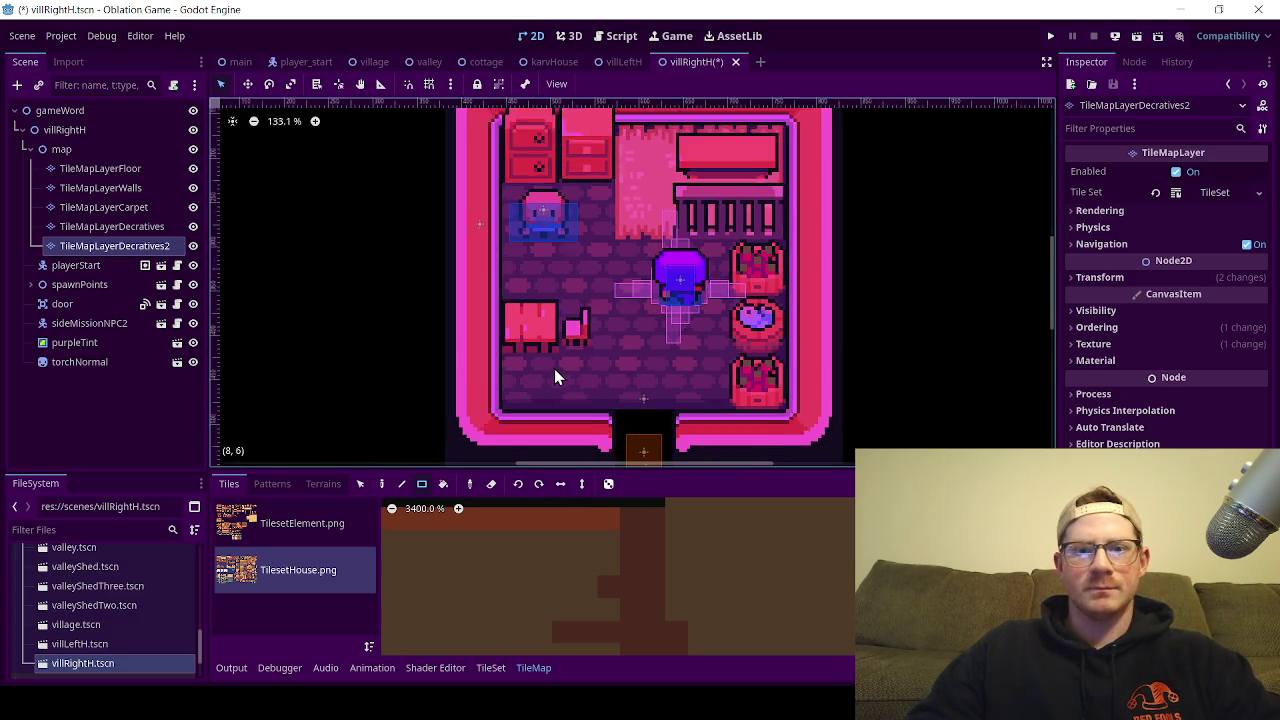
{"action": "key", "text": "ctrl+s"}
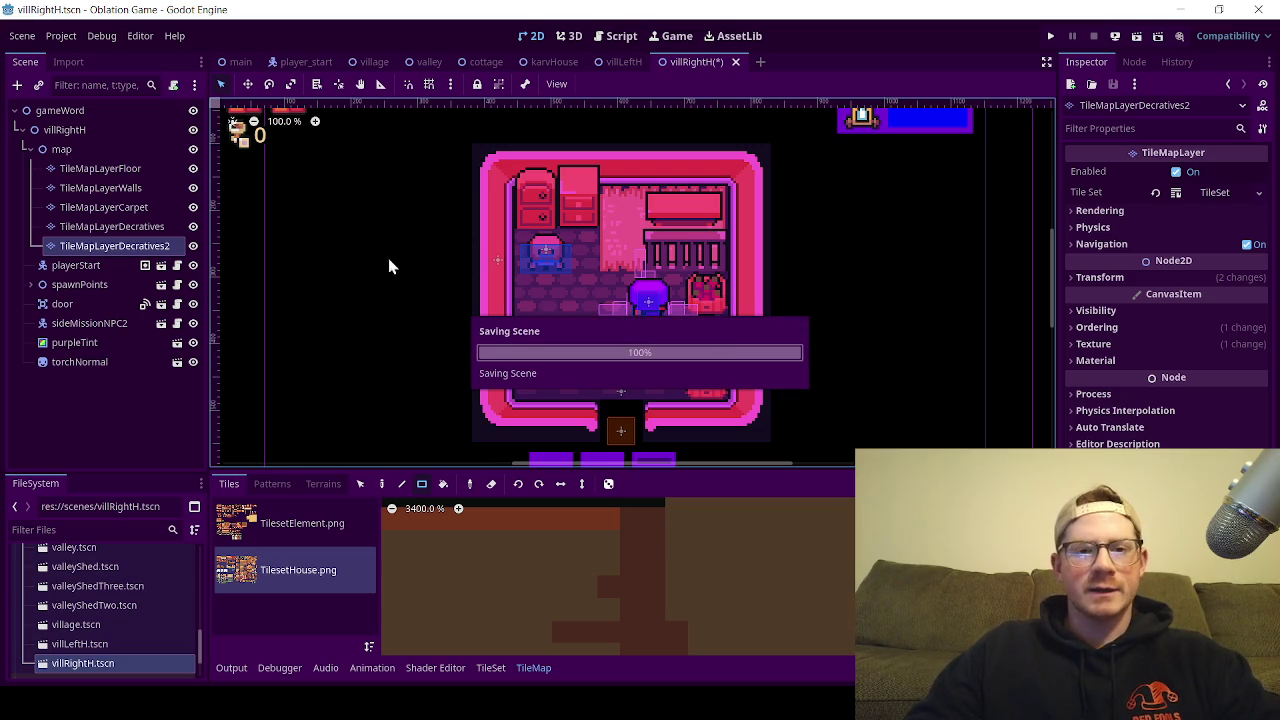
Step: Fold away villRightH's map tile layers and save the scene again
{"action": "left_click", "coordinate": [30, 150]}
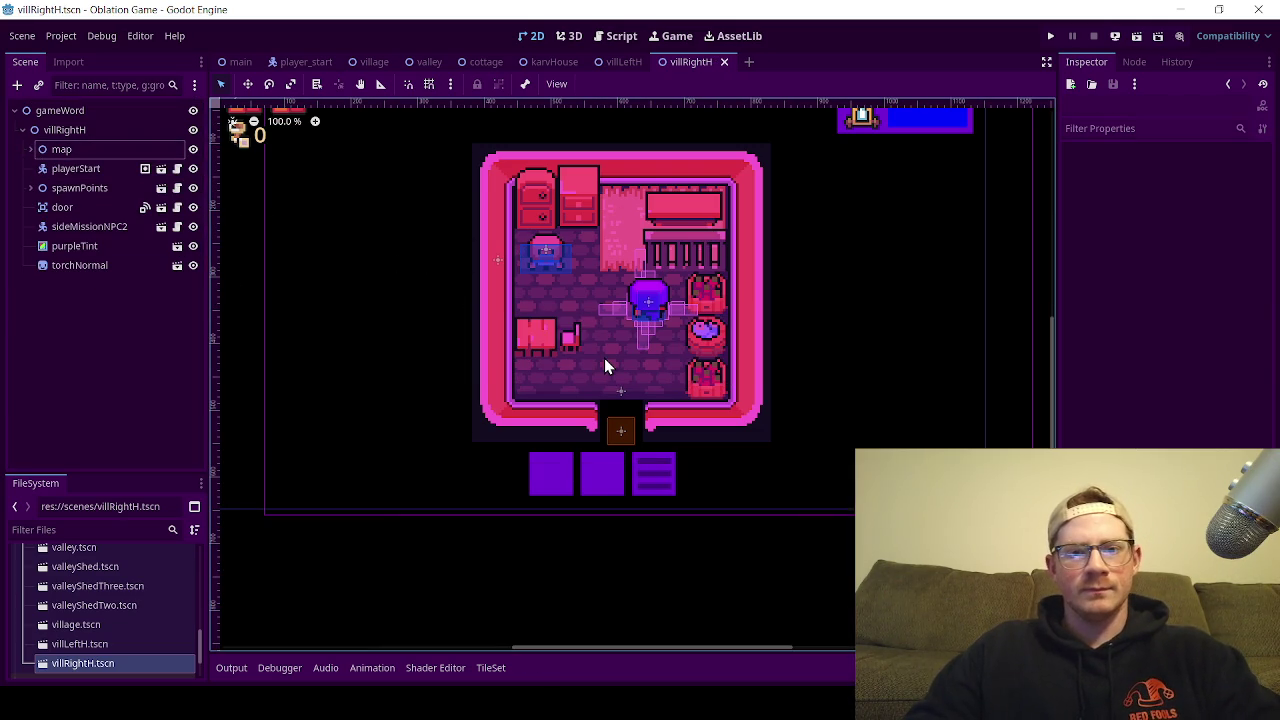
{"action": "key", "text": "ctrl+s"}
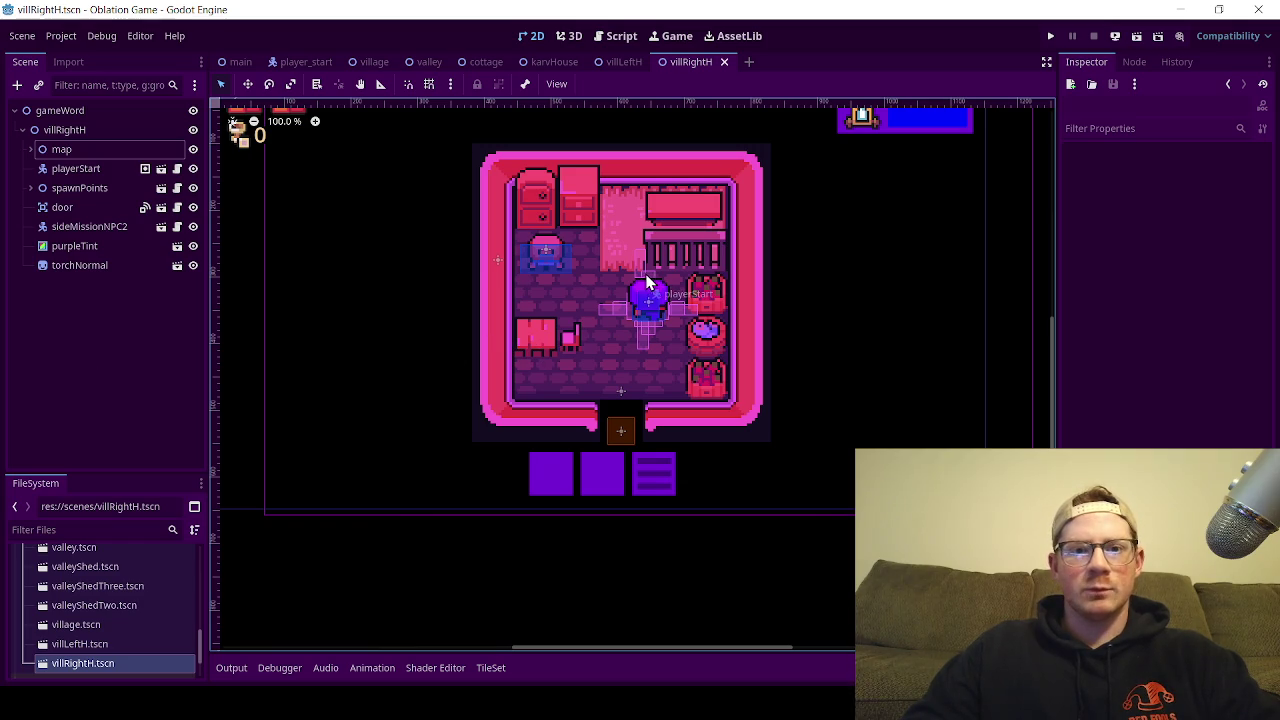
{"action": "scroll", "coordinate": [590, 364], "scroll_direction": "down", "scroll_amount": 2}
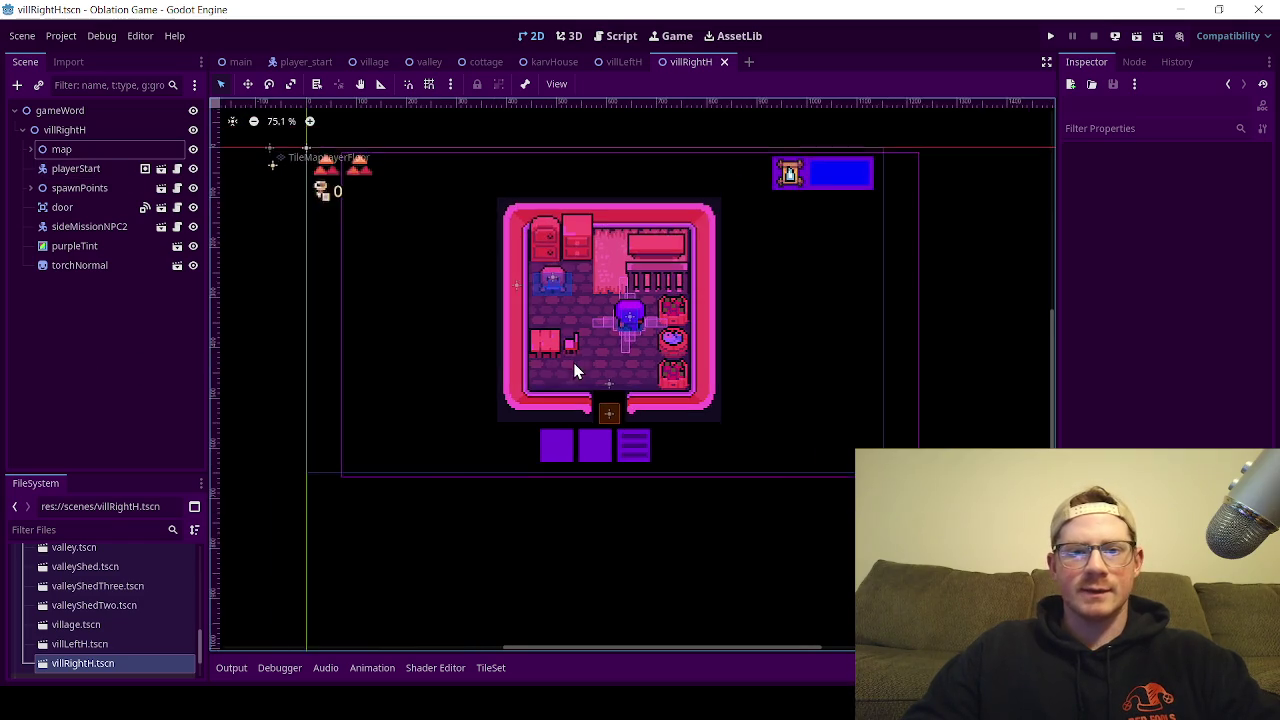
{"action": "scroll", "coordinate": [517, 289], "scroll_direction": "up", "scroll_amount": 1}
{"action": "scroll", "coordinate": [285, 324], "scroll_direction": "up", "scroll_amount": 1}
{"action": "scroll", "coordinate": [285, 324], "scroll_direction": "left", "scroll_amount": 1}
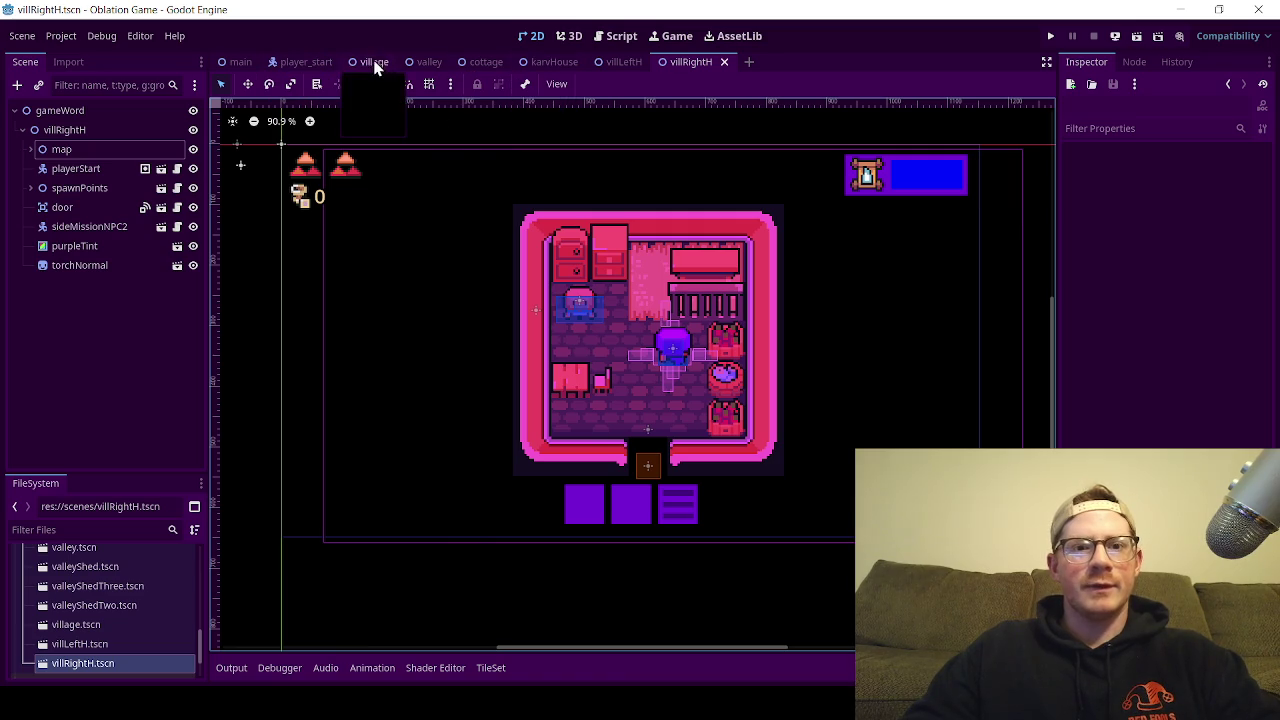
Step: Switch to valley.tscn, zoom and pan to show the whole map, and close the TileMap panel
{"action": "left_click", "coordinate": [445, 70]}
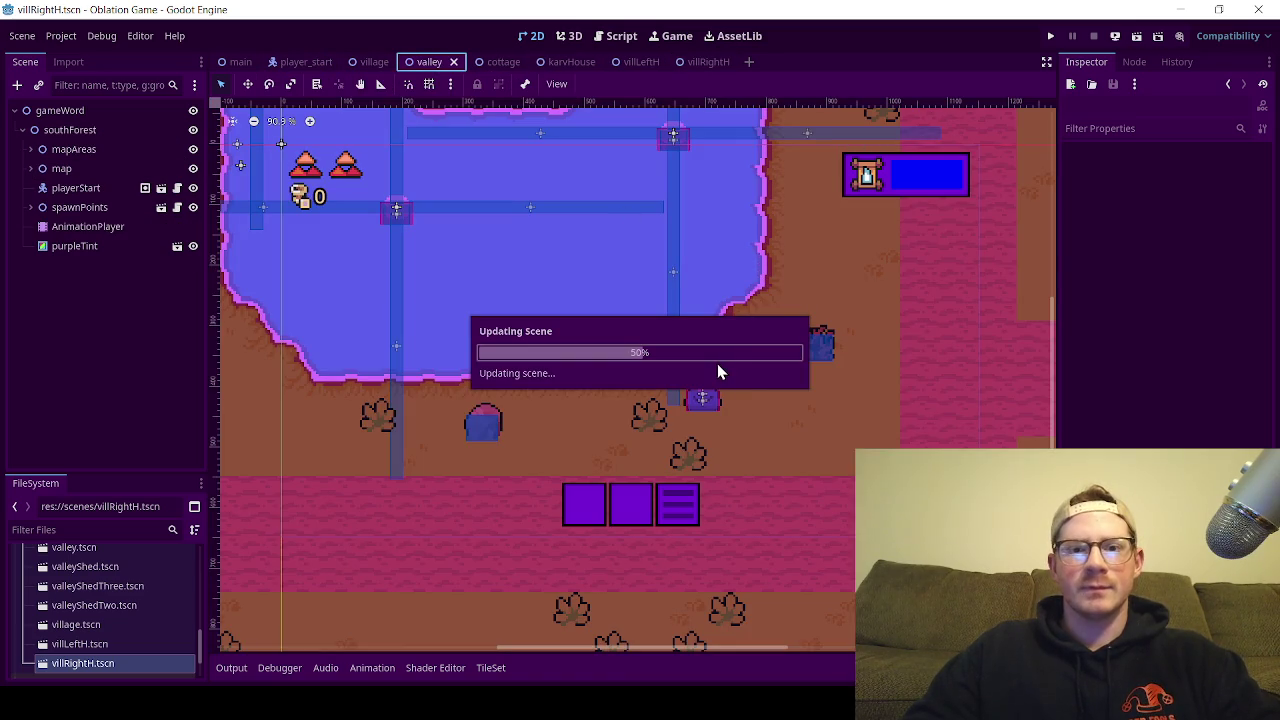
{"action": "scroll", "coordinate": [583, 352], "scroll_direction": "down", "scroll_amount": 10}
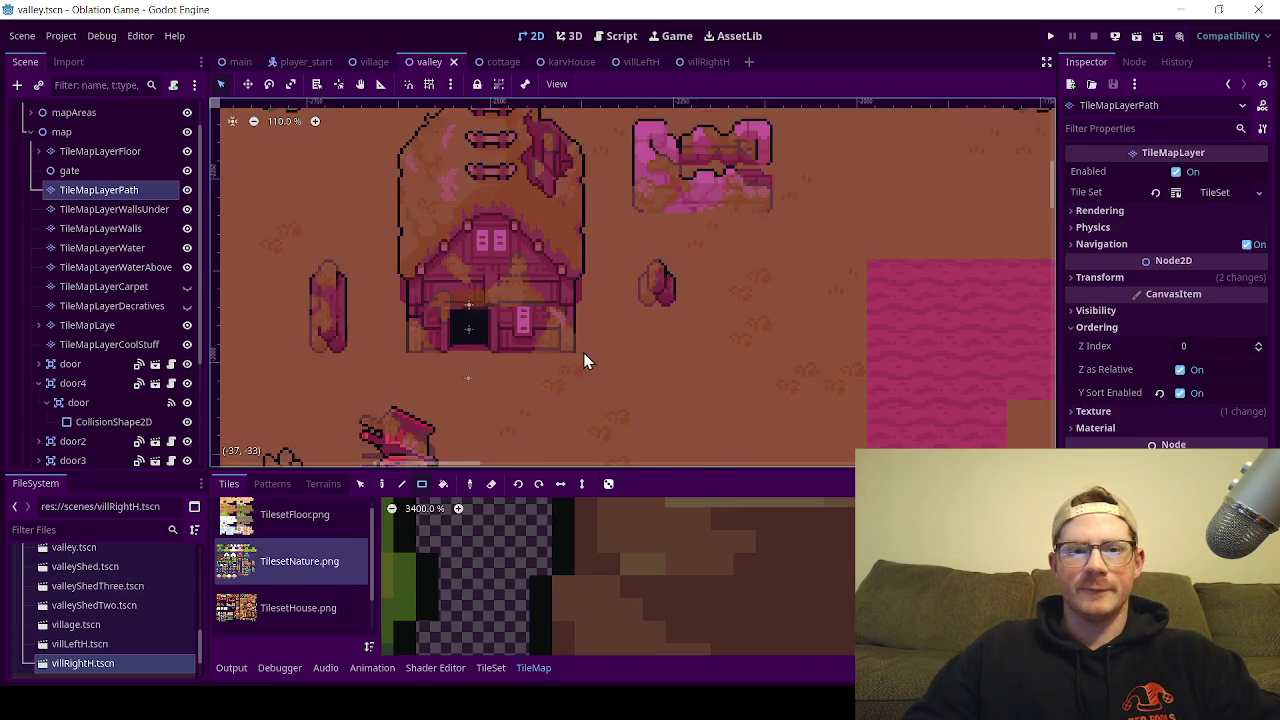
{"action": "scroll", "coordinate": [726, 365], "scroll_direction": "down", "scroll_amount": 2}
{"action": "mouse_move", "coordinate": [803, 403]}
{"action": "left_mouse_down"}
{"action": "mouse_move", "coordinate": [586, 234]}
{"action": "mouse_move", "coordinate": [397, 457]}
{"action": "mouse_move", "coordinate": [269, 272]}
{"action": "left_mouse_up"}
{"action": "scroll", "coordinate": [1051, 183], "scroll_direction": "down", "scroll_amount": 3}
{"action": "scroll", "coordinate": [931, 240], "scroll_direction": "right", "scroll_amount": 5}
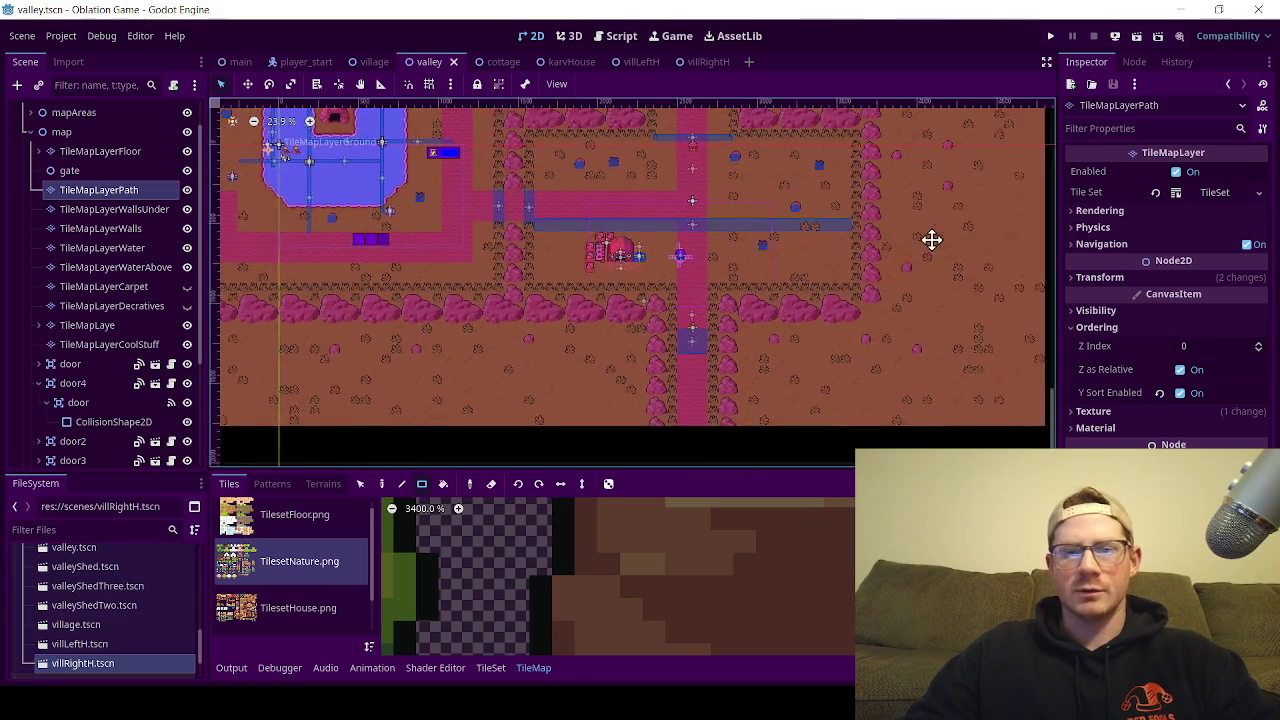
{"action": "left_click", "coordinate": [534, 668]}
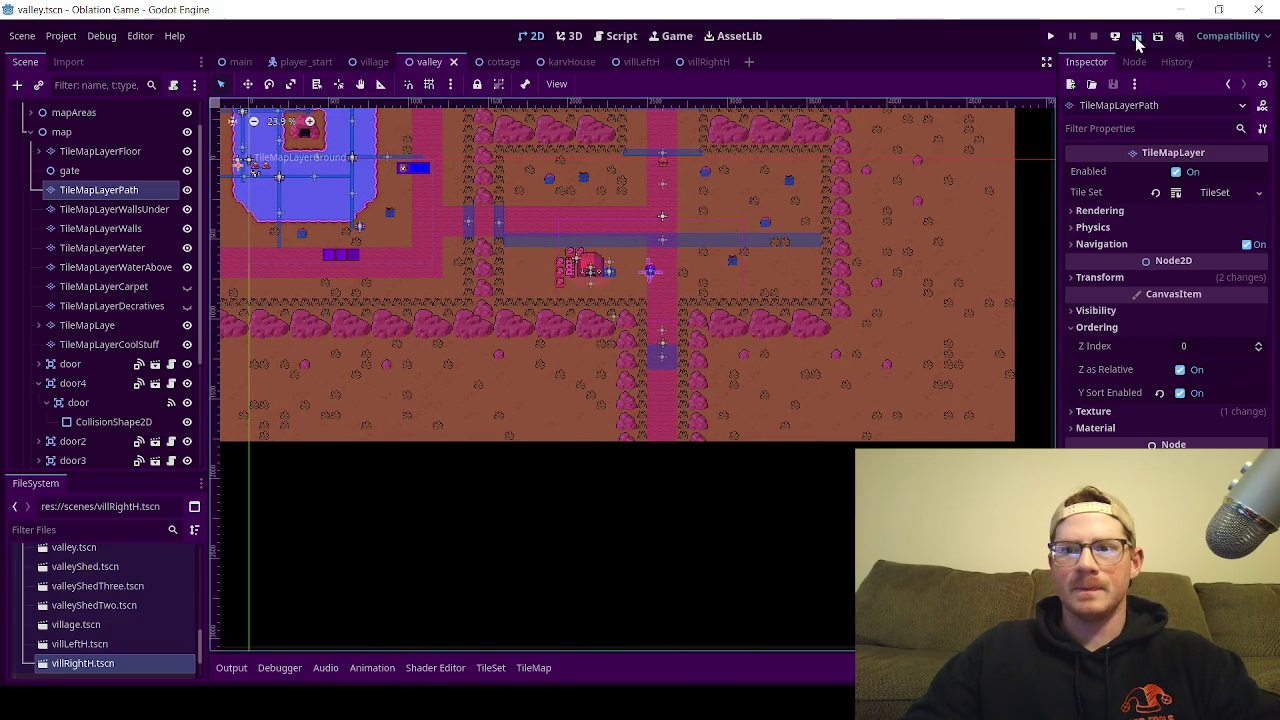
Step: Run the game with F5, walk left to the save-point villager's greeting, then stop the game
{"action": "key", "text": "F5"}
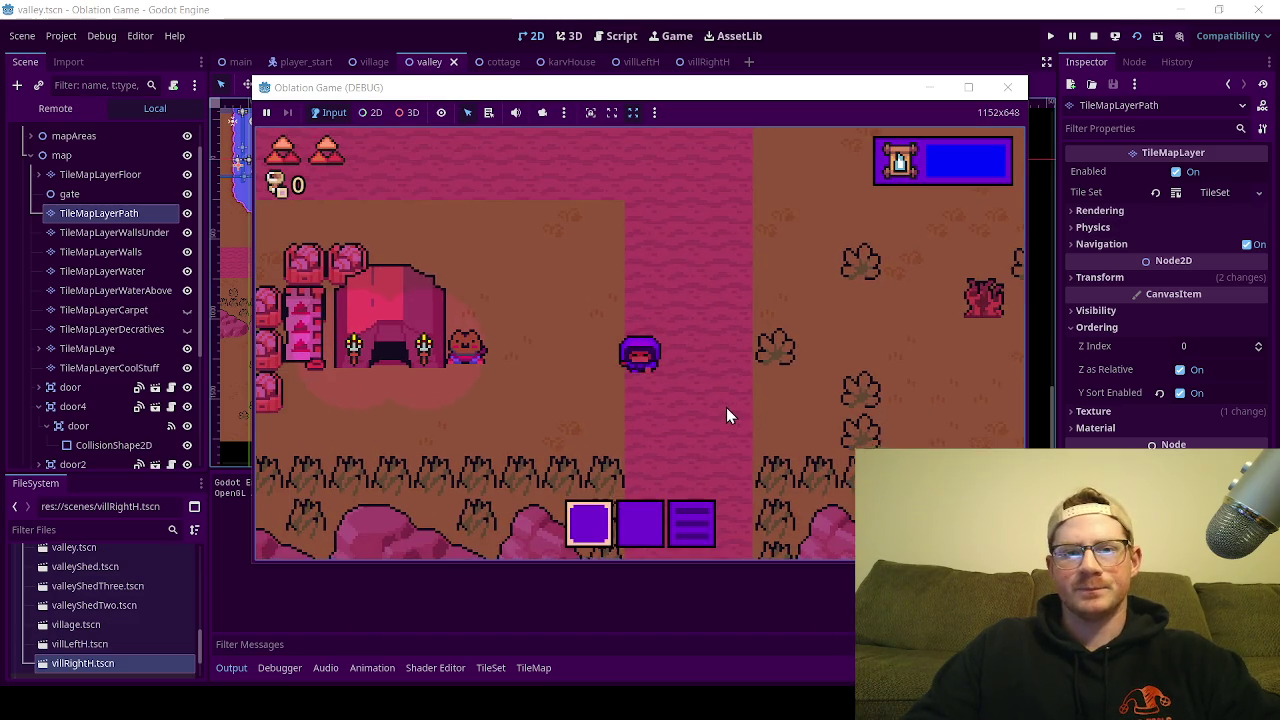
{"action": "key", "text": "Left"}
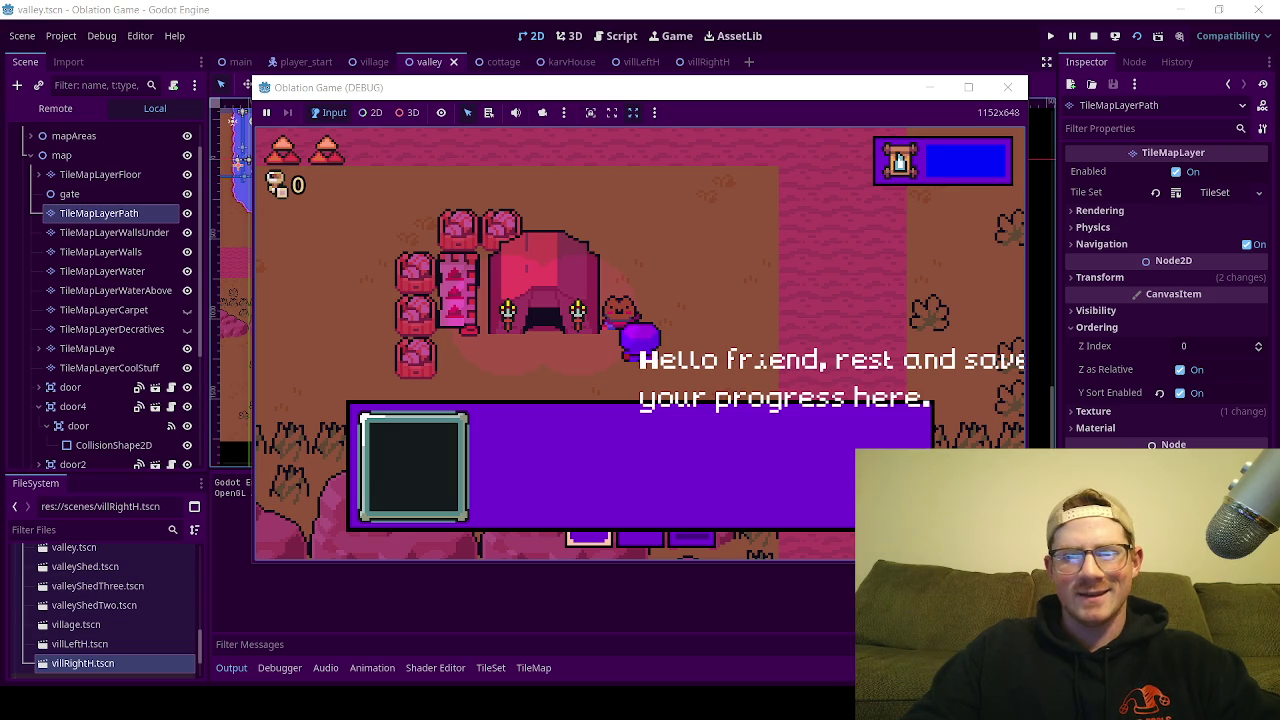
{"action": "left_click", "coordinate": [1008, 88]}
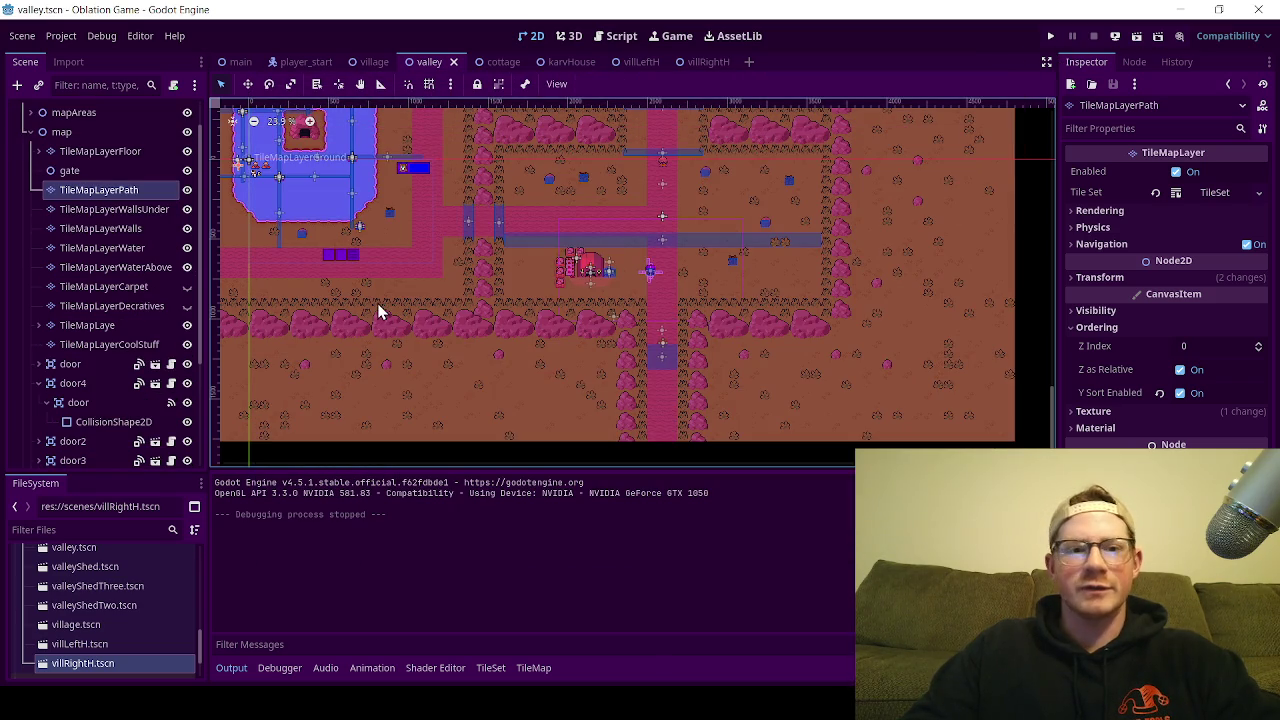
Step: Unfold mapAreas > areaOne > savePoint > belkross > karvBody, collapsing the Area2D and Area2DSave branches
{"action": "left_click", "coordinate": [30, 131]}
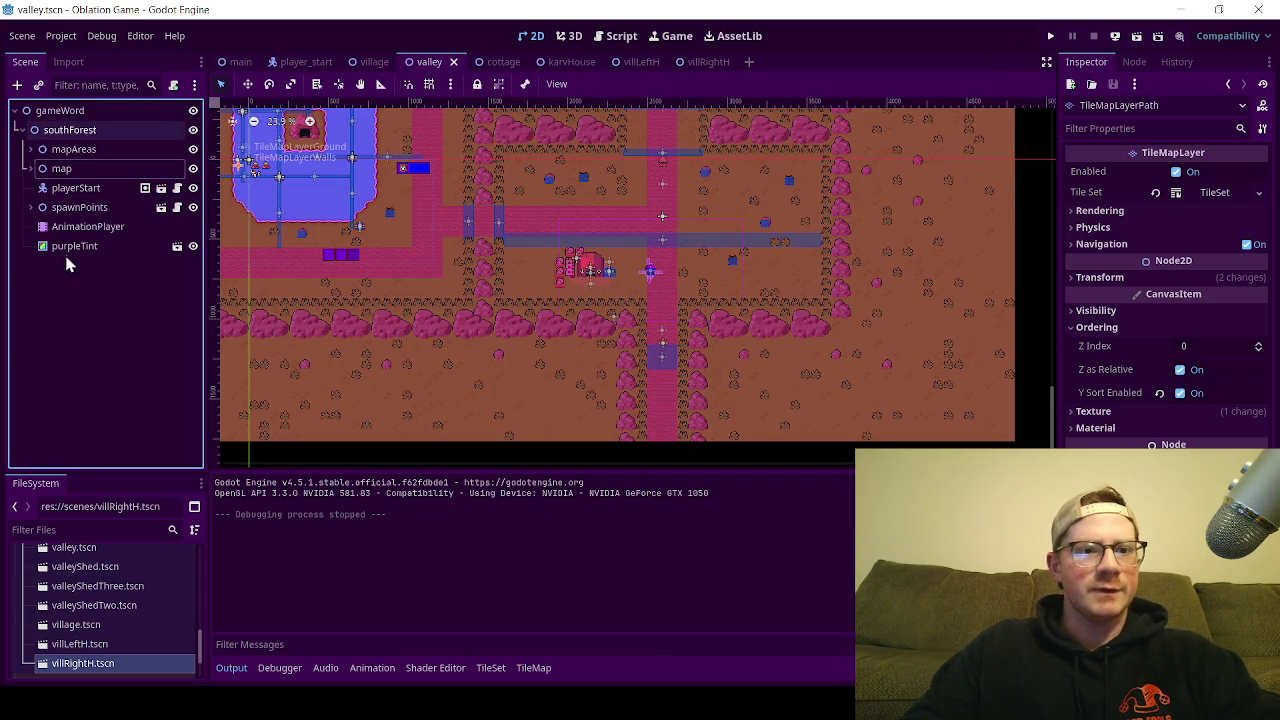
{"action": "scroll", "coordinate": [613, 300], "scroll_direction": "up", "scroll_amount": 1}
{"action": "scroll", "coordinate": [607, 242], "scroll_direction": "up", "scroll_amount": 8}
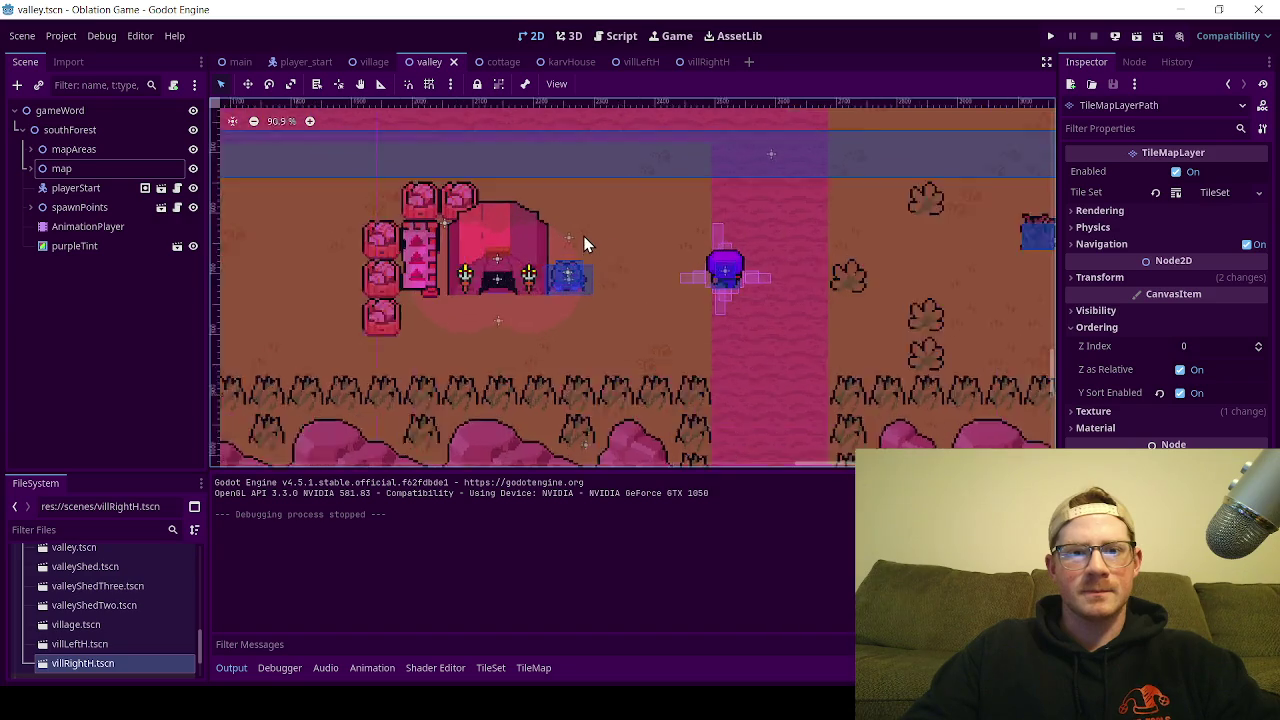
{"action": "left_click", "coordinate": [30, 150]}
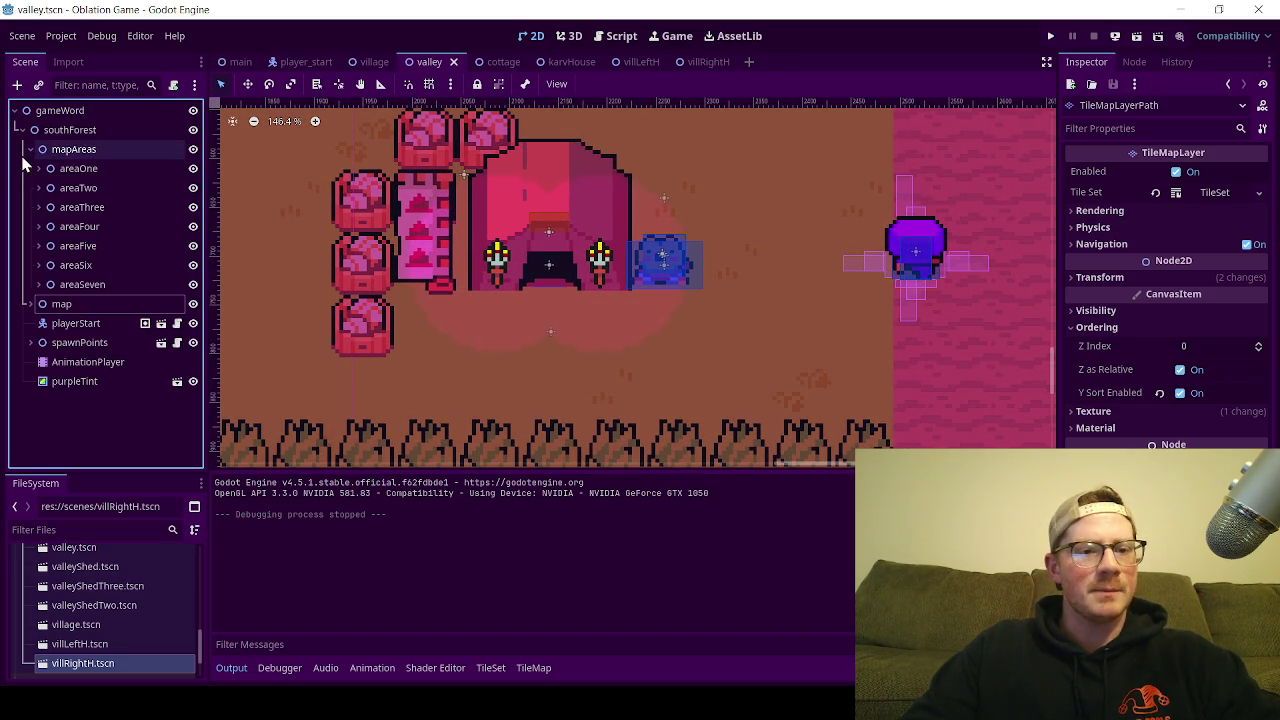
{"action": "left_click", "coordinate": [38, 168]}
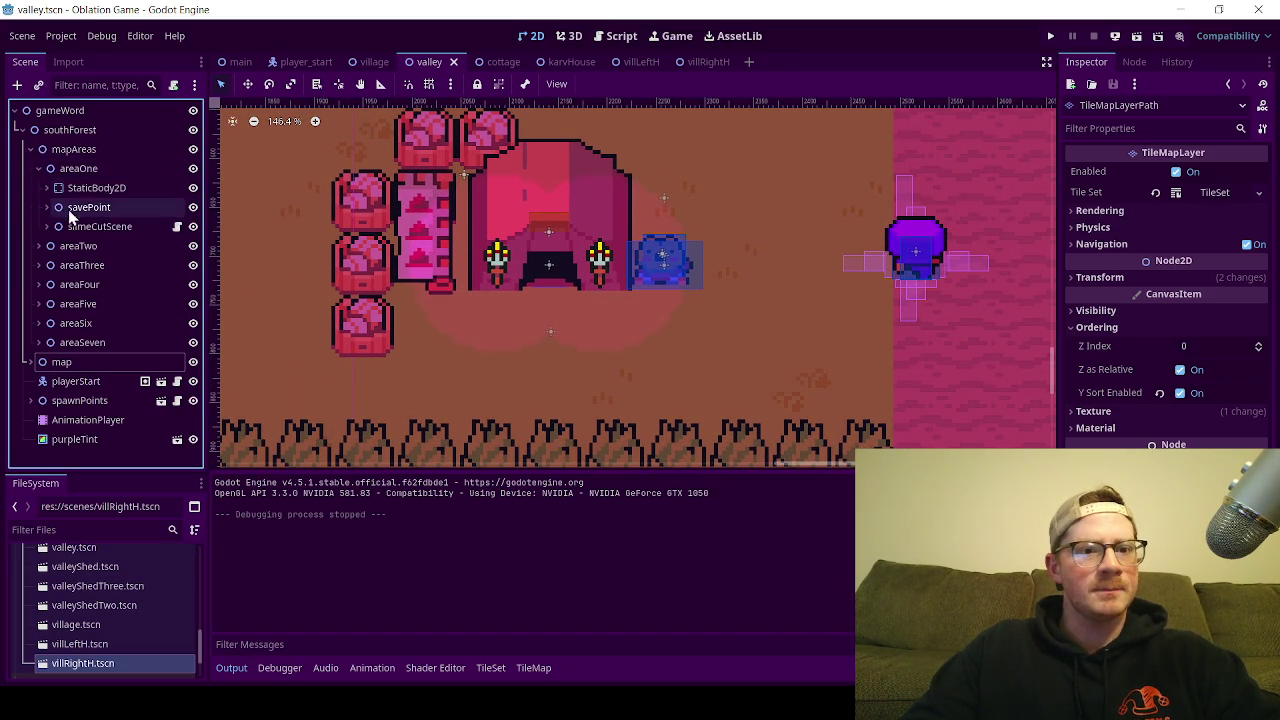
{"action": "left_click", "coordinate": [46, 207]}
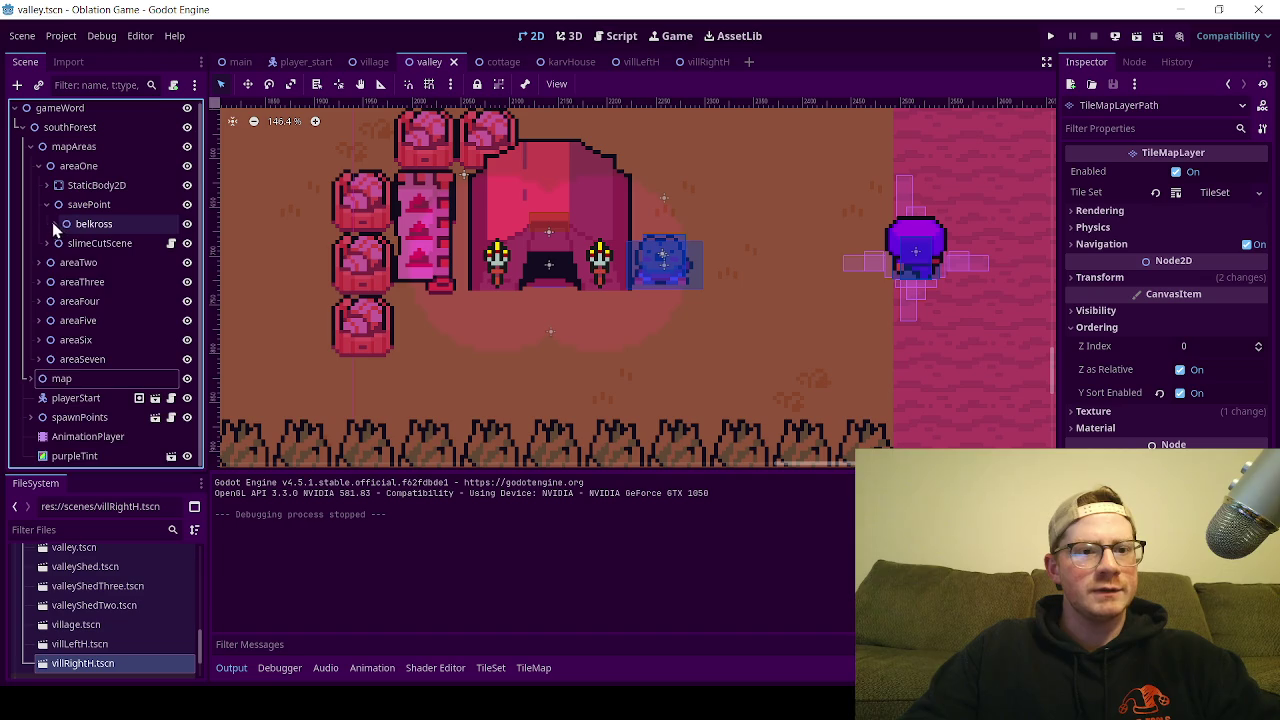
{"action": "left_click", "coordinate": [54, 224]}
{"action": "left_click", "coordinate": [58, 243]}
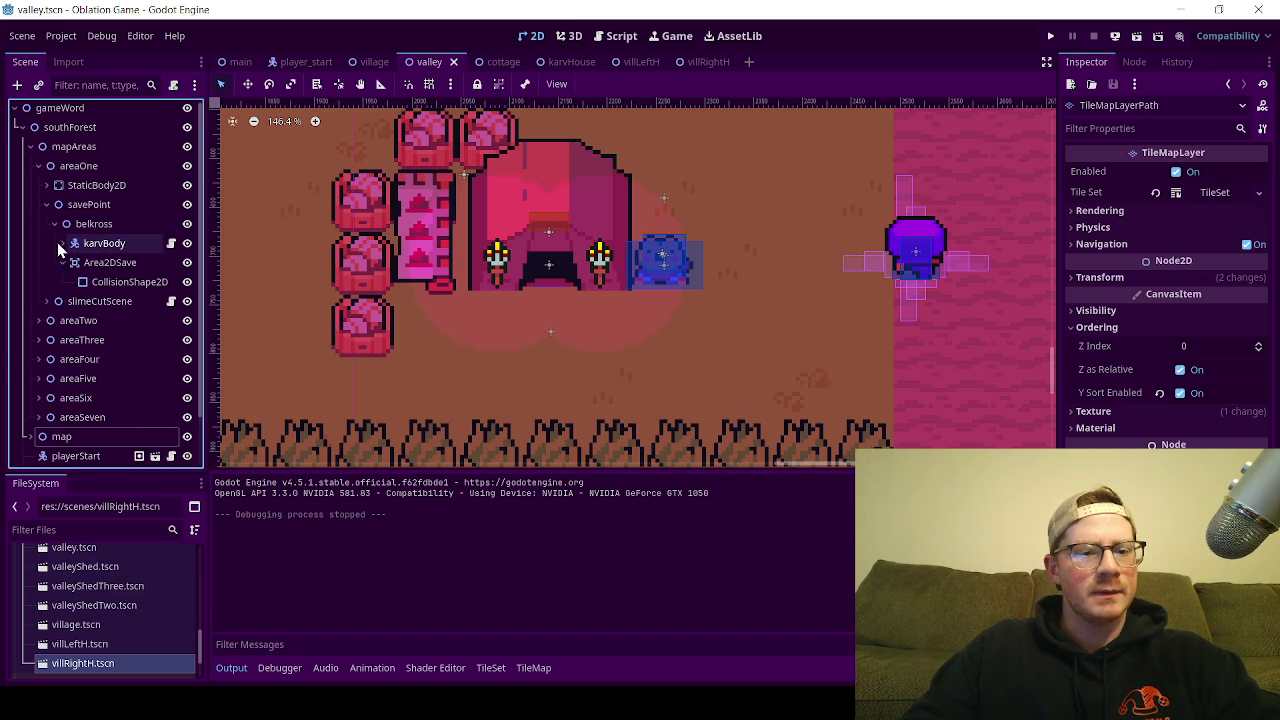
{"action": "left_click", "coordinate": [59, 243]}
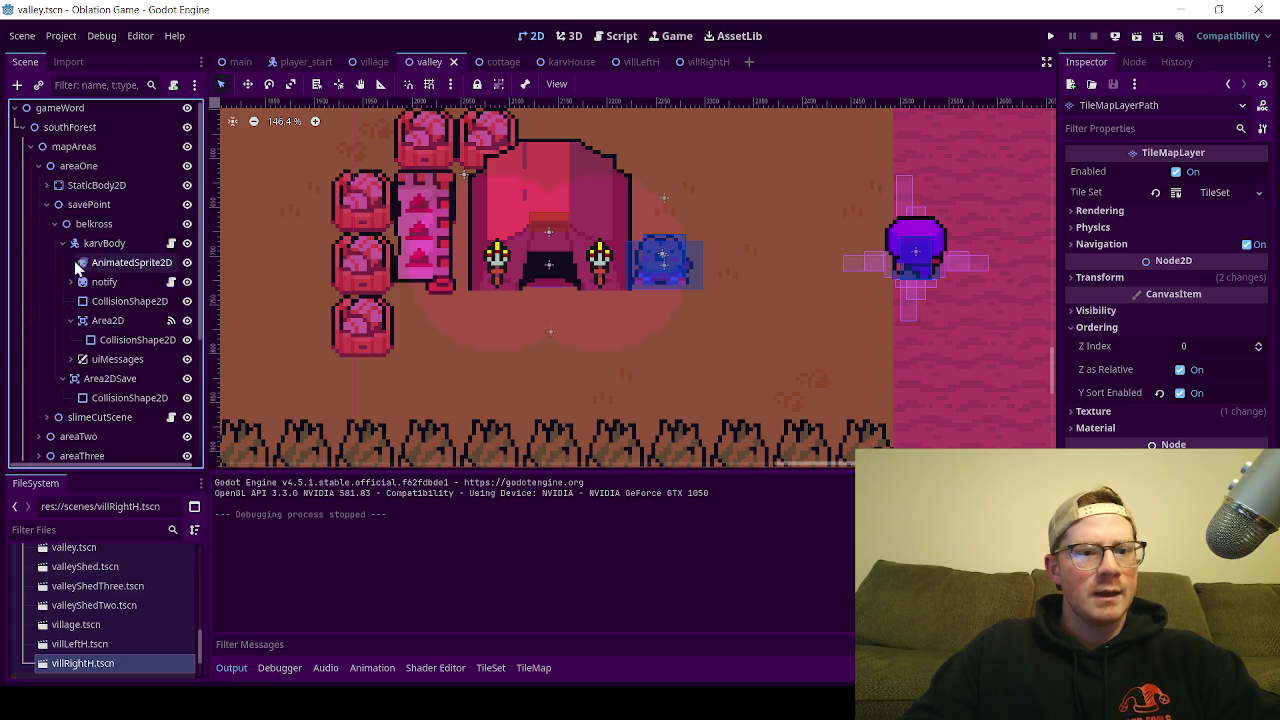
{"action": "left_click", "coordinate": [69, 320]}
{"action": "left_click", "coordinate": [62, 359]}
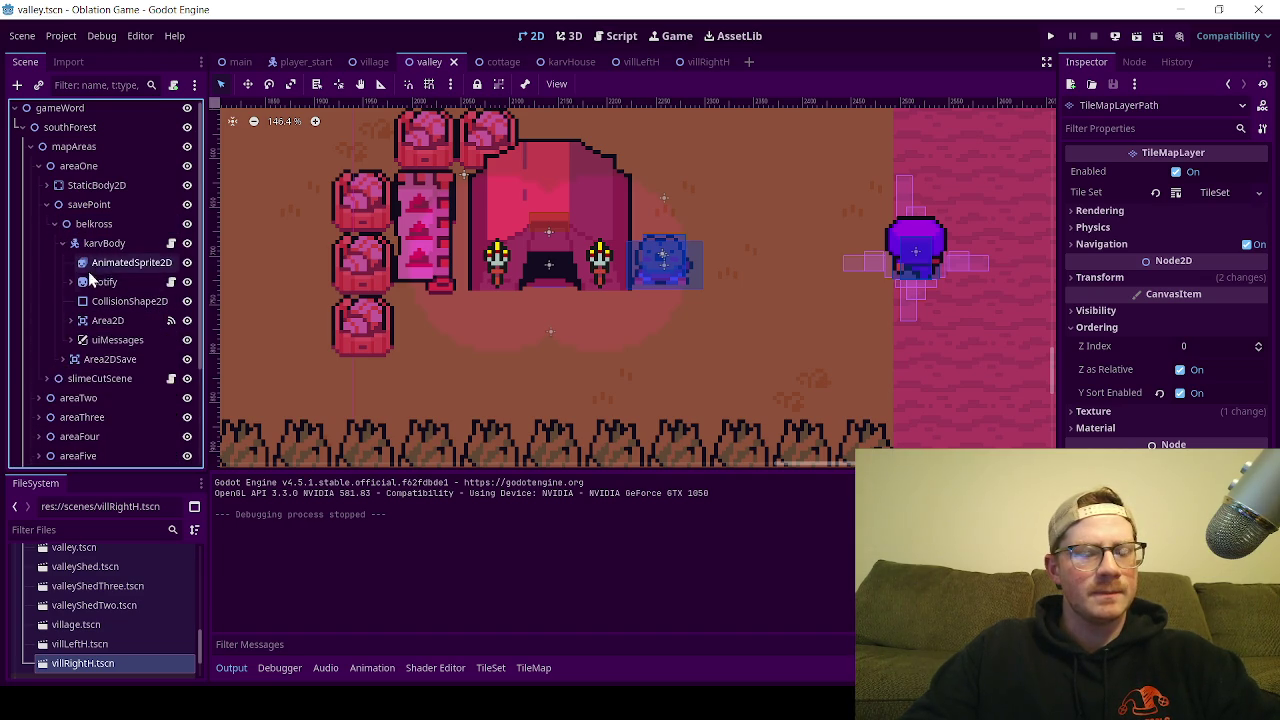
Step: Expand karvBody's uiMessages and turn on chatBox1's visibility
{"action": "left_click", "coordinate": [98, 263]}
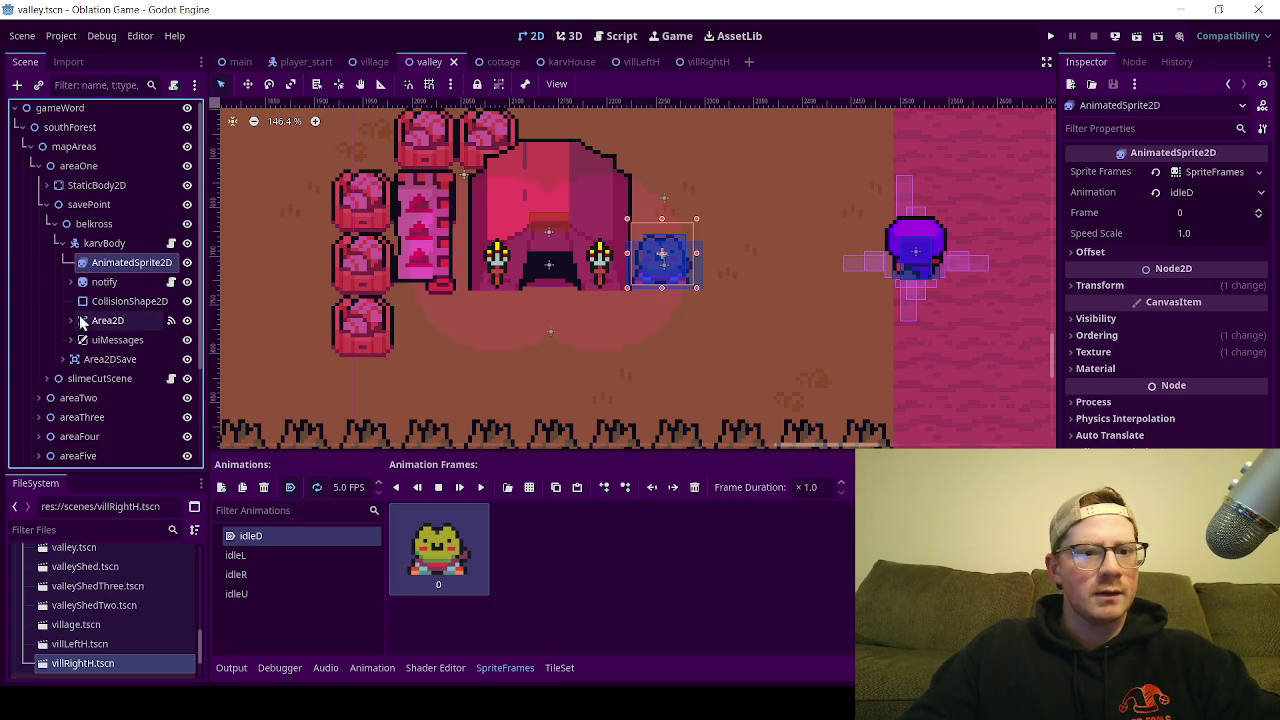
{"action": "left_click", "coordinate": [112, 340]}
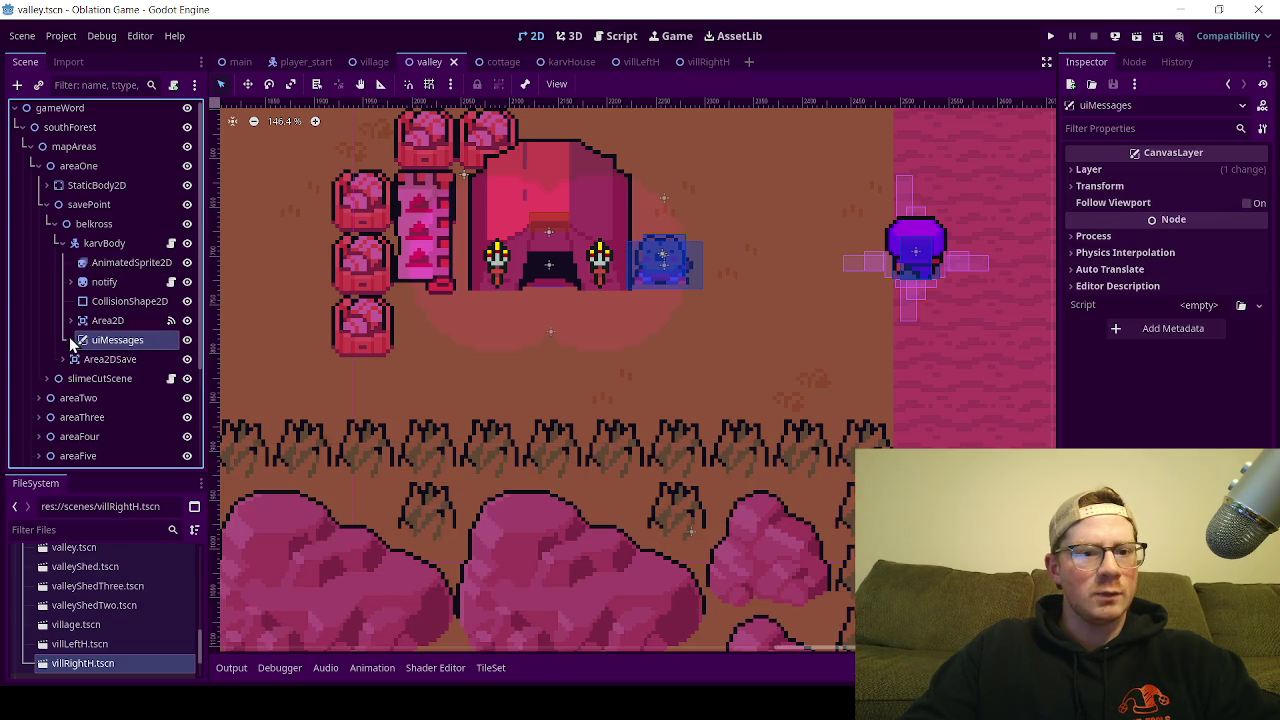
{"action": "left_click", "coordinate": [69, 339]}
{"action": "left_click", "coordinate": [186, 359]}
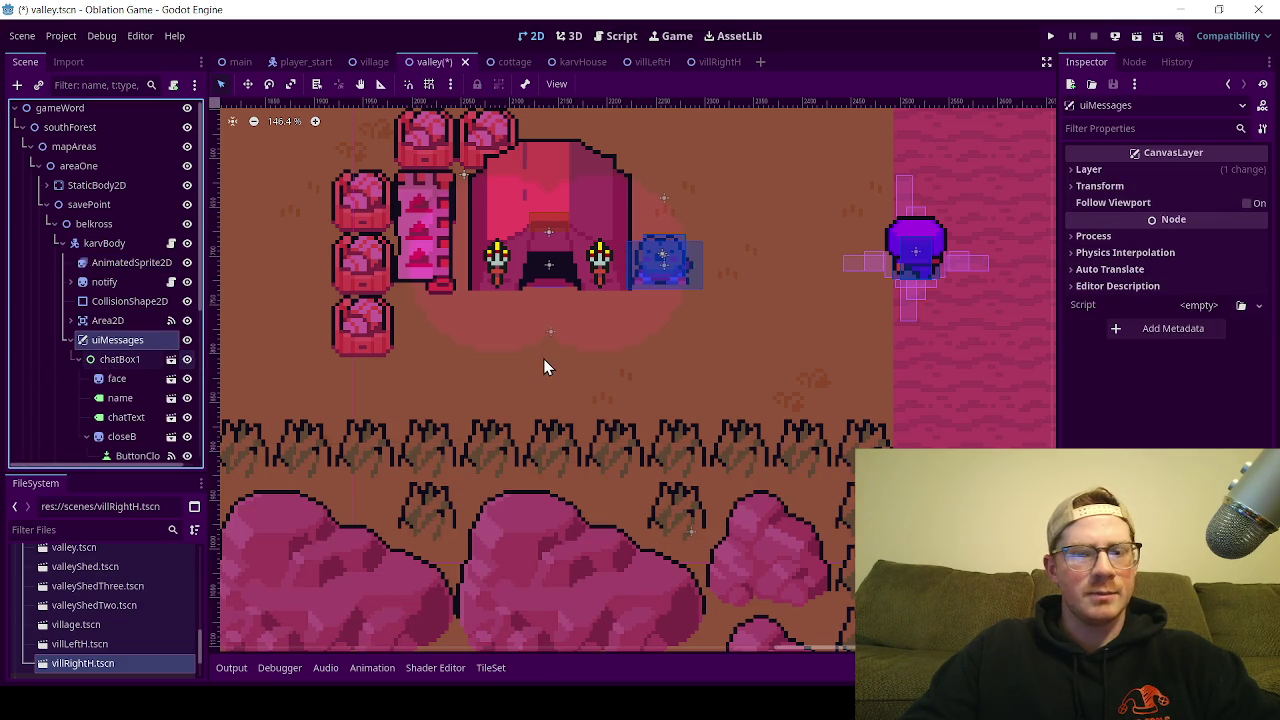
Step: Select chatBox1 in Move Mode, trying a box move that is then undone
{"action": "scroll", "coordinate": [543, 358], "scroll_direction": "down", "scroll_amount": 5}
{"action": "scroll", "coordinate": [543, 358], "scroll_direction": "down", "scroll_amount": 5}
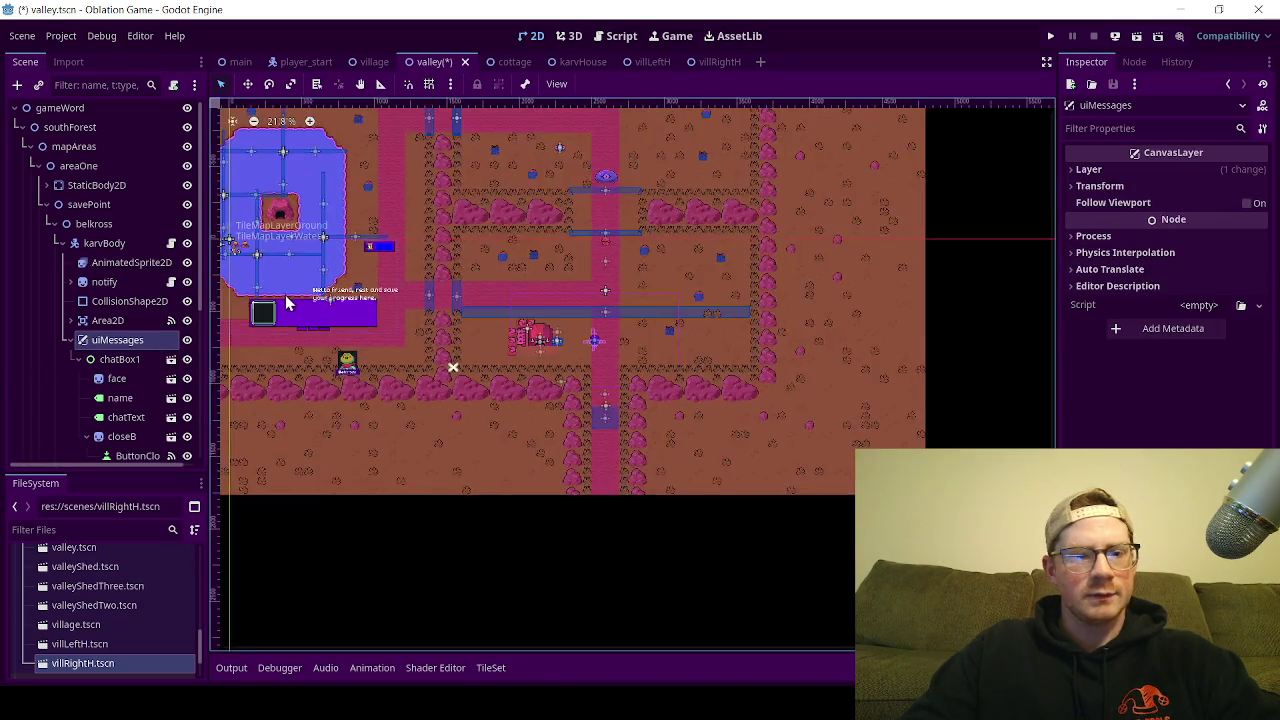
{"action": "scroll", "coordinate": [606, 334], "scroll_direction": "up", "scroll_amount": 5}
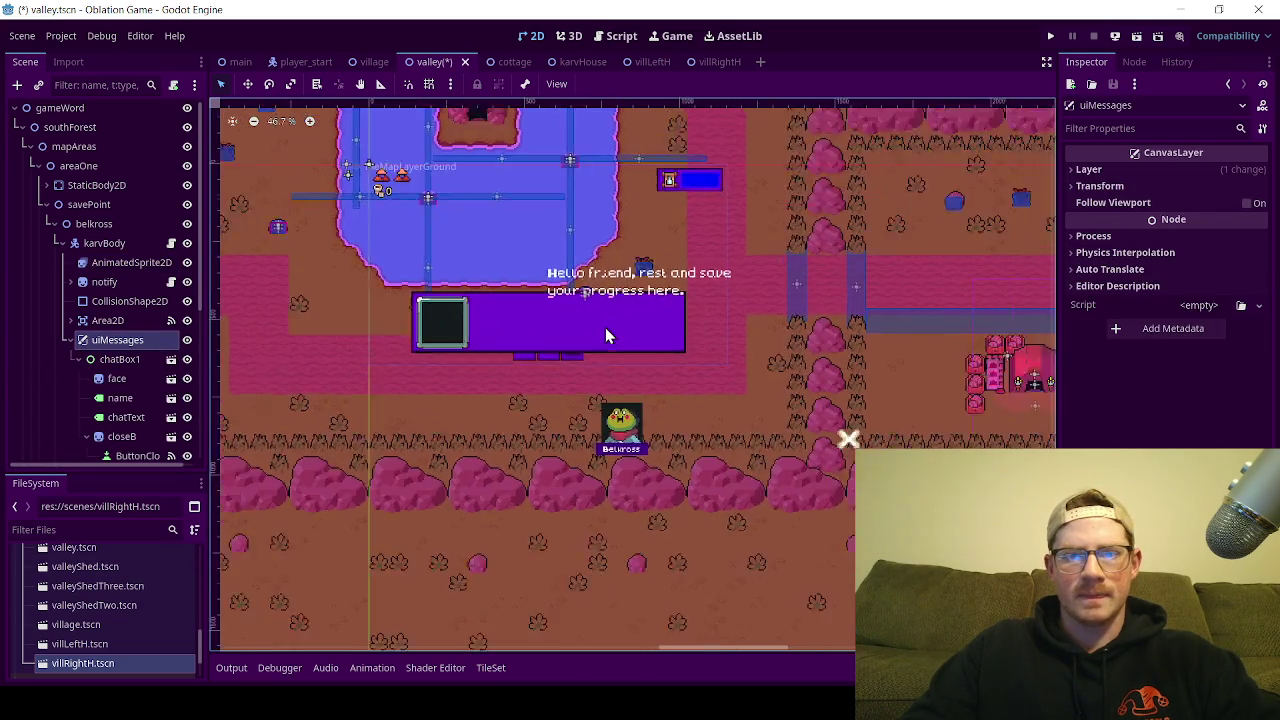
{"action": "left_click", "coordinate": [119, 359]}
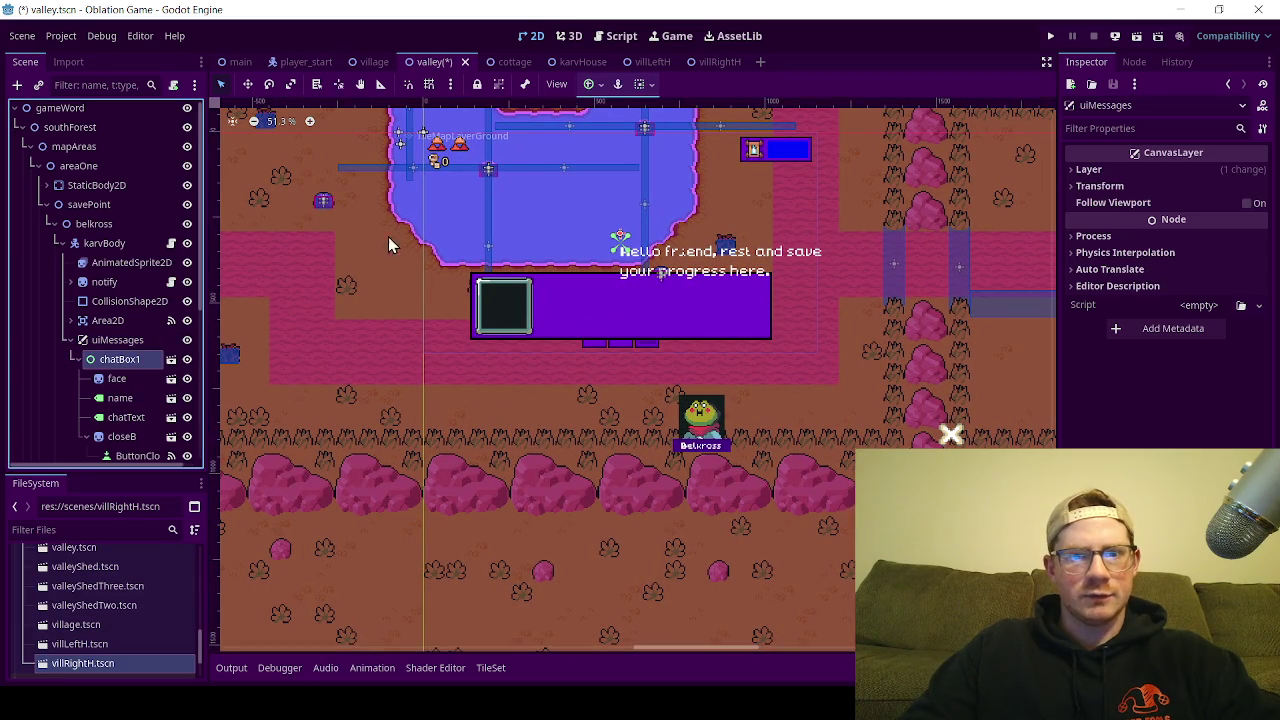
{"action": "left_click", "coordinate": [245, 86]}
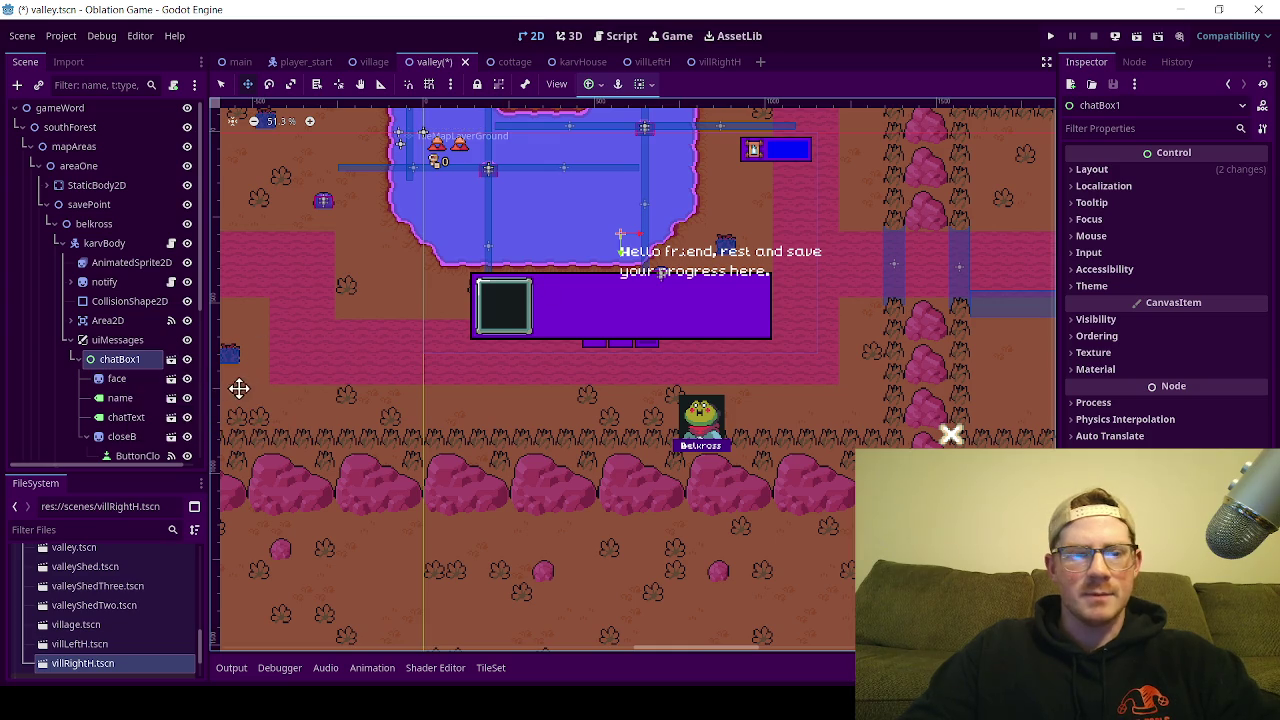
{"action": "left_click", "coordinate": [124, 382]}
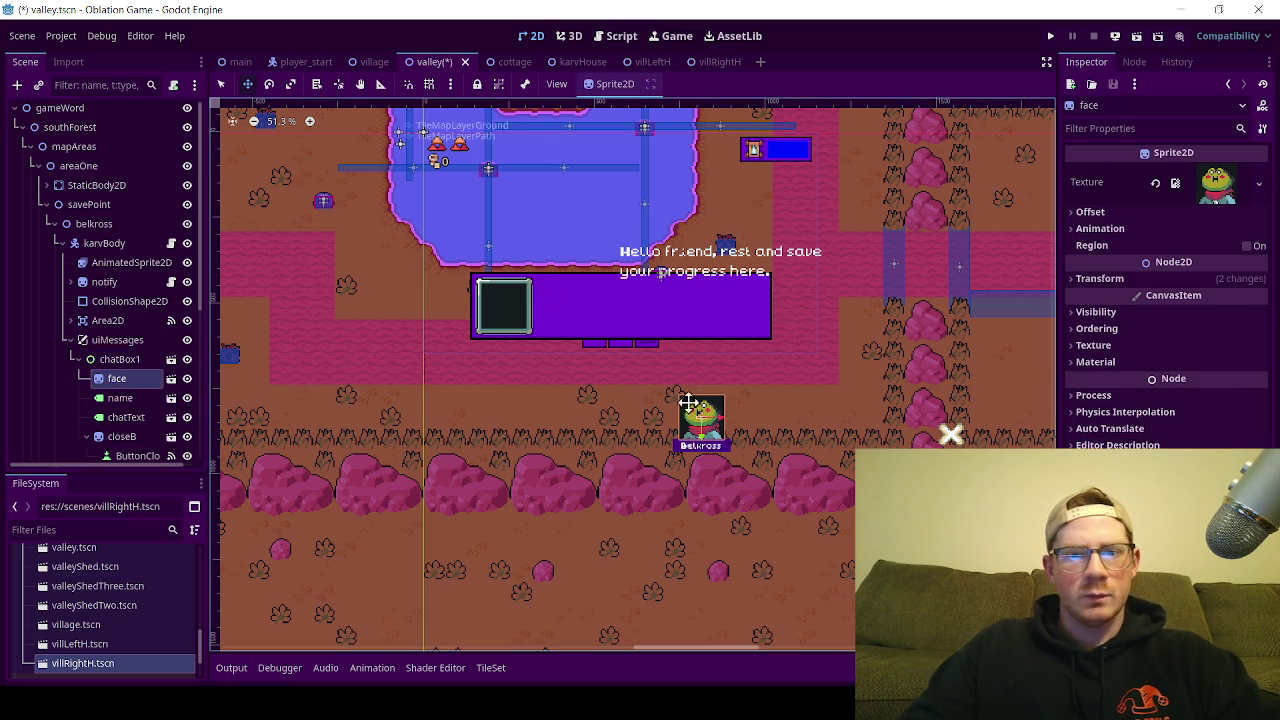
{"action": "left_click", "coordinate": [108, 362]}
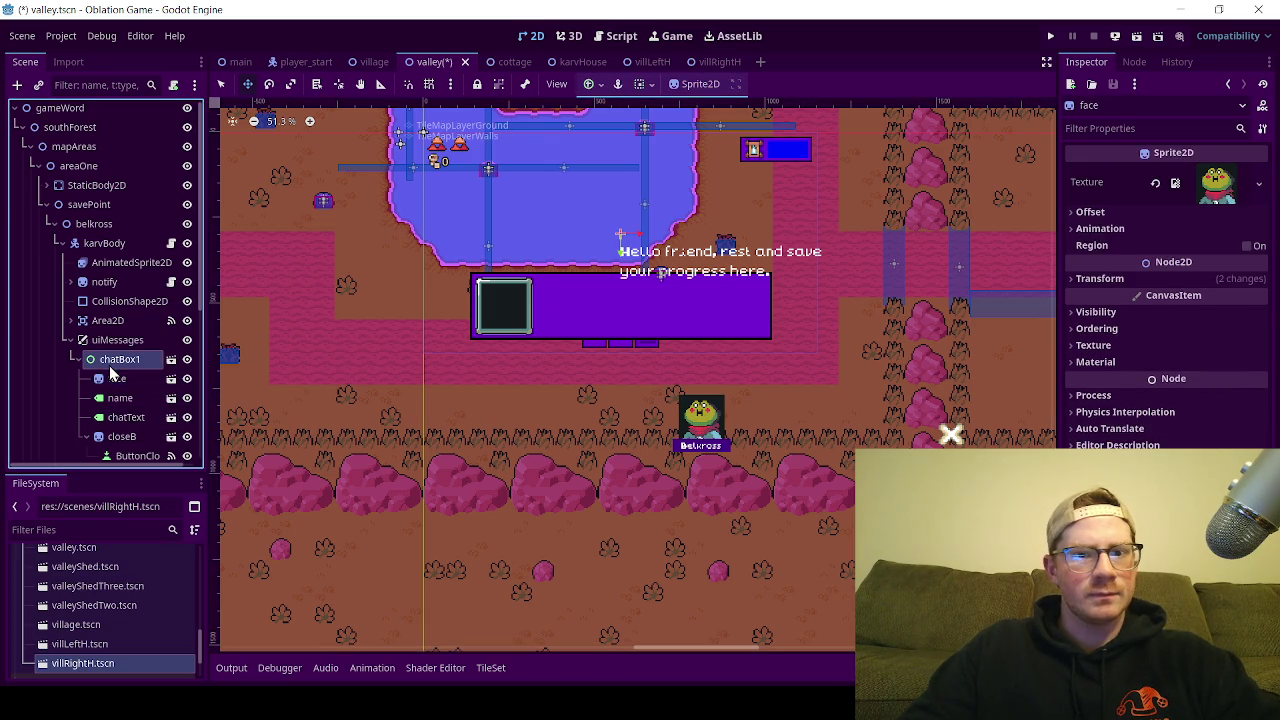
{"action": "left_click_drag", "start_coordinate": [606, 343], "coordinate": [569, 314]}
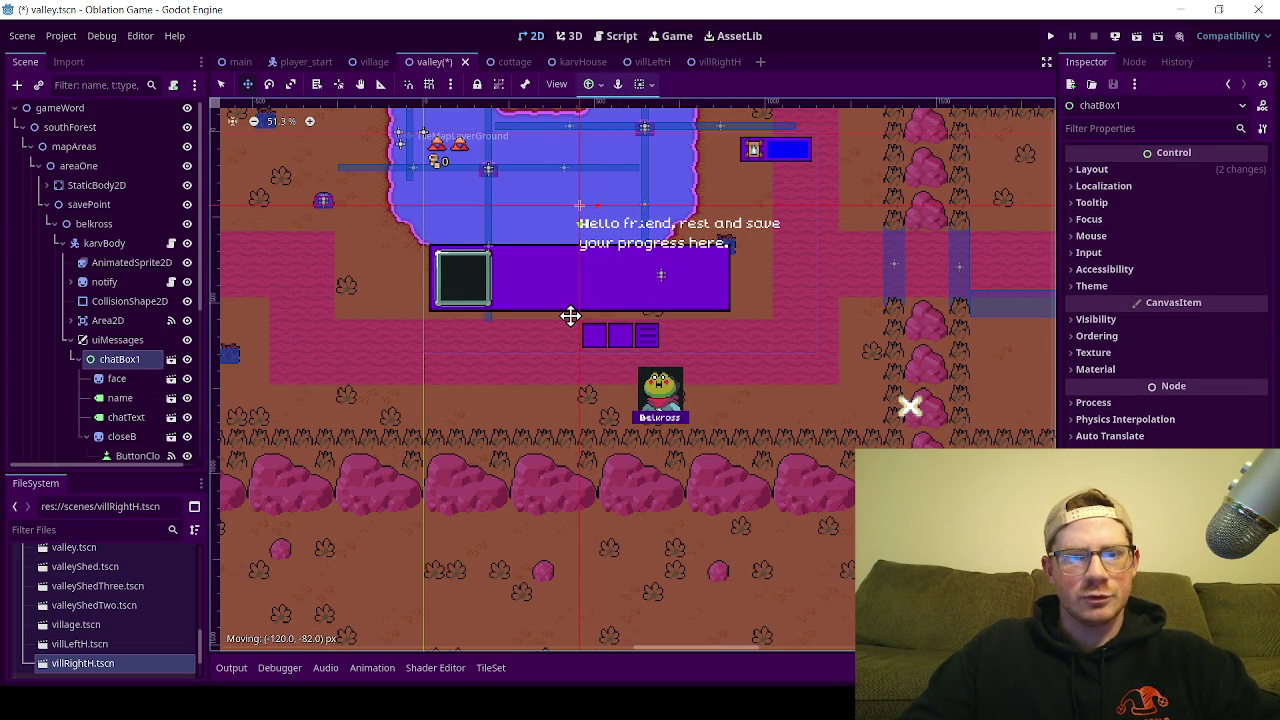
{"action": "key", "text": "ctrl+z"}
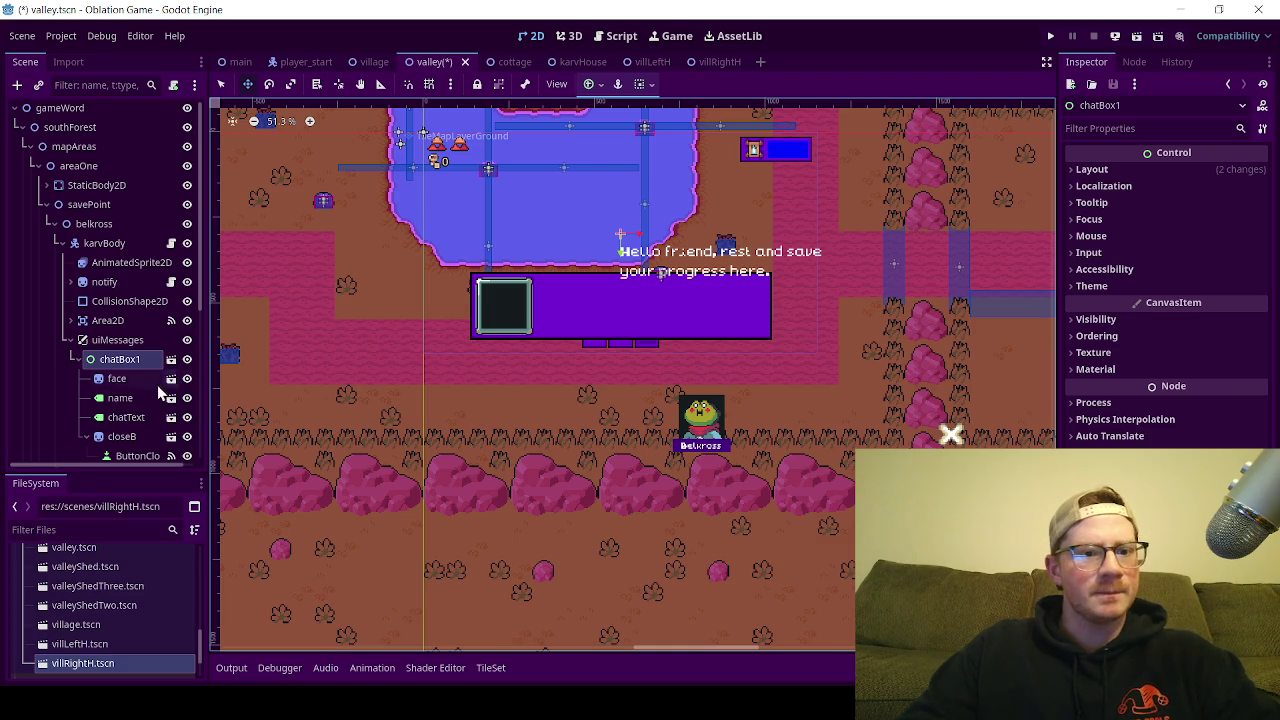
Step: Move the face sprite and name label together into the box's portrait slot
{"action": "left_click", "coordinate": [142, 384]}
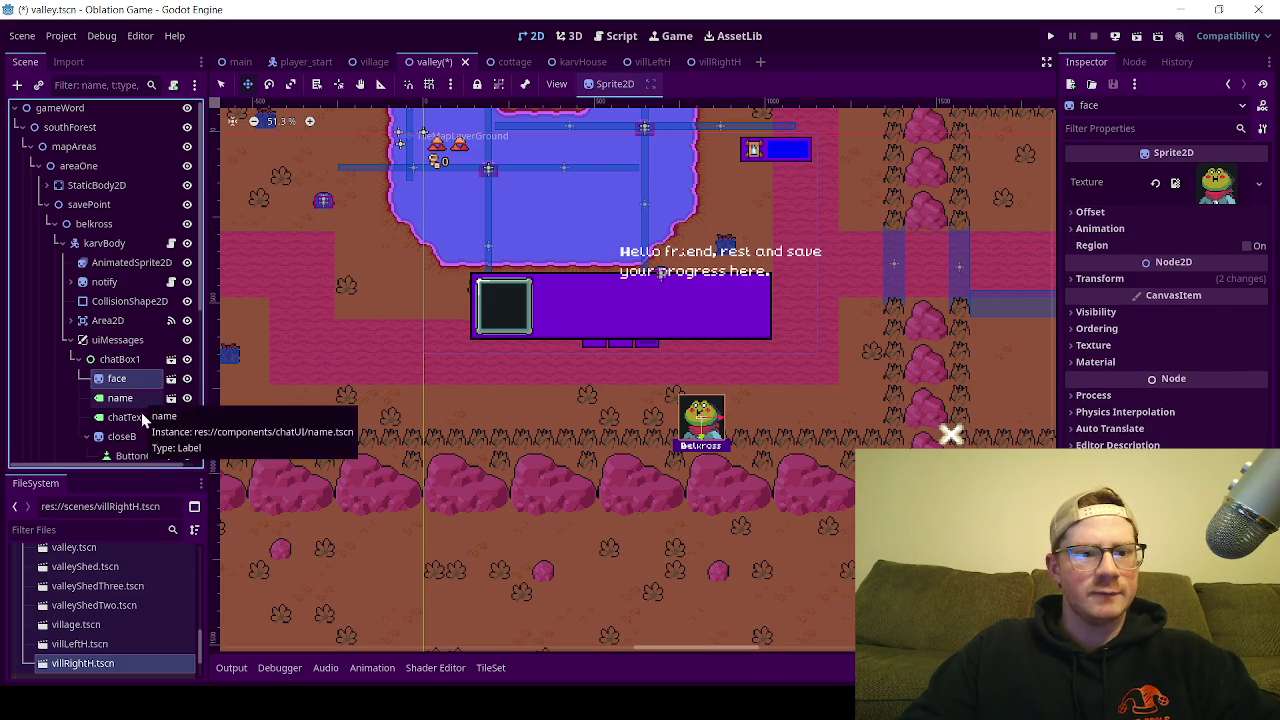
{"action": "left_click", "coordinate": [131, 401], "text": "ctrl"}
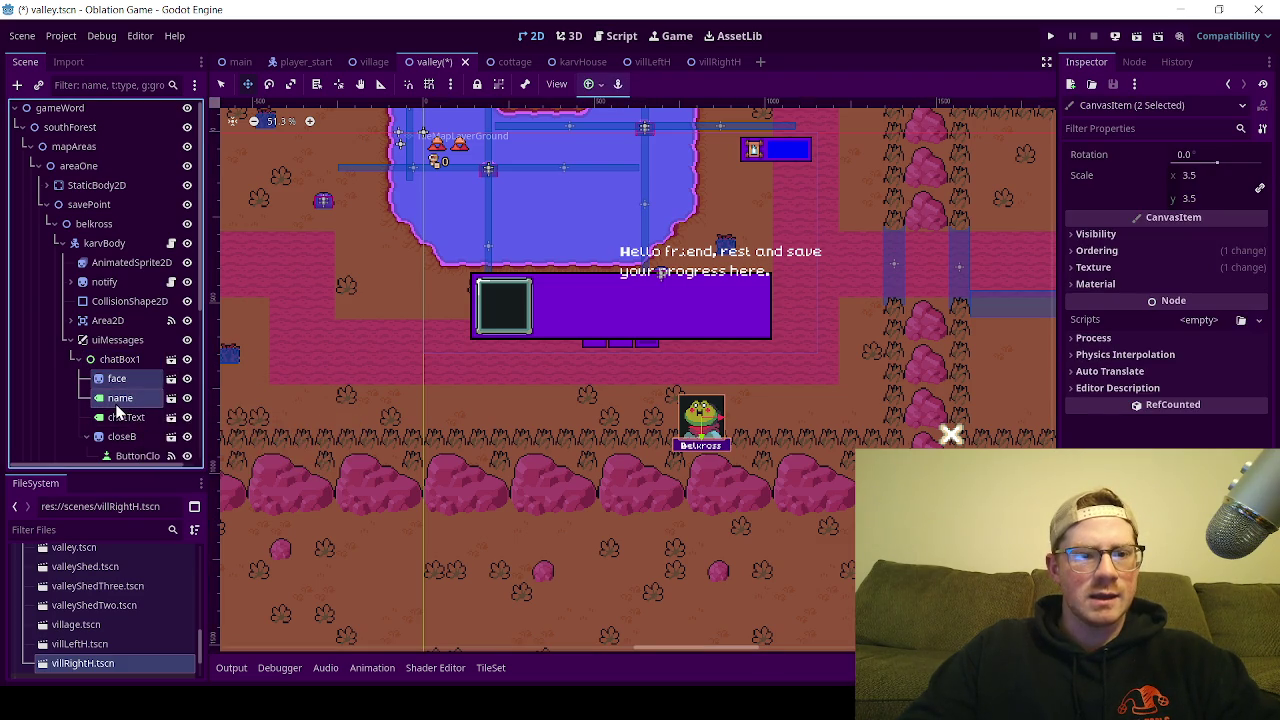
{"action": "scroll", "coordinate": [117, 412], "scroll_direction": "down", "scroll_amount": 3}
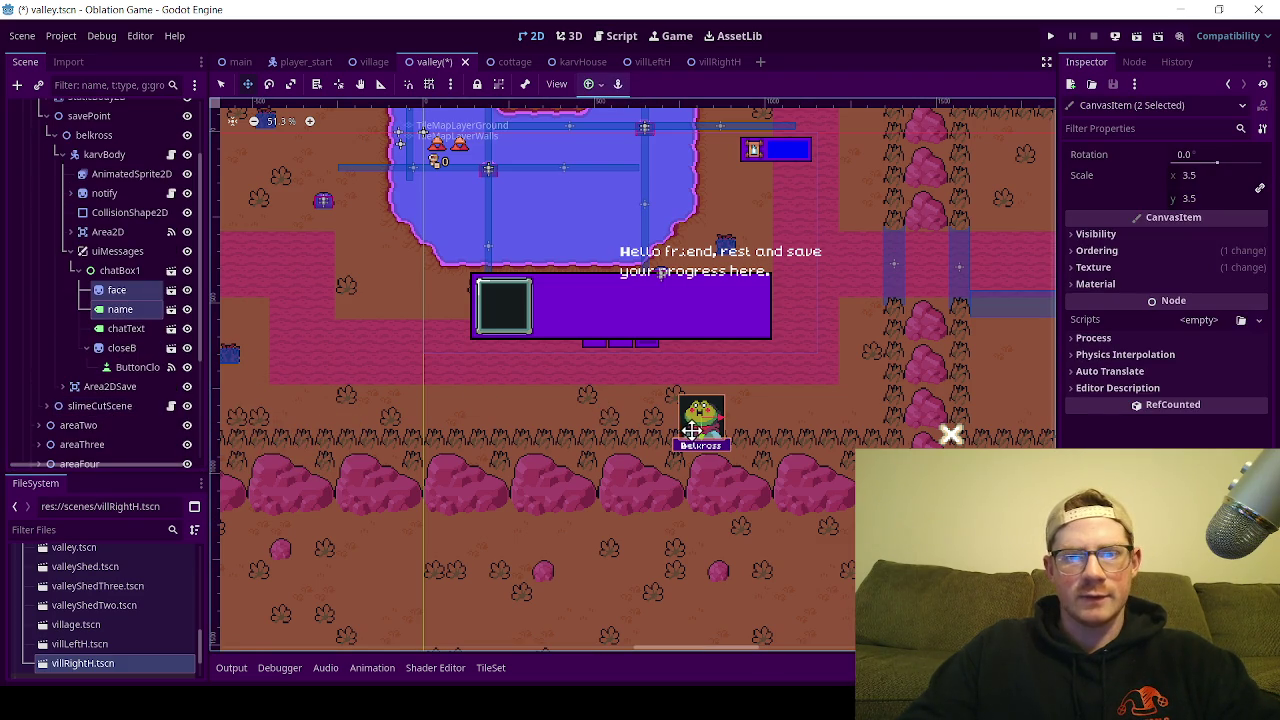
{"action": "mouse_move", "coordinate": [705, 438]}
{"action": "left_mouse_down"}
{"action": "mouse_move", "coordinate": [483, 306]}
{"action": "mouse_move", "coordinate": [523, 306]}
{"action": "mouse_move", "coordinate": [526, 331]}
{"action": "left_mouse_up"}
{"action": "scroll", "coordinate": [490, 300], "scroll_direction": "up", "scroll_amount": 5}
{"action": "scroll", "coordinate": [508, 291], "scroll_direction": "up", "scroll_amount": 5}
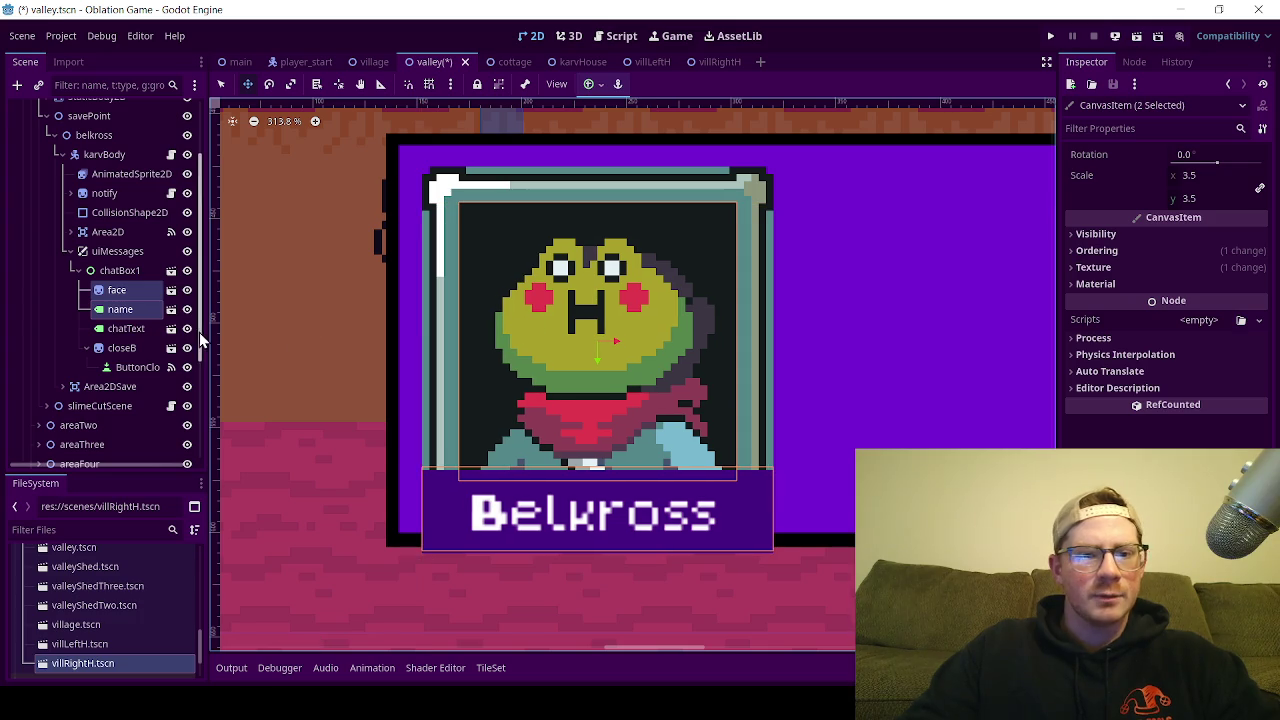
Step: Drag the chatText greeting into the chat box beside the portrait and fine-tune its position
{"action": "left_click", "coordinate": [128, 330]}
{"action": "scroll", "coordinate": [834, 329], "scroll_direction": "down", "scroll_amount": 10}
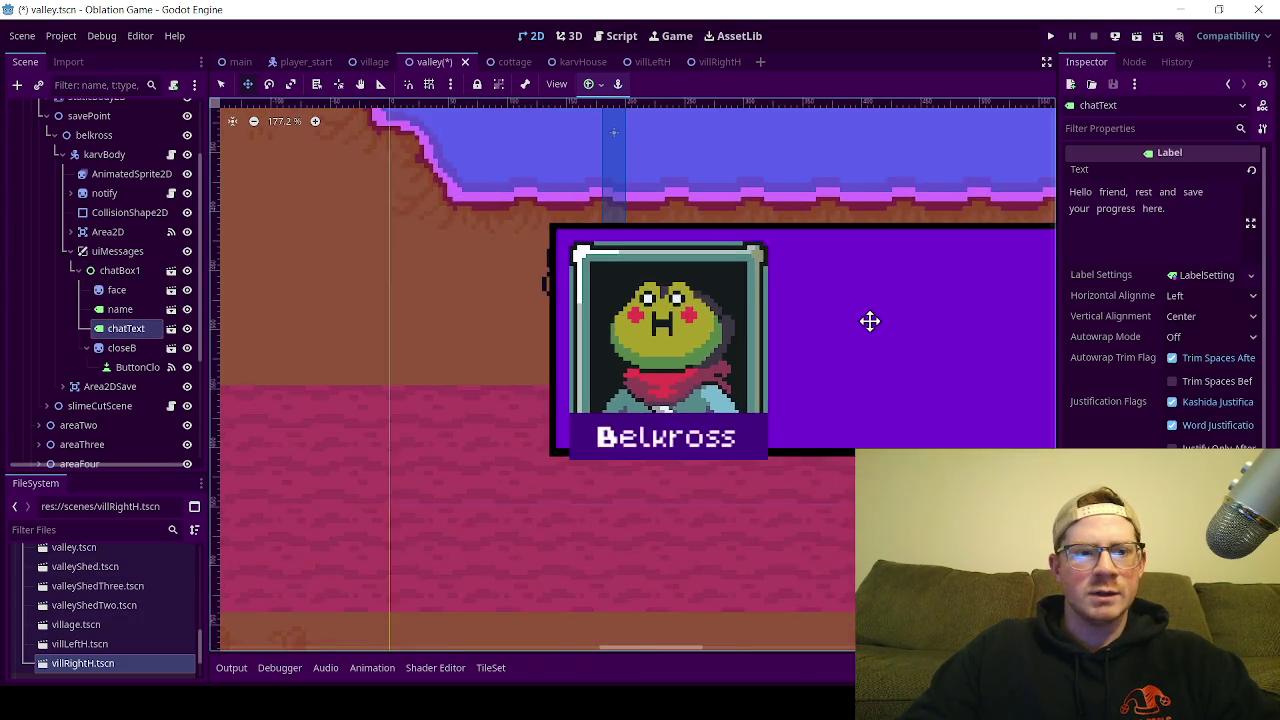
{"action": "scroll", "coordinate": [620, 303], "scroll_direction": "right", "scroll_amount": 5}
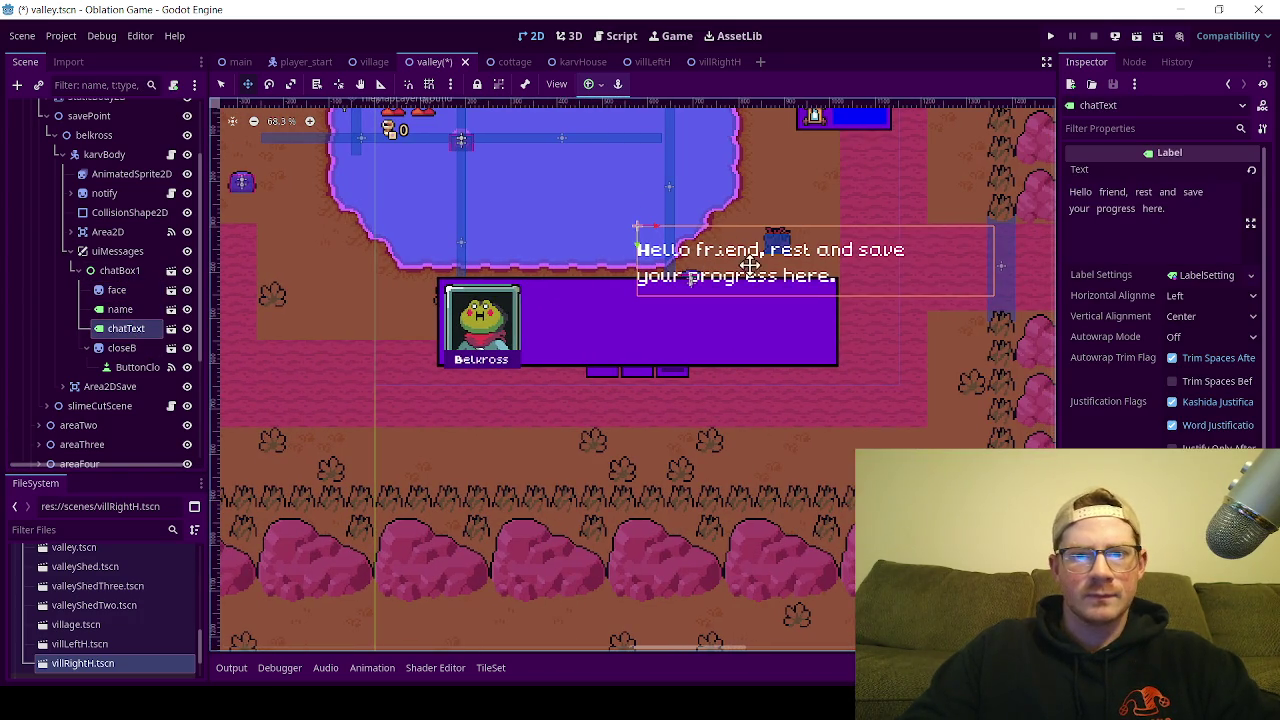
{"action": "left_click_drag", "start_coordinate": [750, 267], "coordinate": [649, 334]}
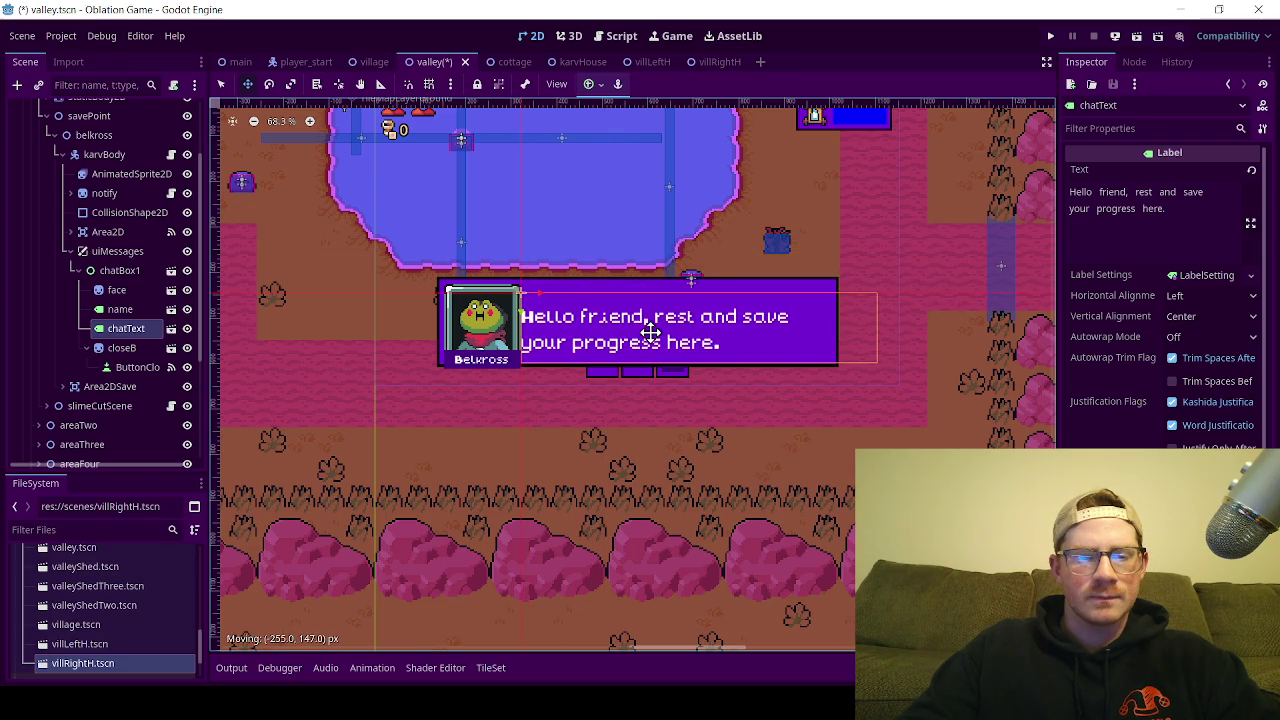
{"action": "scroll", "coordinate": [590, 308], "scroll_direction": "up", "scroll_amount": 4}
{"action": "scroll", "coordinate": [596, 308], "scroll_direction": "up", "scroll_amount": 2}
{"action": "left_click_drag", "start_coordinate": [580, 394], "coordinate": [587, 366]}
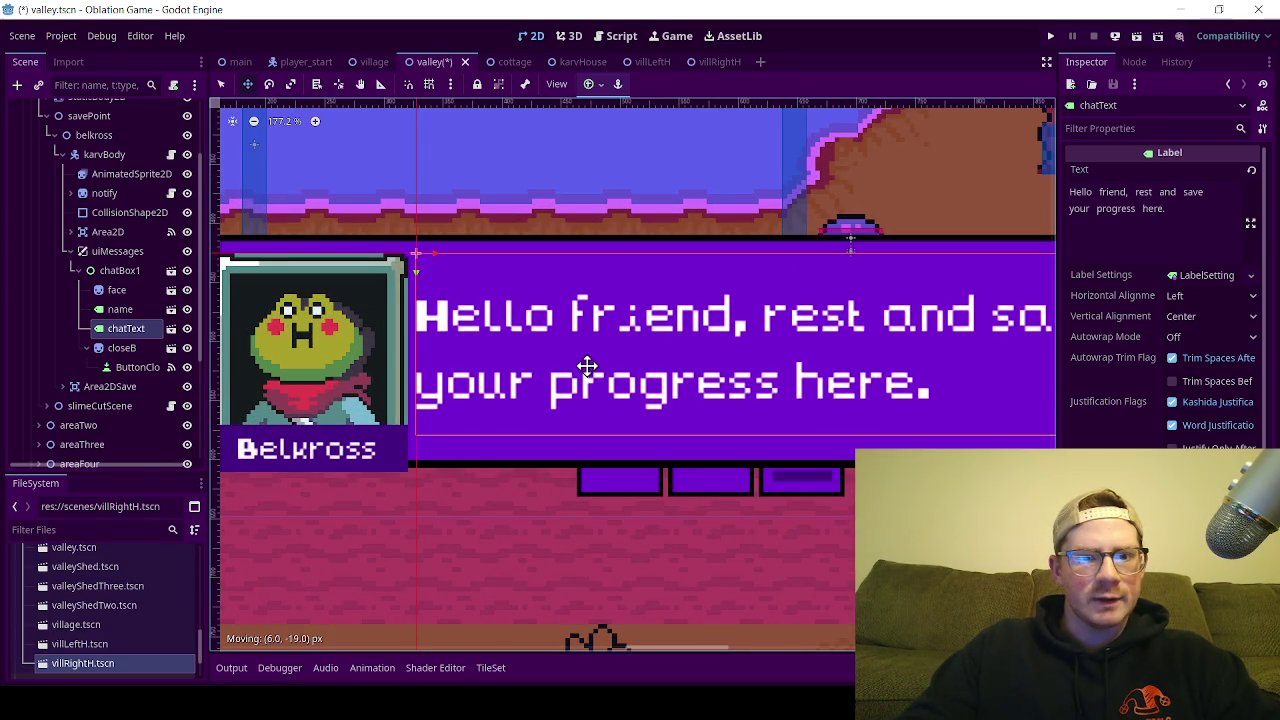
{"action": "left_click_drag", "start_coordinate": [589, 366], "coordinate": [589, 366]}
{"action": "scroll", "coordinate": [590, 366], "scroll_direction": "down", "scroll_amount": 2}
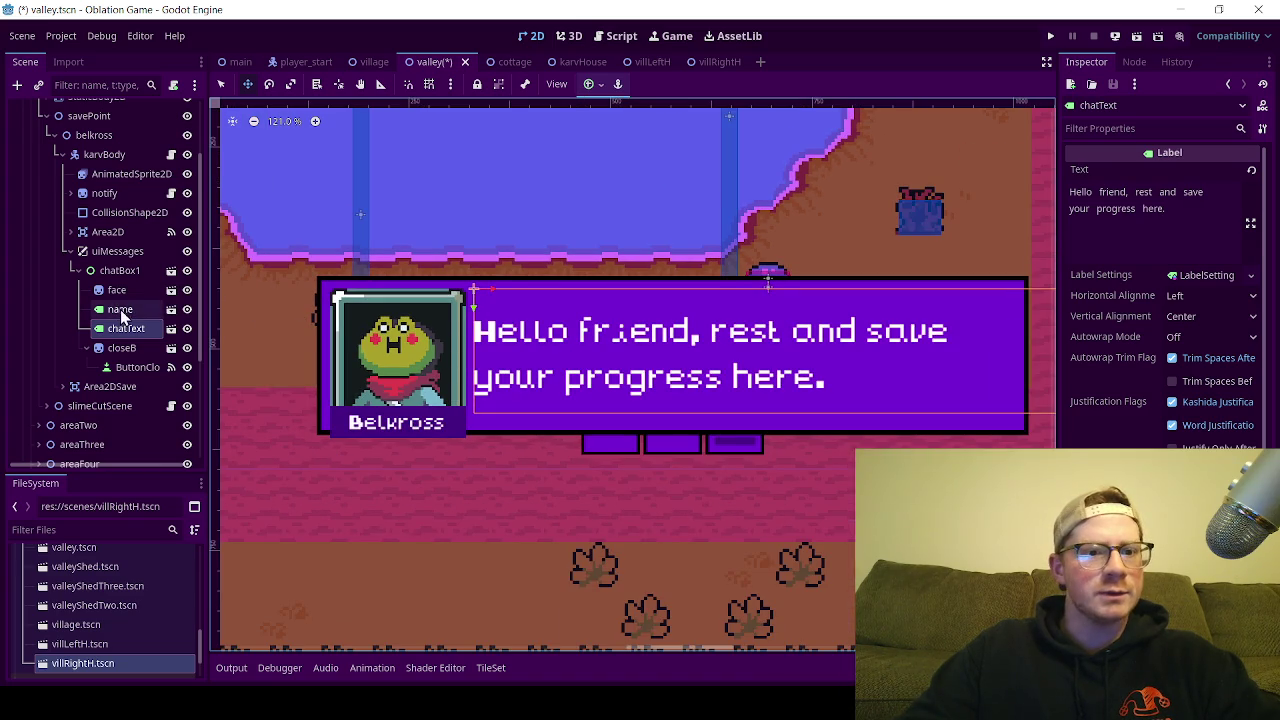
Step: Drag the closeB X sprite into the box's right end, nudge it right, and collapse uiMessages
{"action": "left_click", "coordinate": [122, 347]}
{"action": "scroll", "coordinate": [840, 372], "scroll_direction": "down", "scroll_amount": 2}
{"action": "scroll", "coordinate": [840, 372], "scroll_direction": "down", "scroll_amount": 5}
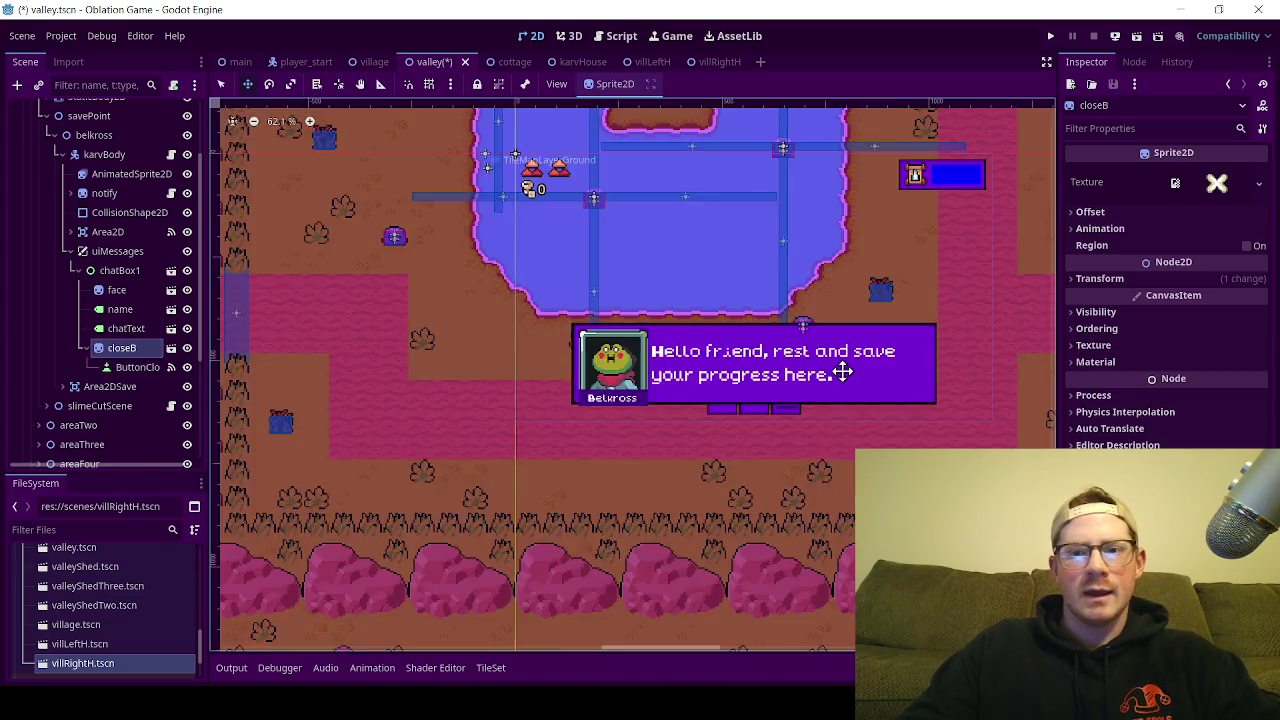
{"action": "mouse_move", "coordinate": [891, 444]}
{"action": "left_mouse_down"}
{"action": "mouse_move", "coordinate": [843, 426]}
{"action": "mouse_move", "coordinate": [900, 400]}
{"action": "mouse_move", "coordinate": [728, 355]}
{"action": "left_mouse_up"}
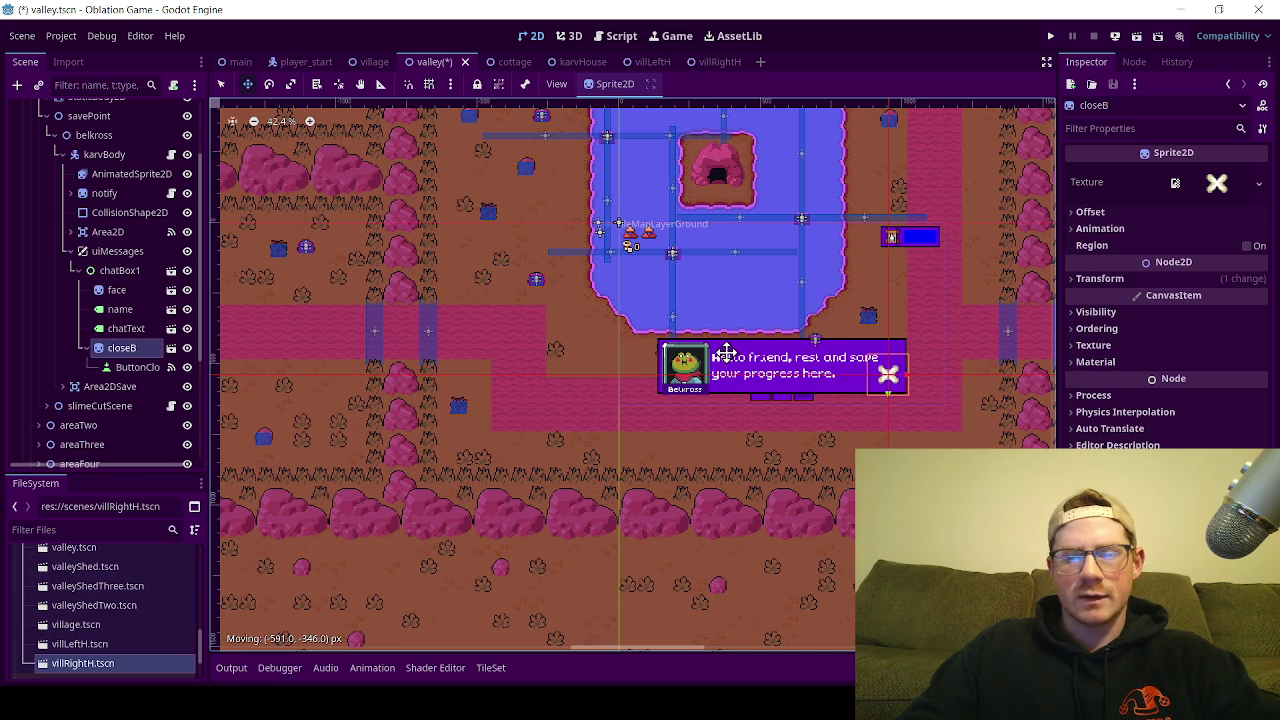
{"action": "scroll", "coordinate": [891, 373], "scroll_direction": "up", "scroll_amount": 1}
{"action": "scroll", "coordinate": [891, 373], "scroll_direction": "up", "scroll_amount": 7}
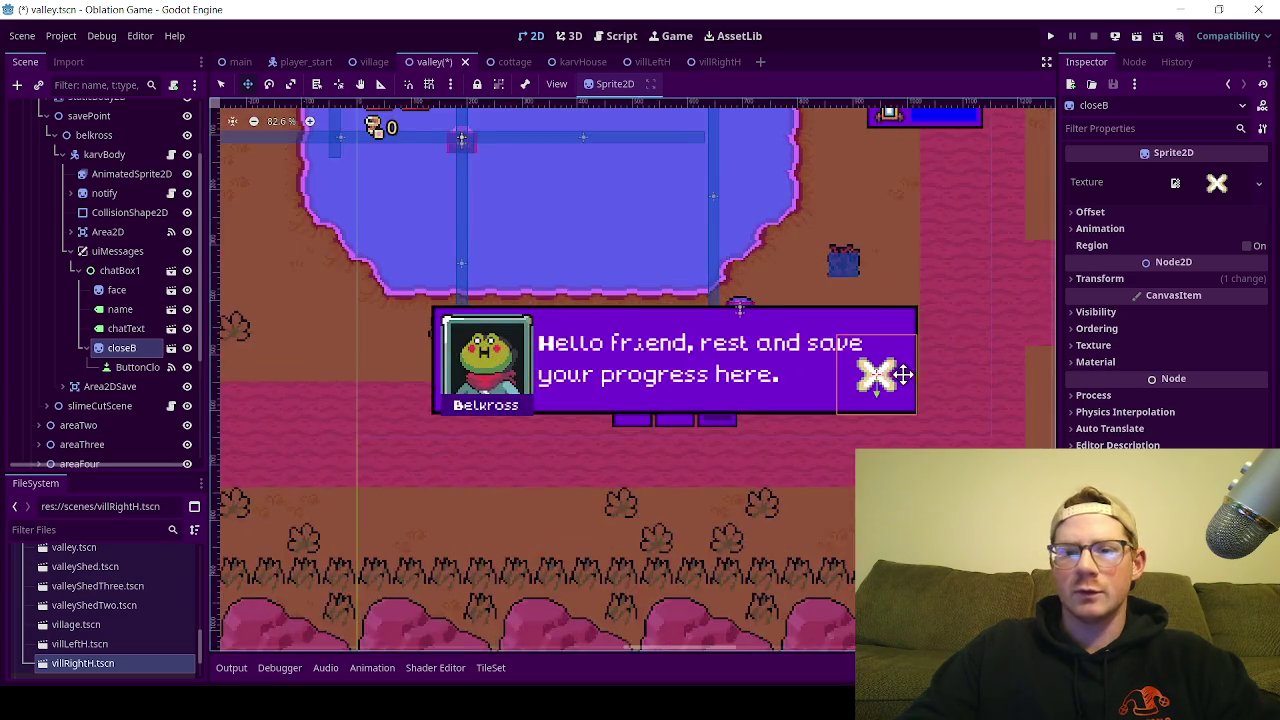
{"action": "left_click_drag", "start_coordinate": [825, 348], "coordinate": [829, 349]}
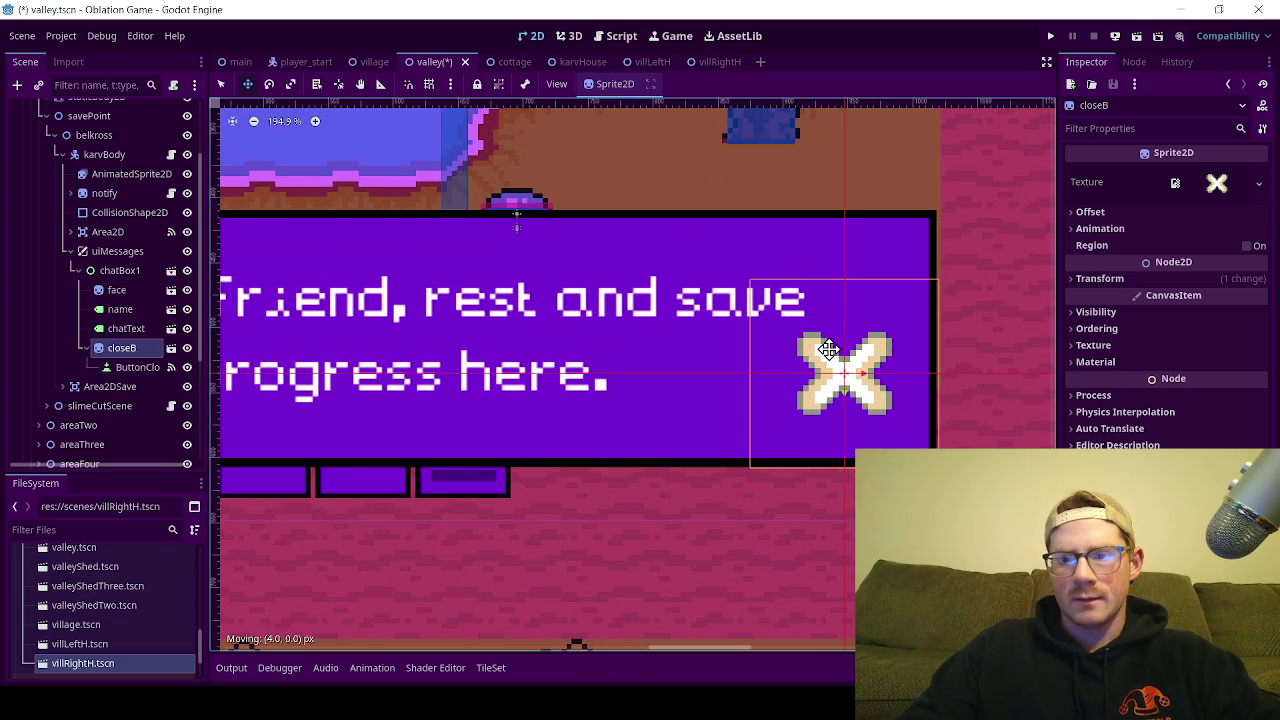
{"action": "scroll", "coordinate": [565, 330], "scroll_direction": "down", "scroll_amount": 7}
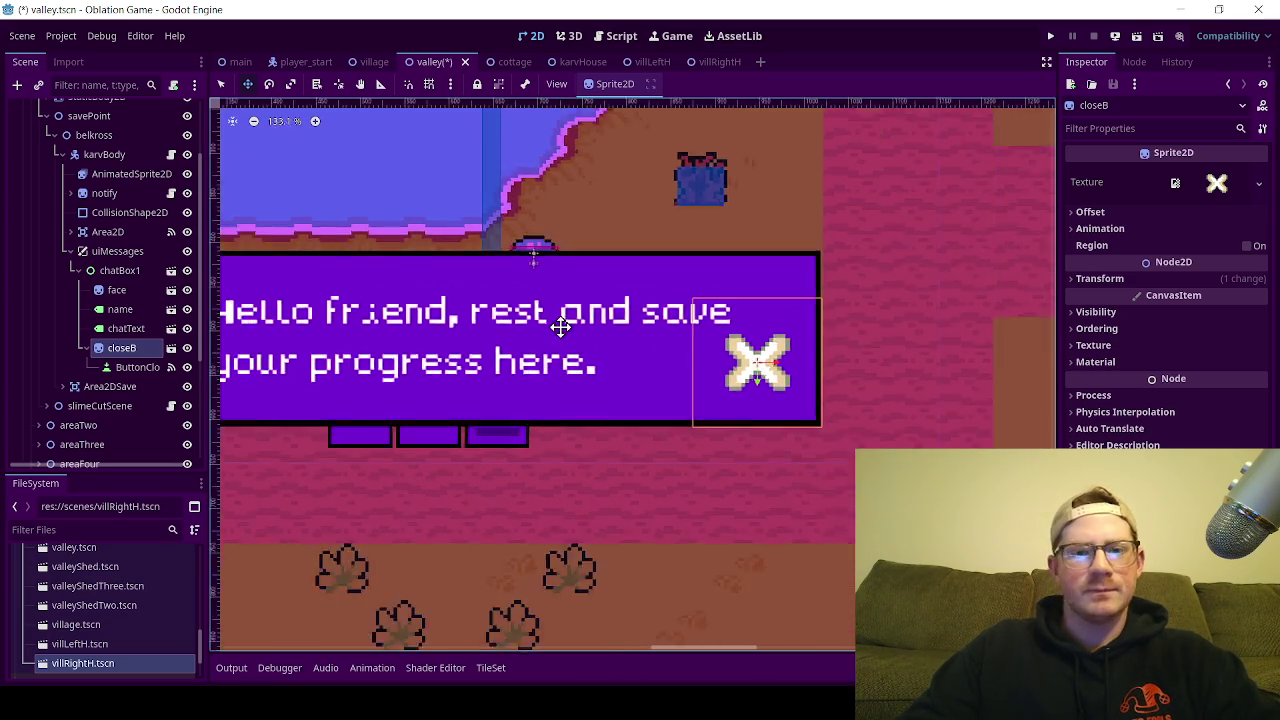
{"action": "scroll", "coordinate": [617, 325], "scroll_direction": "down", "scroll_amount": 5}
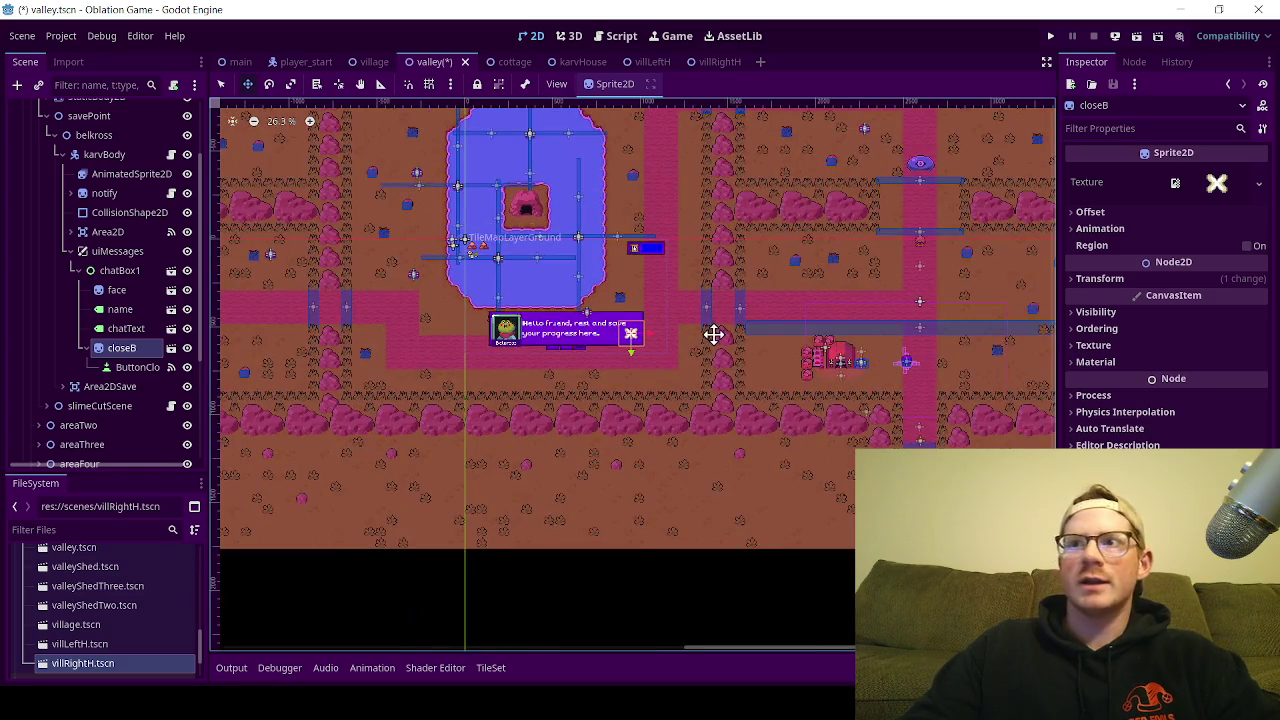
{"action": "left_click", "coordinate": [68, 250]}
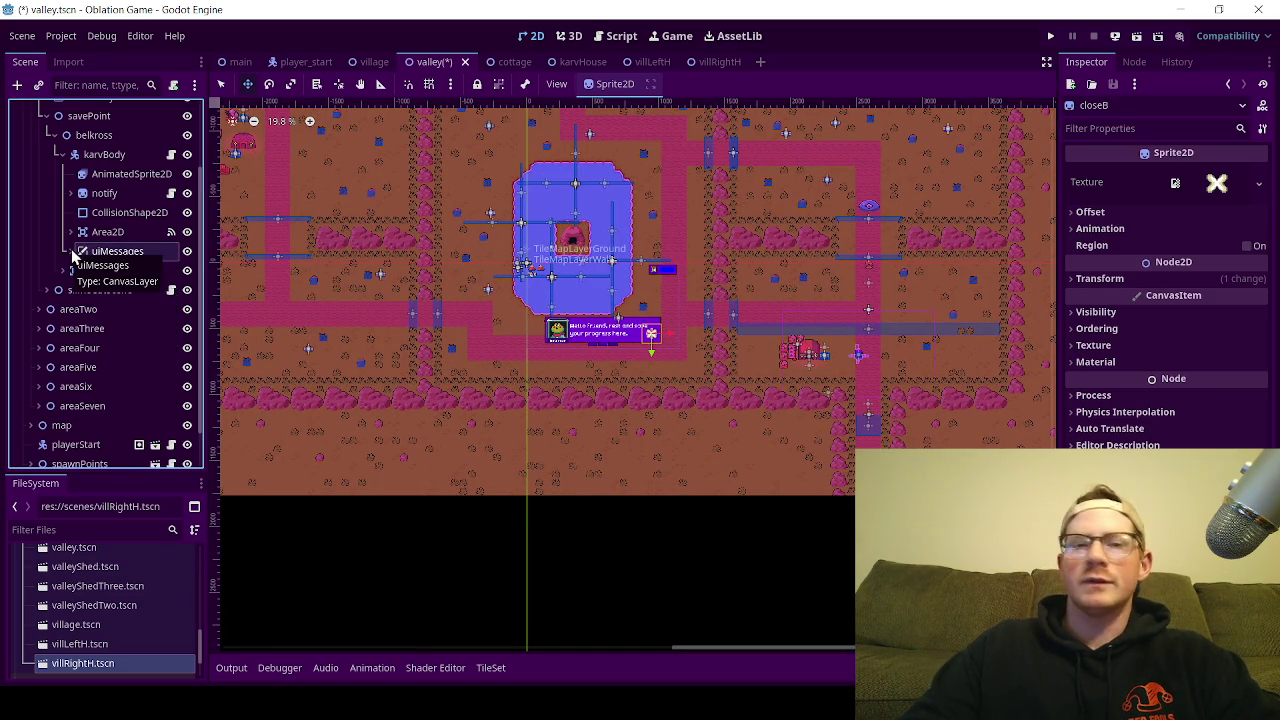
Step: Collapse savePoint, expand the cutscene's uiMessages2 branch, then reopen savePoint
{"action": "scroll", "coordinate": [65, 240], "scroll_direction": "up", "scroll_amount": 3}
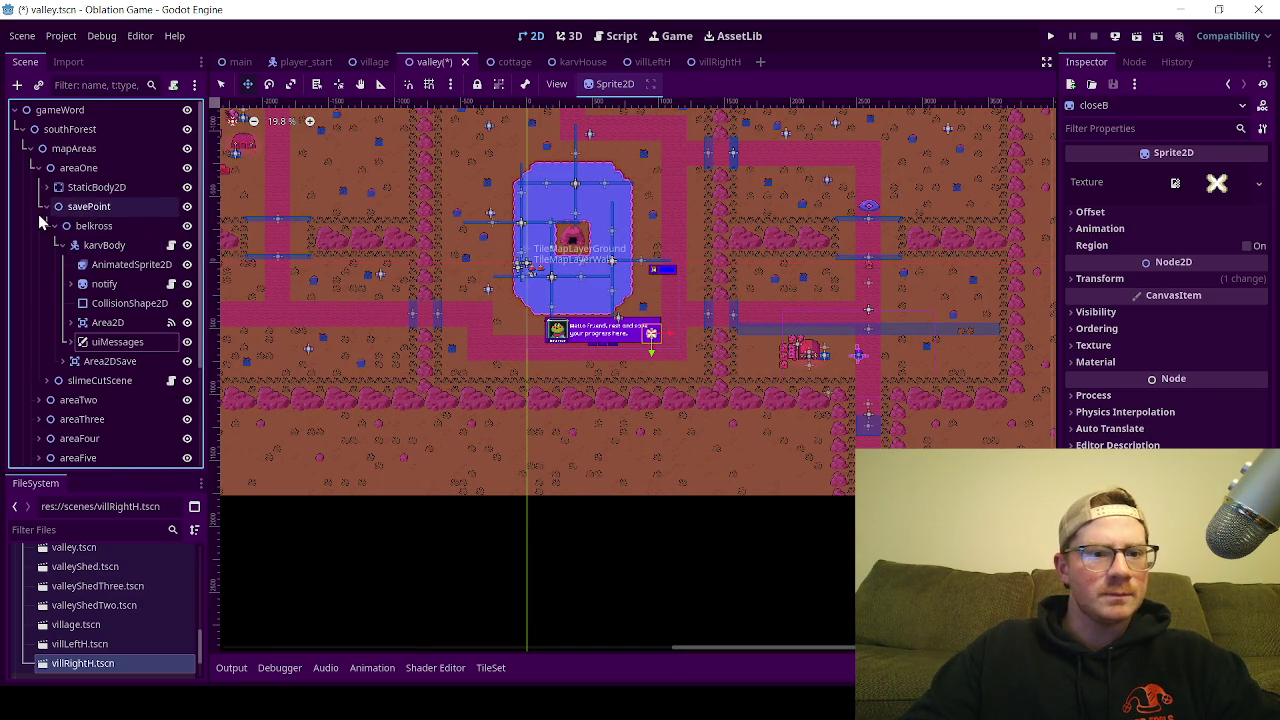
{"action": "left_click", "coordinate": [39, 212]}
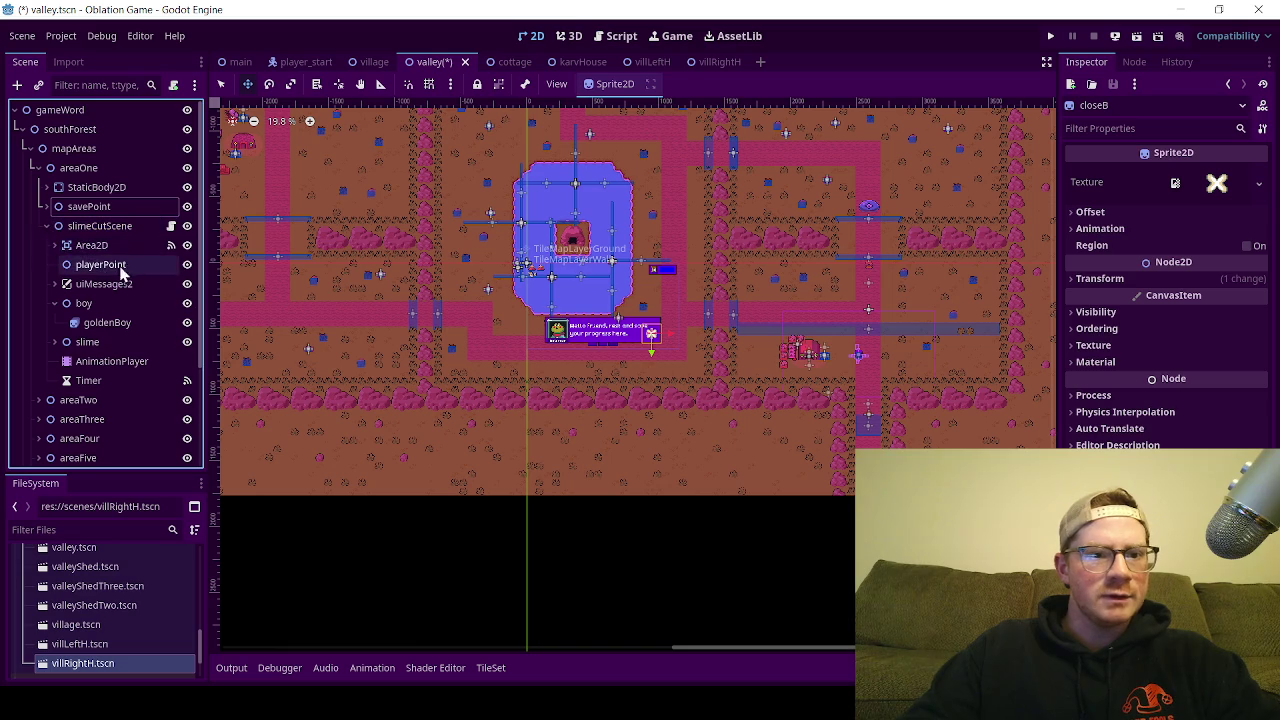
{"action": "left_click", "coordinate": [54, 284]}
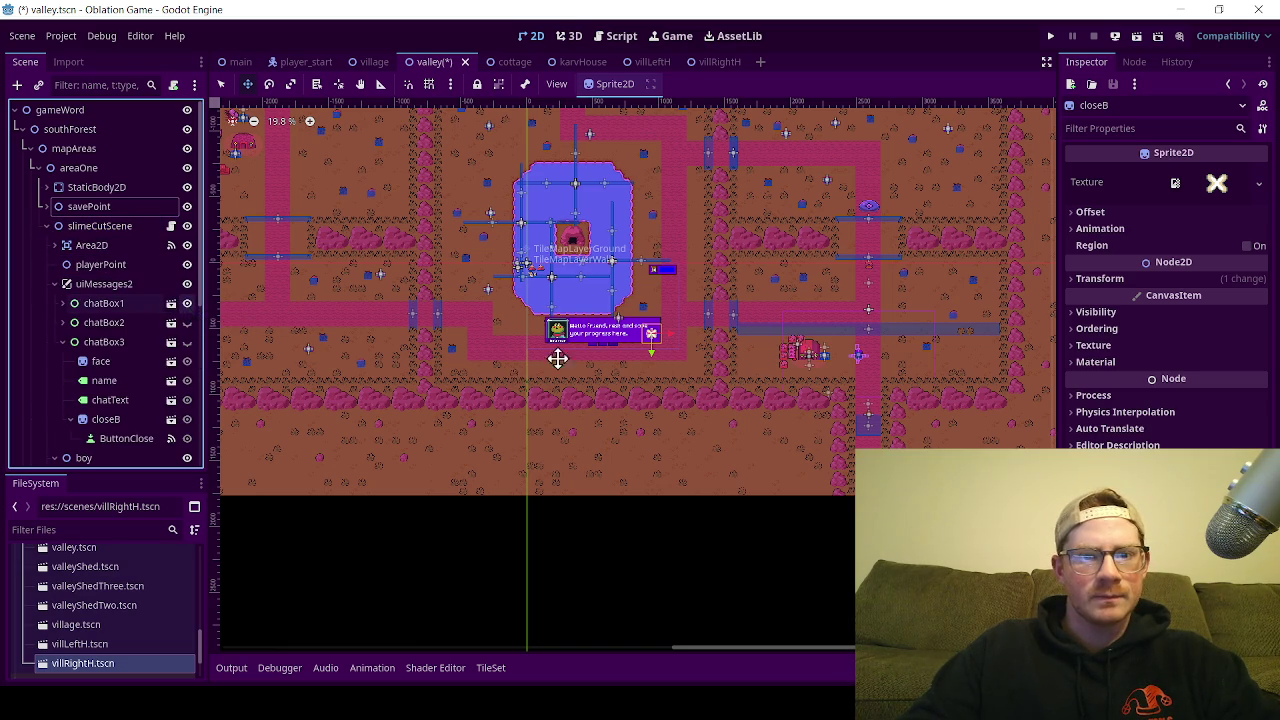
{"action": "scroll", "coordinate": [557, 360], "scroll_direction": "up", "scroll_amount": 2}
{"action": "scroll", "coordinate": [636, 340], "scroll_direction": "up", "scroll_amount": 15}
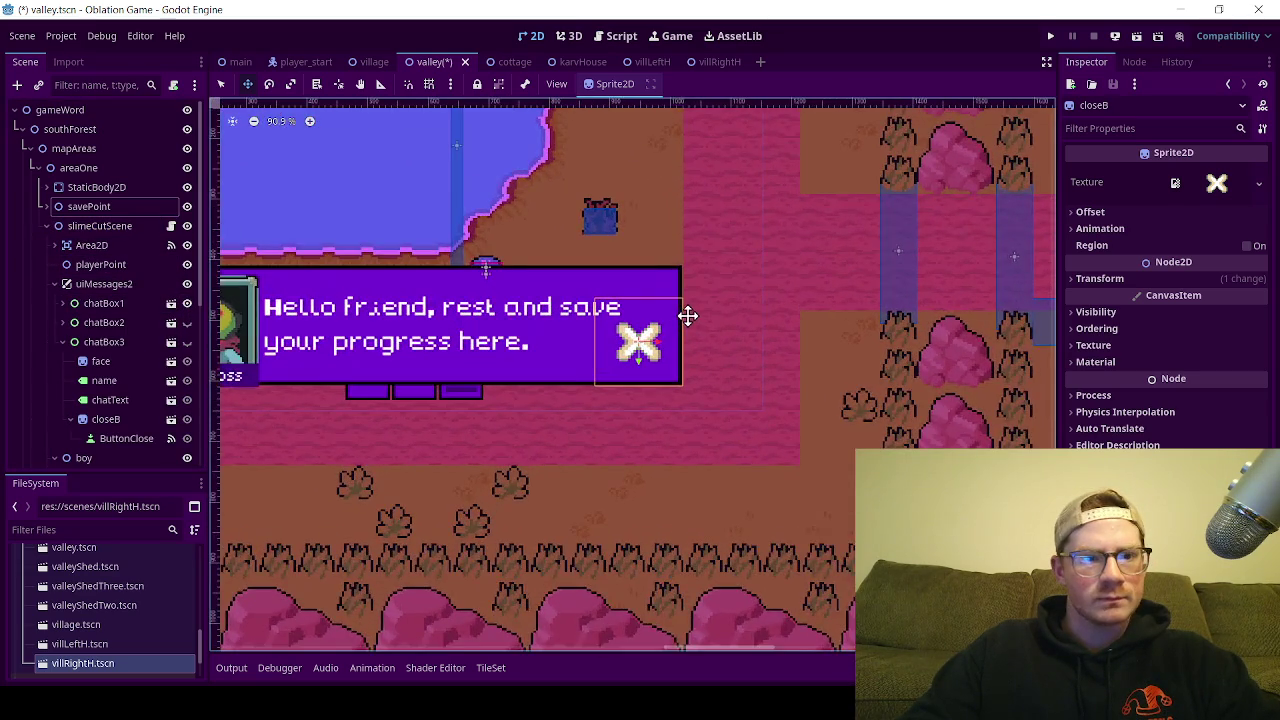
{"action": "scroll", "coordinate": [600, 315], "scroll_direction": "down", "scroll_amount": 3}
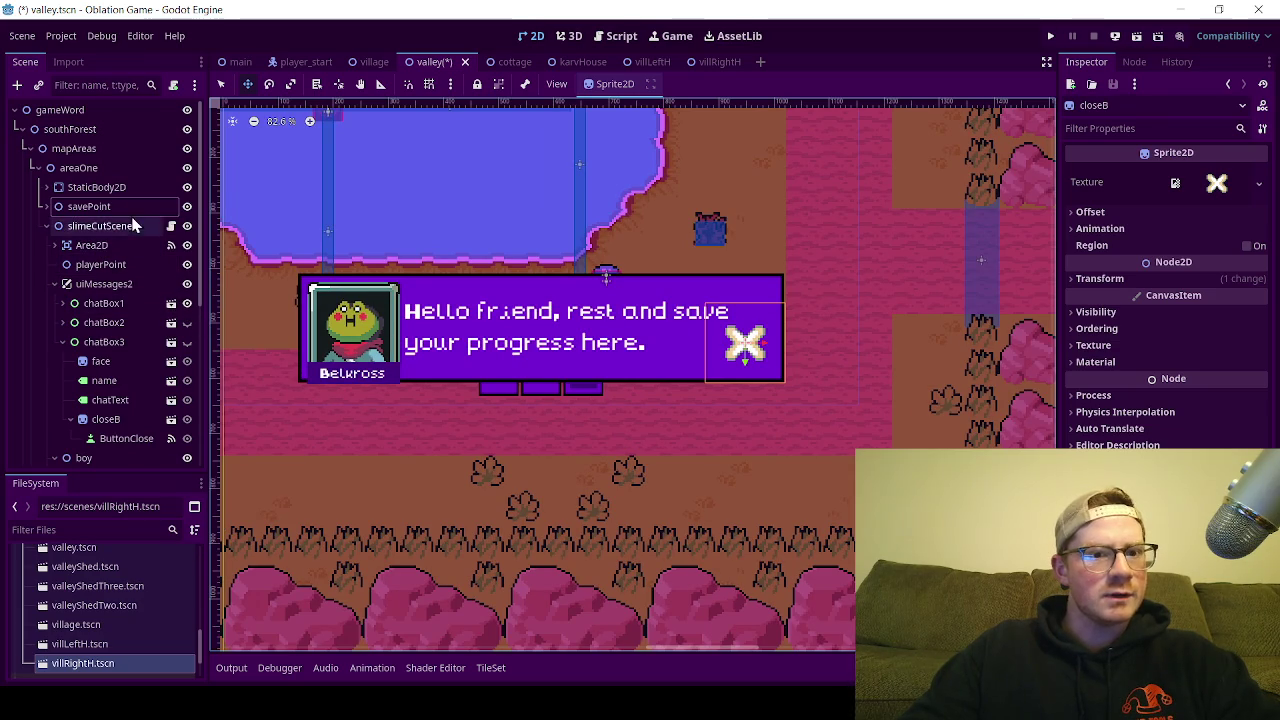
{"action": "left_click", "coordinate": [186, 207]}
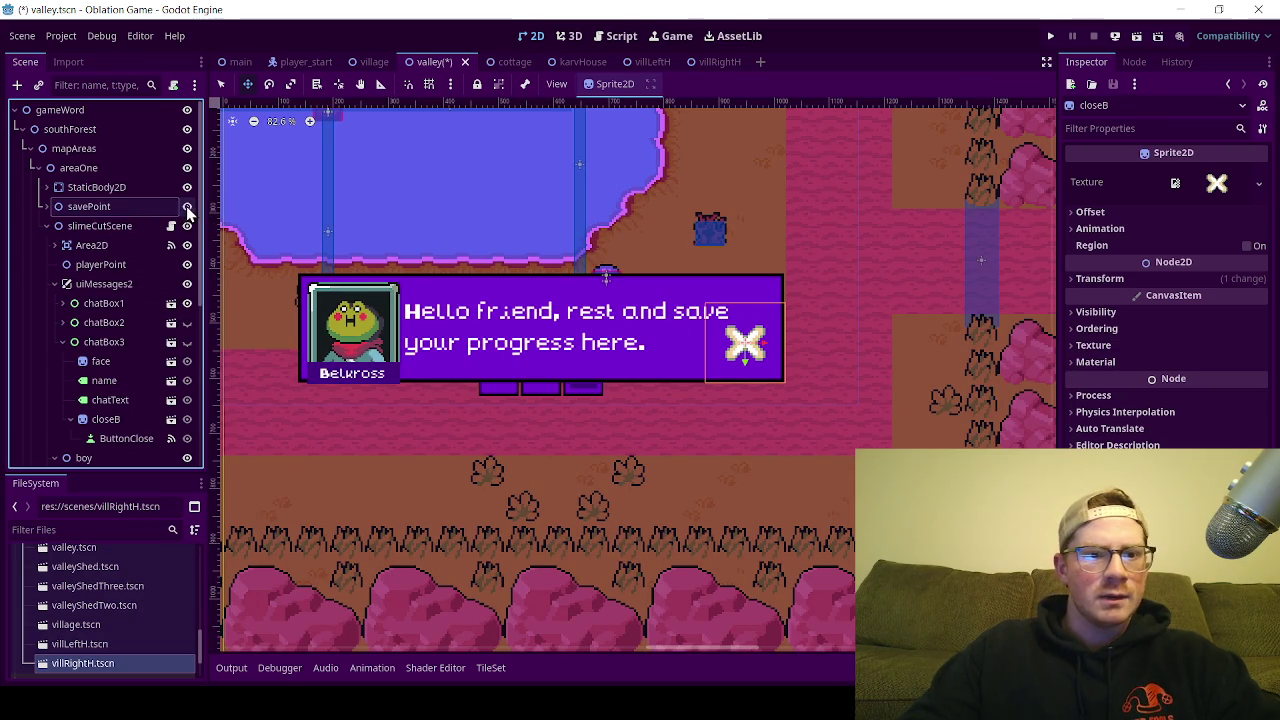
{"action": "left_click", "coordinate": [46, 208]}
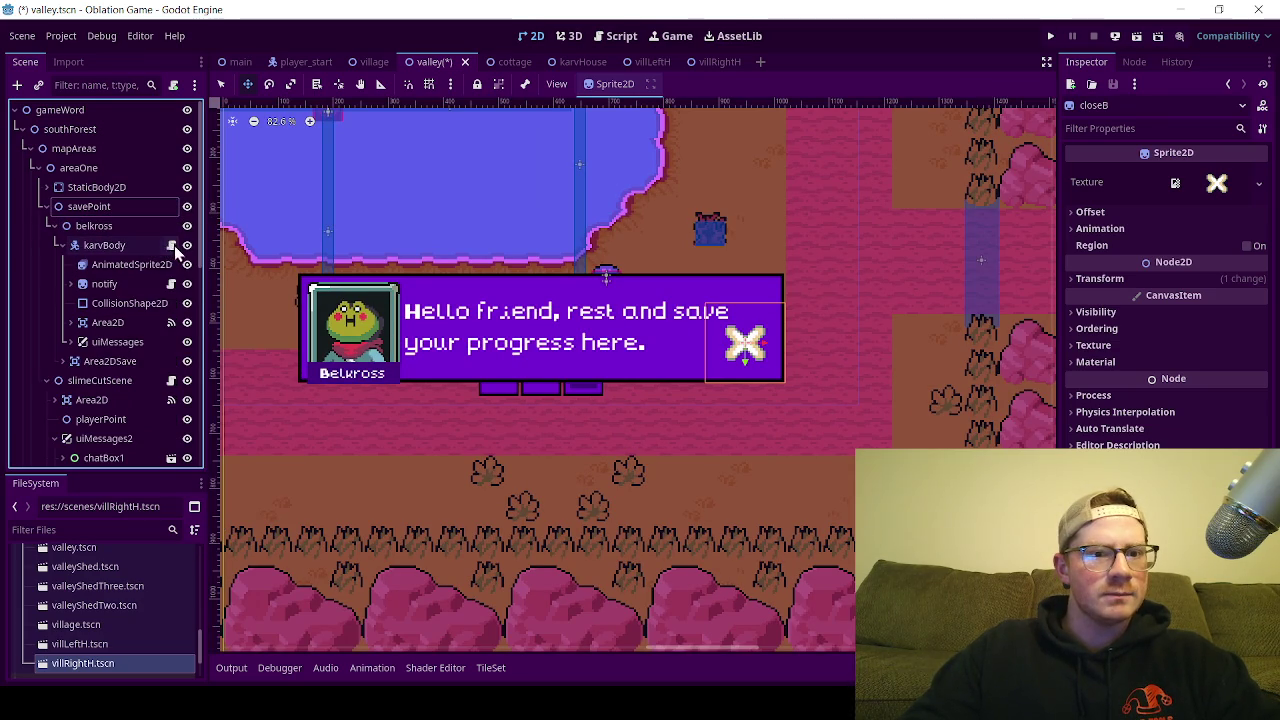
Step: Toggle the save-point uiMessages visibility repeatedly to compare it with Golden Boy's chat box
{"action": "left_click", "coordinate": [191, 342]}
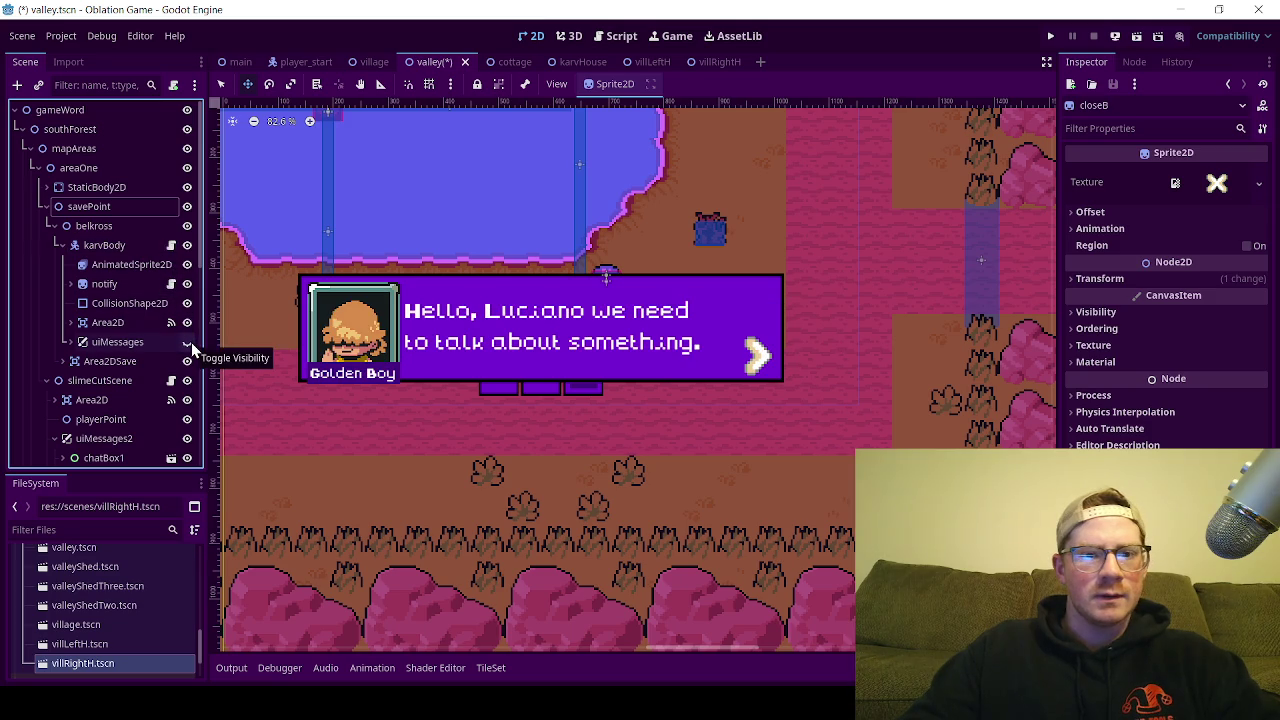
{"action": "left_click", "coordinate": [191, 342]}
{"action": "left_click", "coordinate": [187, 342]}
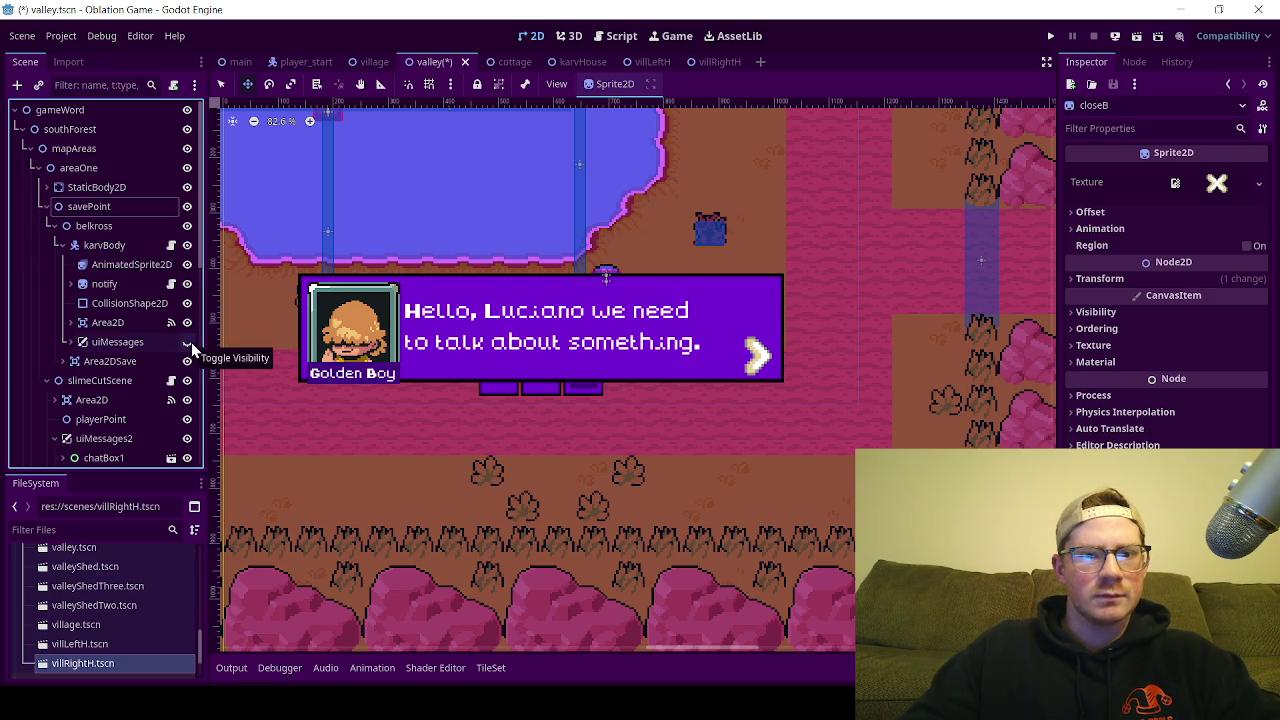
{"action": "left_click", "coordinate": [187, 342]}
{"action": "left_click", "coordinate": [187, 342]}
{"action": "left_click", "coordinate": [191, 342]}
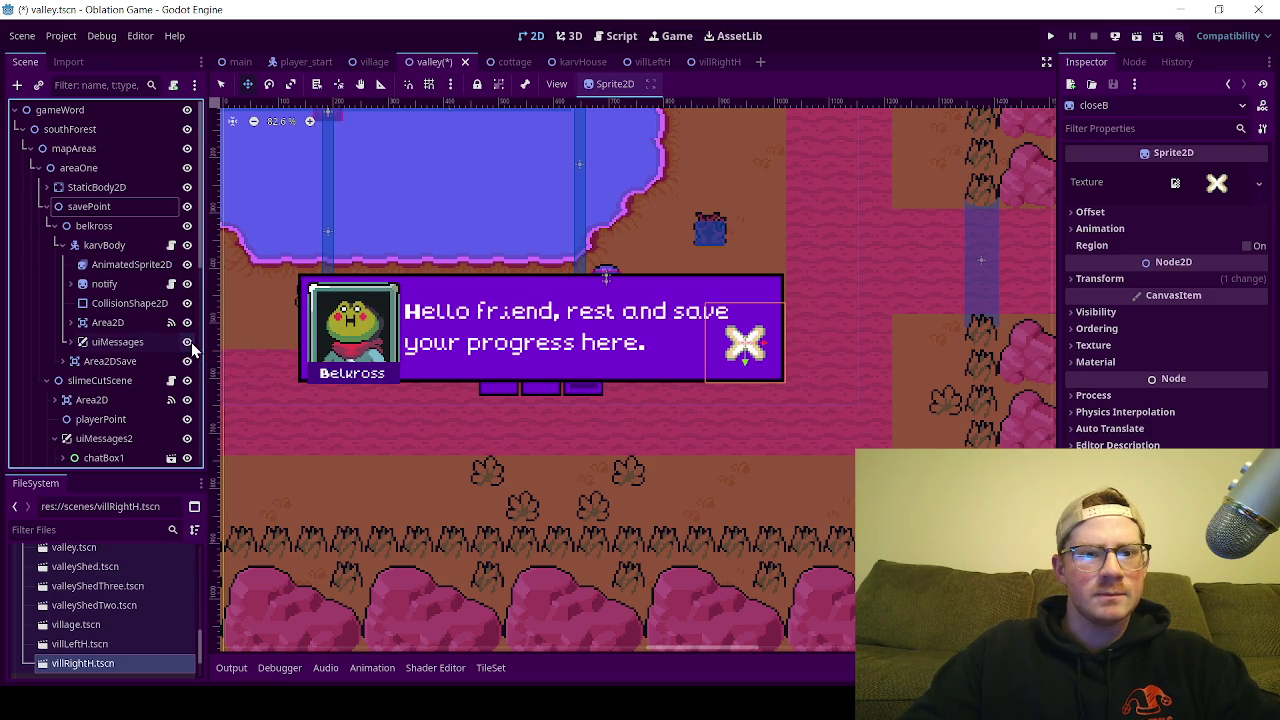
{"action": "left_click", "coordinate": [191, 342]}
{"action": "left_click", "coordinate": [191, 342]}
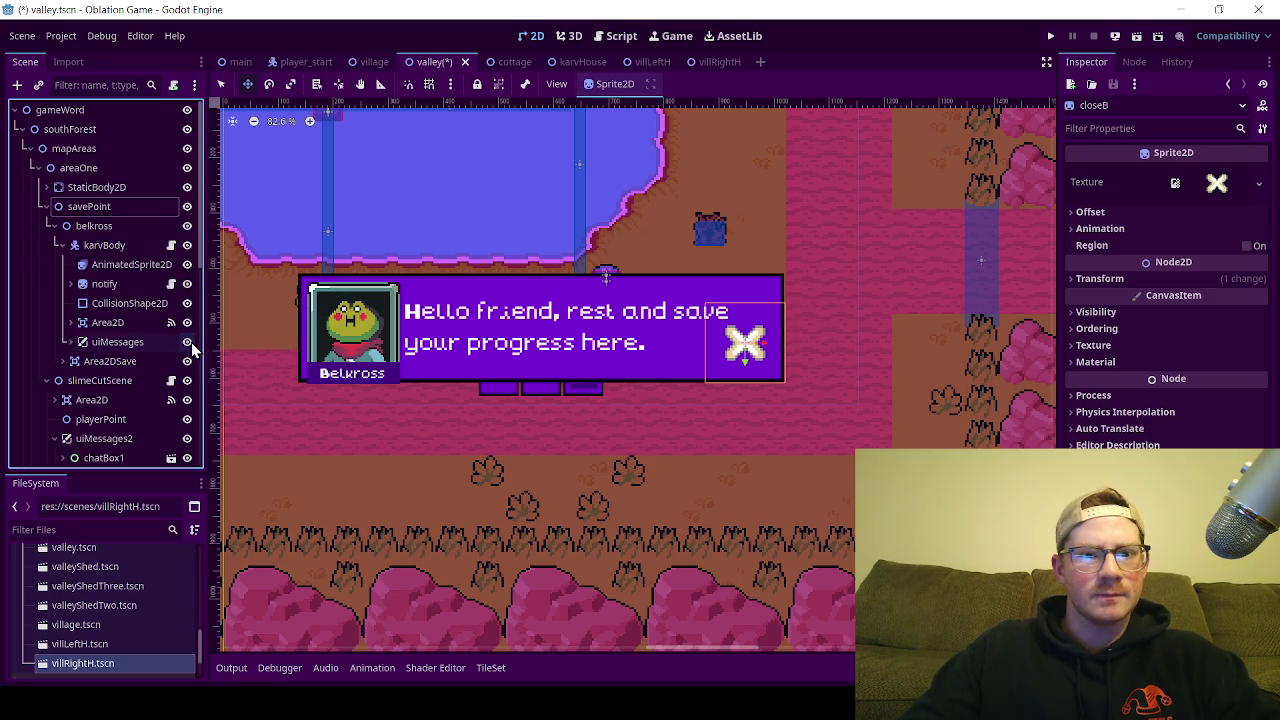
{"action": "left_click", "coordinate": [191, 342]}
{"action": "left_click", "coordinate": [191, 342]}
{"action": "left_click", "coordinate": [191, 342]}
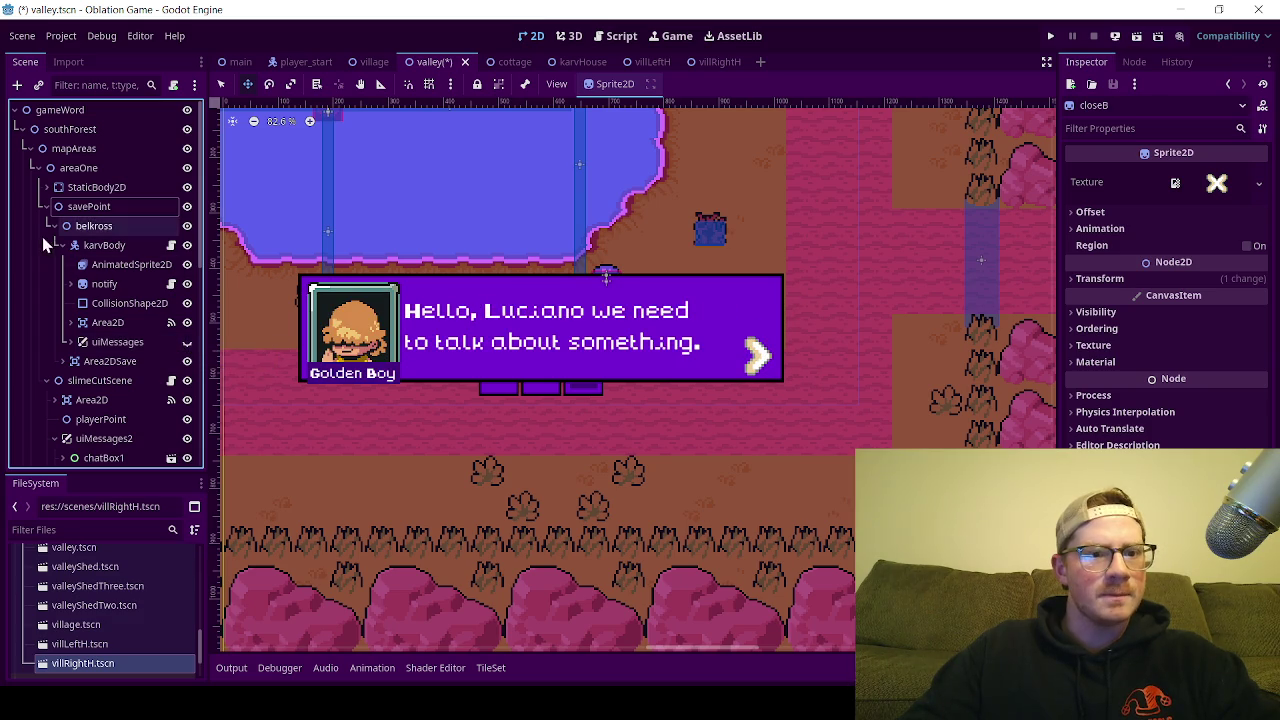
{"action": "left_click", "coordinate": [187, 342]}
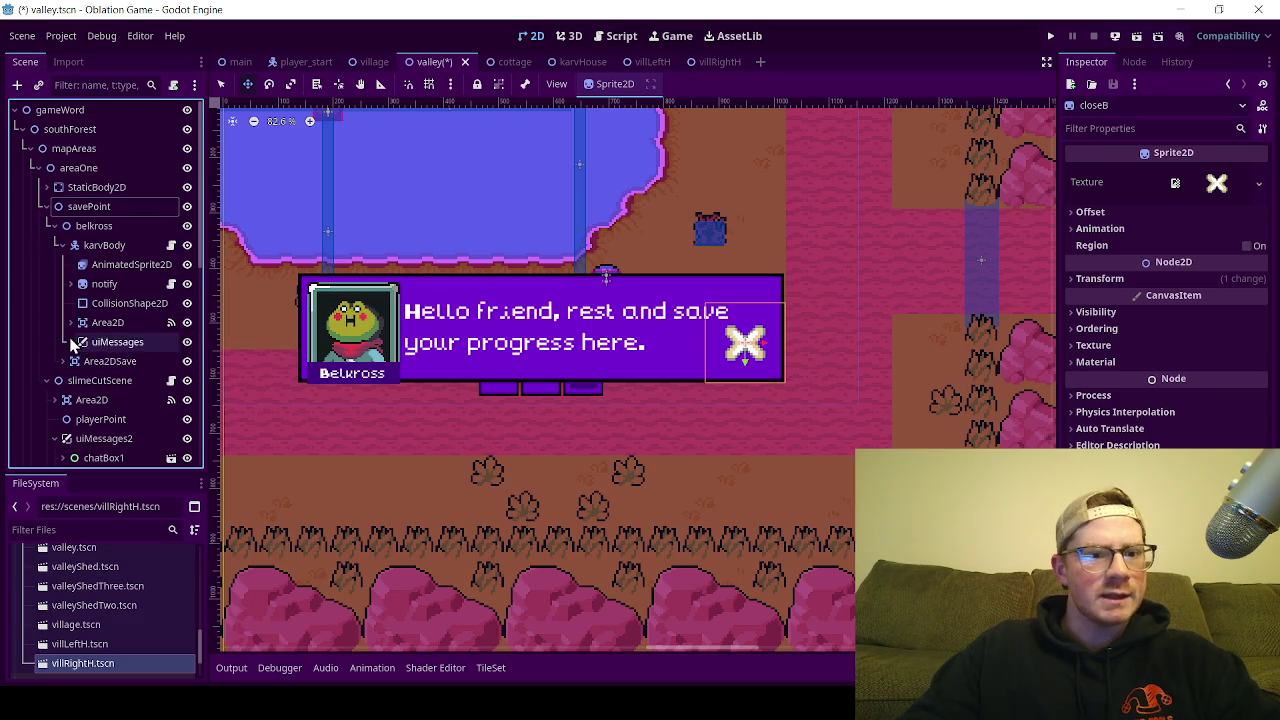
Step: Expand the save-point uiMessages and inspect the ButtonClose and closeB properties
{"action": "left_click", "coordinate": [71, 342]}
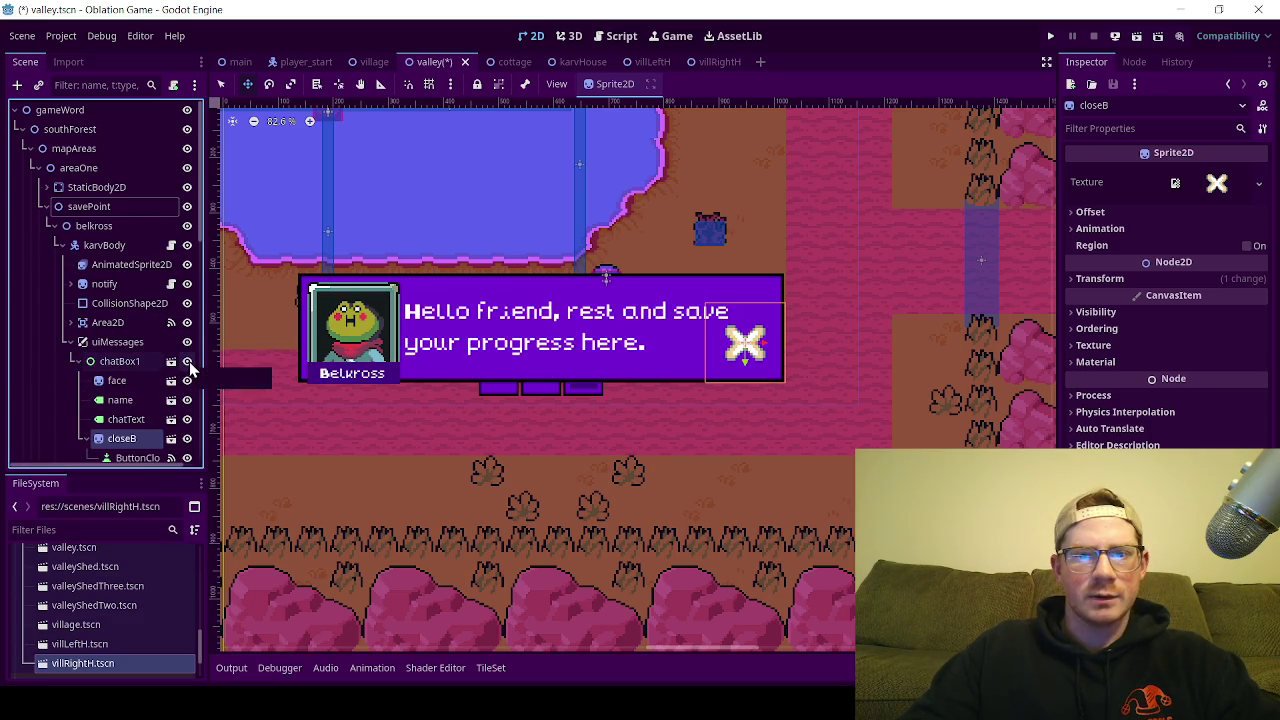
{"action": "left_click", "coordinate": [146, 458]}
{"action": "left_click", "coordinate": [121, 439]}
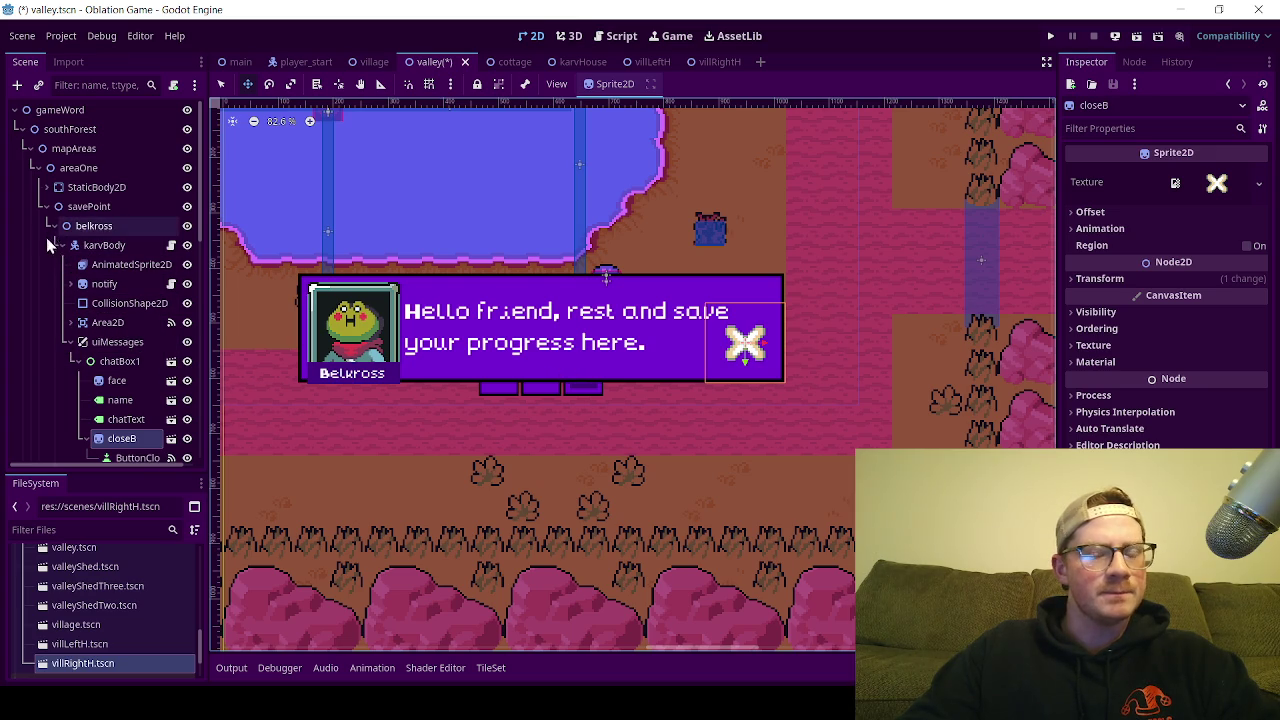
{"action": "scroll", "coordinate": [60, 300], "scroll_direction": "down", "scroll_amount": 3}
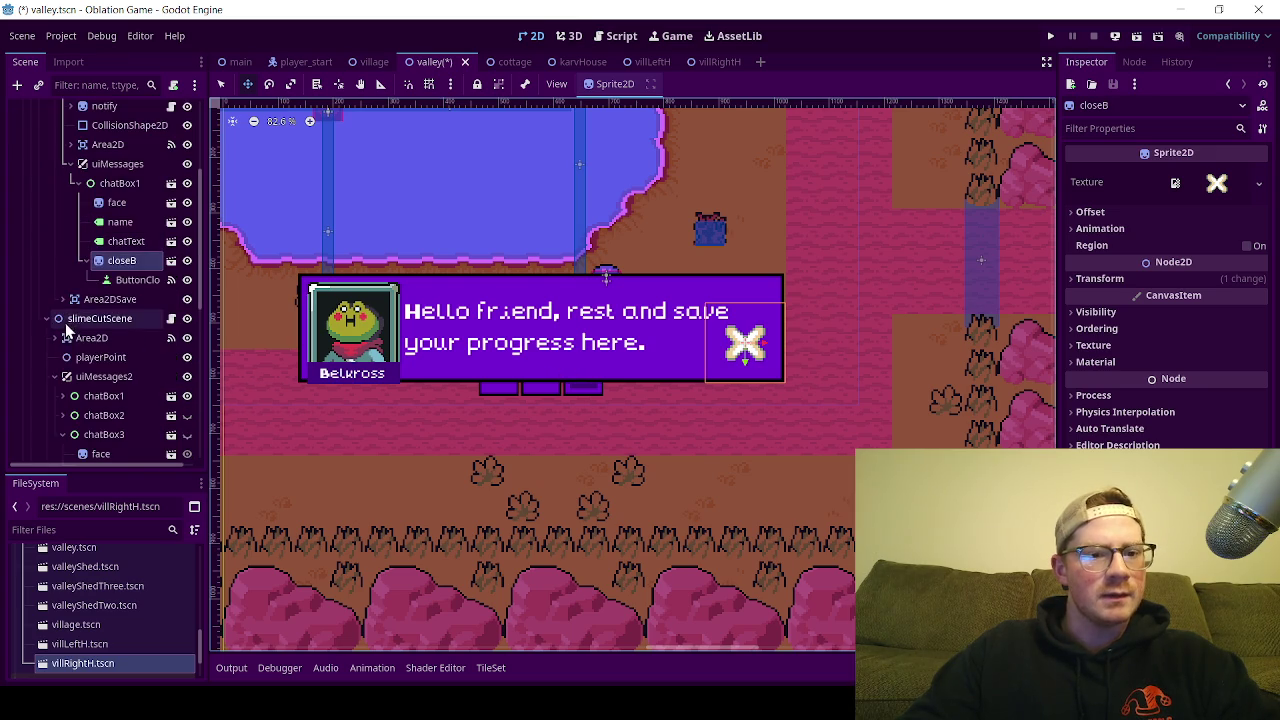
Step: Toggle the save-point box again, leaving uiMessages hidden to reveal Golden Boy's box
{"action": "left_click", "coordinate": [186, 164]}
{"action": "left_click", "coordinate": [186, 164]}
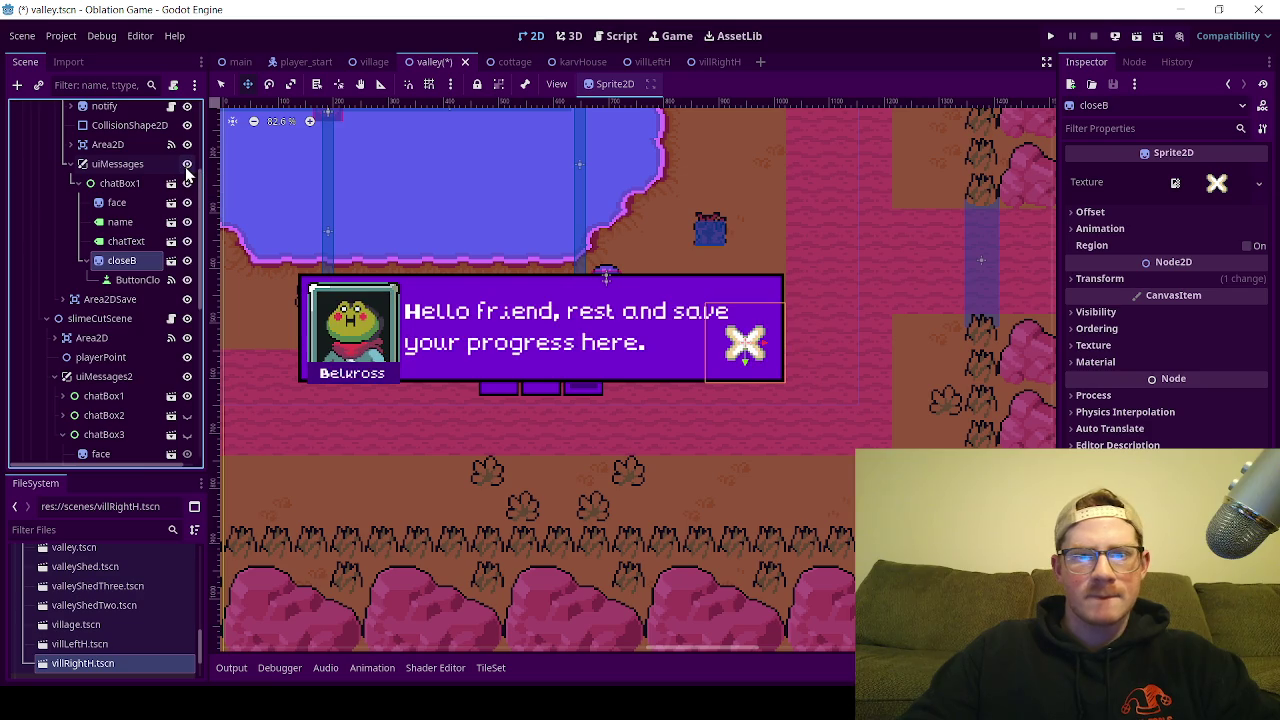
{"action": "left_click", "coordinate": [186, 164]}
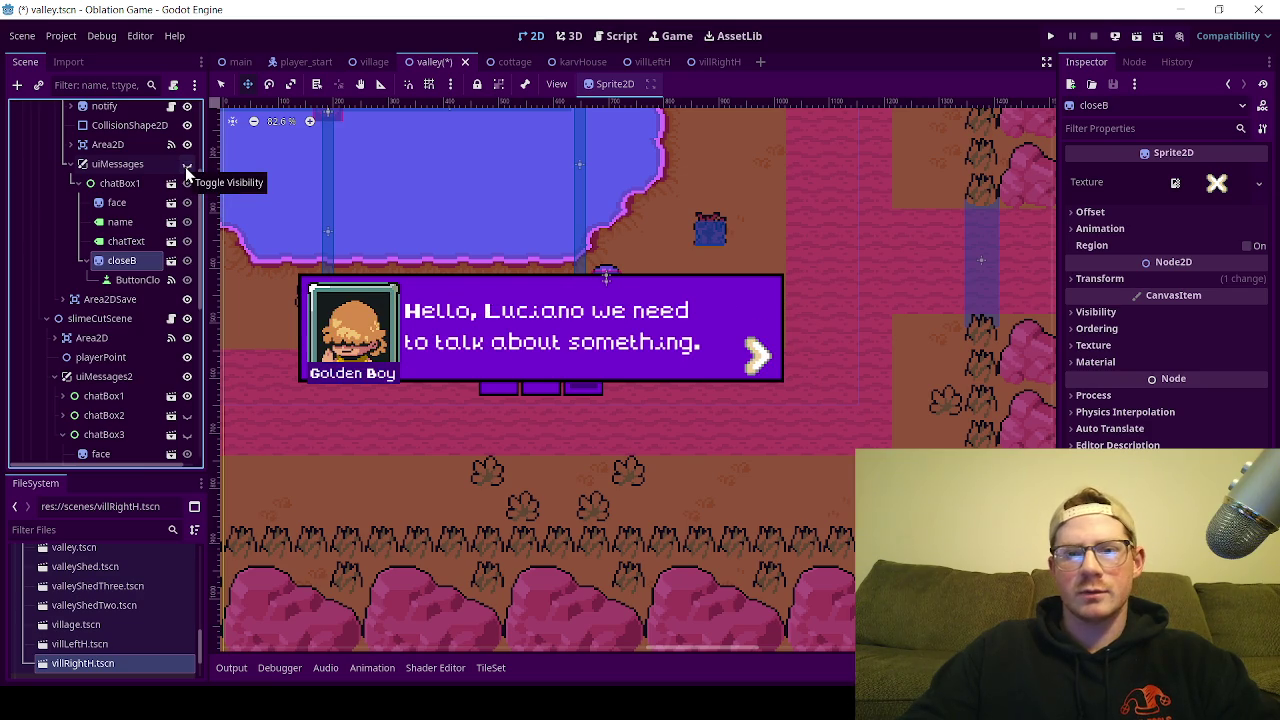
{"action": "left_click", "coordinate": [186, 165]}
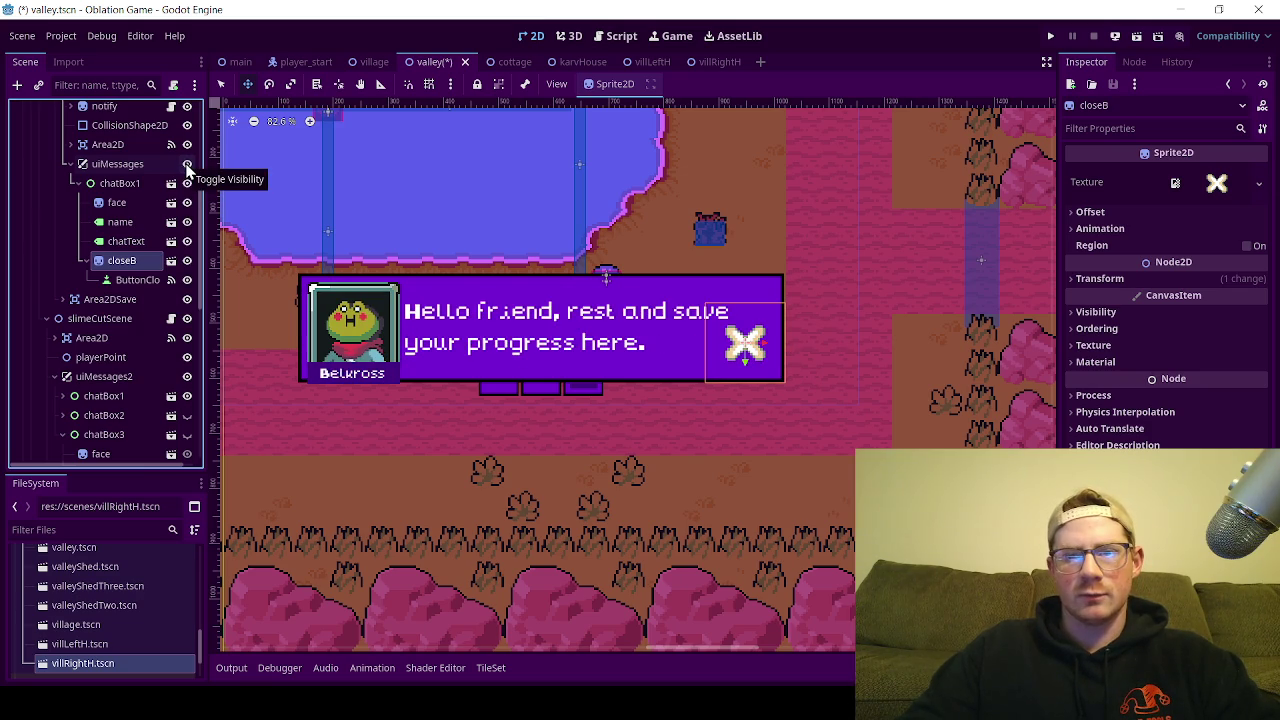
{"action": "left_click", "coordinate": [186, 166]}
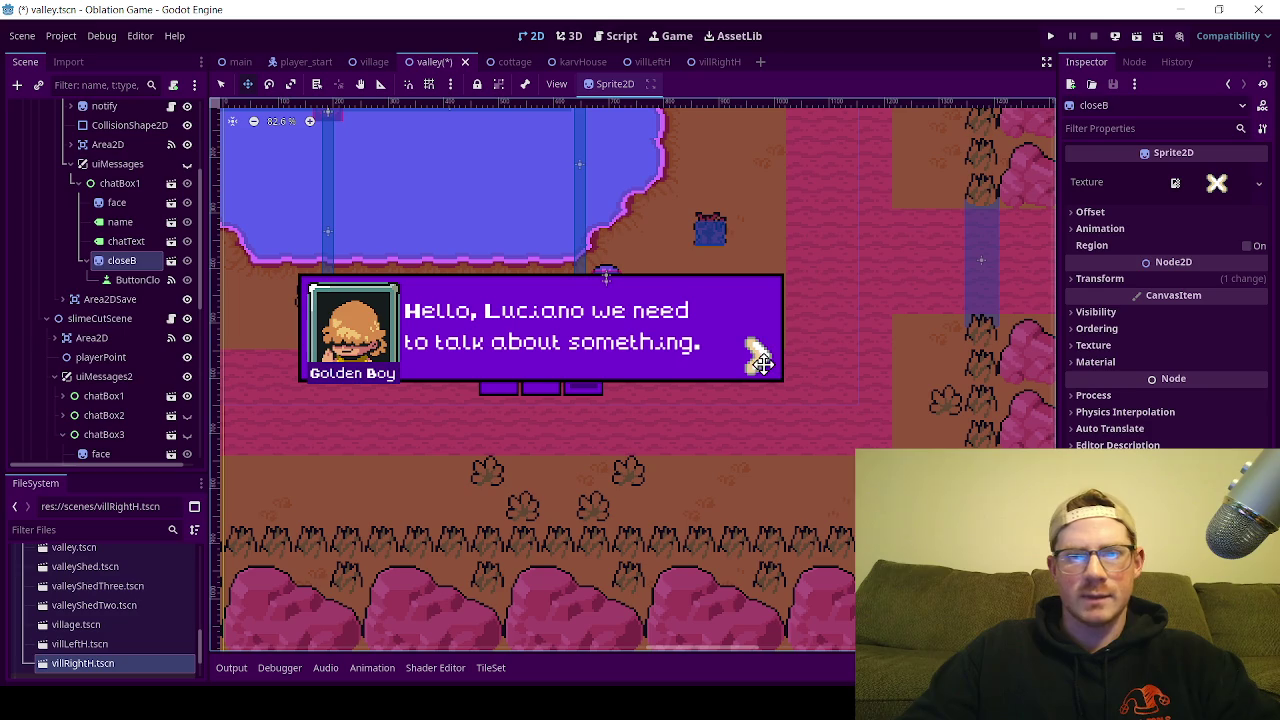
{"action": "scroll", "coordinate": [110, 308], "scroll_direction": "up", "scroll_amount": 3}
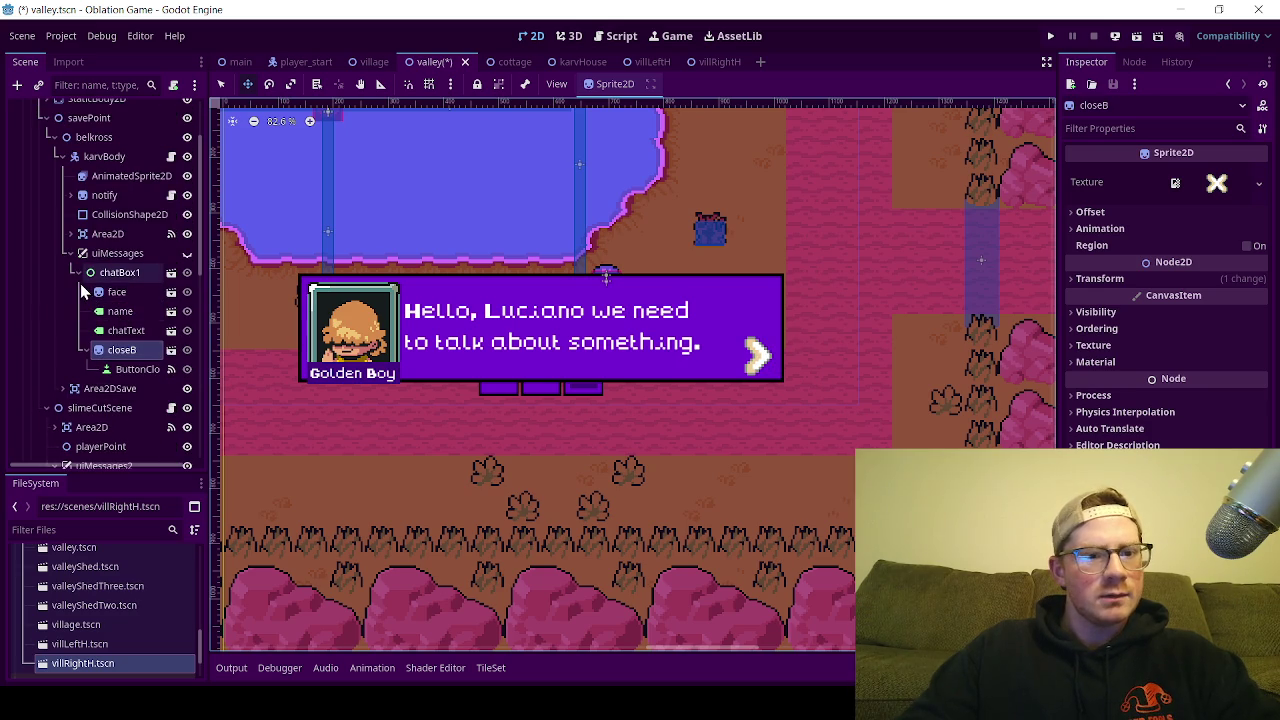
Step: Hide the Slime cutscene's first dialog boxes and collapse chatBox1 and chatBox3 in the tree
{"action": "scroll", "coordinate": [760, 352], "scroll_direction": "up", "scroll_amount": 3}
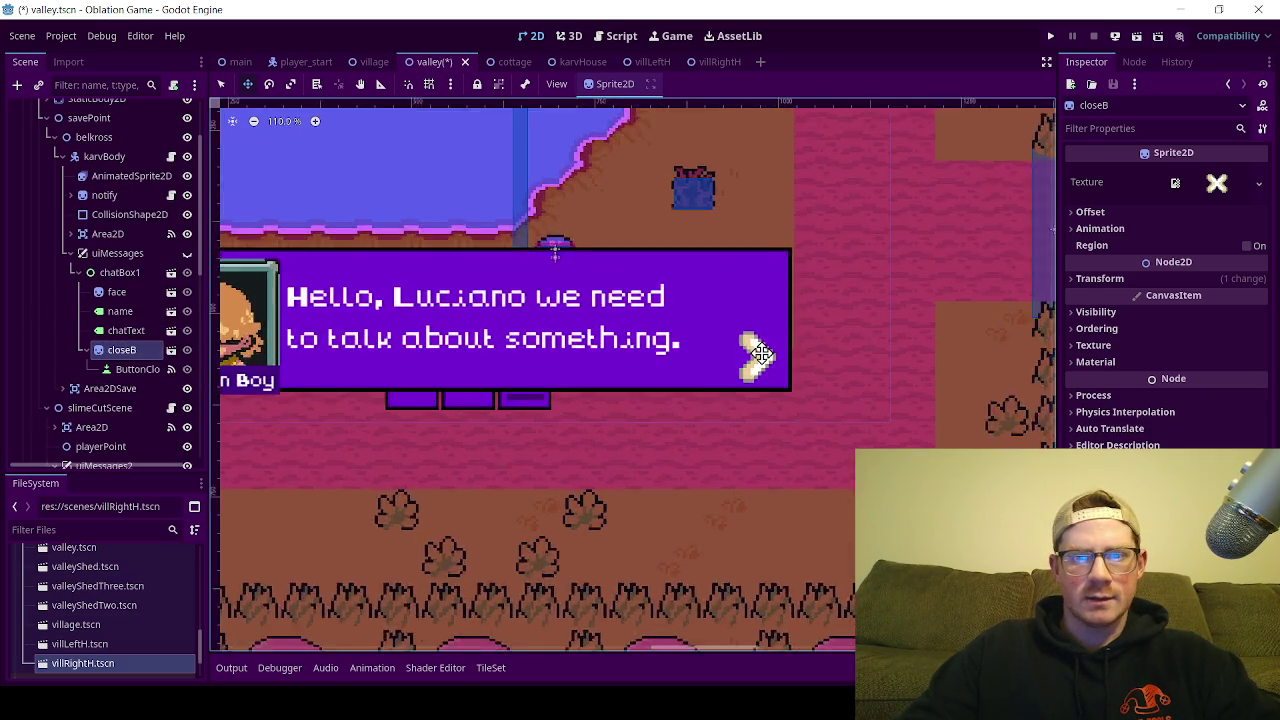
{"action": "scroll", "coordinate": [760, 345], "scroll_direction": "down", "scroll_amount": 2}
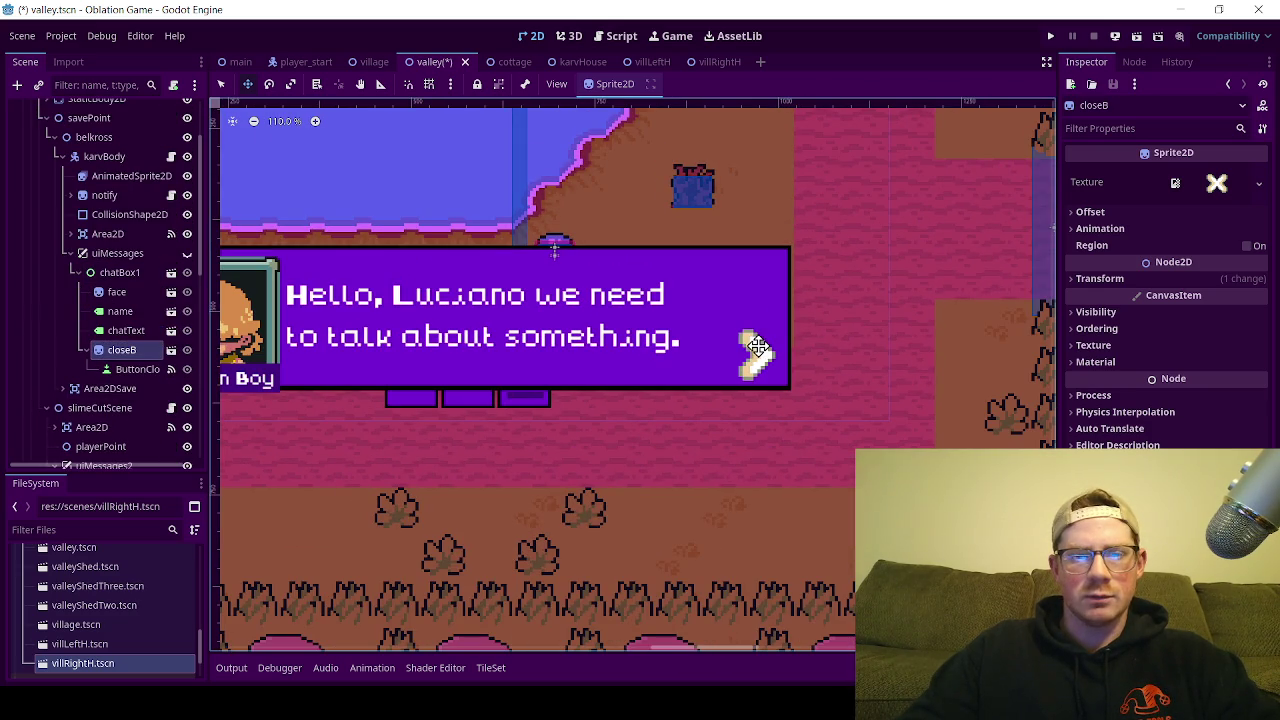
{"action": "scroll", "coordinate": [75, 200], "scroll_direction": "up", "scroll_amount": 3}
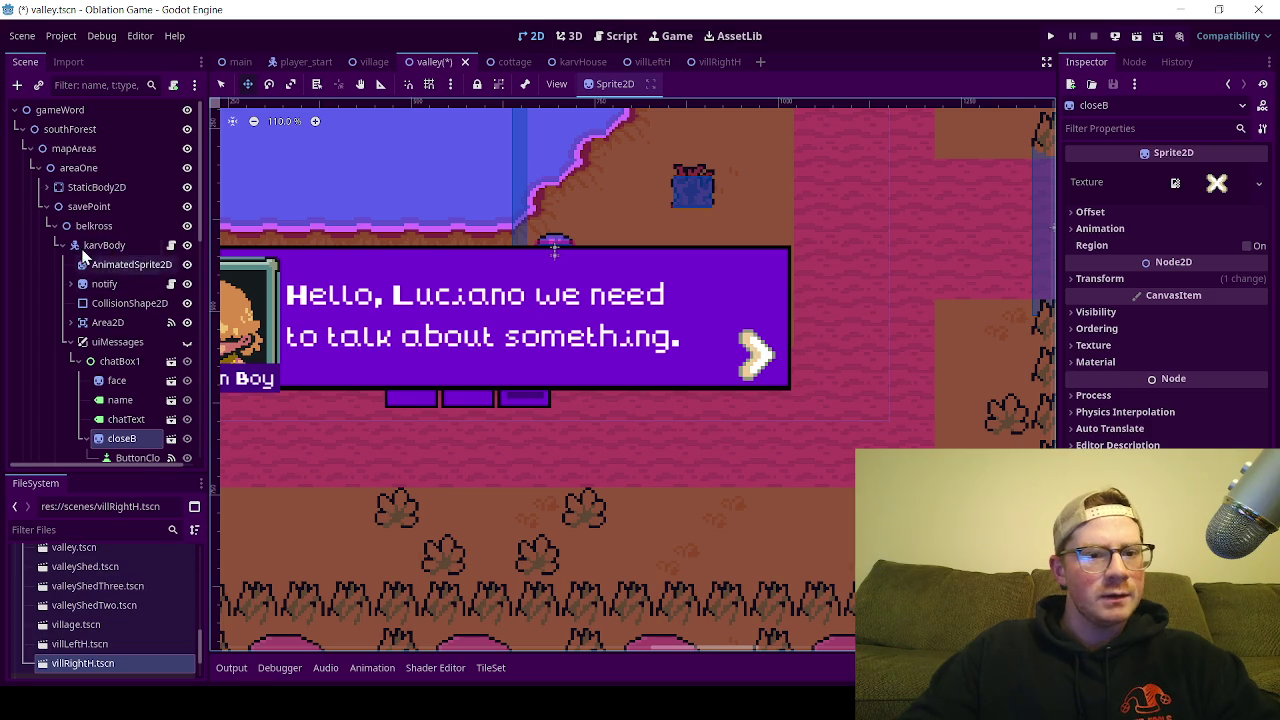
{"action": "left_click", "coordinate": [72, 360]}
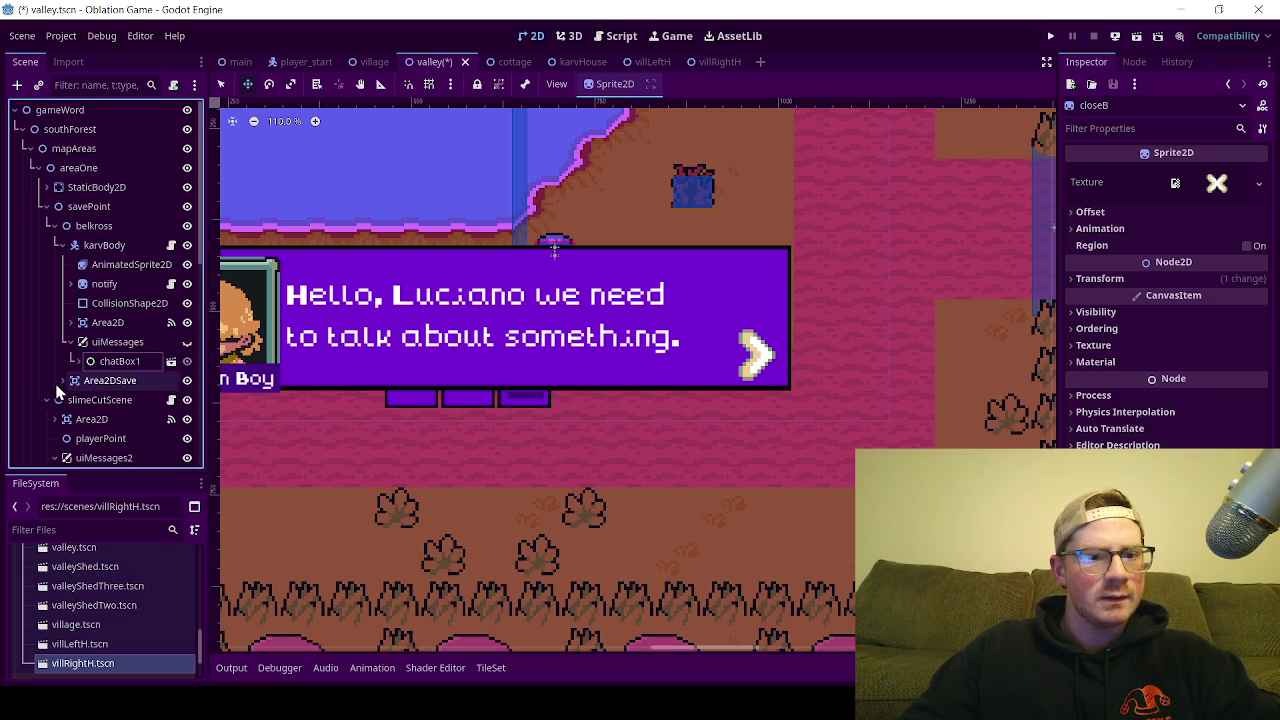
{"action": "scroll", "coordinate": [61, 400], "scroll_direction": "down", "scroll_amount": 3}
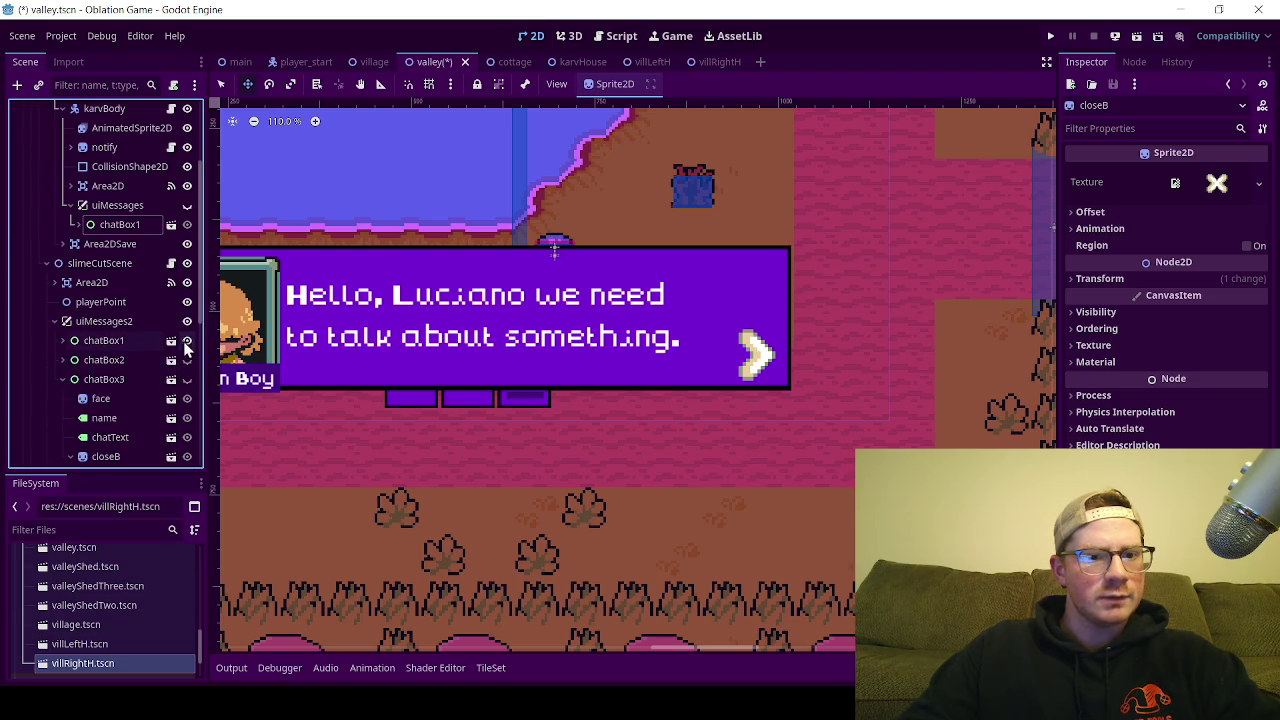
{"action": "left_click", "coordinate": [187, 380]}
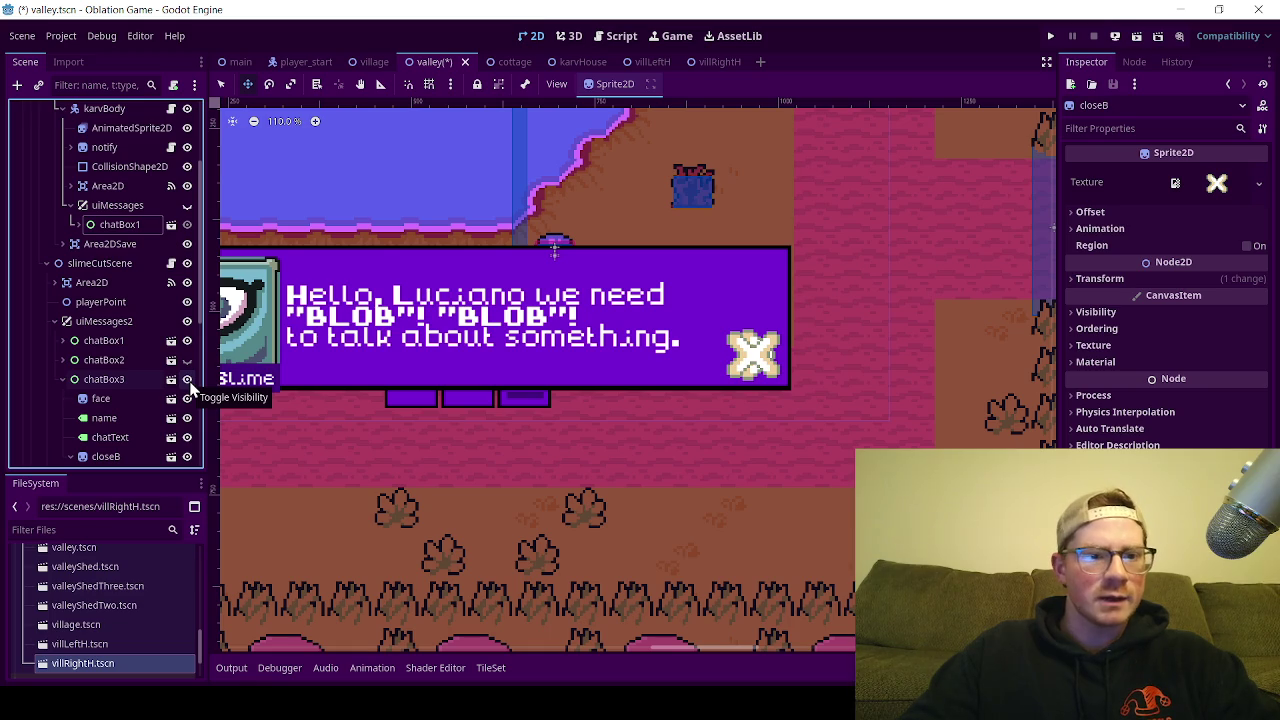
{"action": "left_click", "coordinate": [187, 380]}
{"action": "left_click", "coordinate": [187, 340]}
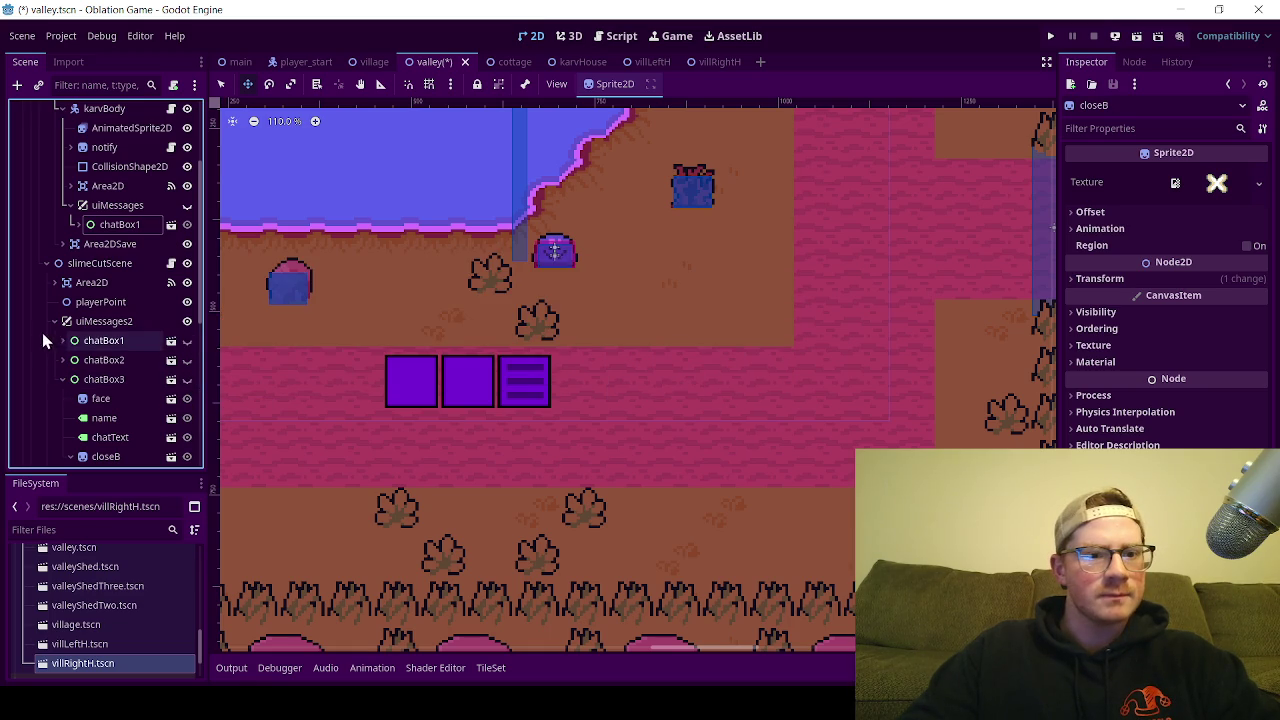
{"action": "left_click", "coordinate": [62, 379]}
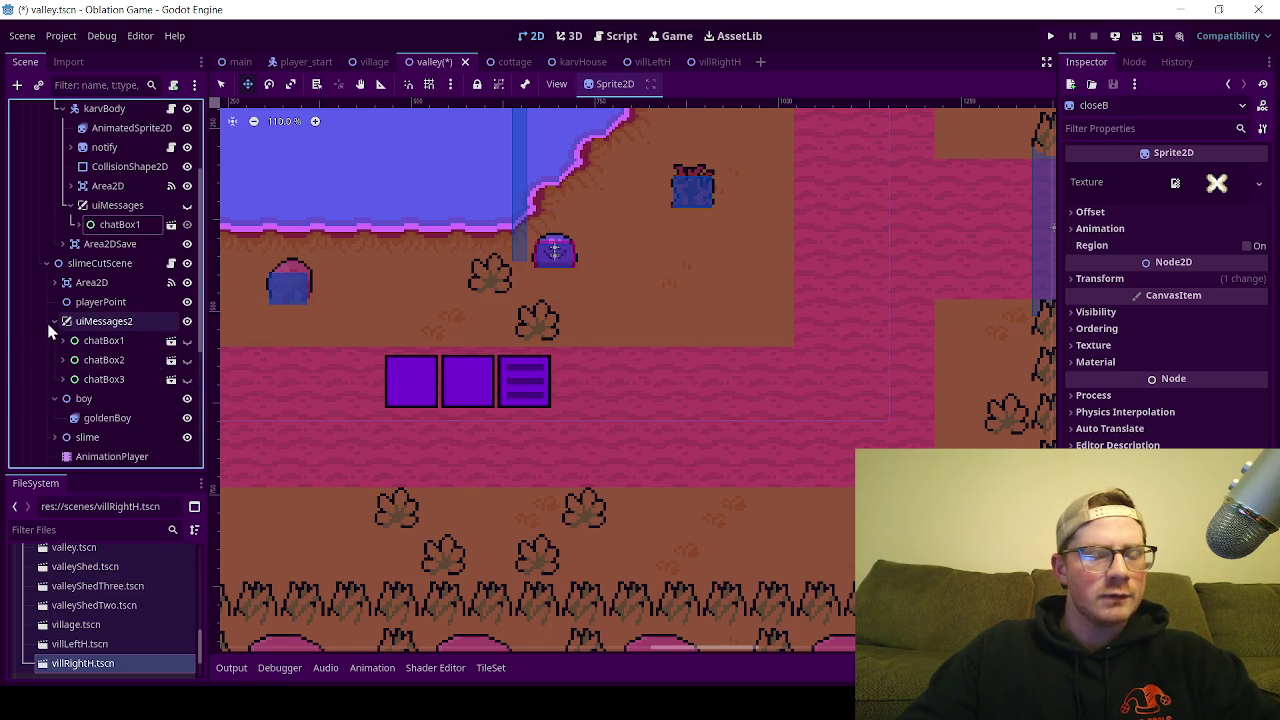
Step: Show the save-point chat box again and move its closeB X sprite 9 px right, 24 px down
{"action": "left_click", "coordinate": [54, 321]}
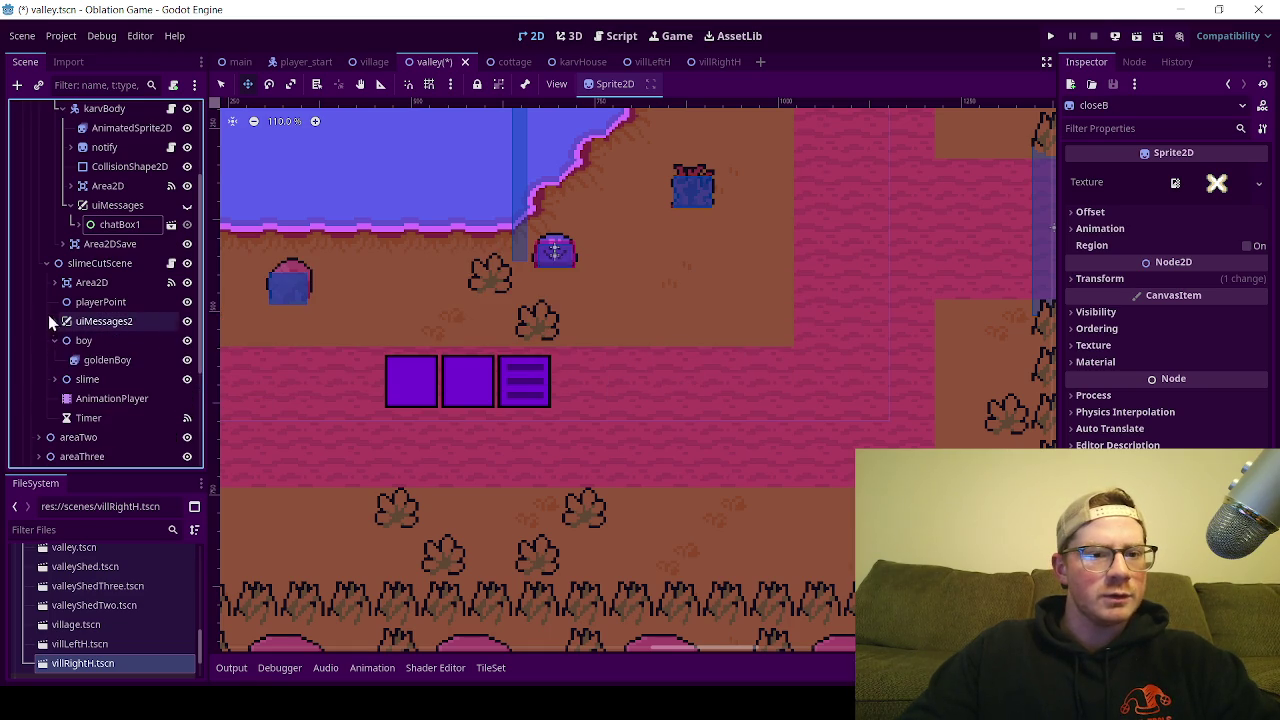
{"action": "left_click", "coordinate": [187, 205]}
{"action": "left_click", "coordinate": [71, 225]}
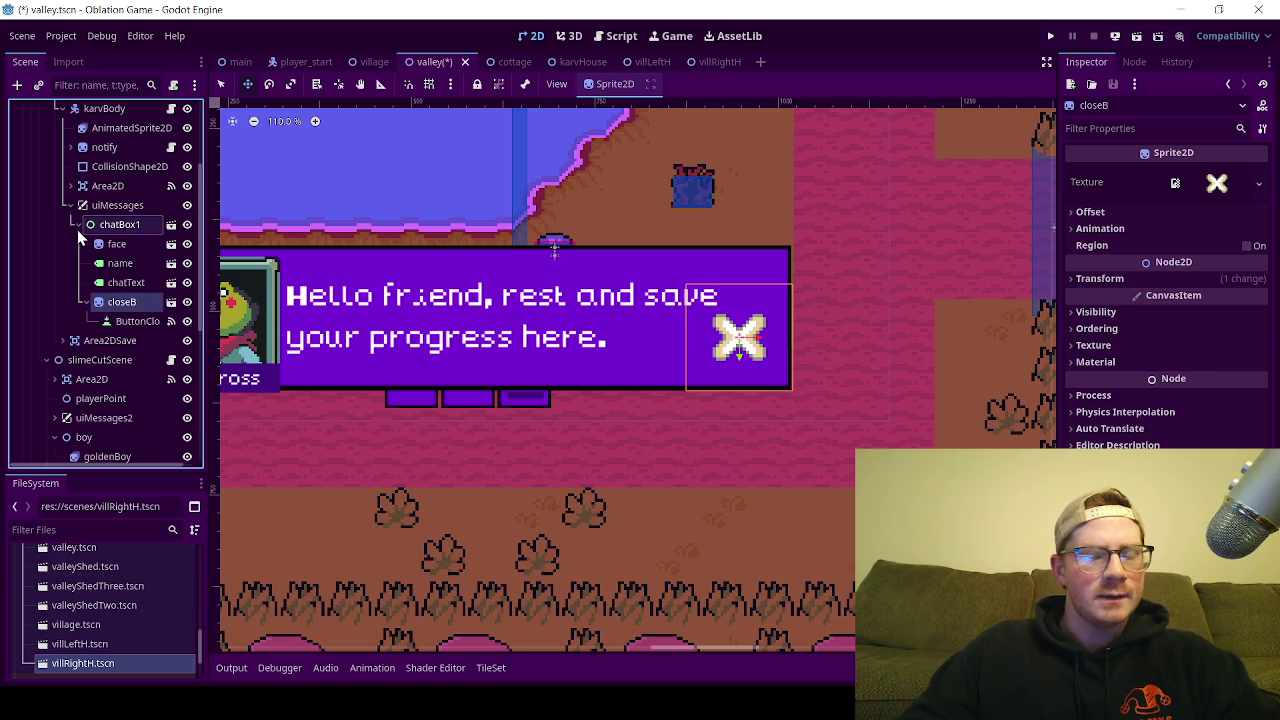
{"action": "left_click", "coordinate": [130, 321]}
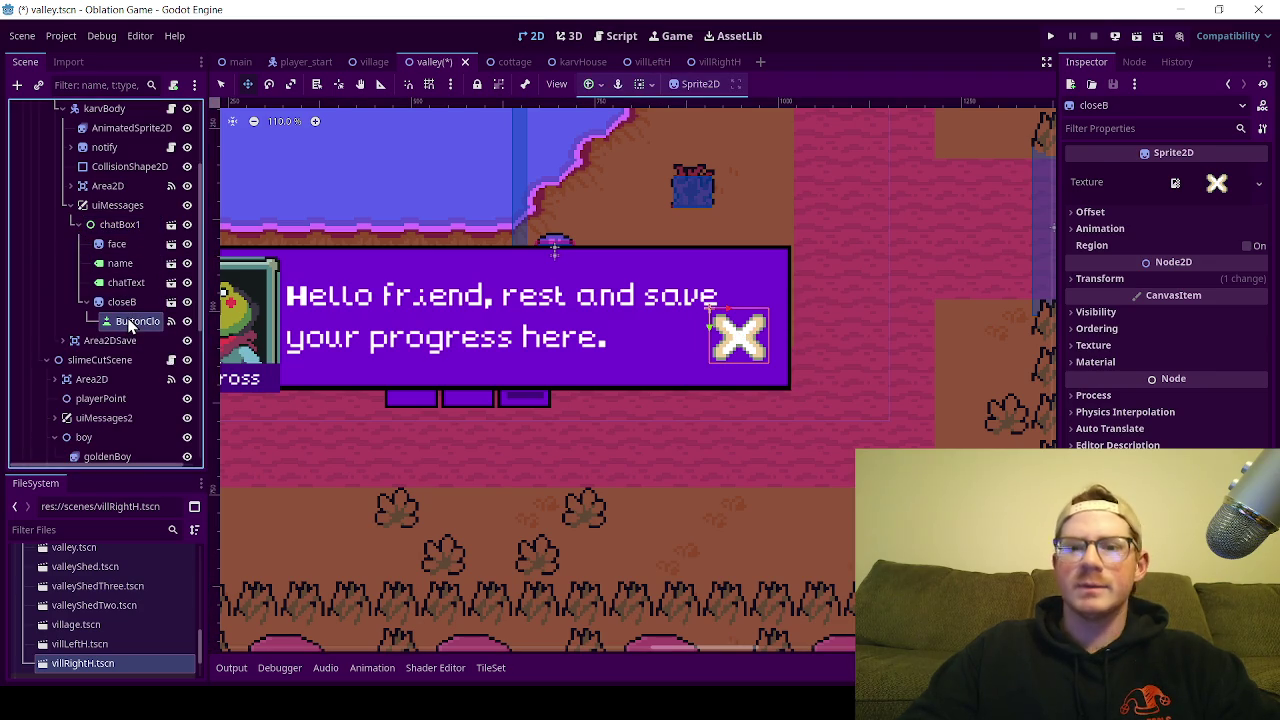
{"action": "left_click", "coordinate": [119, 302]}
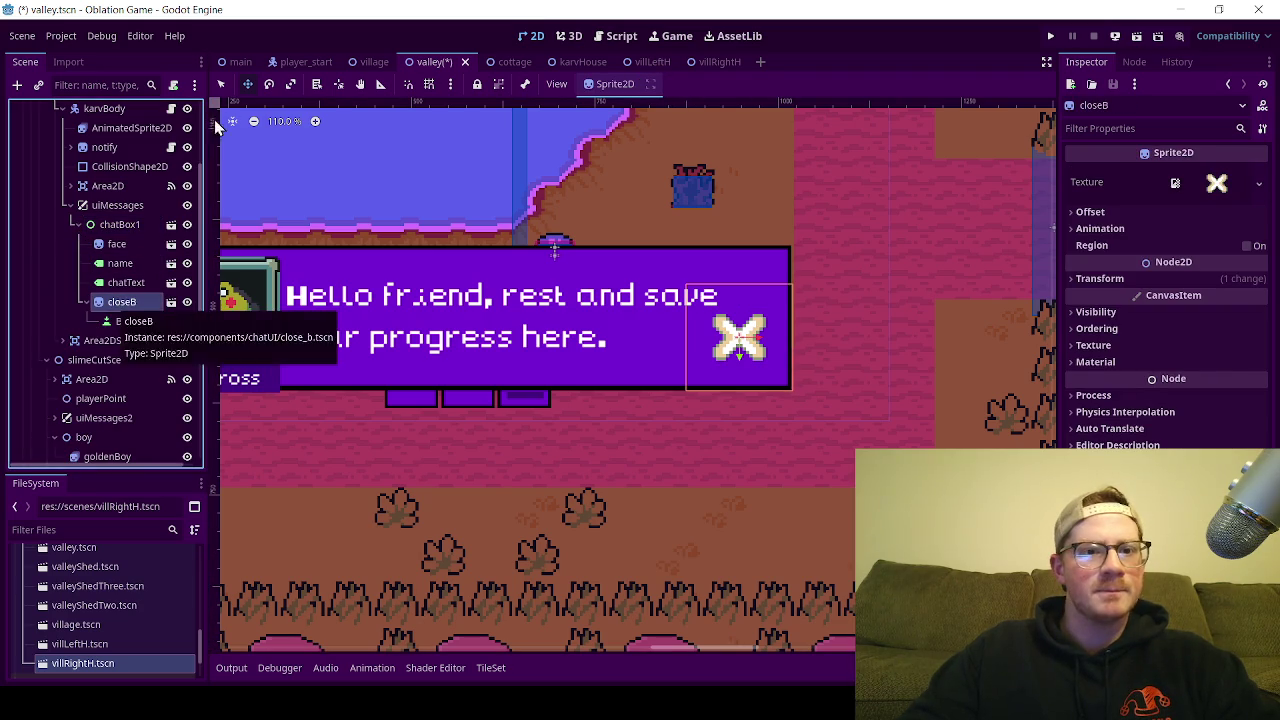
{"action": "left_click_drag", "start_coordinate": [717, 371], "coordinate": [735, 394]}
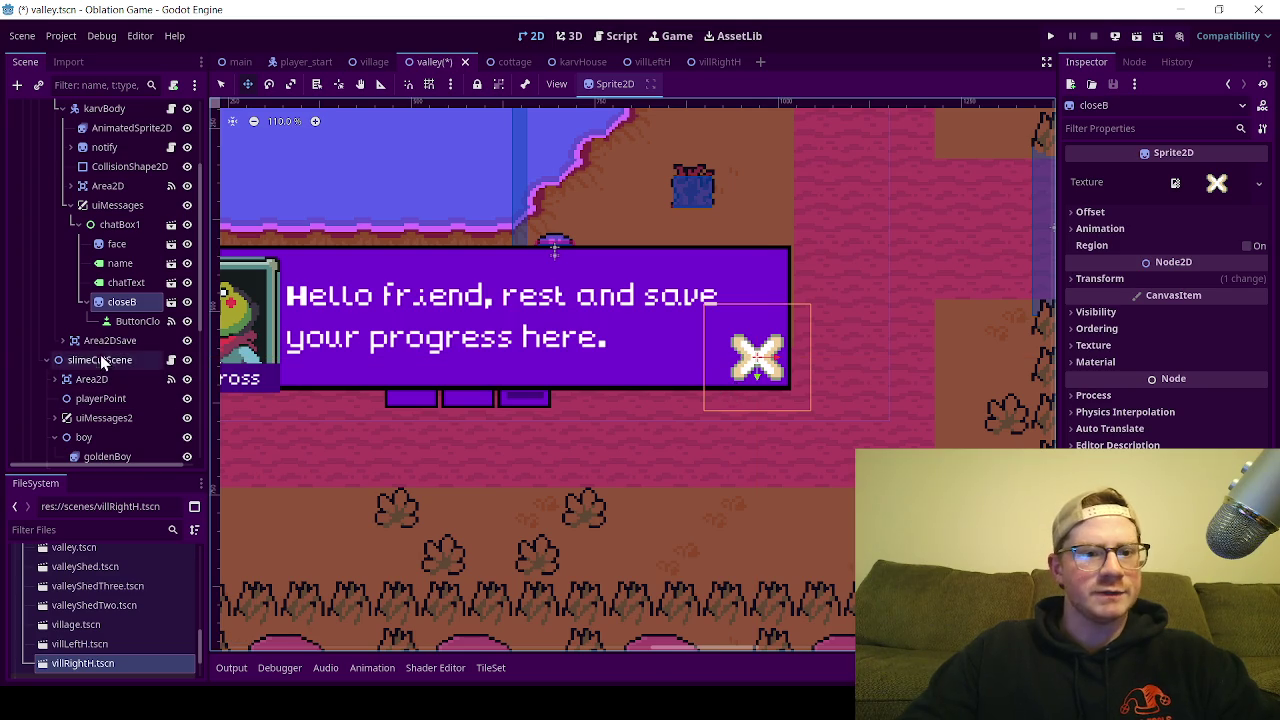
Step: Compare the save-point chat box with the Slime cutscene box, leaving the save-point box shown
{"action": "scroll", "coordinate": [62, 395], "scroll_direction": "down", "scroll_amount": 2}
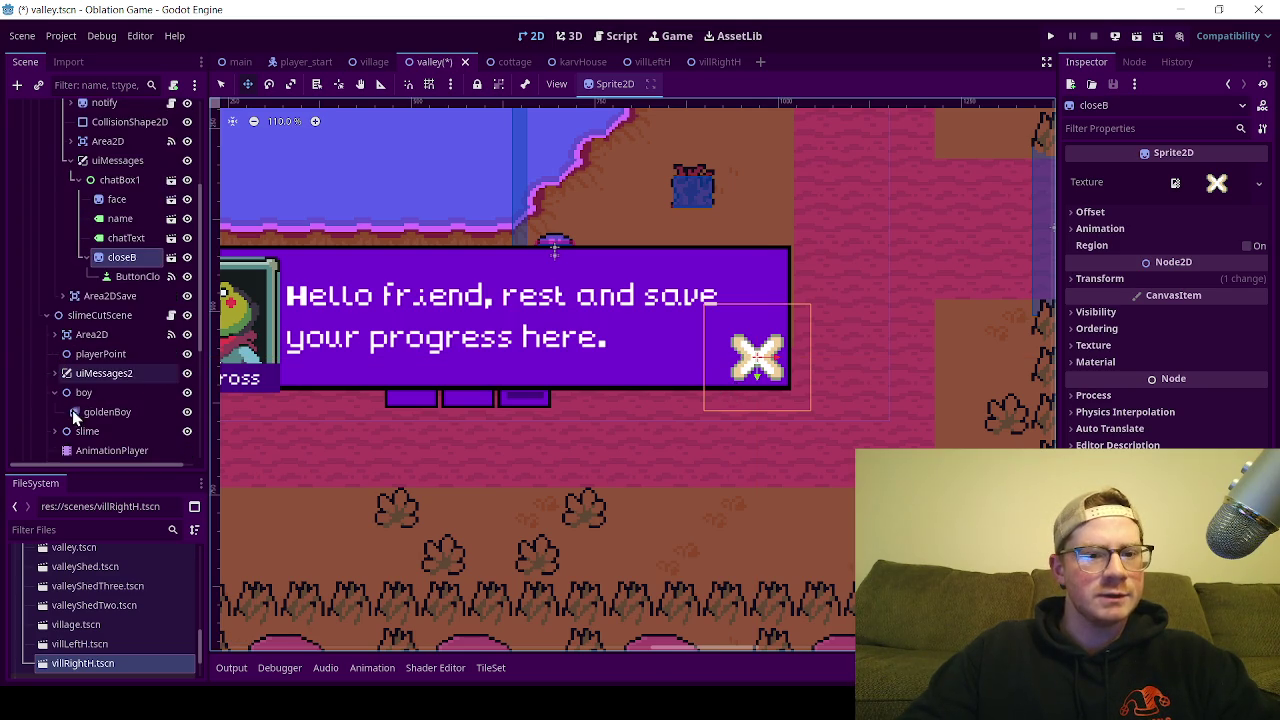
{"action": "left_click", "coordinate": [56, 373]}
{"action": "scroll", "coordinate": [60, 383], "scroll_direction": "down", "scroll_amount": 2}
{"action": "scroll", "coordinate": [60, 383], "scroll_direction": "down", "scroll_amount": 1}
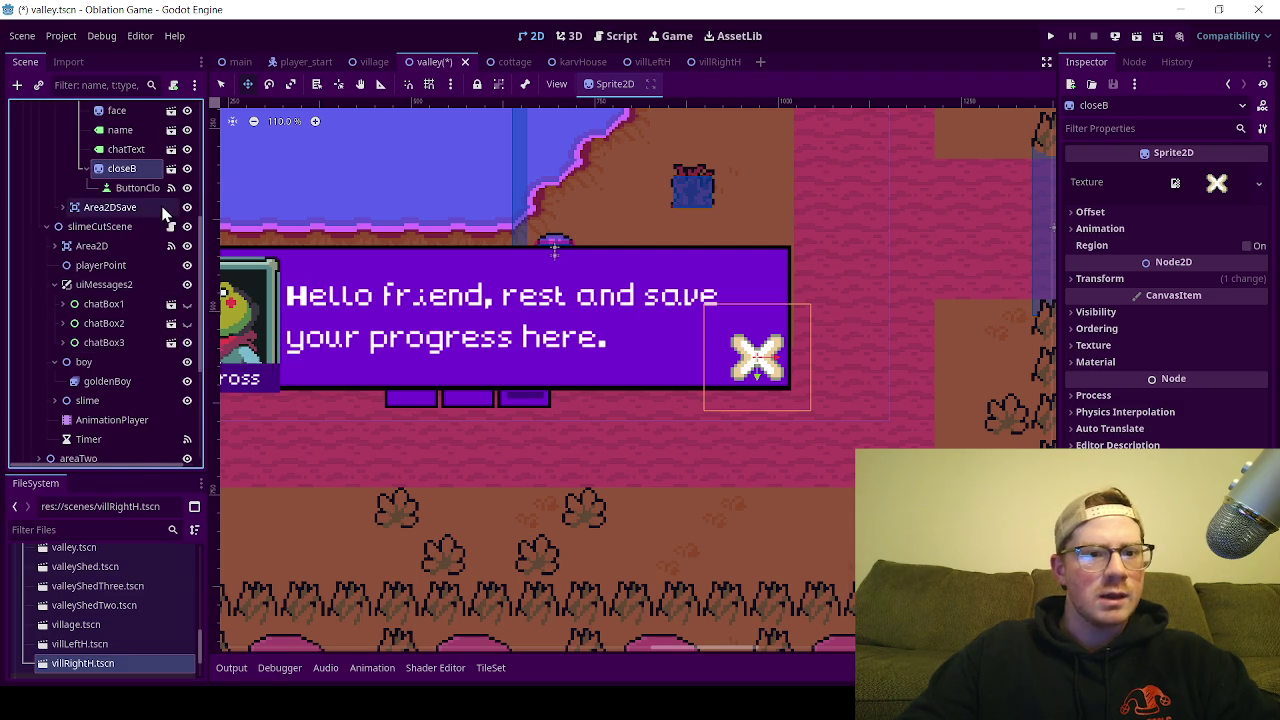
{"action": "scroll", "coordinate": [160, 212], "scroll_direction": "up", "scroll_amount": 2}
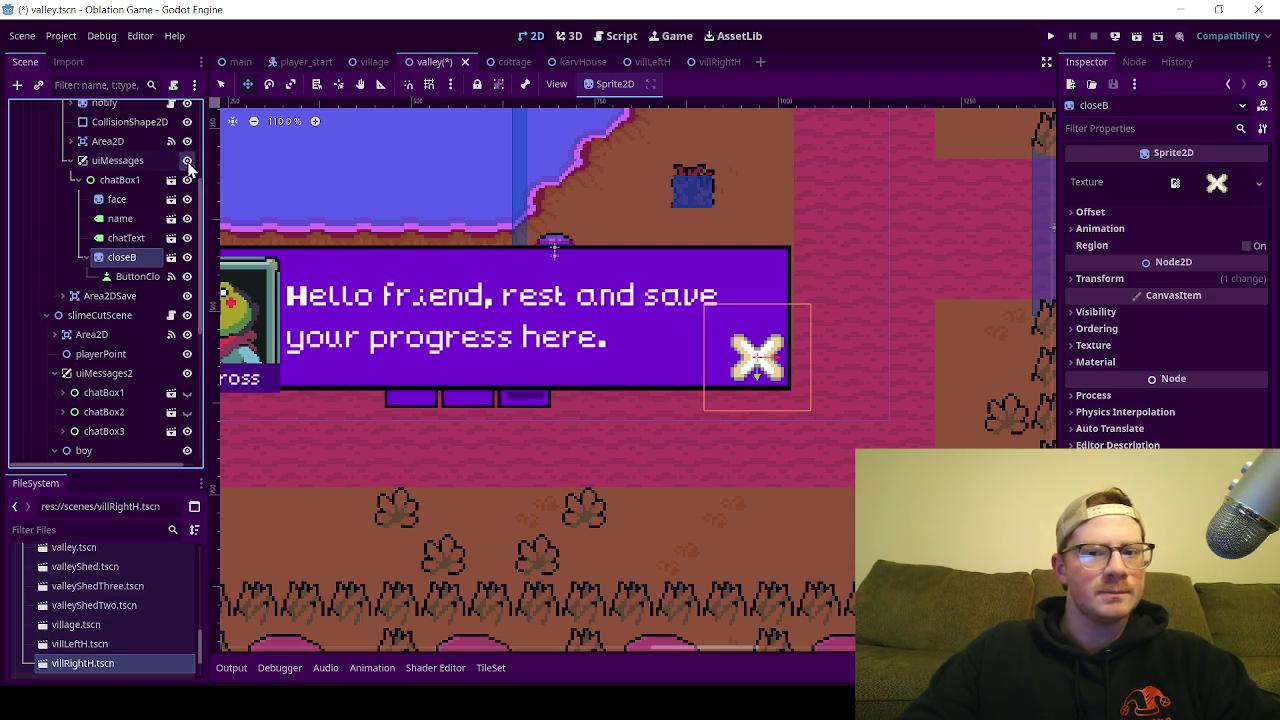
{"action": "left_click", "coordinate": [187, 162]}
{"action": "left_click", "coordinate": [187, 162]}
{"action": "left_click", "coordinate": [187, 162]}
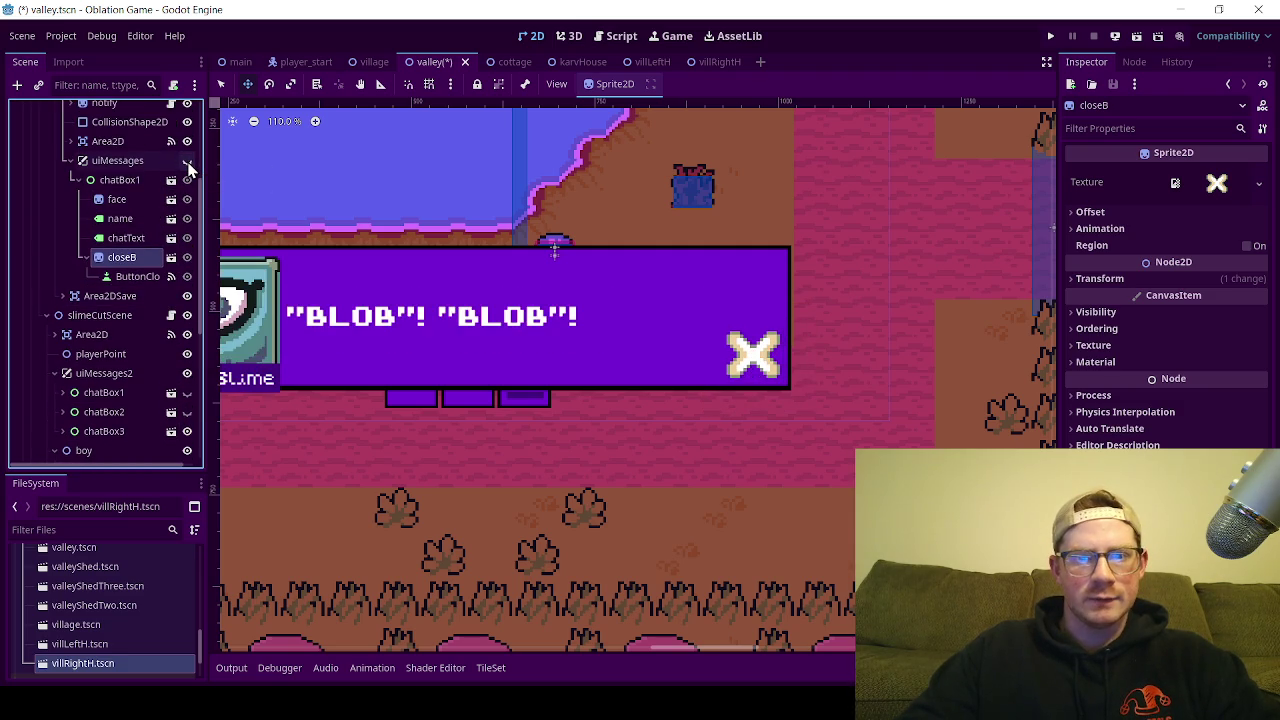
{"action": "left_click", "coordinate": [187, 162]}
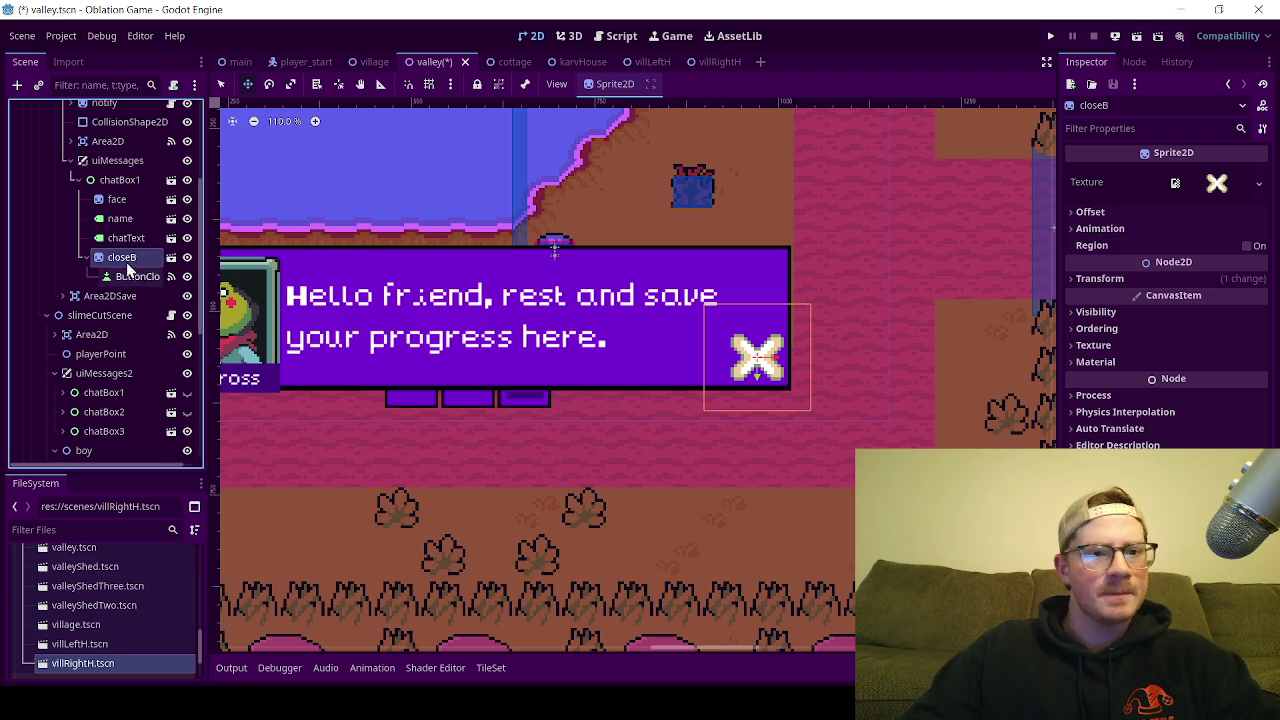
Step: Hide the third Slime cutscene chat box and collapse uiMessages2 and slimeCutScene
{"action": "scroll", "coordinate": [115, 315], "scroll_direction": "down", "scroll_amount": 2}
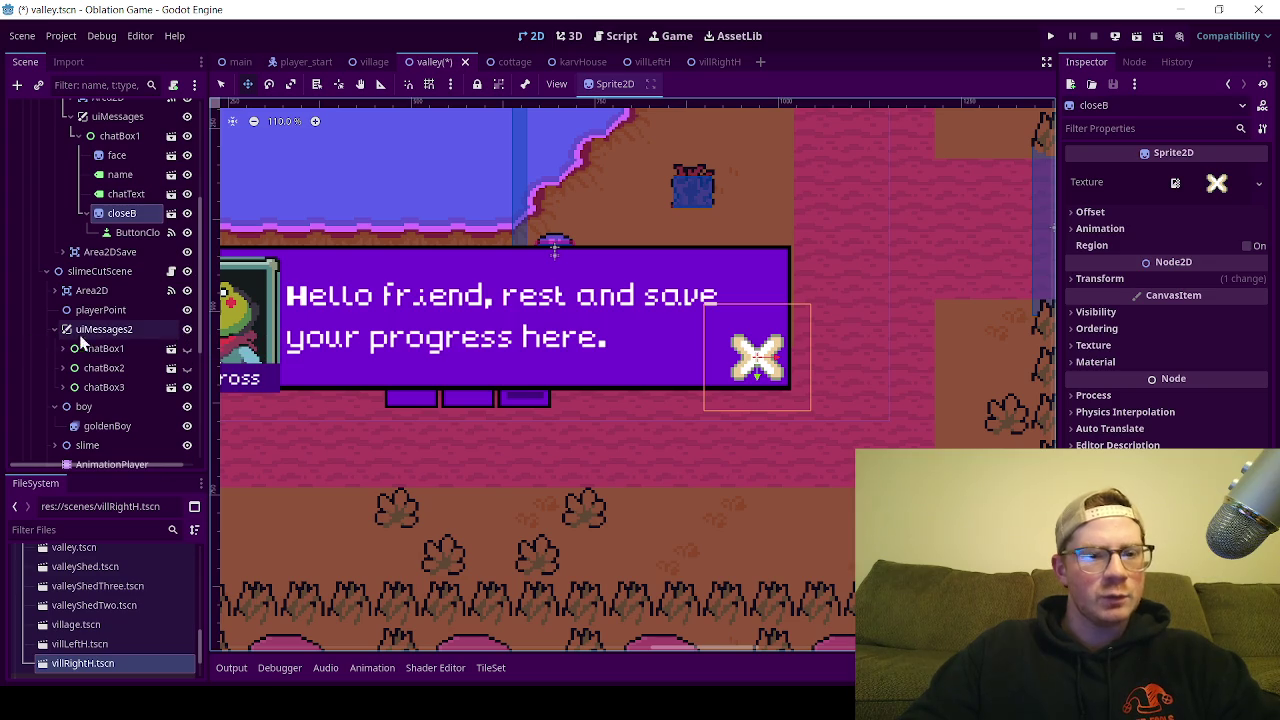
{"action": "left_click", "coordinate": [187, 337]}
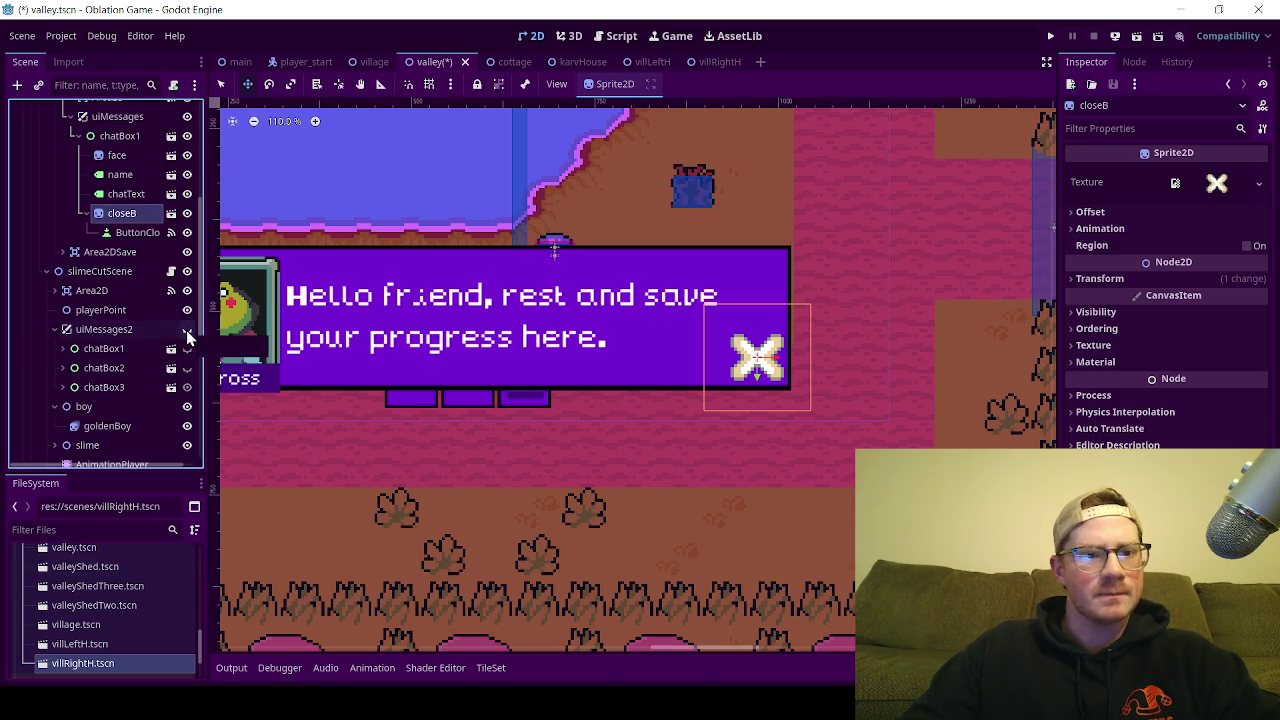
{"action": "left_click", "coordinate": [187, 387]}
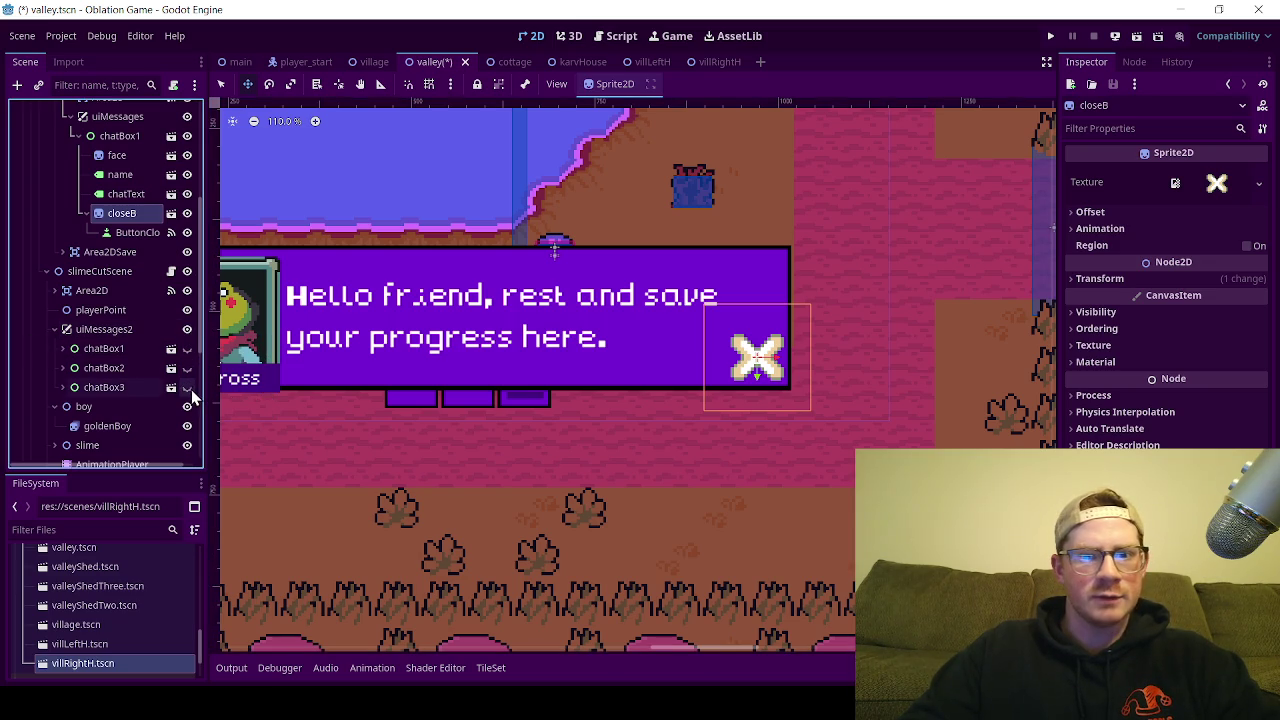
{"action": "left_click", "coordinate": [53, 330]}
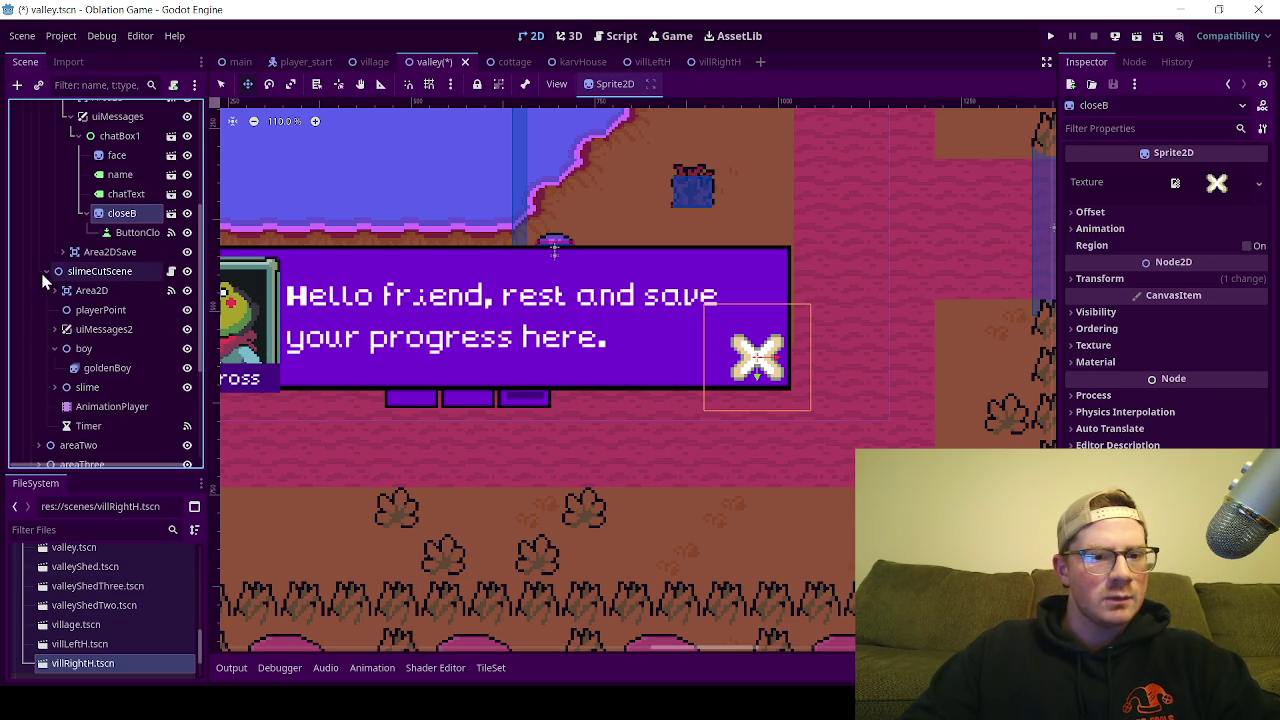
{"action": "left_click", "coordinate": [45, 271]}
{"action": "scroll", "coordinate": [74, 284], "scroll_direction": "up", "scroll_amount": 3}
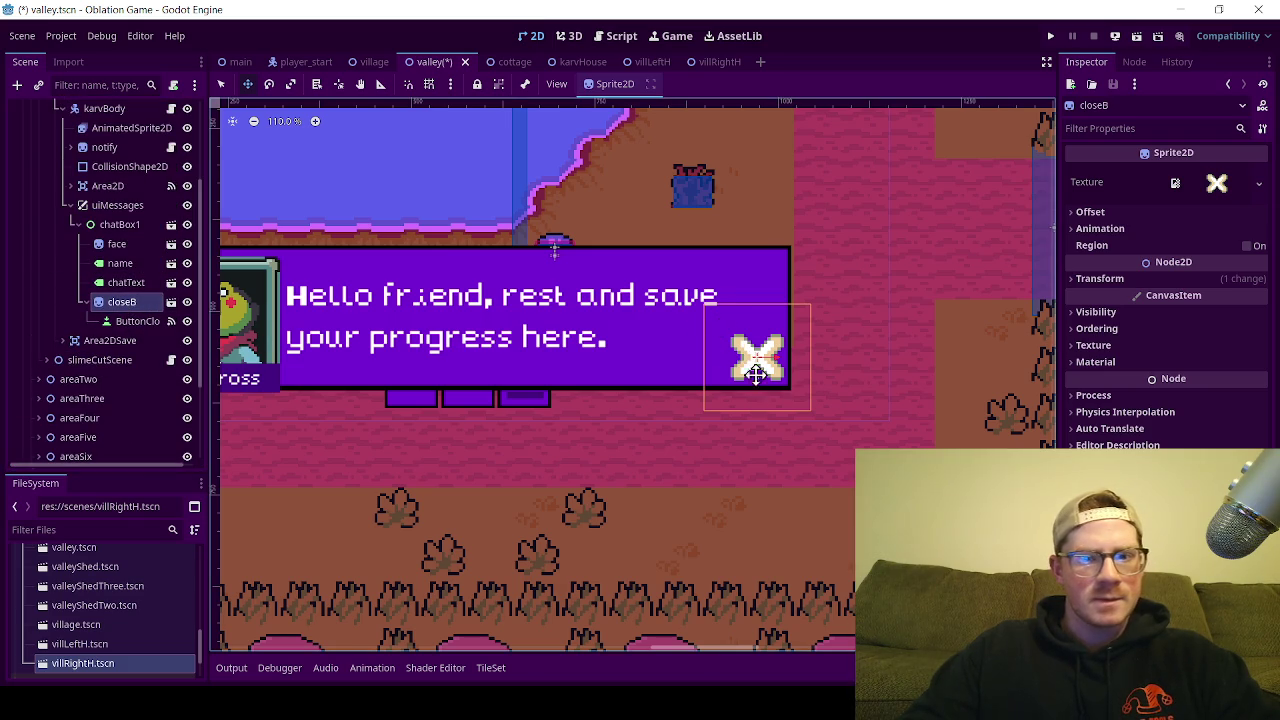
Step: Drag the closeB X slightly left inside the save-point chat box and save valley.tscn
{"action": "scroll", "coordinate": [760, 363], "scroll_direction": "up", "scroll_amount": 5}
{"action": "left_click", "coordinate": [741, 379]}
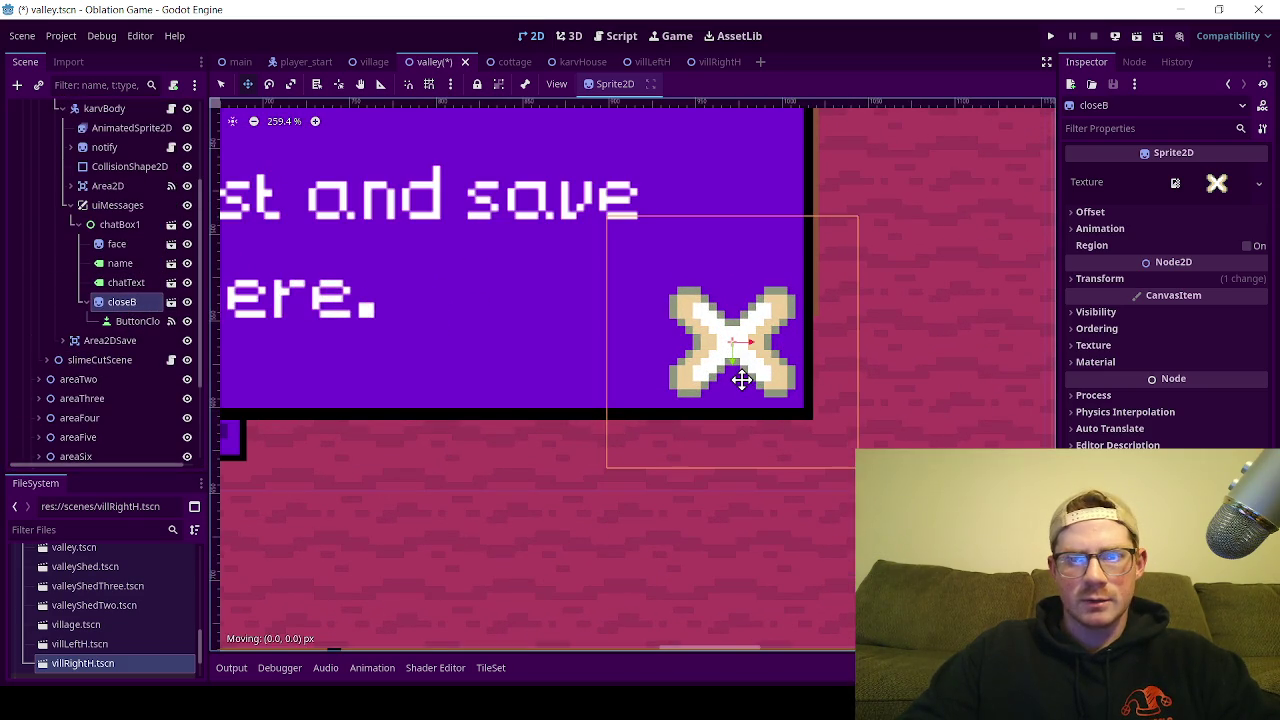
{"action": "left_click_drag", "start_coordinate": [741, 376], "coordinate": [733, 368]}
{"action": "scroll", "coordinate": [586, 380], "scroll_direction": "down", "scroll_amount": 4}
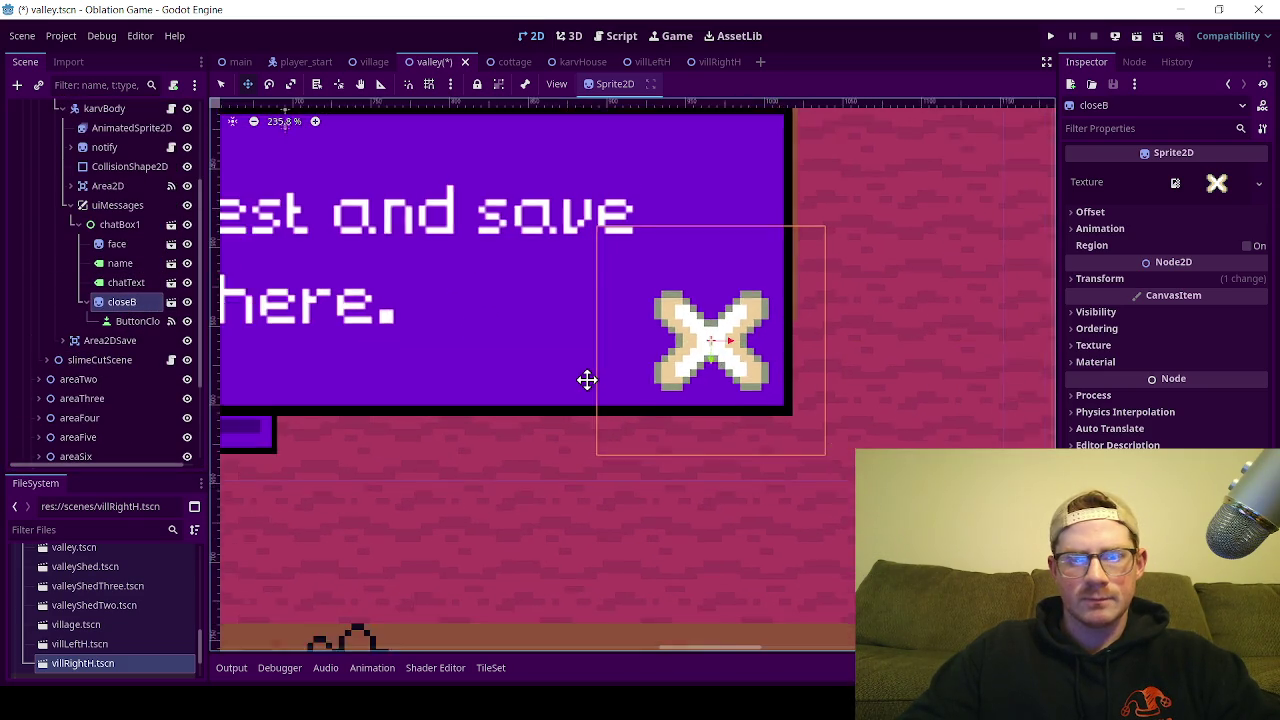
{"action": "key", "text": "ctrl+s"}
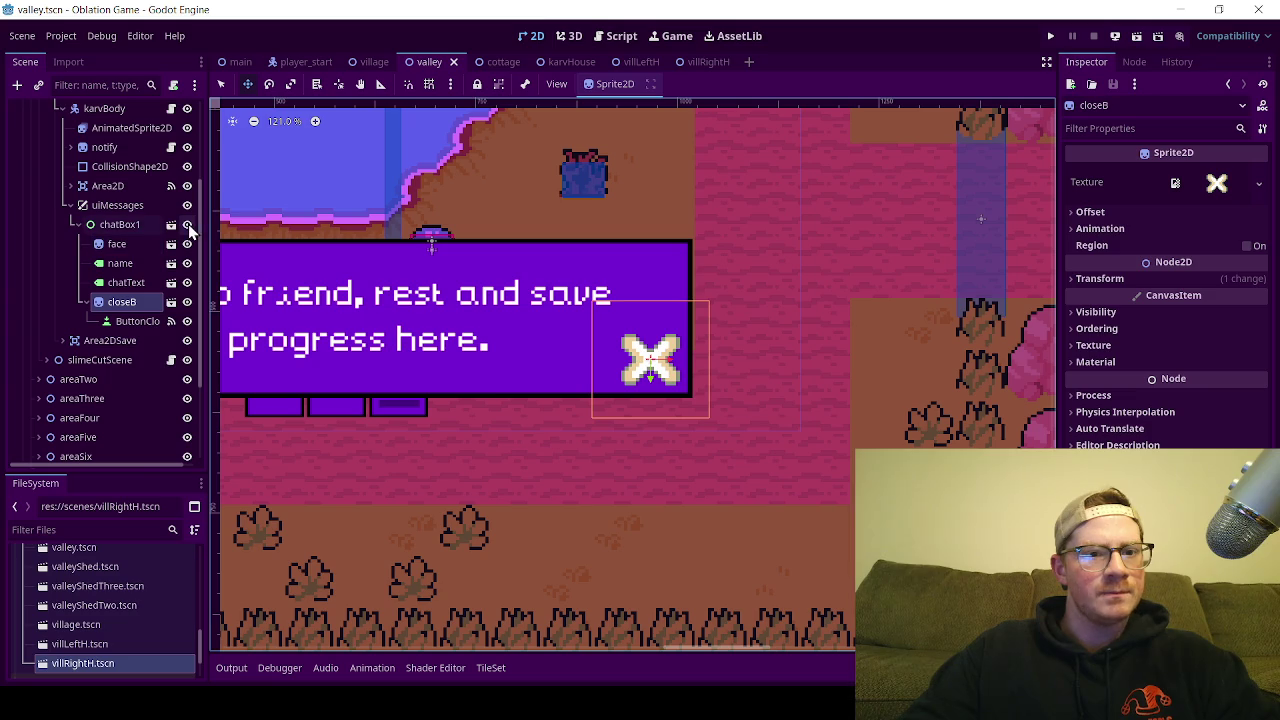
Step: Hide chatBox1 and collapse the uiMessages, uiMessages2, boy and slimeCutScene branches
{"action": "left_click", "coordinate": [187, 224]}
{"action": "left_click", "coordinate": [78, 224]}
{"action": "left_click", "coordinate": [68, 206]}
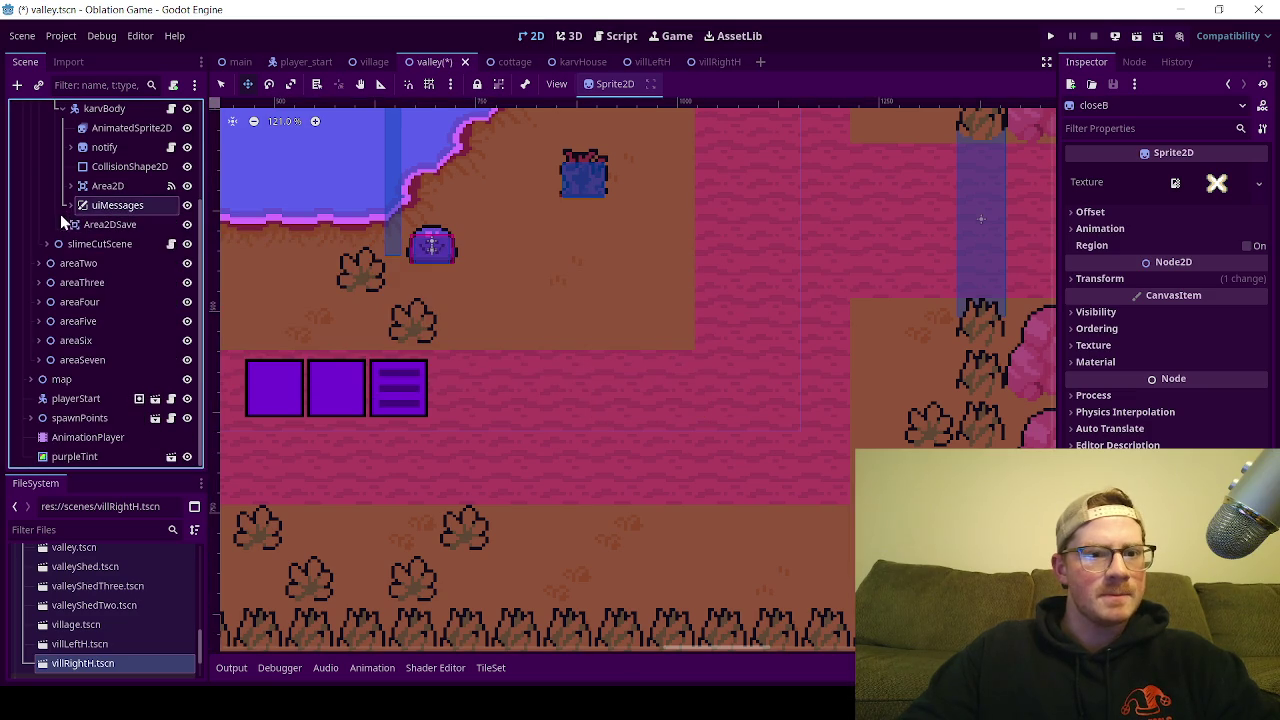
{"action": "left_click", "coordinate": [48, 245]}
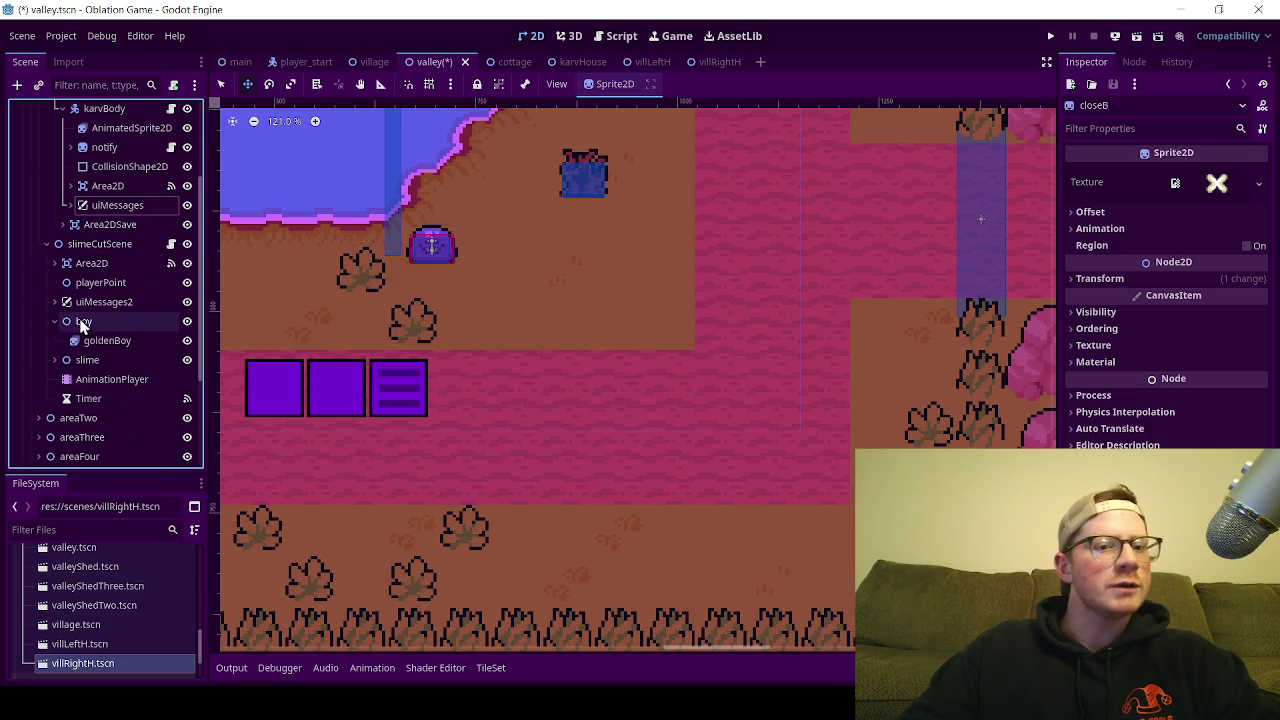
{"action": "left_click", "coordinate": [52, 302]}
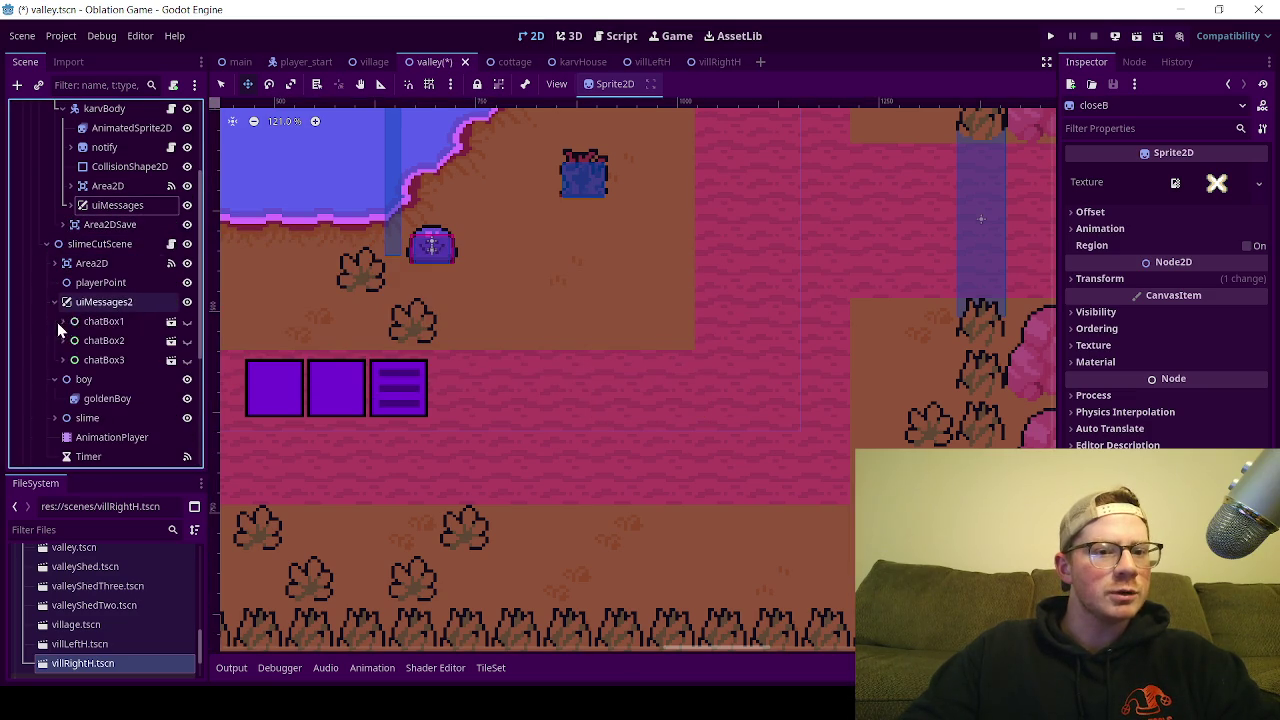
{"action": "left_click", "coordinate": [52, 302]}
{"action": "left_click", "coordinate": [53, 321]}
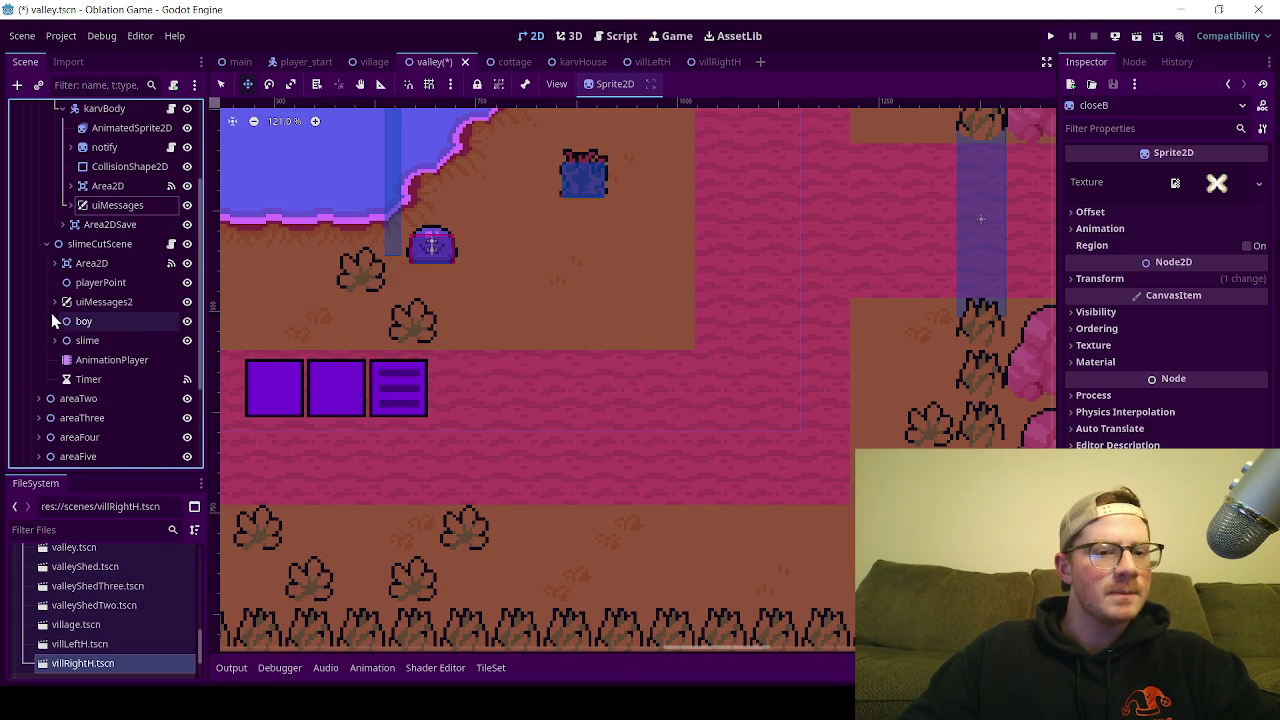
{"action": "left_click", "coordinate": [46, 244]}
Step: Collapse karvBody, belkross, savePoint and areaOne, then save valley.tscn
{"action": "scroll", "coordinate": [56, 268], "scroll_direction": "up", "scroll_amount": 3}
{"action": "left_click", "coordinate": [62, 245]}
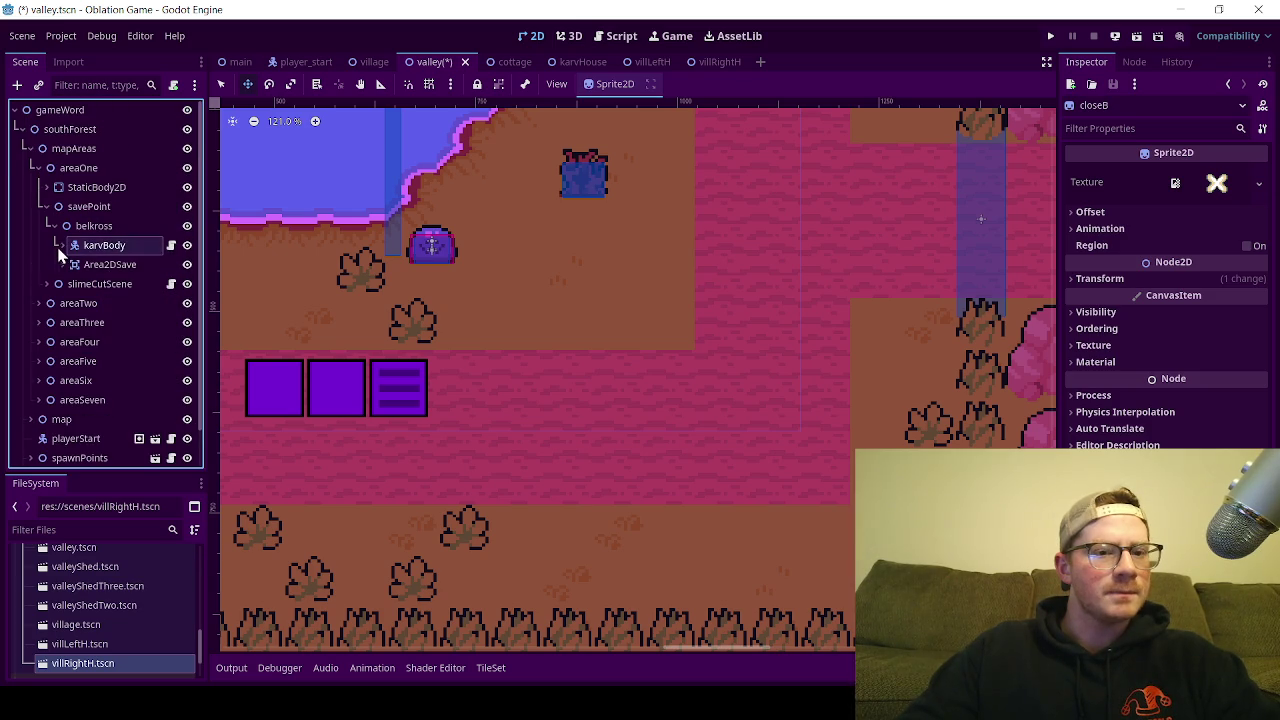
{"action": "left_click", "coordinate": [52, 226]}
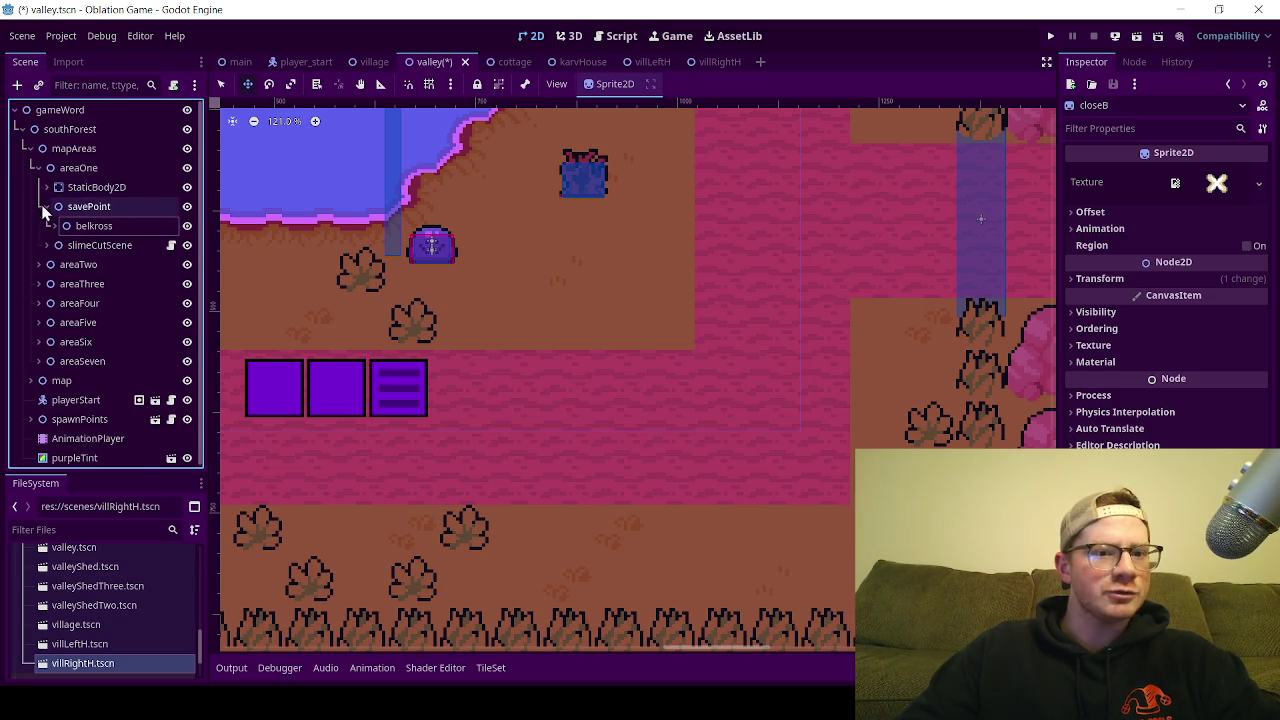
{"action": "left_click", "coordinate": [46, 206]}
{"action": "left_click", "coordinate": [36, 168]}
{"action": "scroll", "coordinate": [528, 402], "scroll_direction": "down", "scroll_amount": 15}
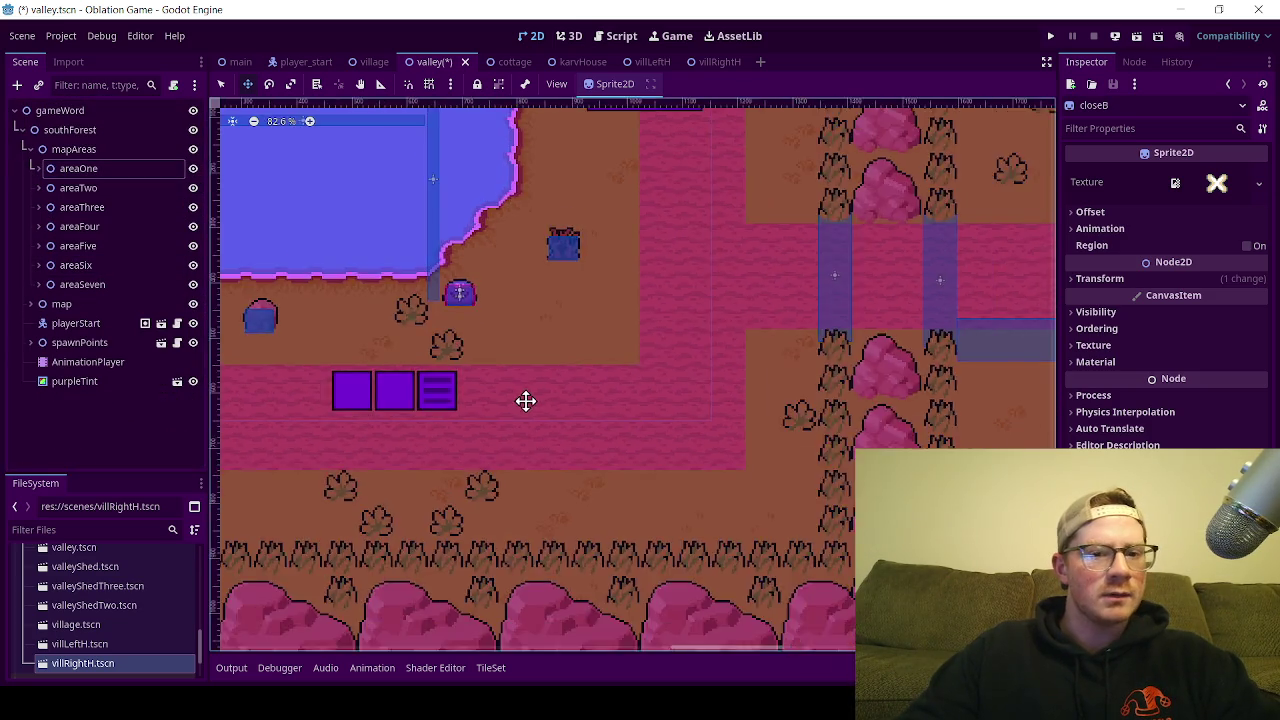
{"action": "key", "text": "ctrl+s"}
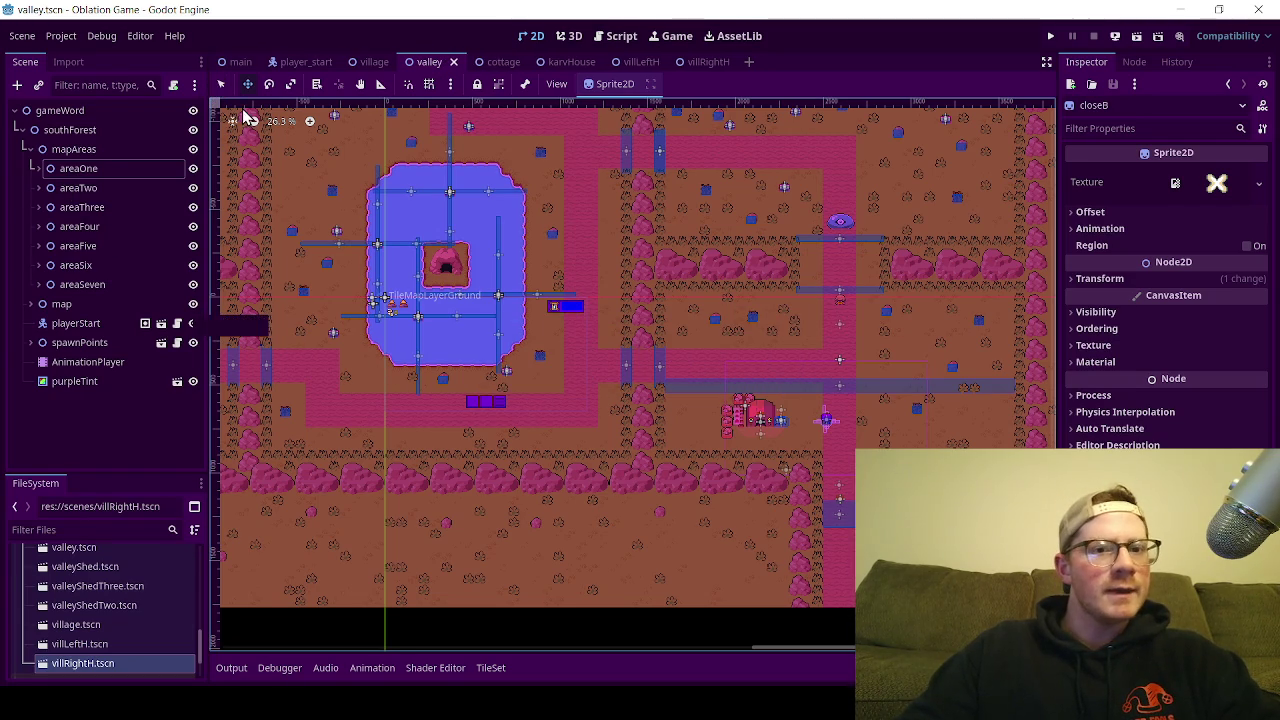
Step: Switch to Select mode, deselect the close X, pan over the valley map, and launch the game
{"action": "left_click", "coordinate": [222, 85]}
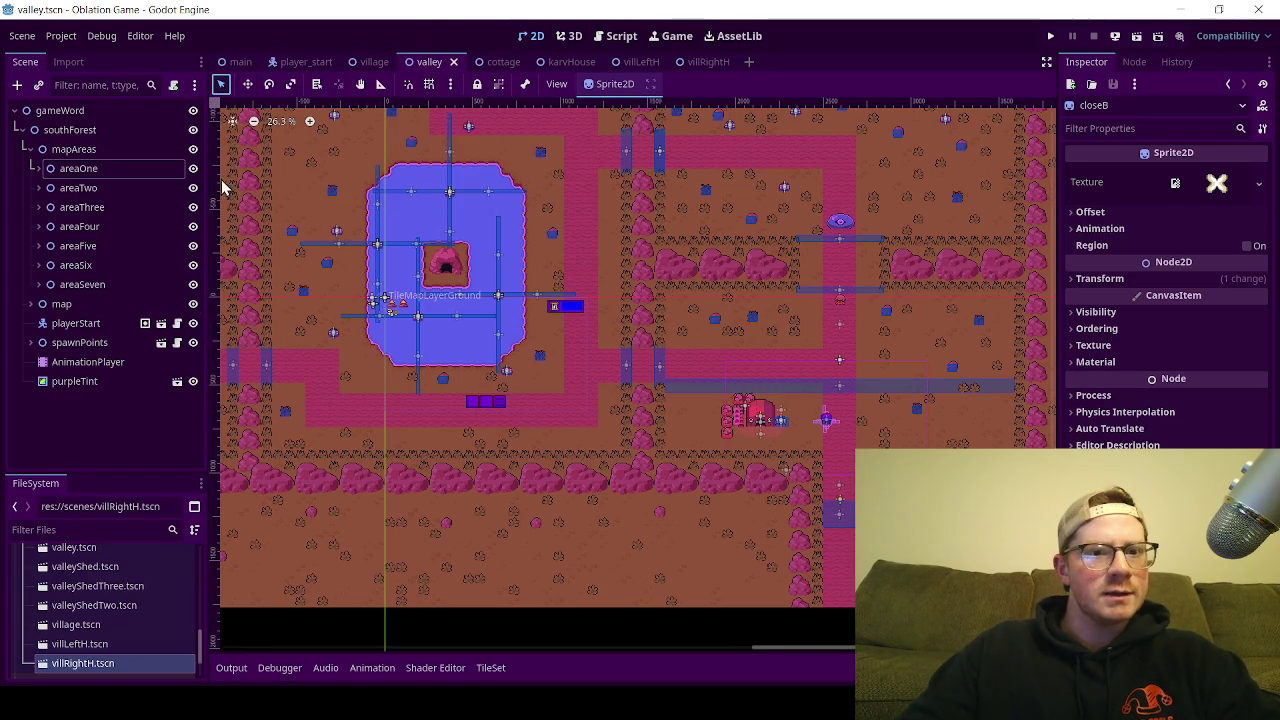
{"action": "left_click", "coordinate": [99, 436]}
{"action": "scroll", "coordinate": [871, 402], "scroll_direction": "down", "scroll_amount": 2}
{"action": "left_click_drag", "start_coordinate": [871, 402], "coordinate": [766, 350]}
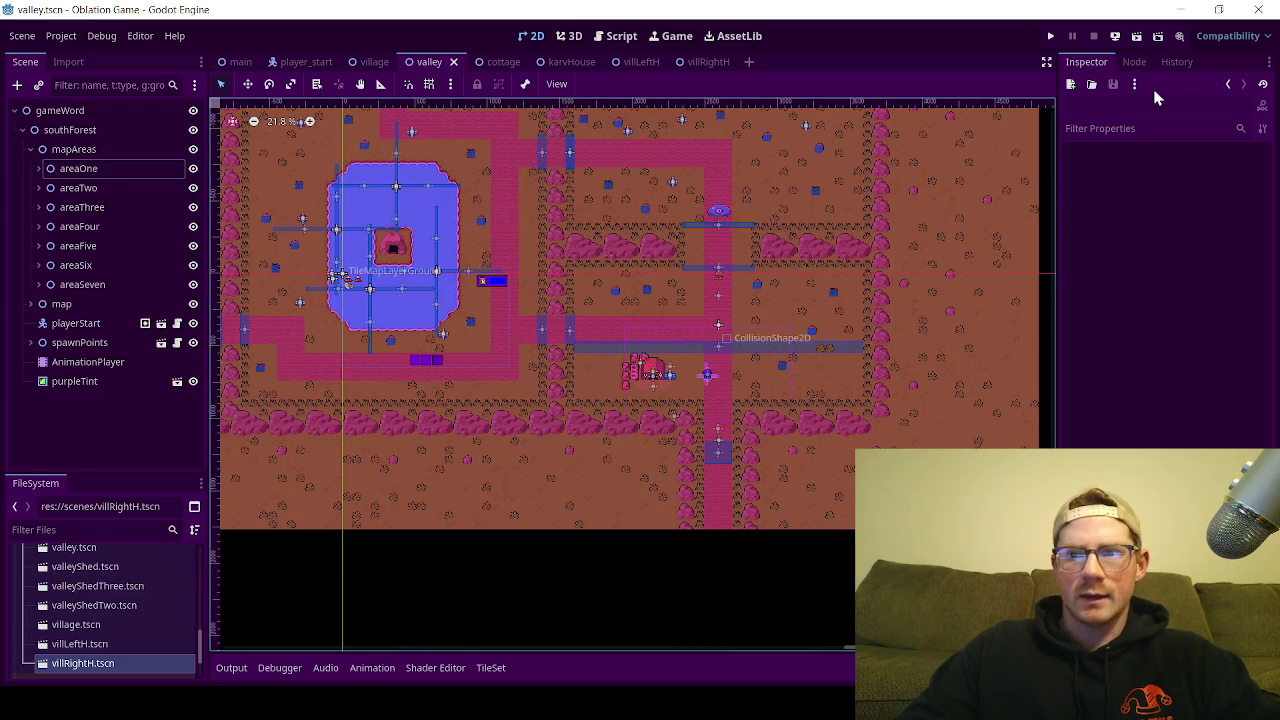
{"action": "key", "text": "F5"}
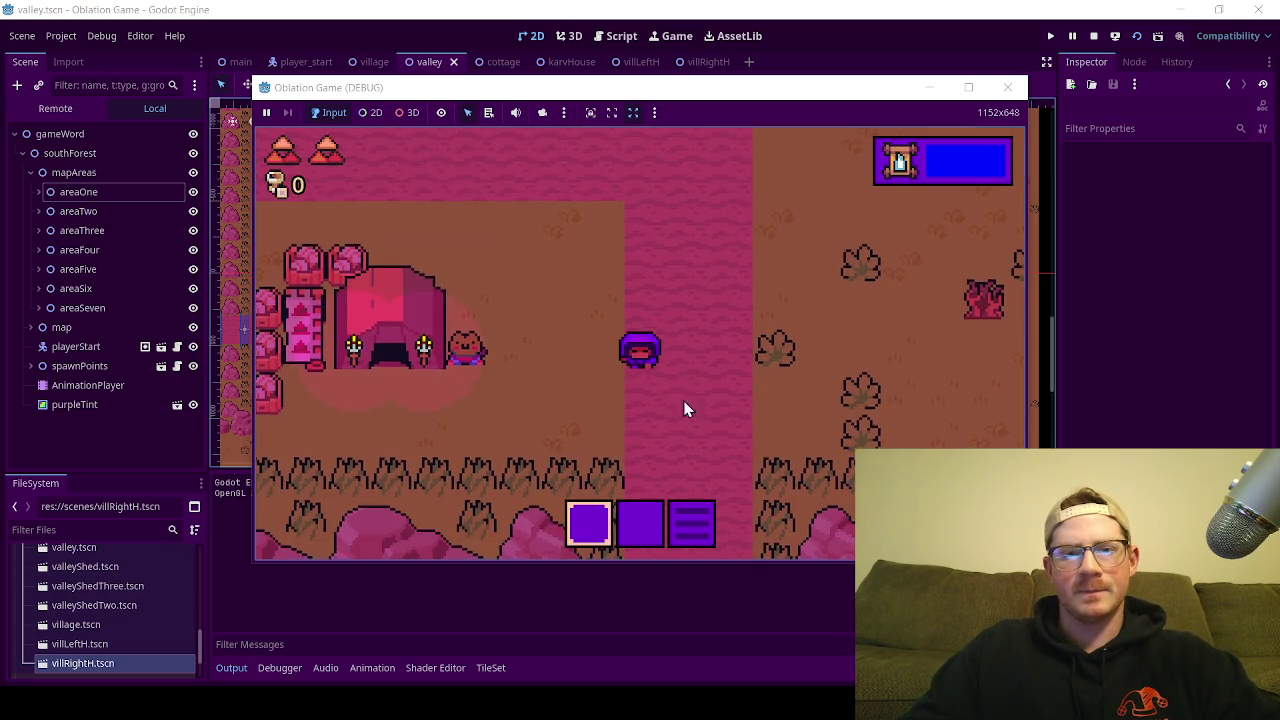
Step: Walk to Belkross and talk to him to show the save-point greeting, then dismiss it
{"action": "key", "text": "Down"}
{"action": "key", "text": "Left"}
{"action": "key", "text": "e"}
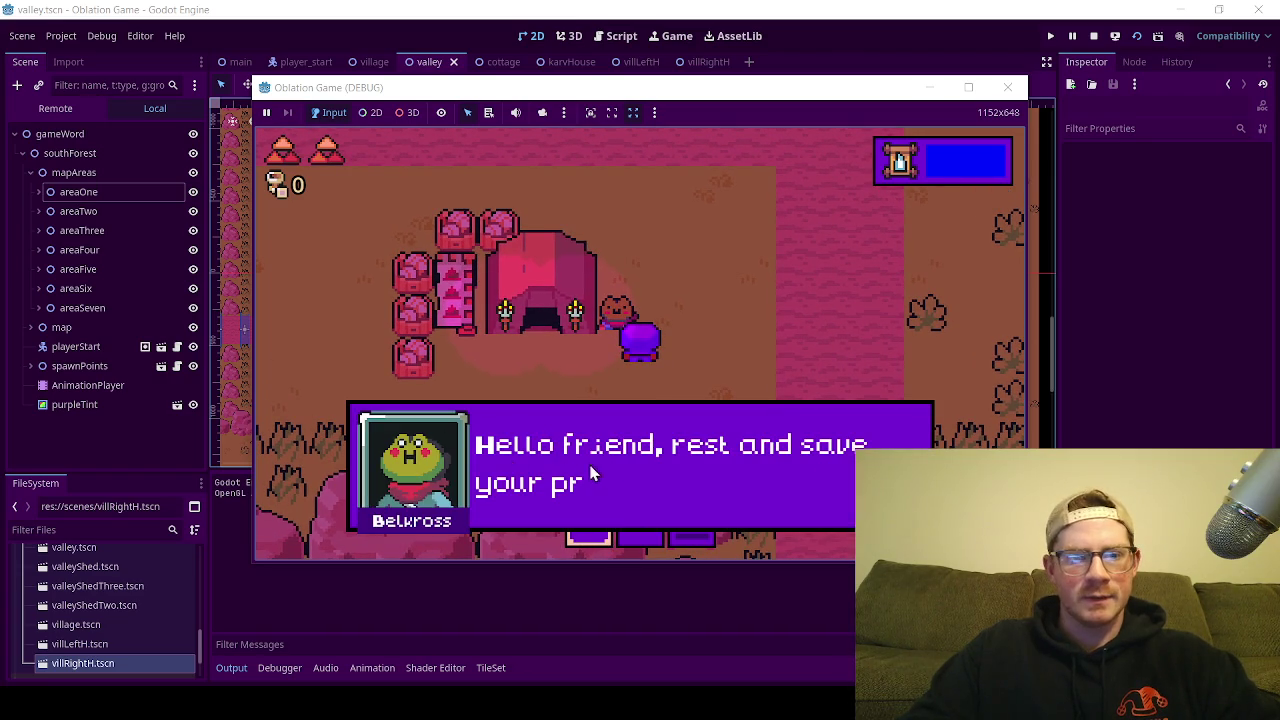
{"action": "key", "text": "e"}
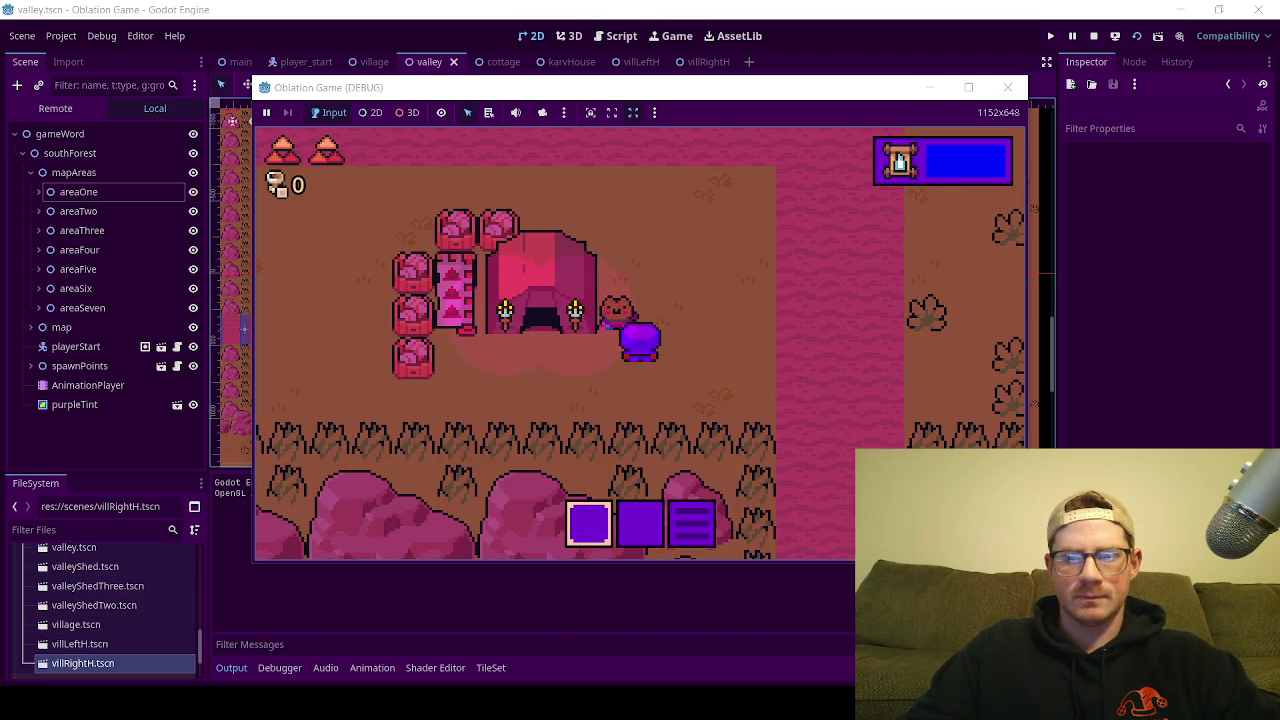
{"action": "key", "text": "Down"}
Step: Talk to Belkross a second time, walk away, and close the running game window
{"action": "key", "text": "Left"}
{"action": "key", "text": "Up"}
{"action": "key", "text": "e"}
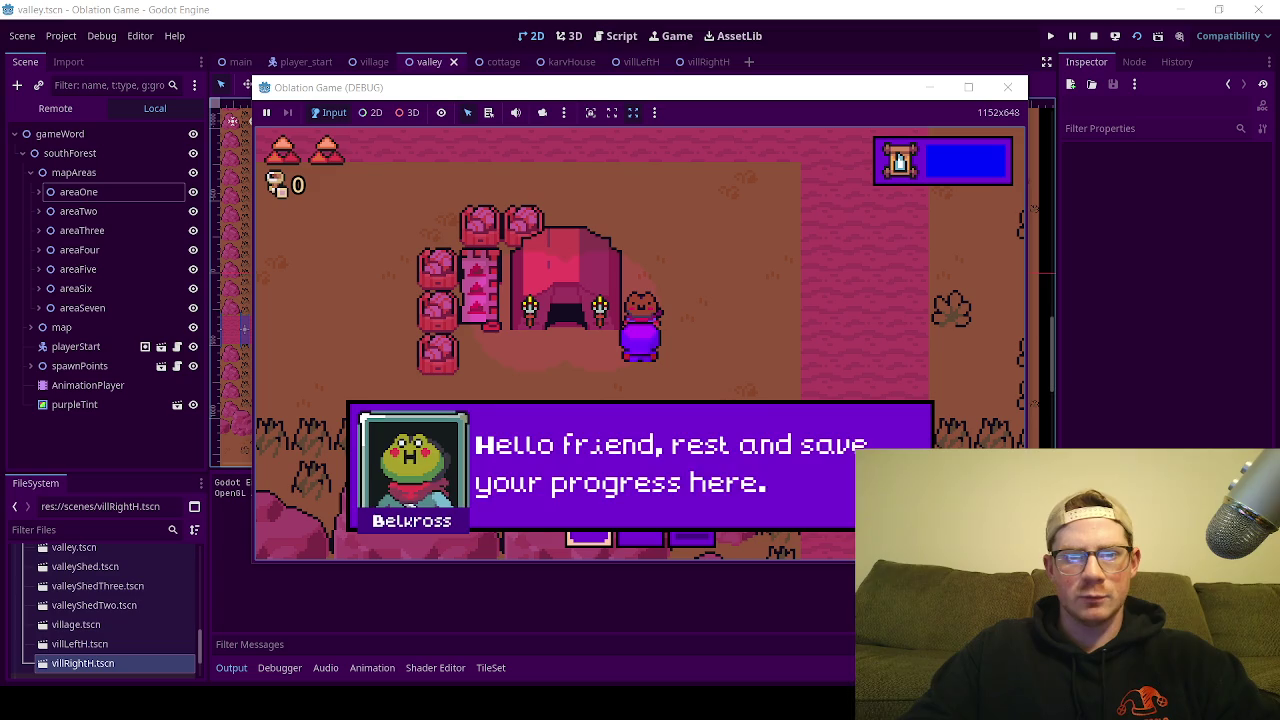
{"action": "key", "text": "e"}
{"action": "key", "text": "e"}
{"action": "key", "text": "e"}
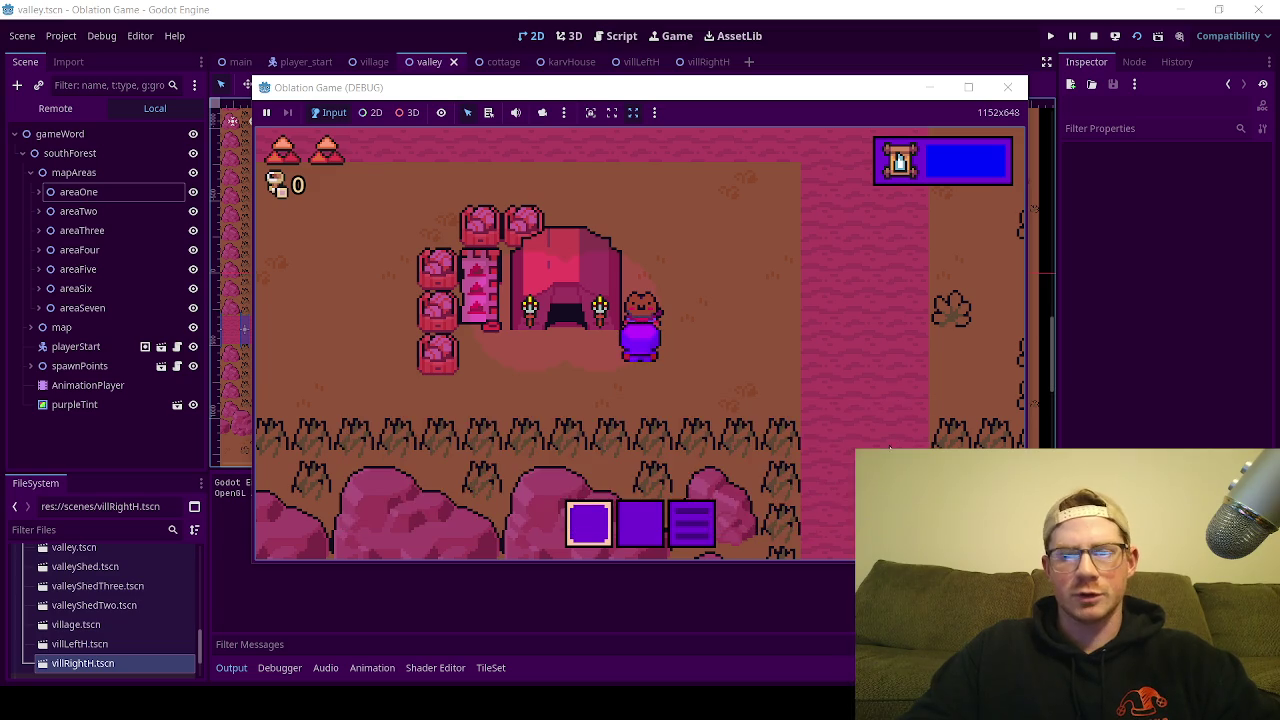
{"action": "key", "text": "Right"}
{"action": "key", "text": "Down"}
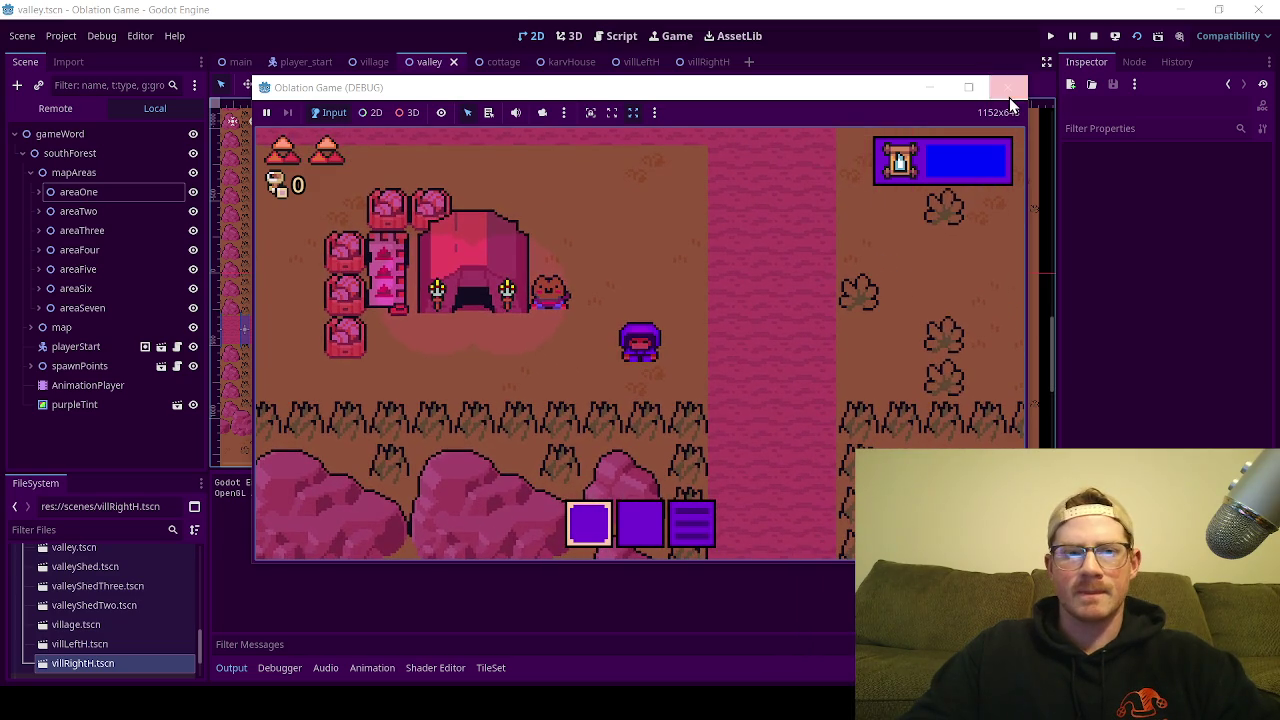
{"action": "left_click", "coordinate": [1008, 88]}
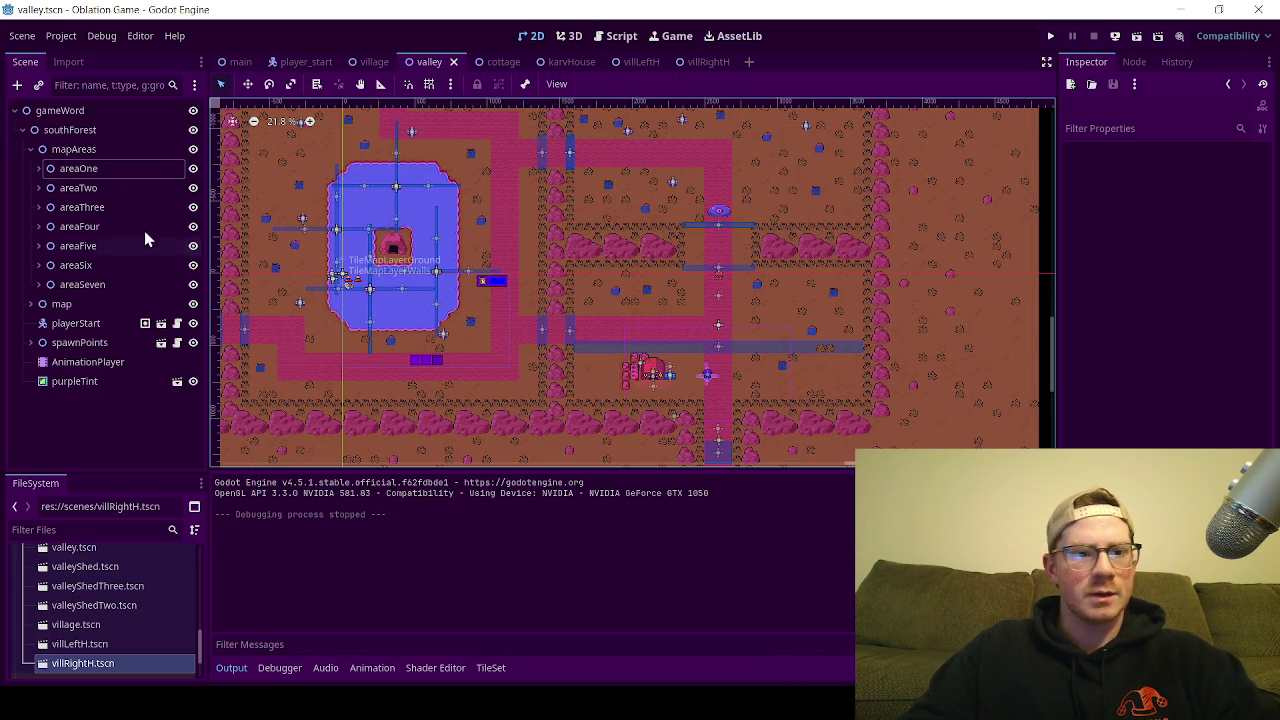
Step: Fold the mapAreas branch in the Scene dock and save valley.tscn
{"action": "left_click", "coordinate": [30, 149]}
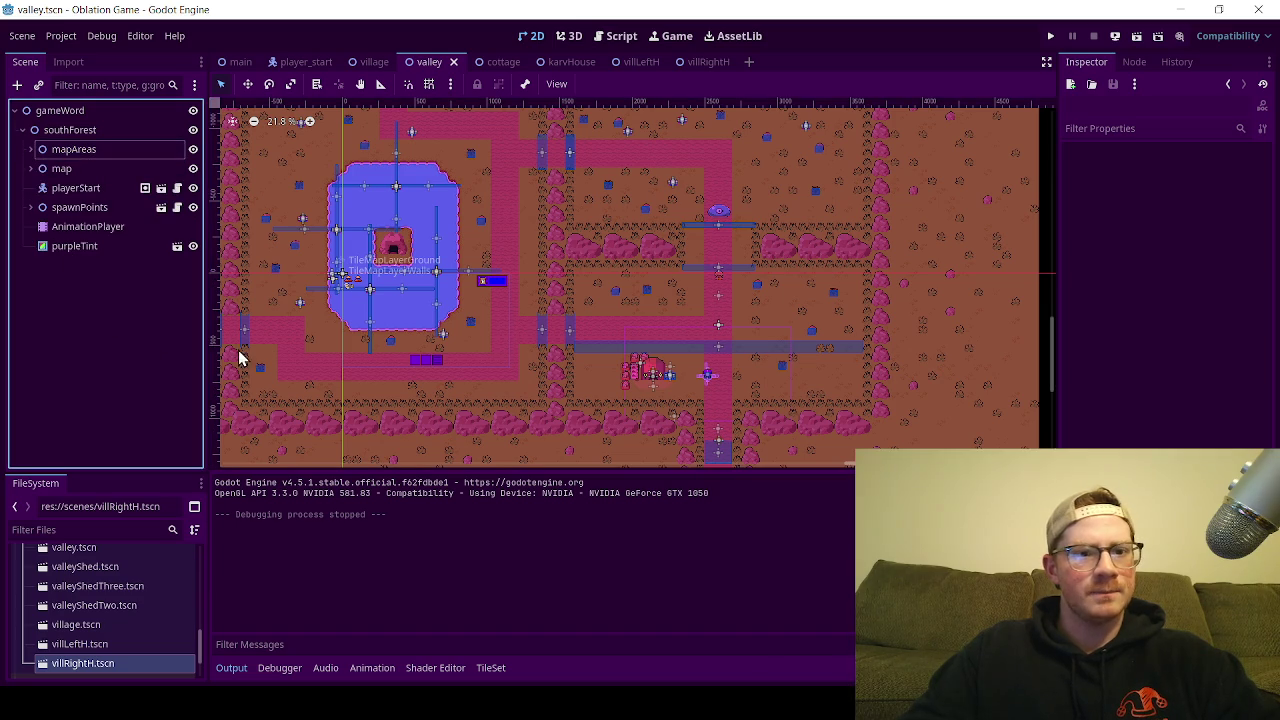
{"action": "key", "text": "ctrl+s"}
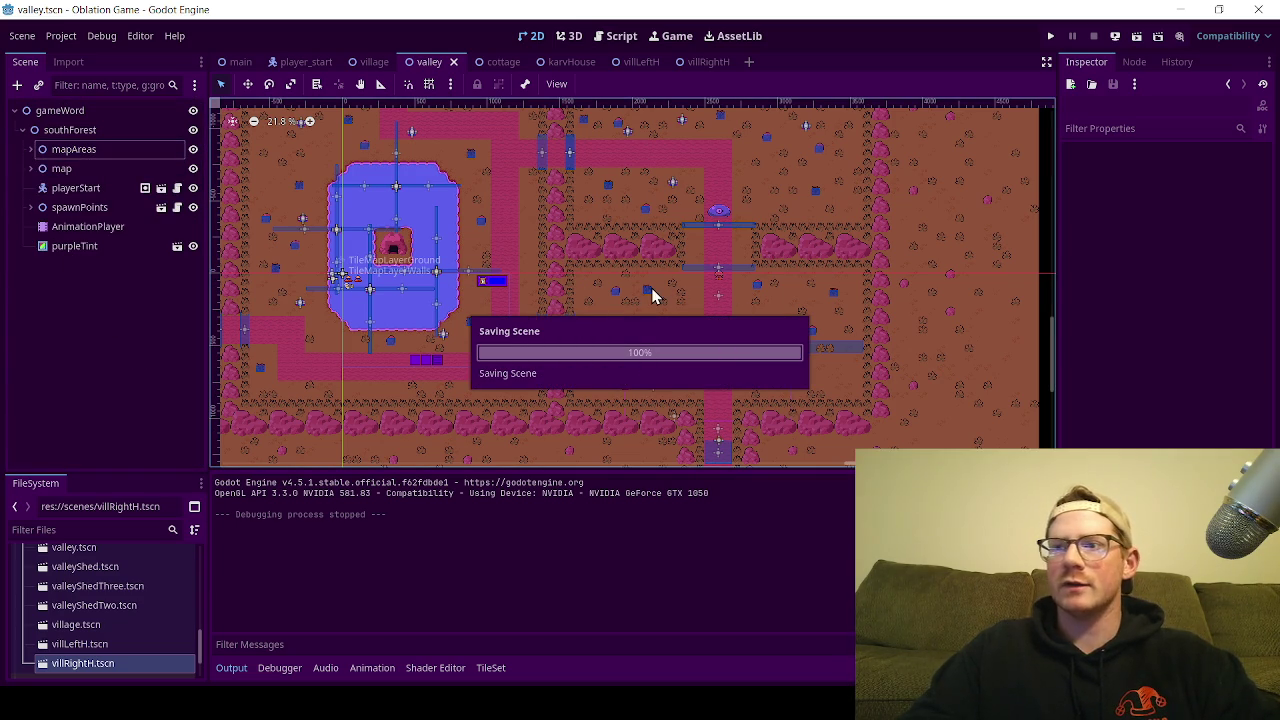
{"action": "scroll", "coordinate": [639, 272], "scroll_direction": "down", "scroll_amount": 2}
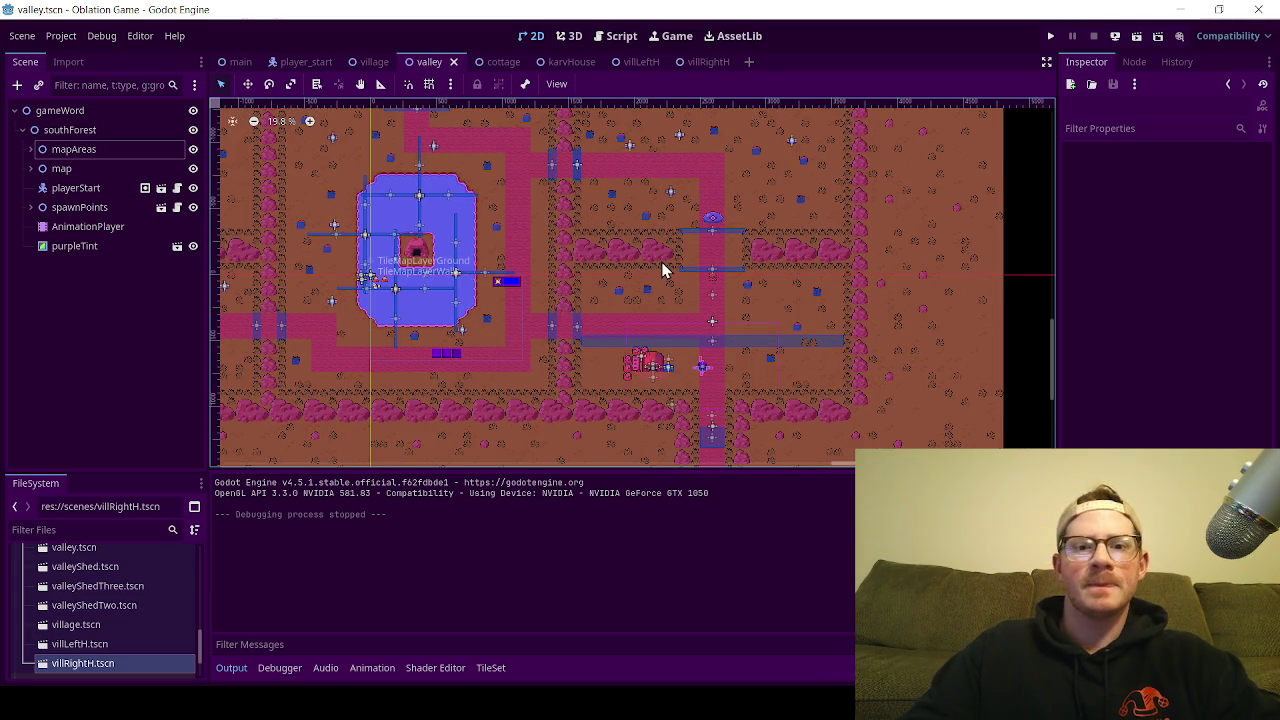
{"action": "scroll", "coordinate": [679, 267], "scroll_direction": "up", "scroll_amount": 1}
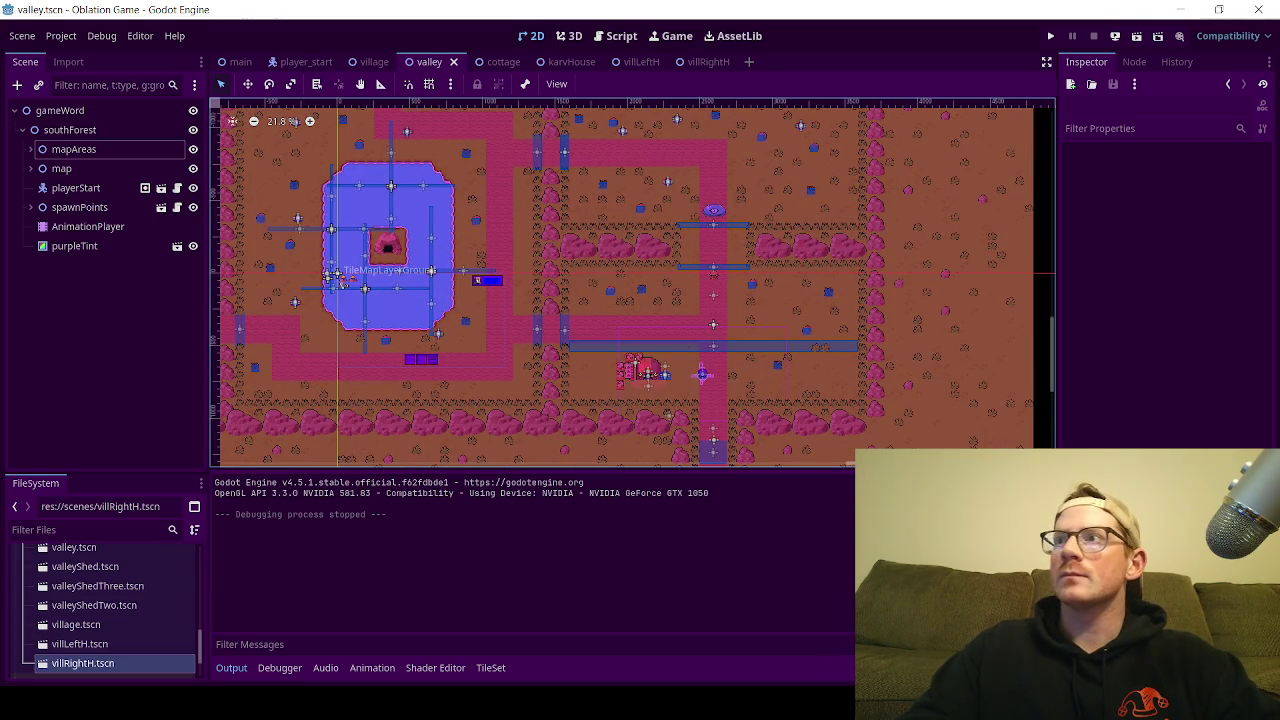
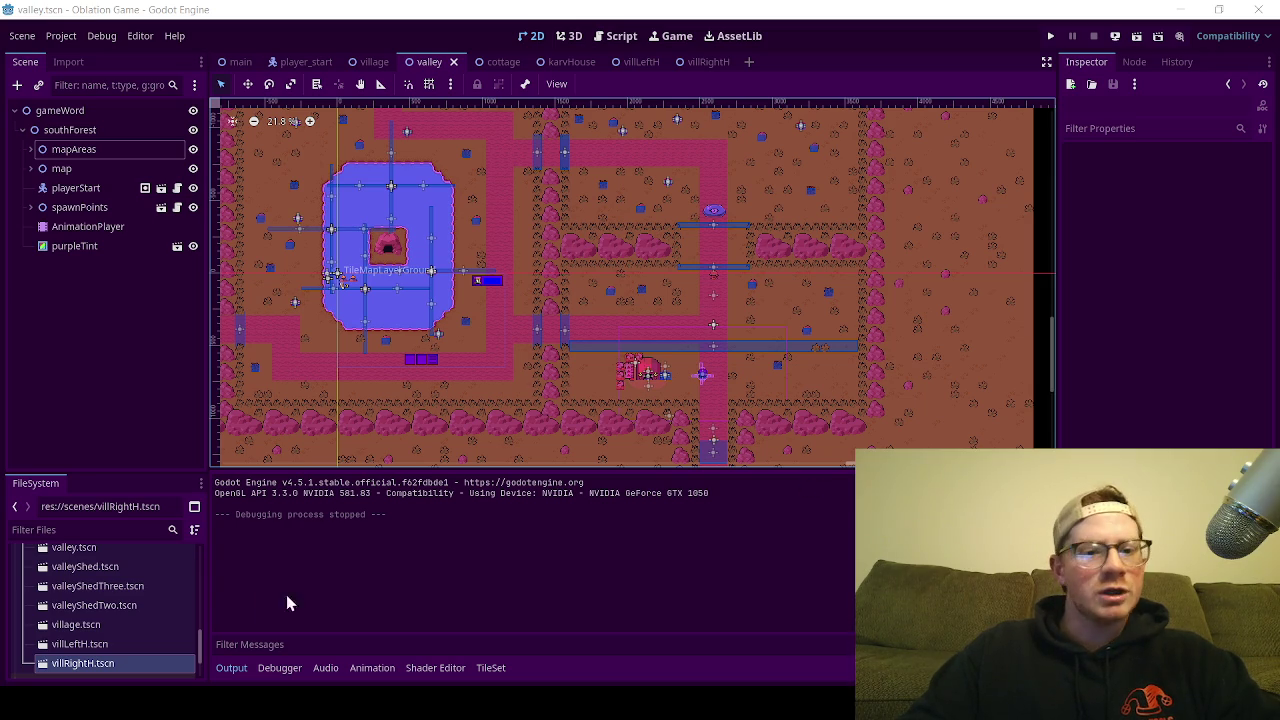
Step: Collapse the Output panel, frame the whole valley map, and save the valley scene
{"action": "scroll", "coordinate": [365, 379], "scroll_direction": "down", "scroll_amount": 1}
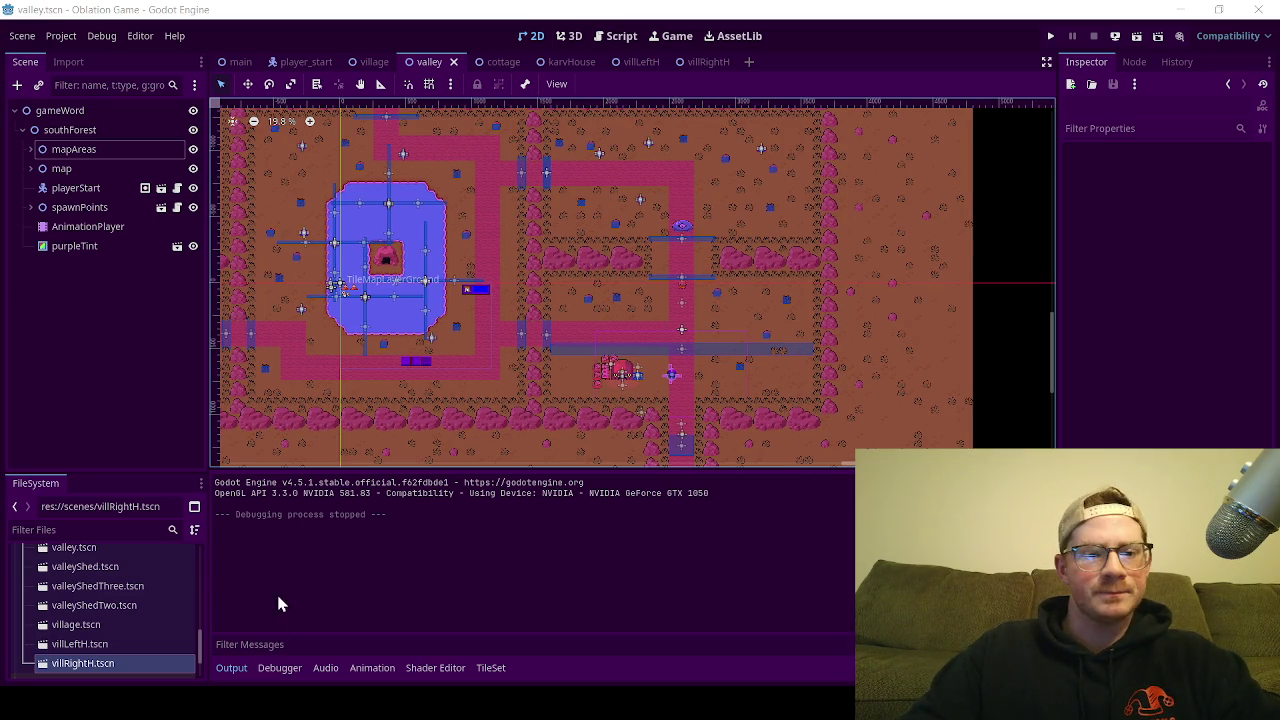
{"action": "left_click", "coordinate": [231, 667]}
{"action": "scroll", "coordinate": [420, 362], "scroll_direction": "down", "scroll_amount": 2}
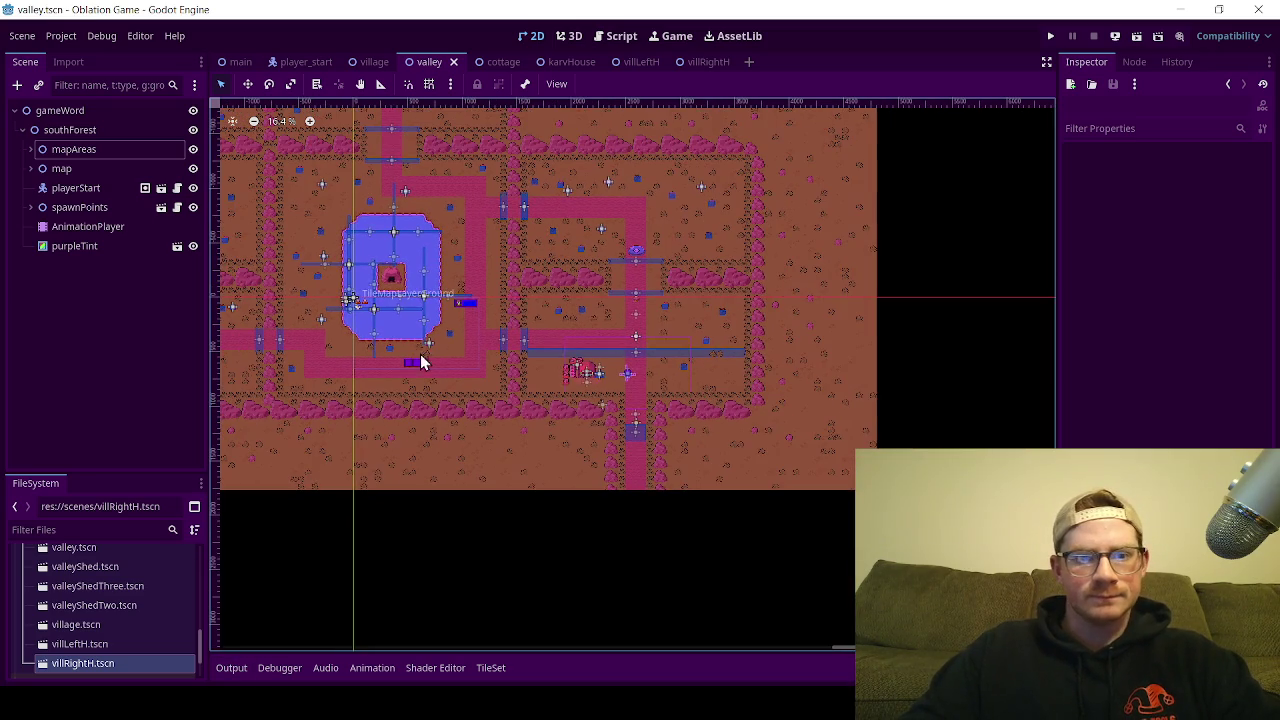
{"action": "left_click_drag", "start_coordinate": [420, 362], "coordinate": [689, 449]}
{"action": "scroll", "coordinate": [689, 449], "scroll_direction": "down", "scroll_amount": 1}
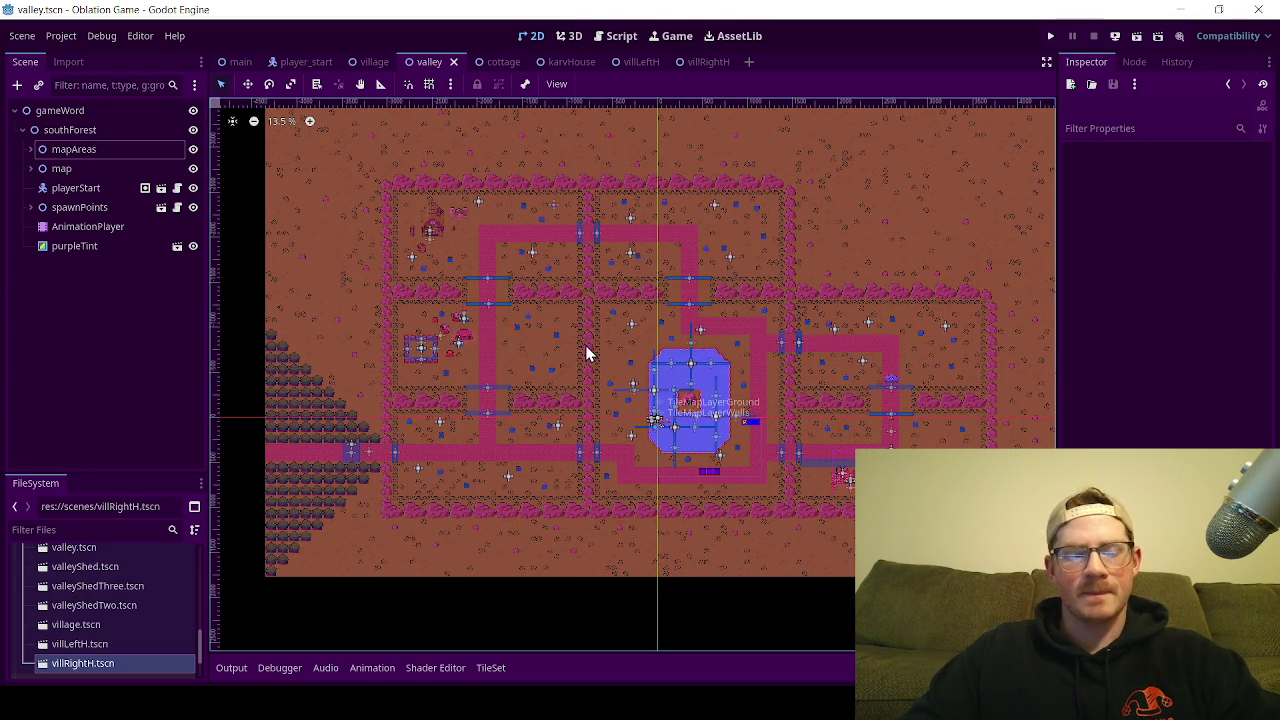
{"action": "key", "text": "ctrl+s"}
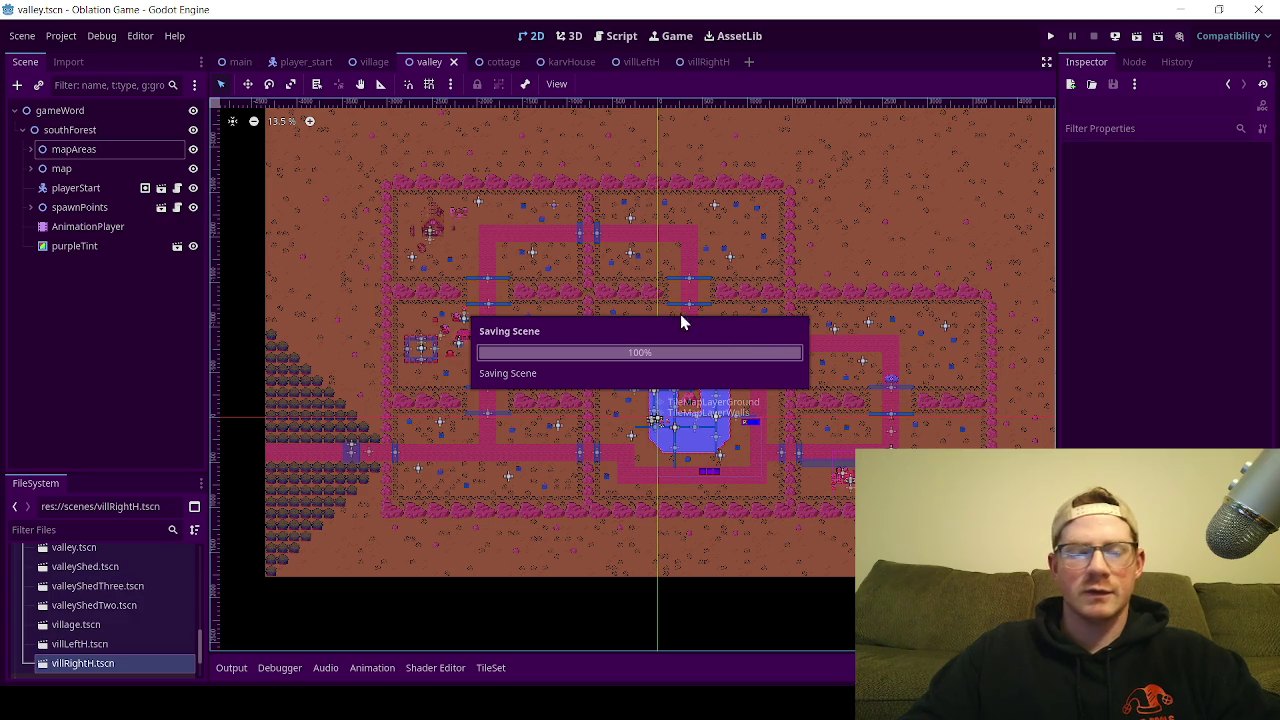
Step: Browse the FileSystem dock and select the darkForest.tscn scene file
{"action": "scroll", "coordinate": [551, 390], "scroll_direction": "right", "scroll_amount": 2}
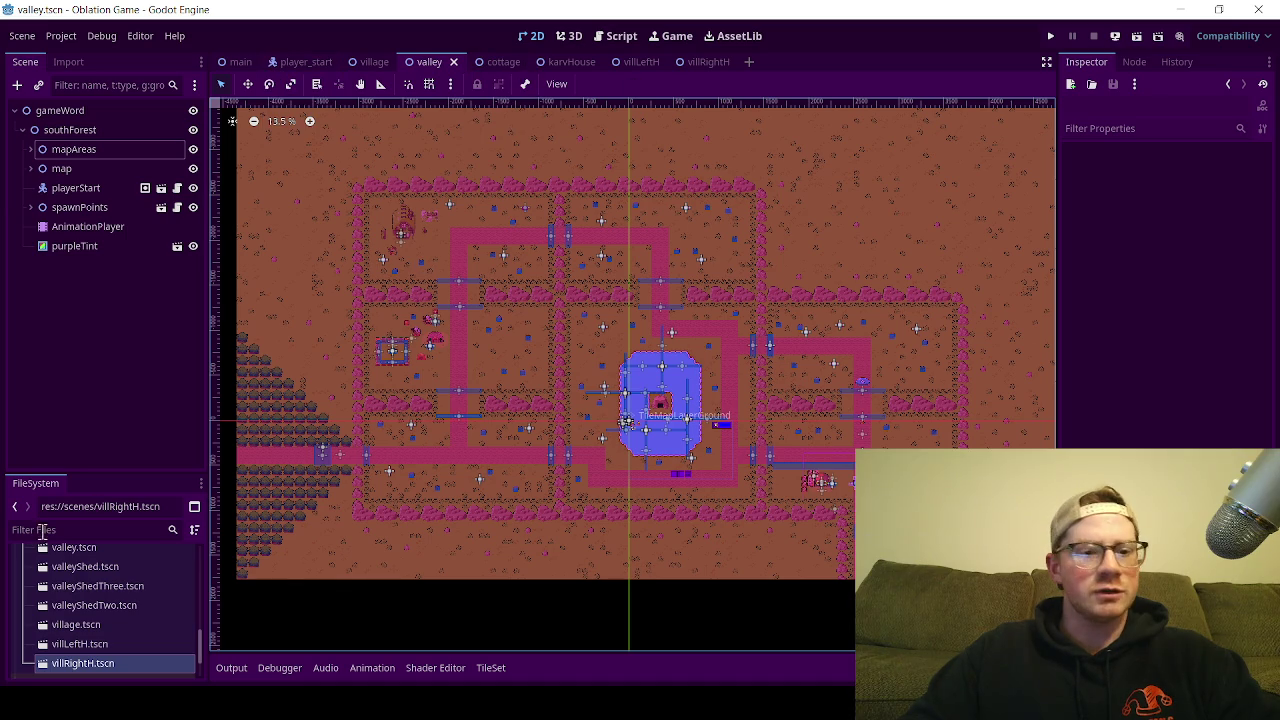
{"action": "scroll", "coordinate": [65, 630], "scroll_direction": "down", "scroll_amount": 1}
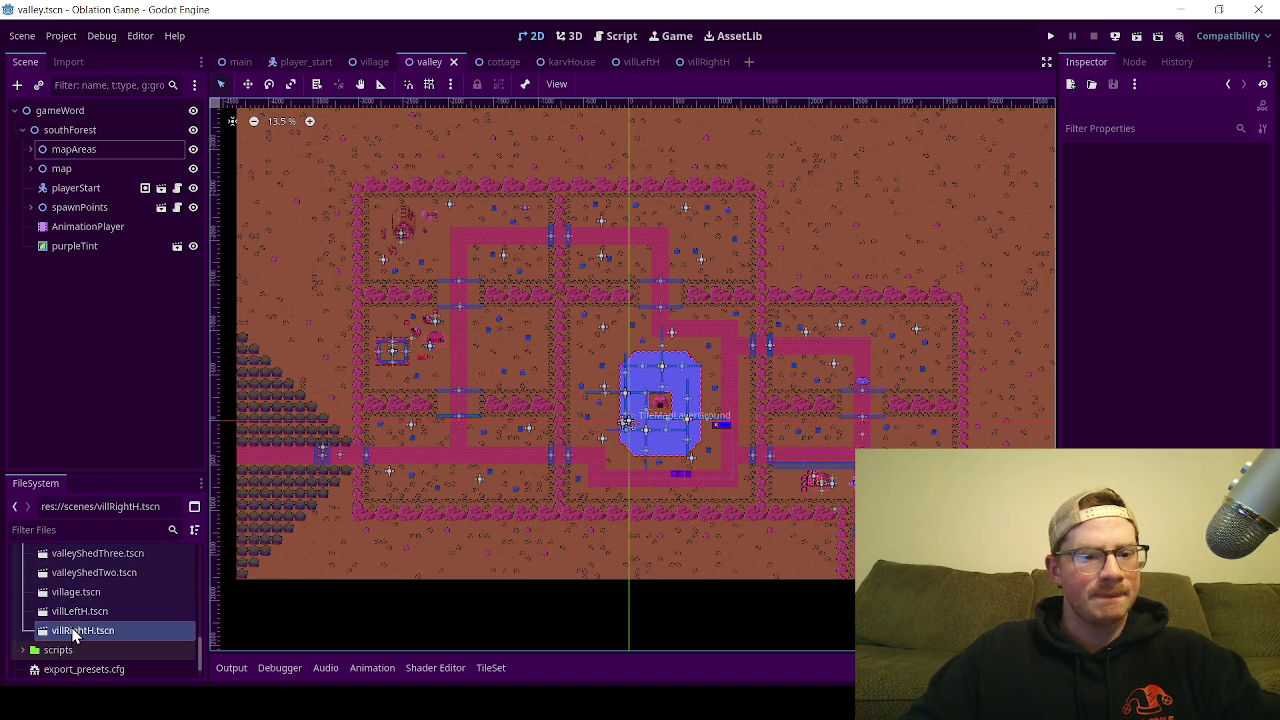
{"action": "scroll", "coordinate": [72, 636], "scroll_direction": "down", "scroll_amount": 1}
{"action": "double_click", "coordinate": [85, 628]}
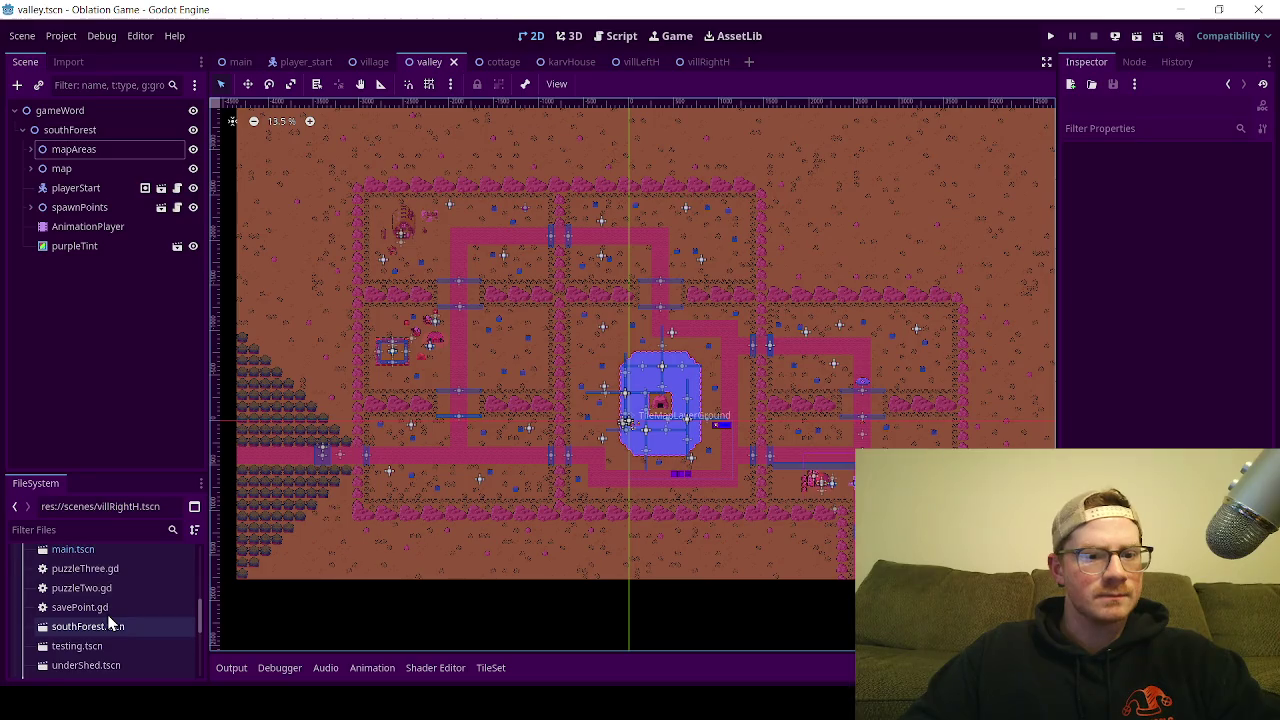
{"action": "scroll", "coordinate": [108, 620], "scroll_direction": "down", "scroll_amount": 2}
{"action": "scroll", "coordinate": [105, 615], "scroll_direction": "up", "scroll_amount": 3}
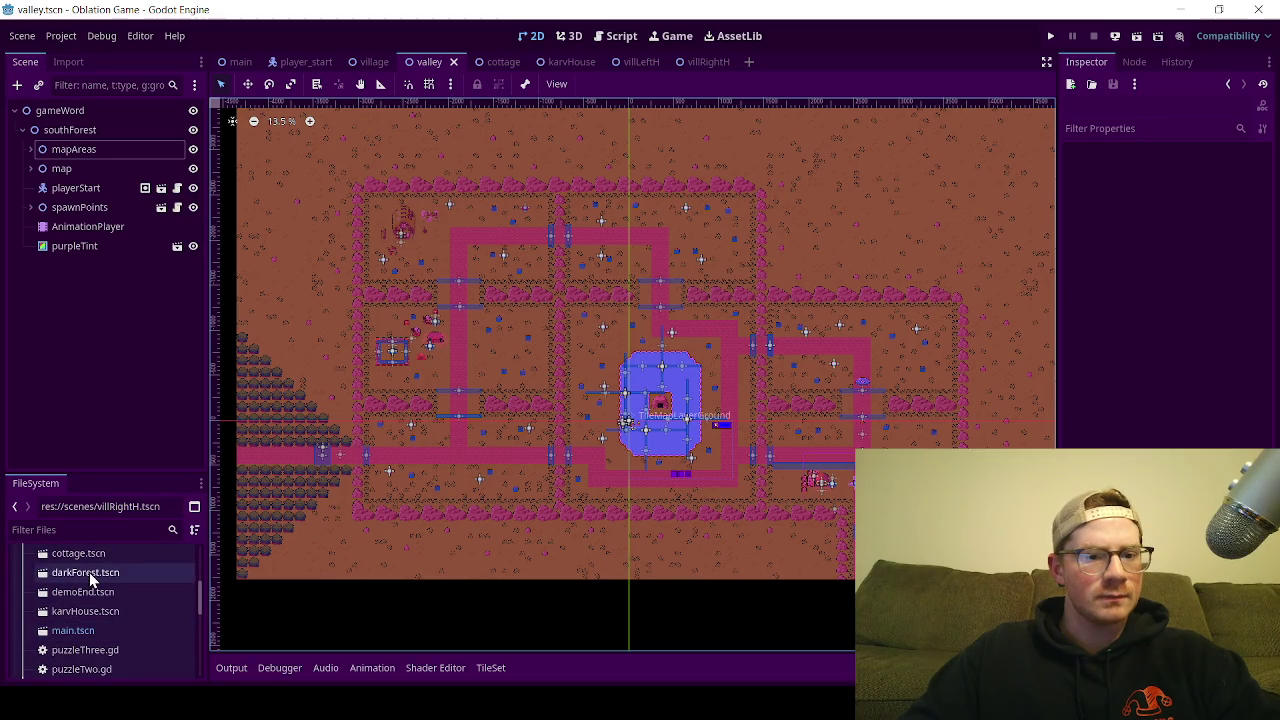
{"action": "left_click", "coordinate": [89, 572]}
Step: Open darkForest.tscn and collapse the spawnPoints group in the Scene tree
{"action": "double_click", "coordinate": [90, 574]}
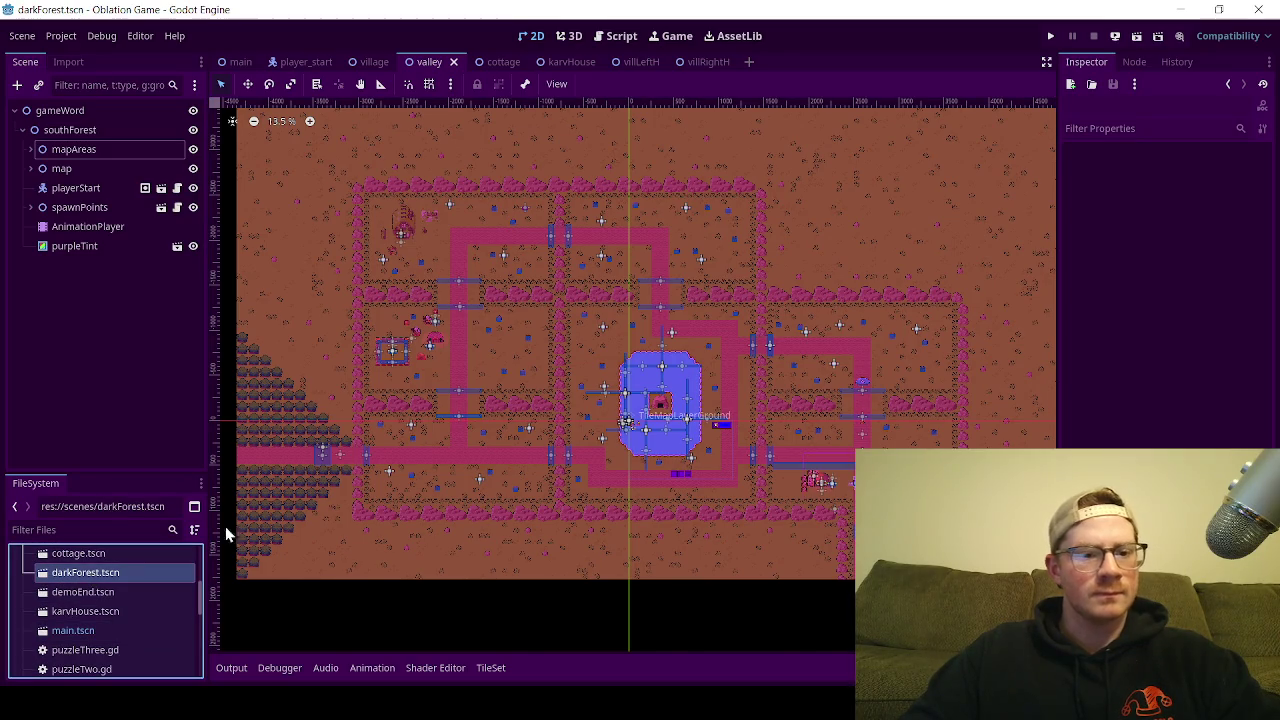
{"action": "scroll", "coordinate": [536, 310], "scroll_direction": "up", "scroll_amount": 5}
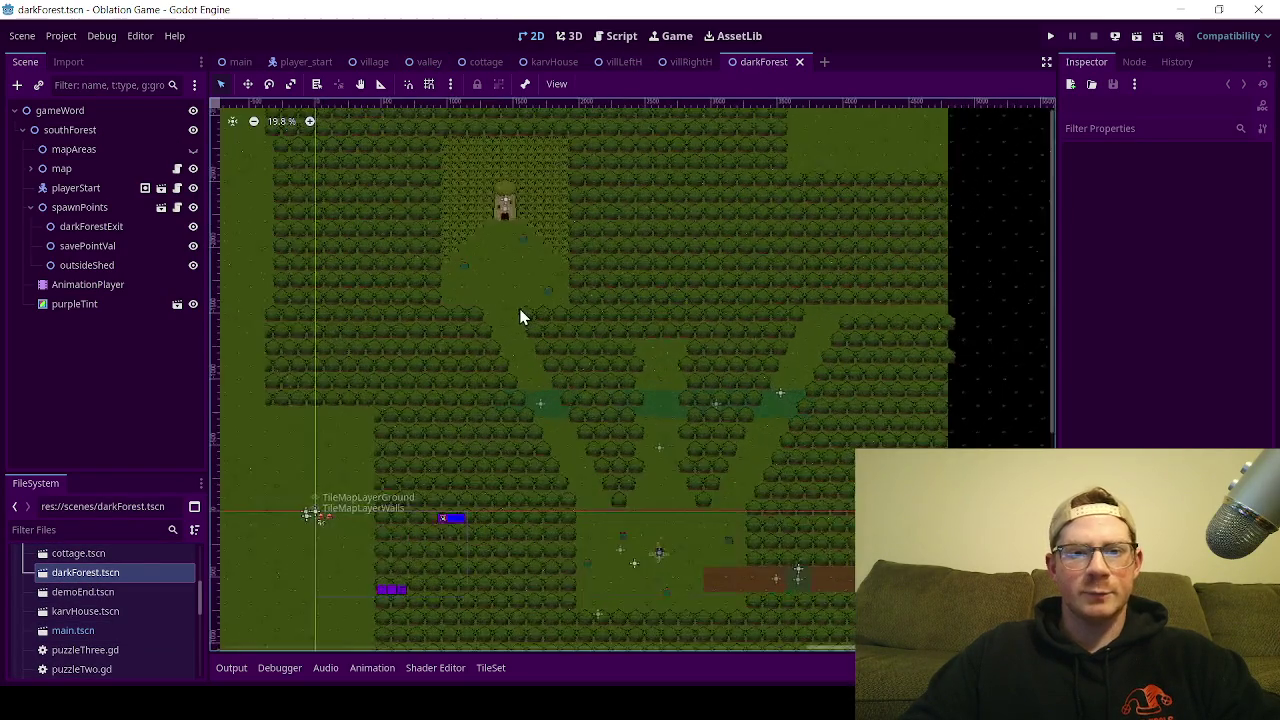
{"action": "scroll", "coordinate": [420, 282], "scroll_direction": "up", "scroll_amount": 3}
{"action": "scroll", "coordinate": [424, 292], "scroll_direction": "down", "scroll_amount": 3}
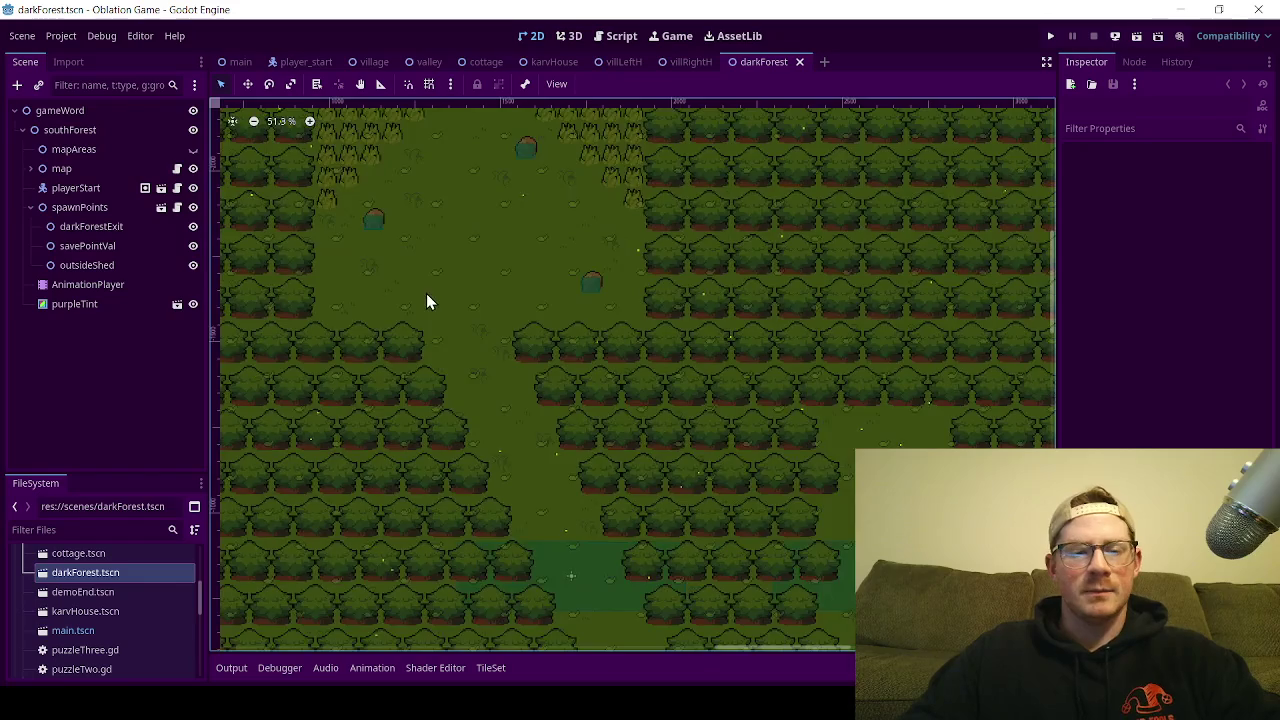
{"action": "scroll", "coordinate": [367, 333], "scroll_direction": "down", "scroll_amount": 2}
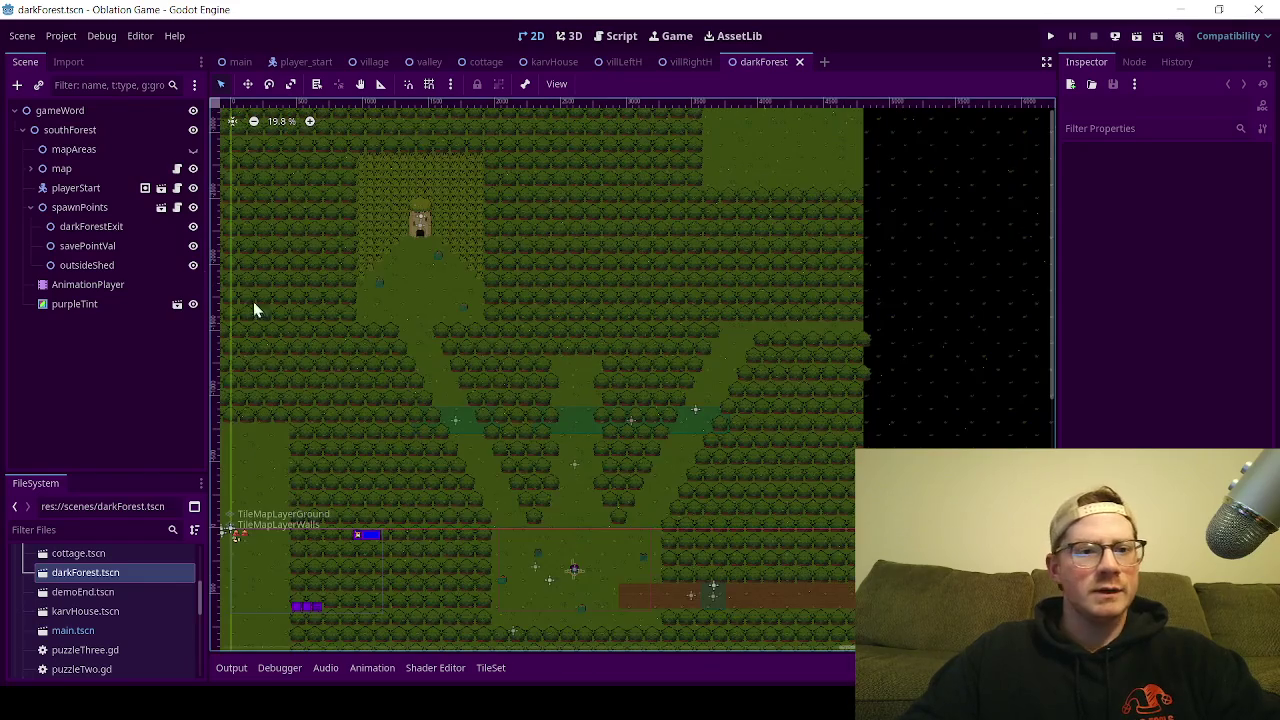
{"action": "left_click", "coordinate": [29, 207]}
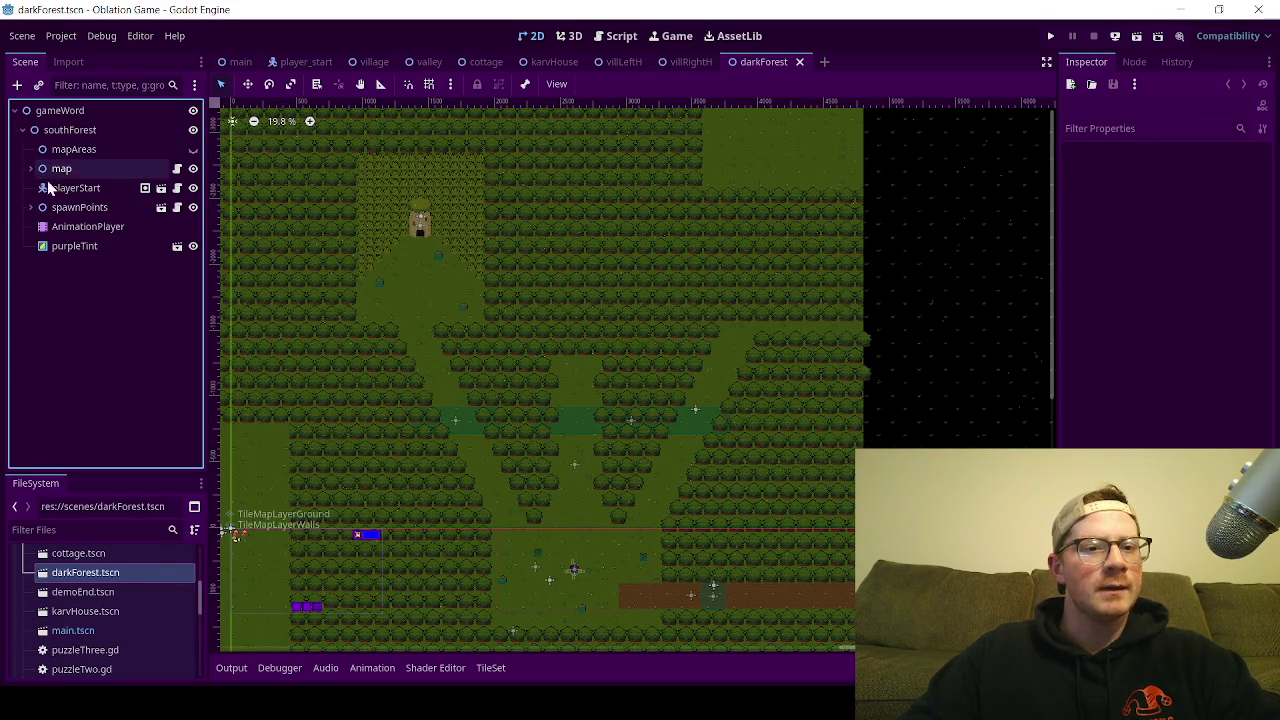
{"action": "left_click", "coordinate": [29, 170]}
{"action": "left_click", "coordinate": [30, 170]}
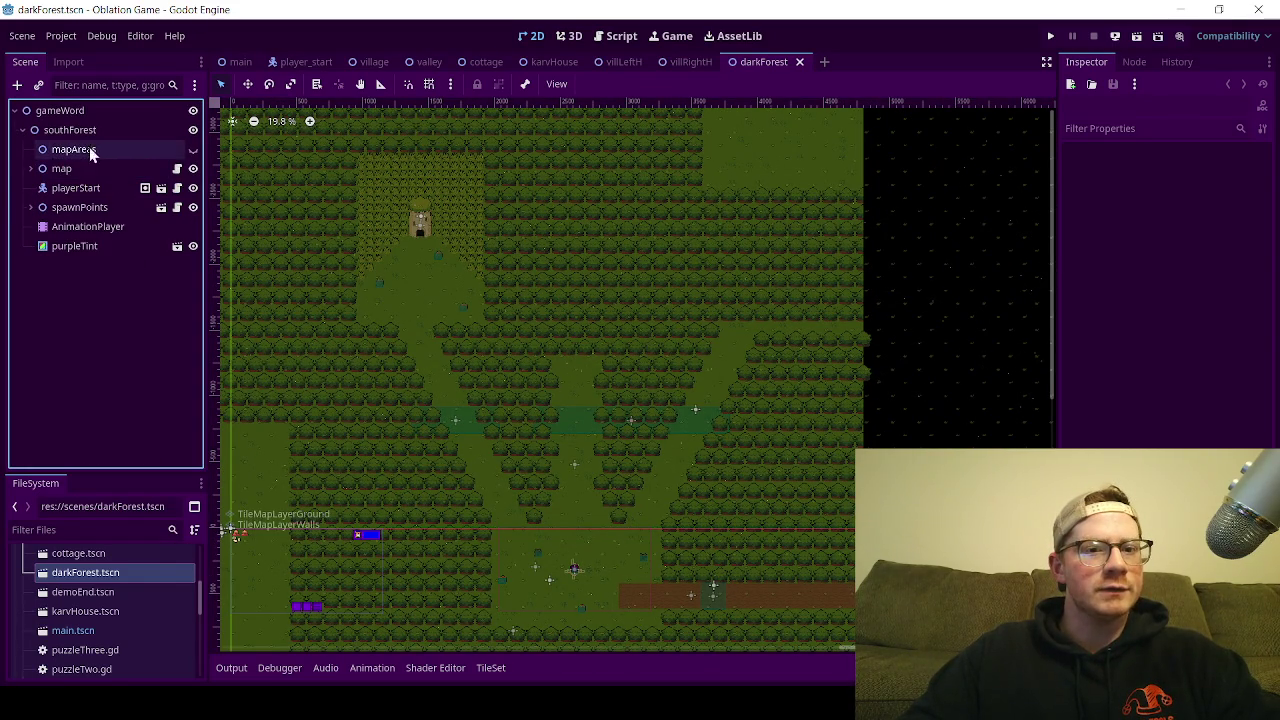
Step: Hide the mapAreas overlay and center the forest map in the viewport
{"action": "left_click", "coordinate": [193, 149]}
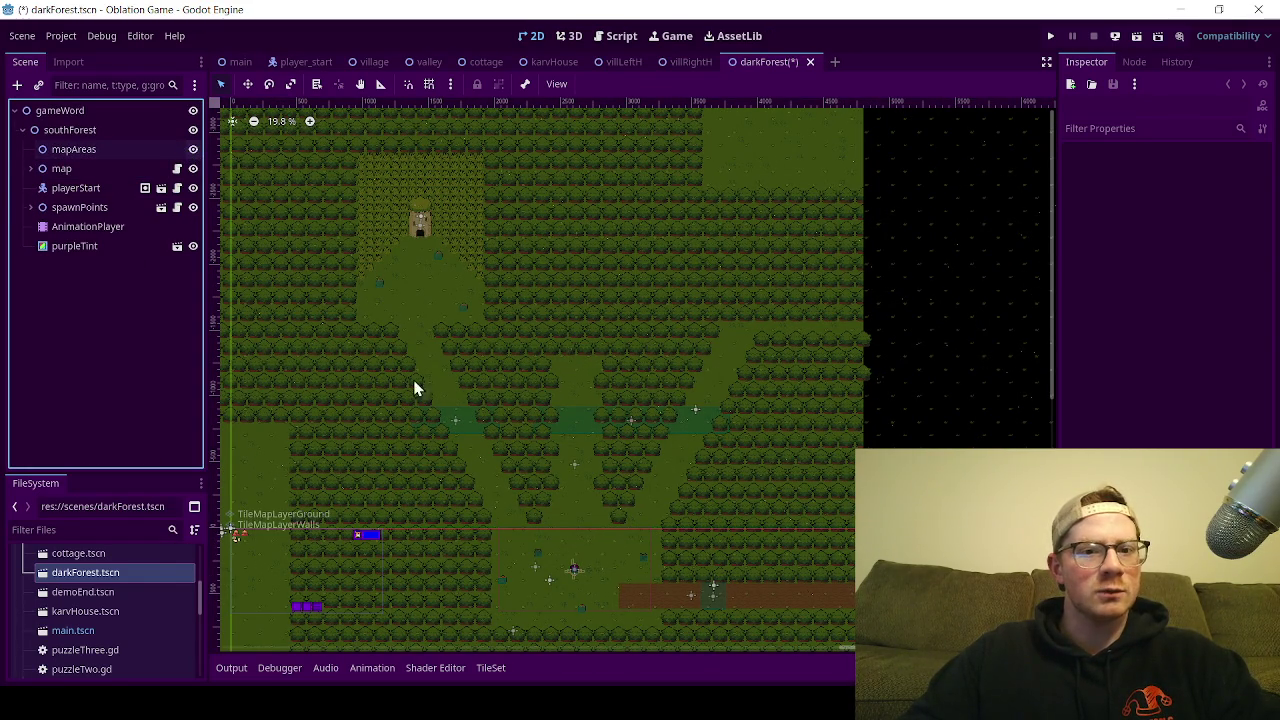
{"action": "scroll", "coordinate": [425, 420], "scroll_direction": "down", "scroll_amount": 1}
{"action": "scroll", "coordinate": [425, 420], "scroll_direction": "down", "scroll_amount": 3}
{"action": "left_click_drag", "start_coordinate": [403, 397], "coordinate": [589, 394]}
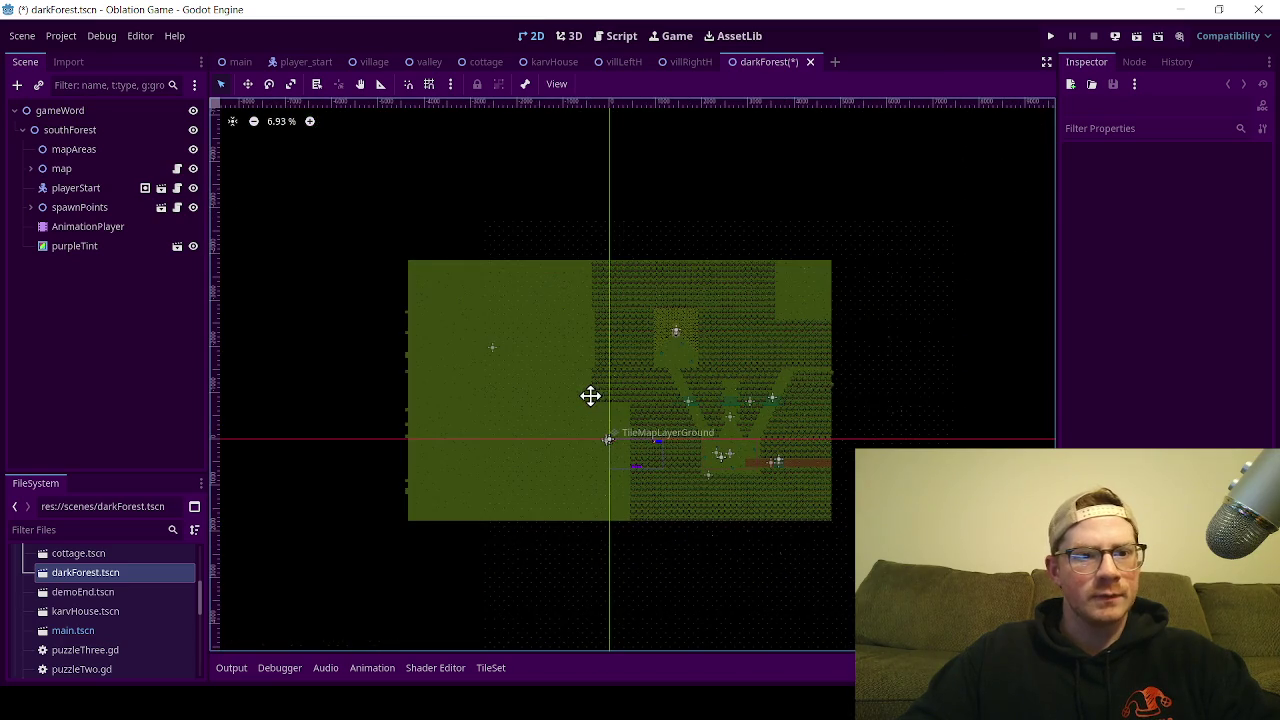
{"action": "left_click", "coordinate": [193, 149]}
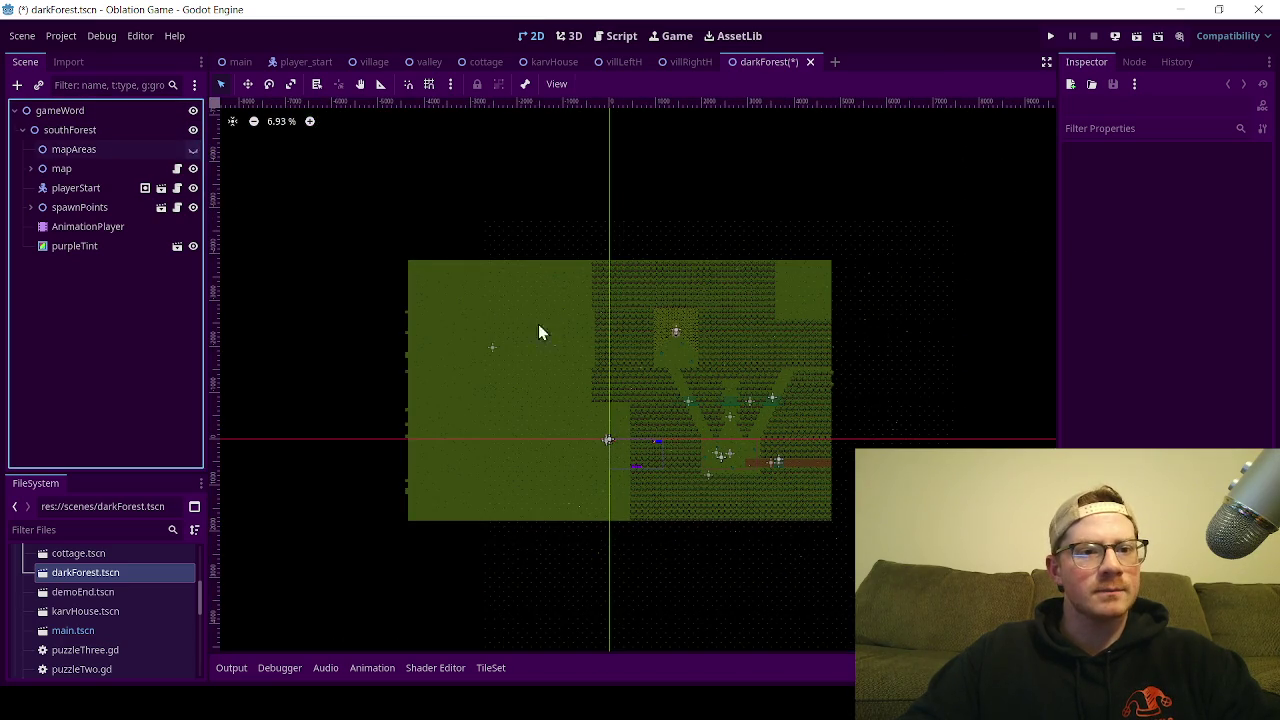
{"action": "scroll", "coordinate": [573, 308], "scroll_direction": "up", "scroll_amount": 2}
{"action": "scroll", "coordinate": [779, 368], "scroll_direction": "up", "scroll_amount": 7}
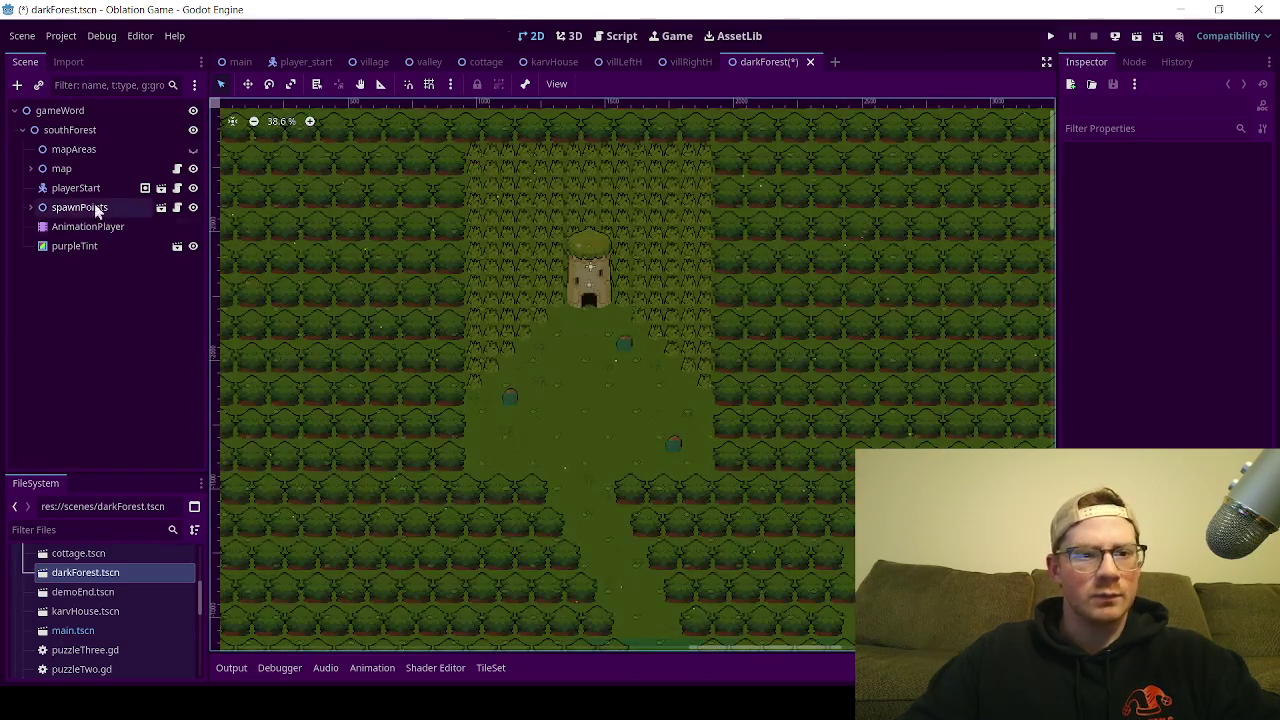
Step: Expand the map node to review its tile layers, then collapse it again
{"action": "left_click", "coordinate": [30, 169]}
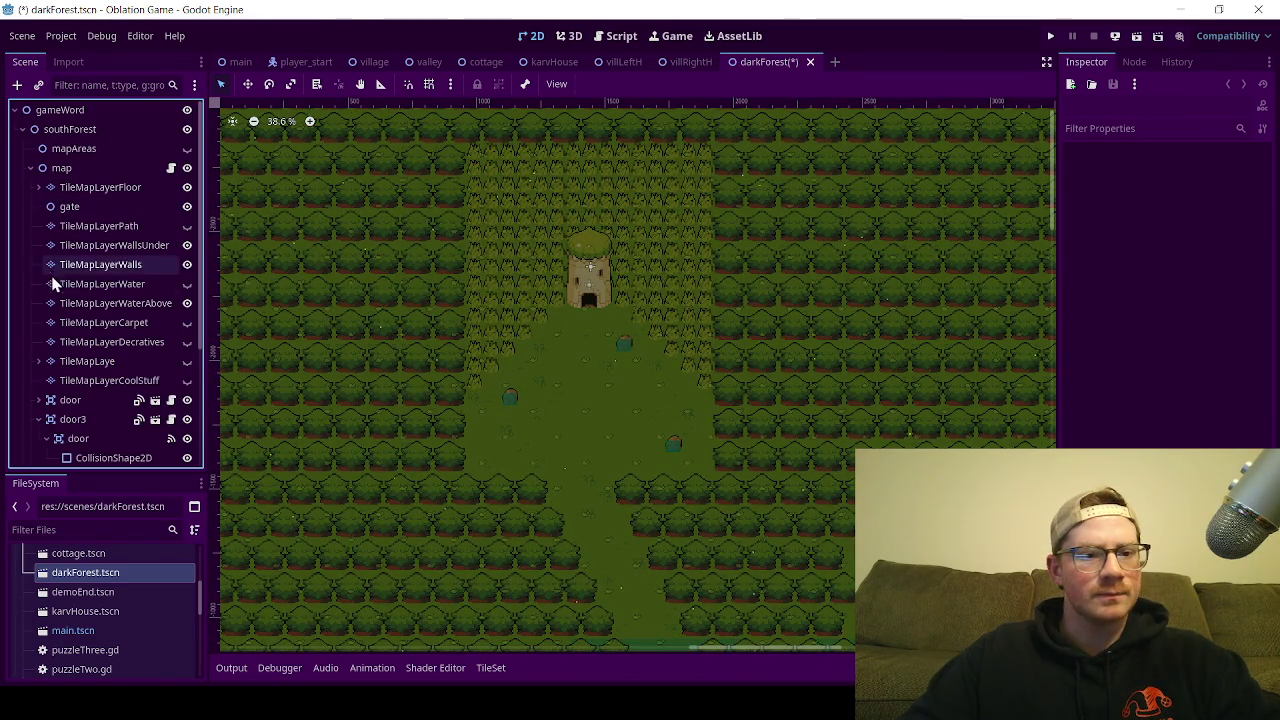
{"action": "scroll", "coordinate": [64, 380], "scroll_direction": "down", "scroll_amount": 1}
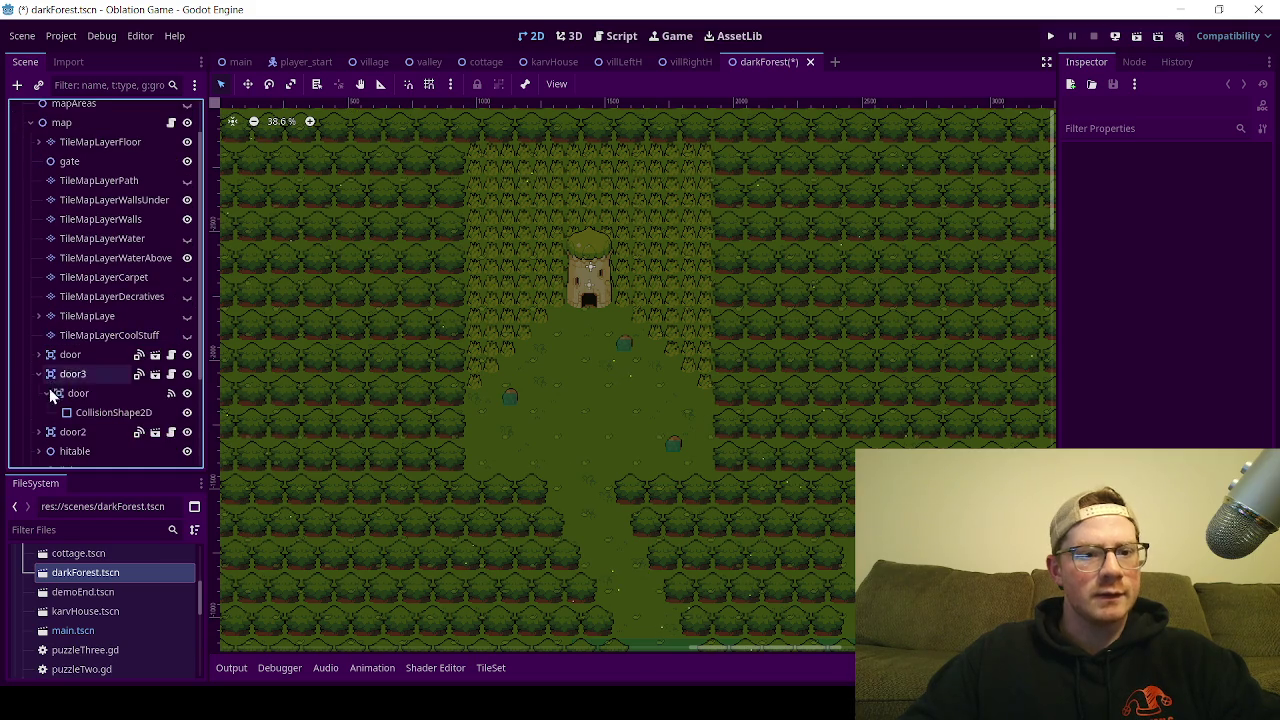
{"action": "left_click", "coordinate": [38, 374]}
{"action": "scroll", "coordinate": [45, 380], "scroll_direction": "down", "scroll_amount": 1}
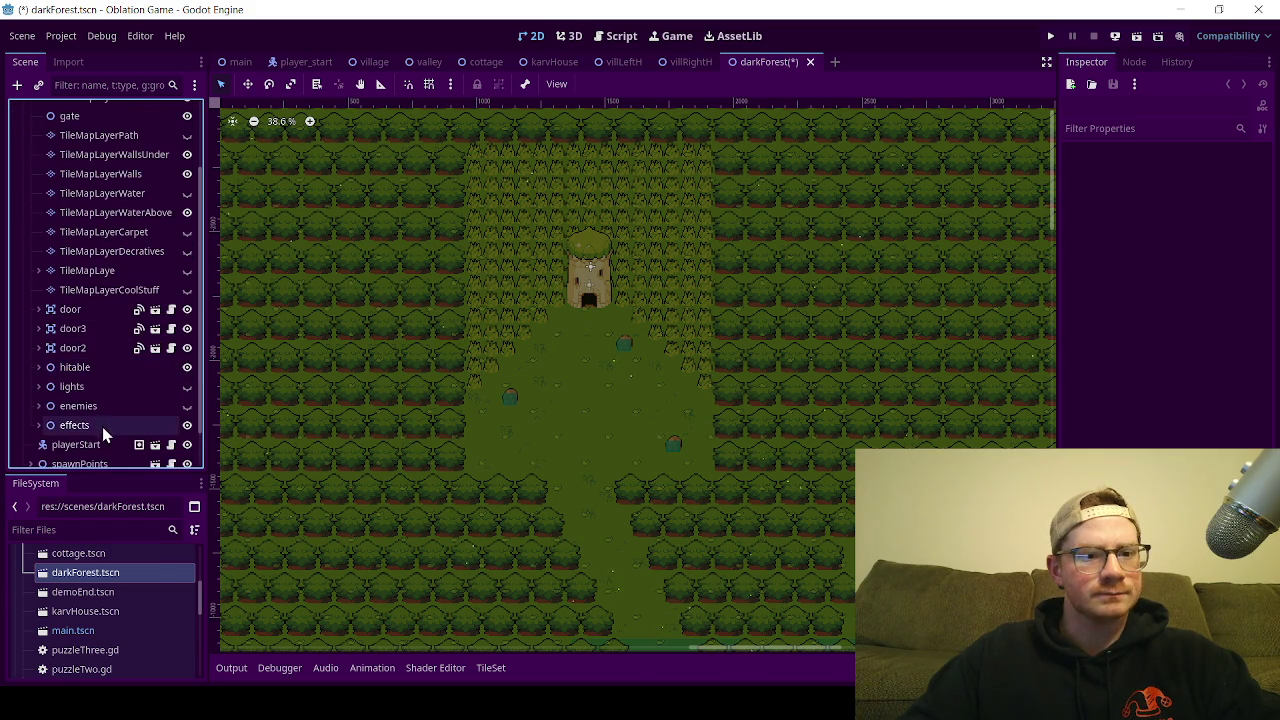
{"action": "scroll", "coordinate": [97, 425], "scroll_direction": "down", "scroll_amount": 1}
{"action": "scroll", "coordinate": [90, 410], "scroll_direction": "up", "scroll_amount": 3}
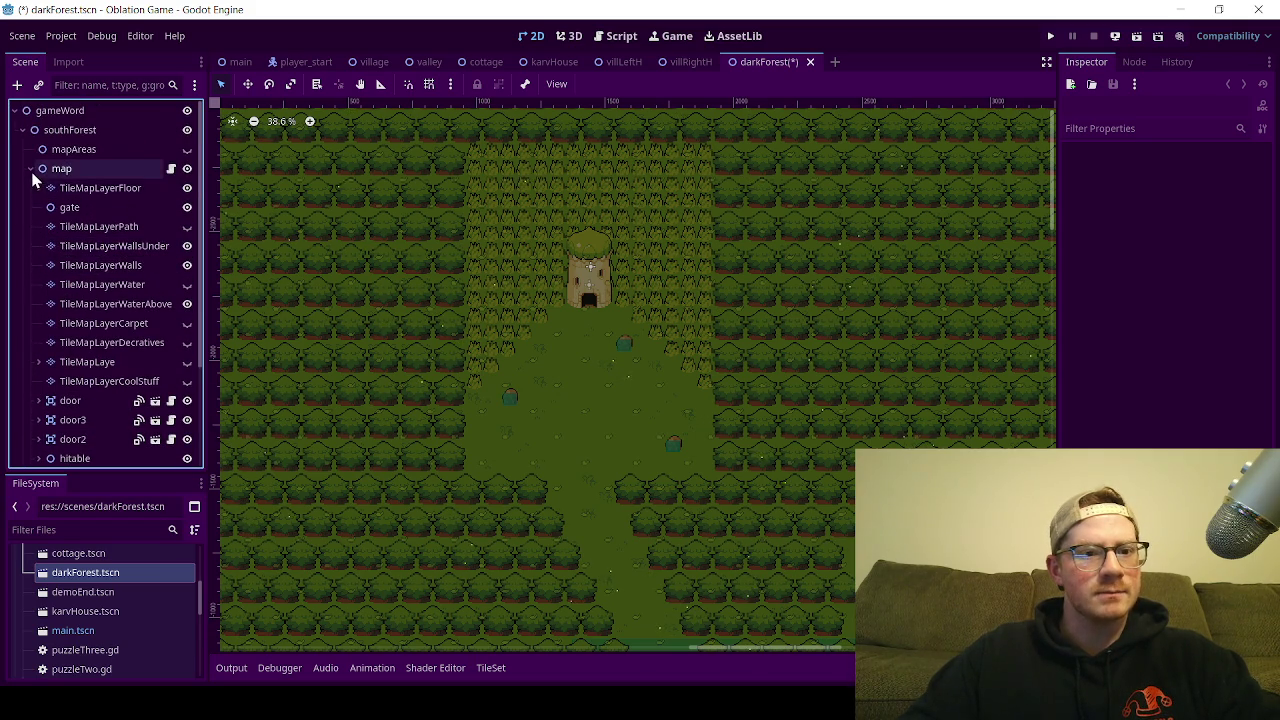
{"action": "left_click", "coordinate": [31, 169]}
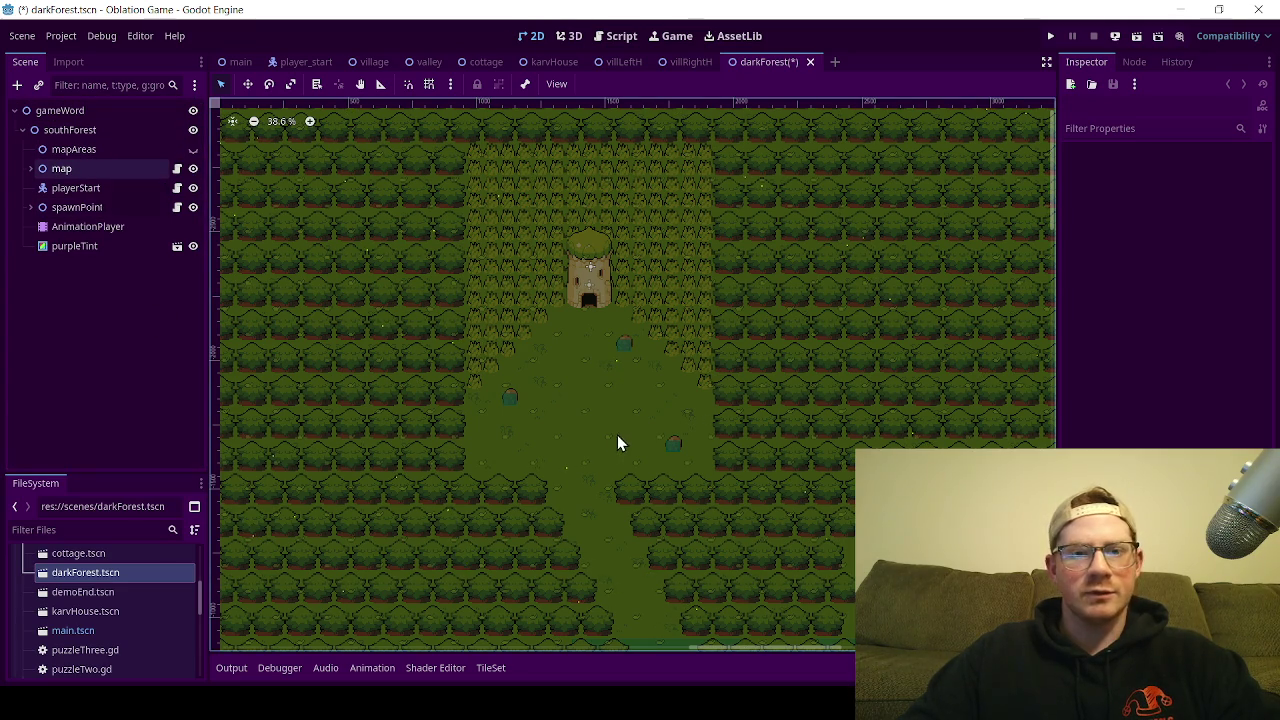
Step: Zoom and pan the forest map to the clearing below the stone tower
{"action": "scroll", "coordinate": [594, 460], "scroll_direction": "down", "scroll_amount": 2}
{"action": "scroll", "coordinate": [594, 468], "scroll_direction": "down", "scroll_amount": 2}
{"action": "scroll", "coordinate": [603, 354], "scroll_direction": "up", "scroll_amount": 2}
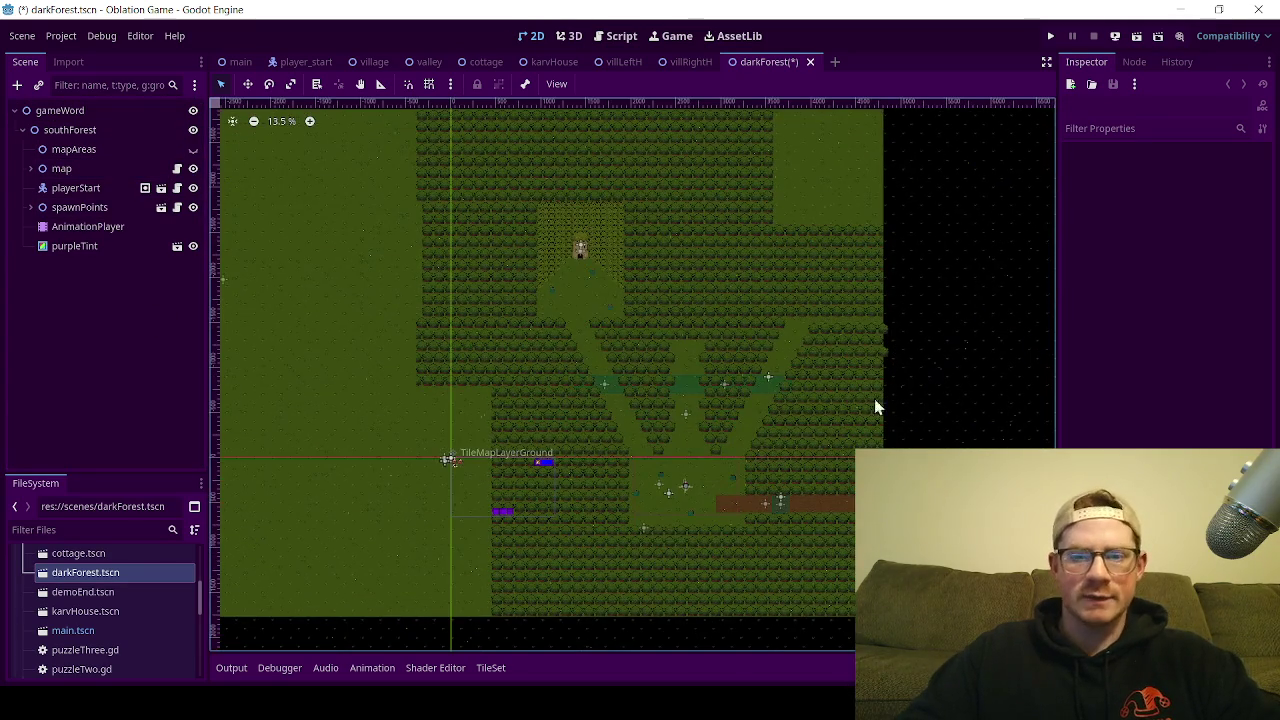
{"action": "scroll", "coordinate": [600, 430], "scroll_direction": "up", "scroll_amount": 2}
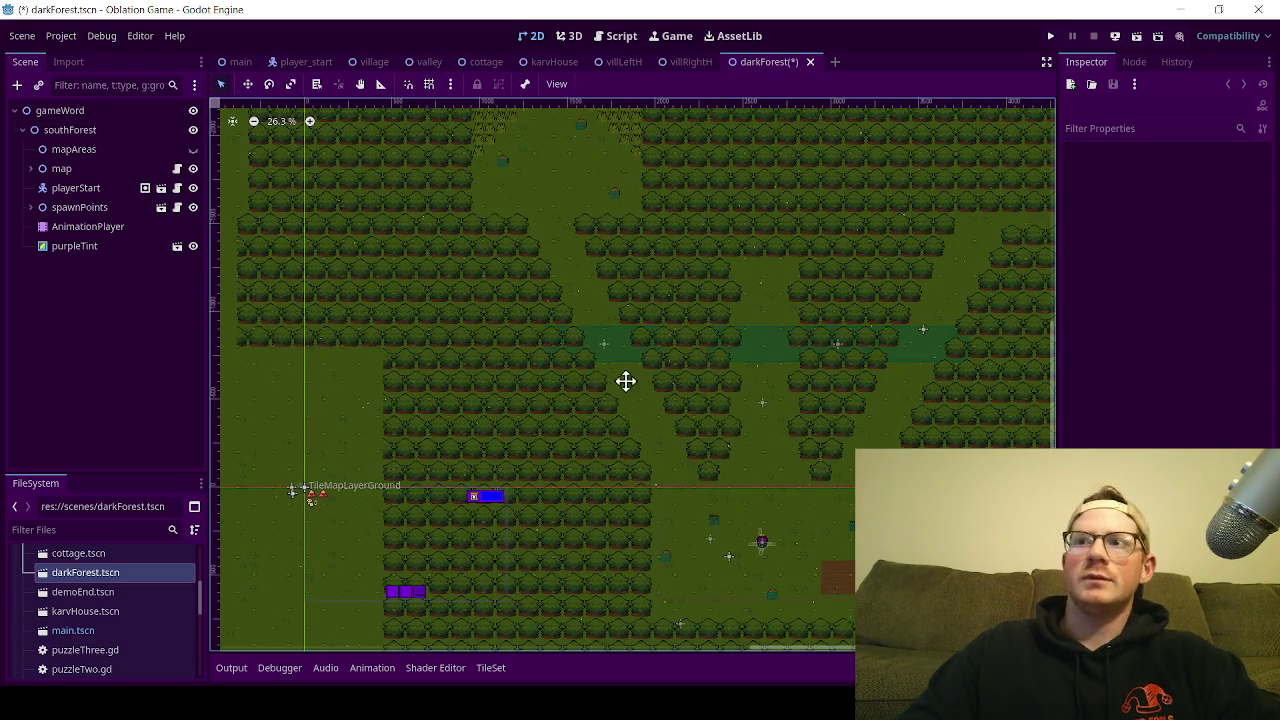
{"action": "left_click_drag", "start_coordinate": [626, 380], "coordinate": [722, 452]}
{"action": "scroll", "coordinate": [634, 323], "scroll_direction": "up", "scroll_amount": 2}
{"action": "scroll", "coordinate": [677, 360], "scroll_direction": "up", "scroll_amount": 3}
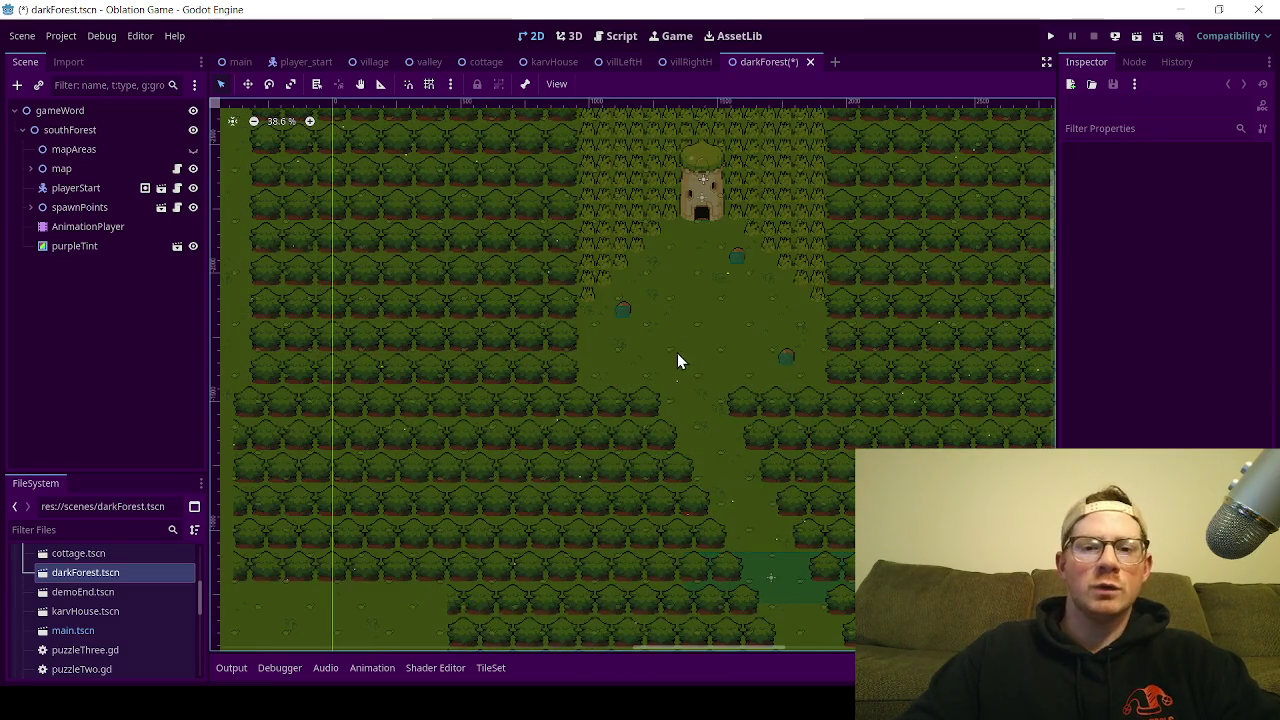
{"action": "left_click_drag", "start_coordinate": [716, 347], "coordinate": [637, 379]}
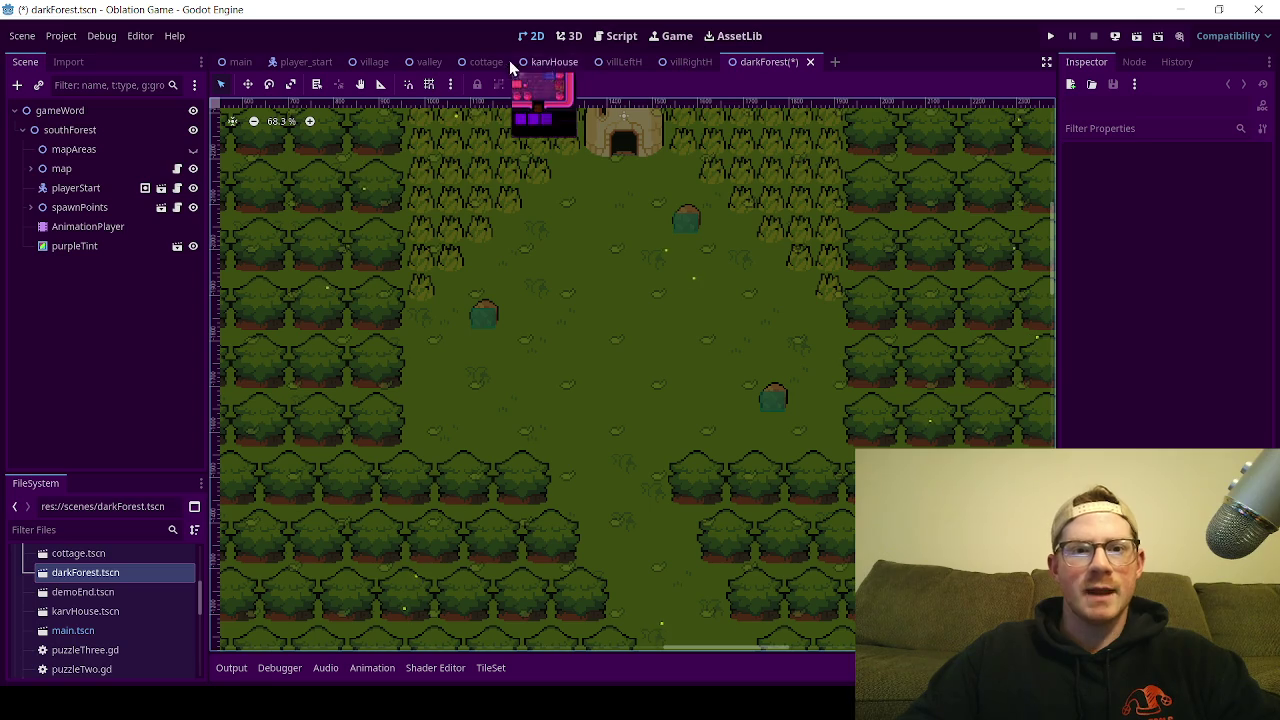
Step: Look at the house near the path in the valley scene, then return to darkForest
{"action": "left_click", "coordinate": [430, 62]}
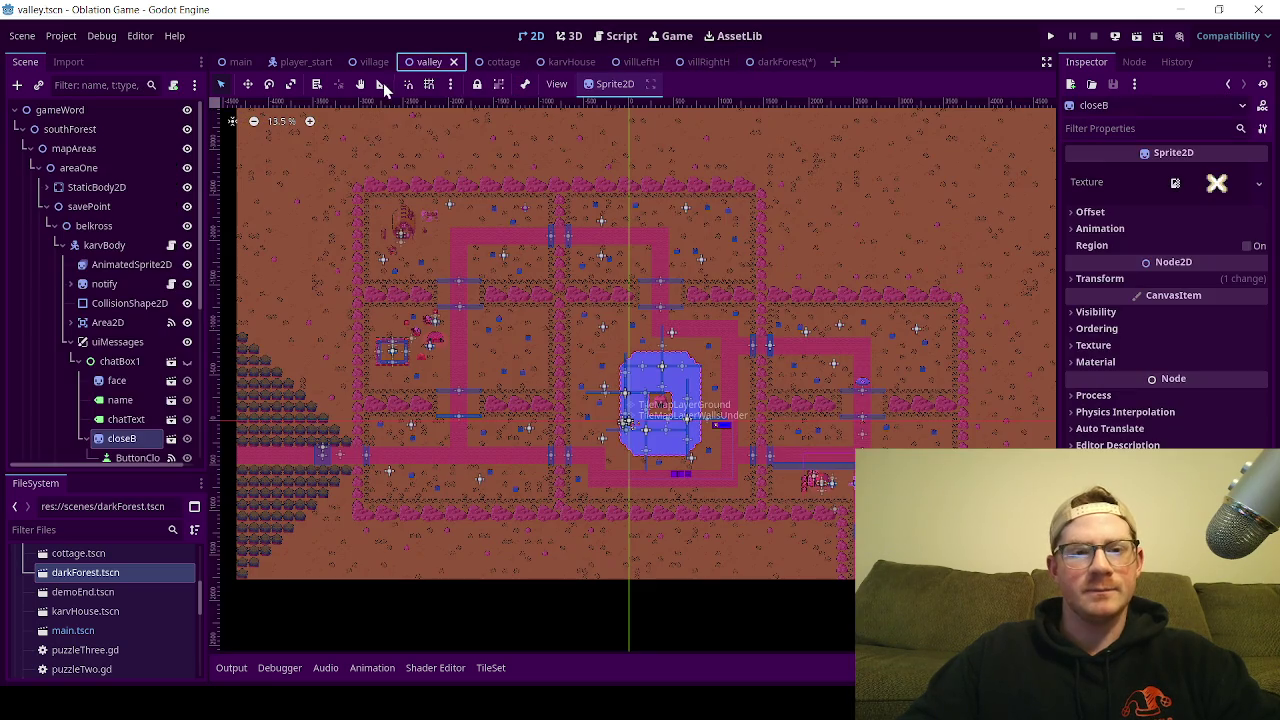
{"action": "scroll", "coordinate": [845, 485], "scroll_direction": "up", "scroll_amount": 10}
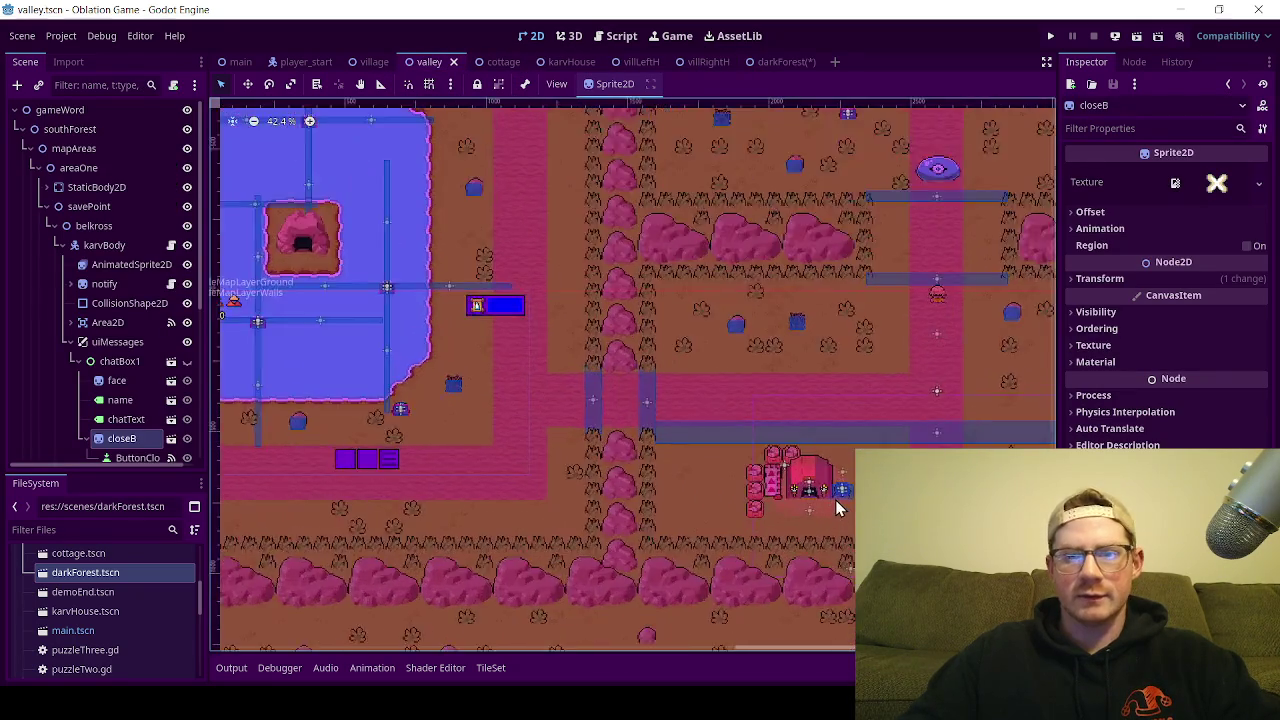
{"action": "scroll", "coordinate": [824, 503], "scroll_direction": "up", "scroll_amount": 3}
{"action": "mouse_move", "coordinate": [813, 502]}
{"action": "left_mouse_down"}
{"action": "mouse_move", "coordinate": [660, 380]}
{"action": "mouse_move", "coordinate": [603, 358]}
{"action": "left_mouse_up"}
{"action": "scroll", "coordinate": [603, 358], "scroll_direction": "up", "scroll_amount": 2}
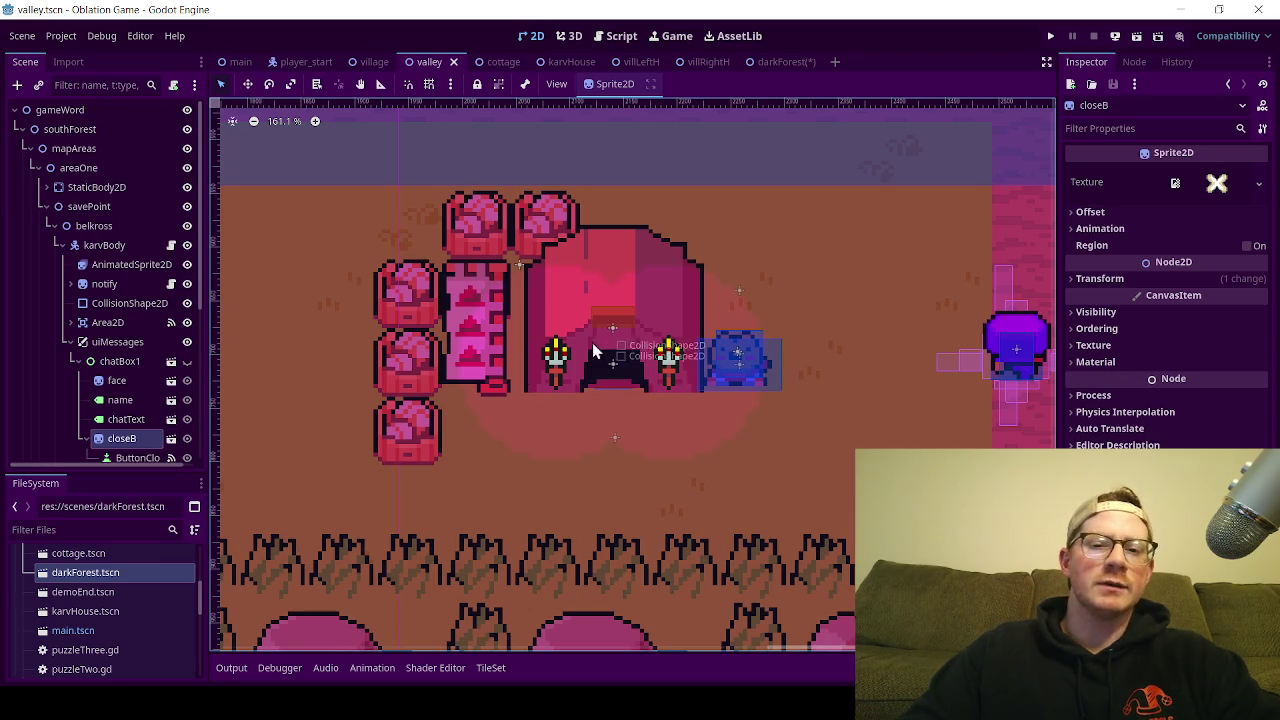
{"action": "left_click", "coordinate": [780, 62]}
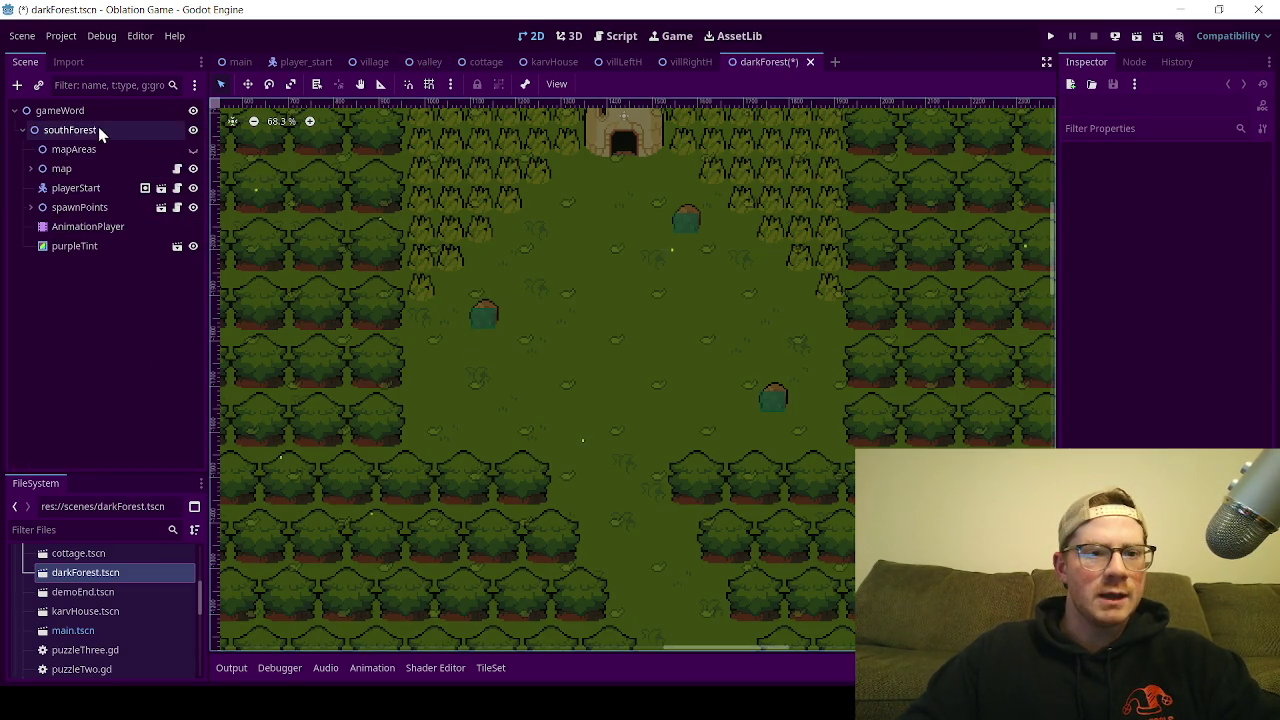
Step: Add a Node2D as a child of southForest
{"action": "right_click", "coordinate": [98, 127]}
{"action": "left_click", "coordinate": [166, 136]}
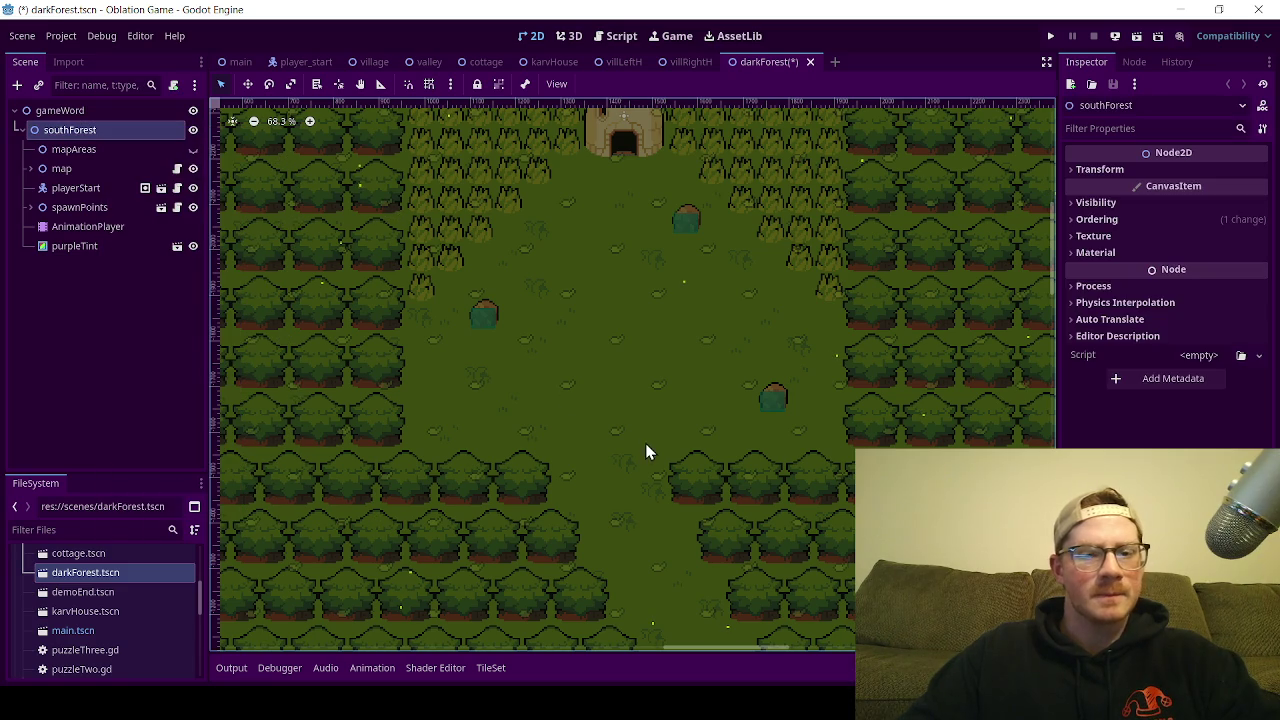
{"action": "type", "text": "node"}
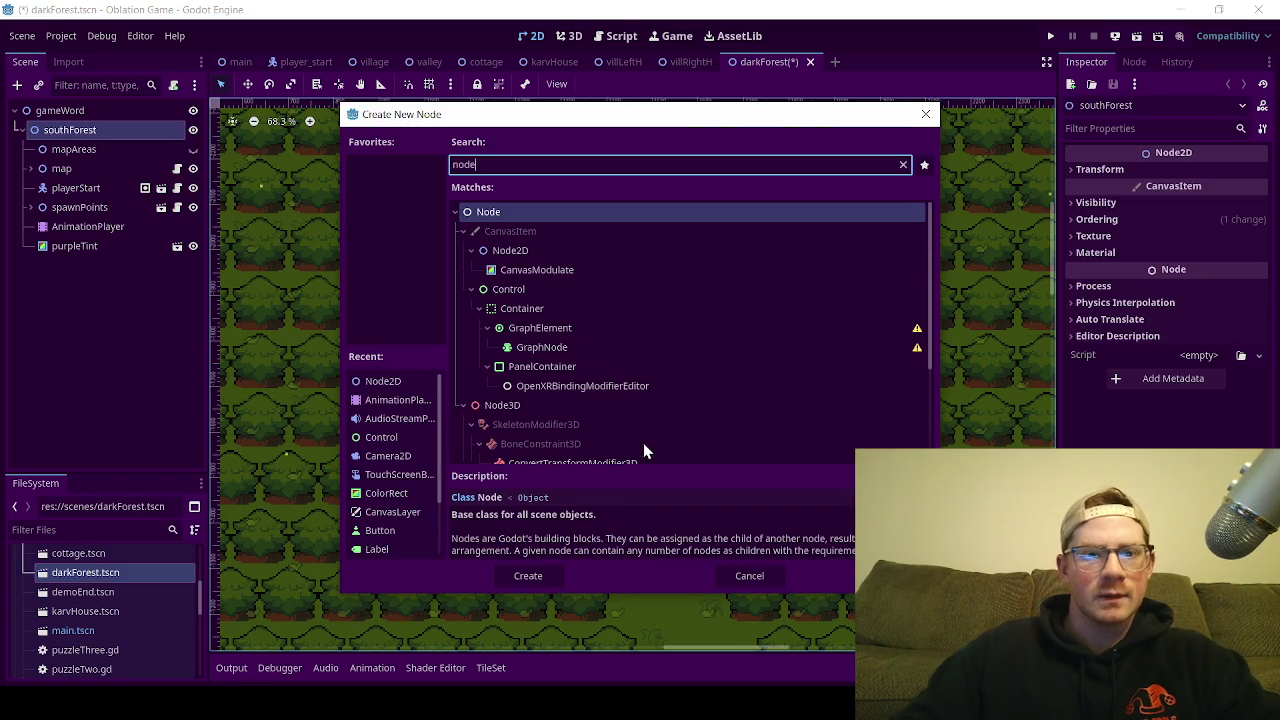
{"action": "double_click", "coordinate": [512, 252]}
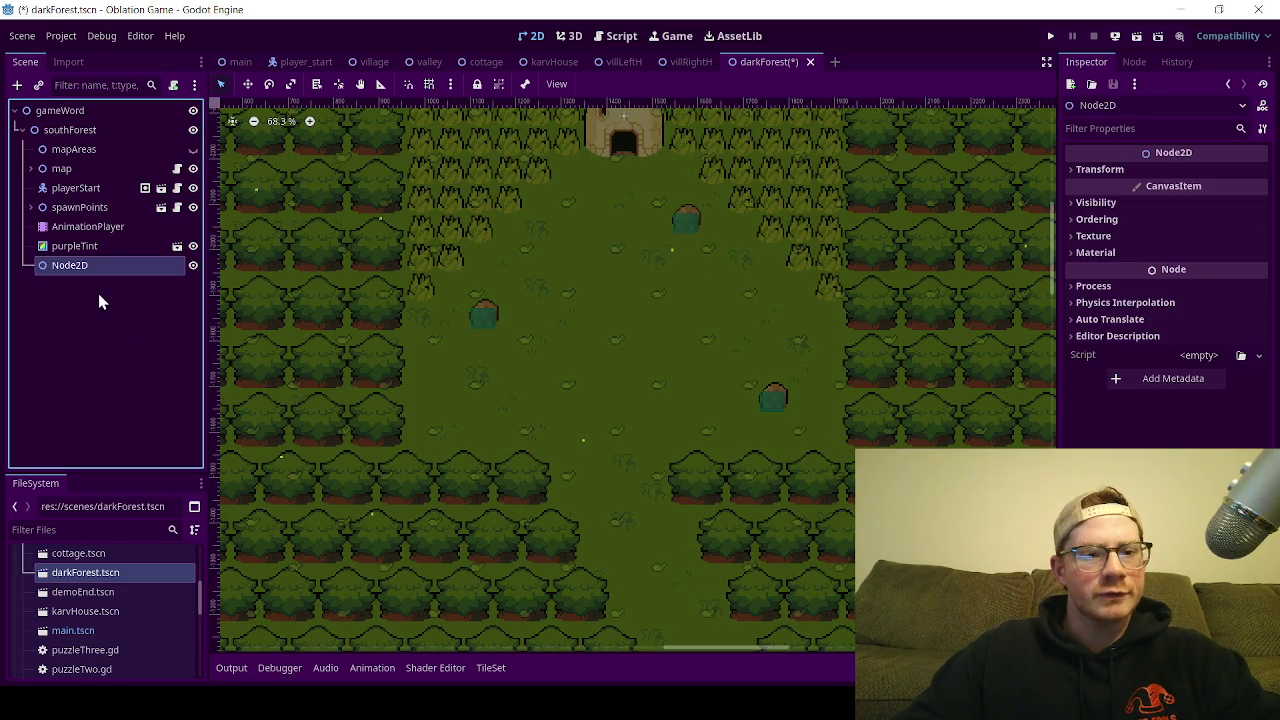
Step: Rename the new Node2D to savePoint
{"action": "double_click", "coordinate": [100, 266]}
{"action": "type", "text": "s"}
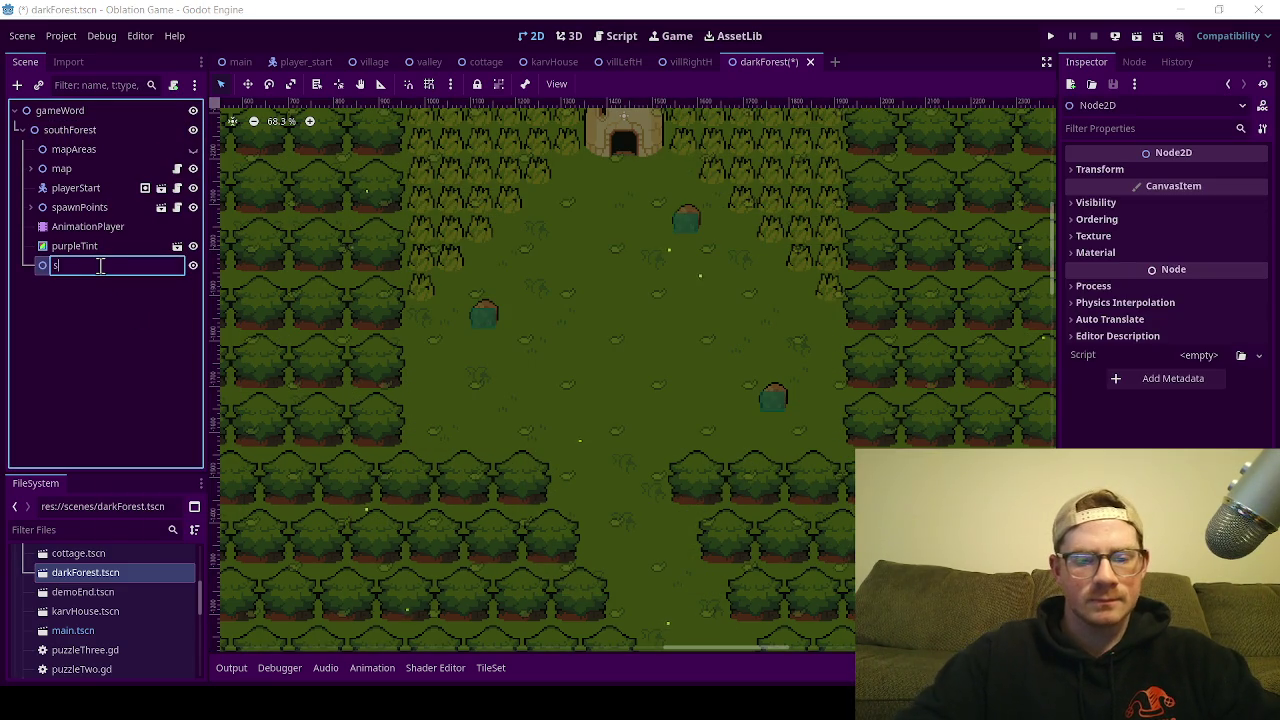
{"action": "type", "text": "avePoi"}
{"action": "key", "text": "Escape"}
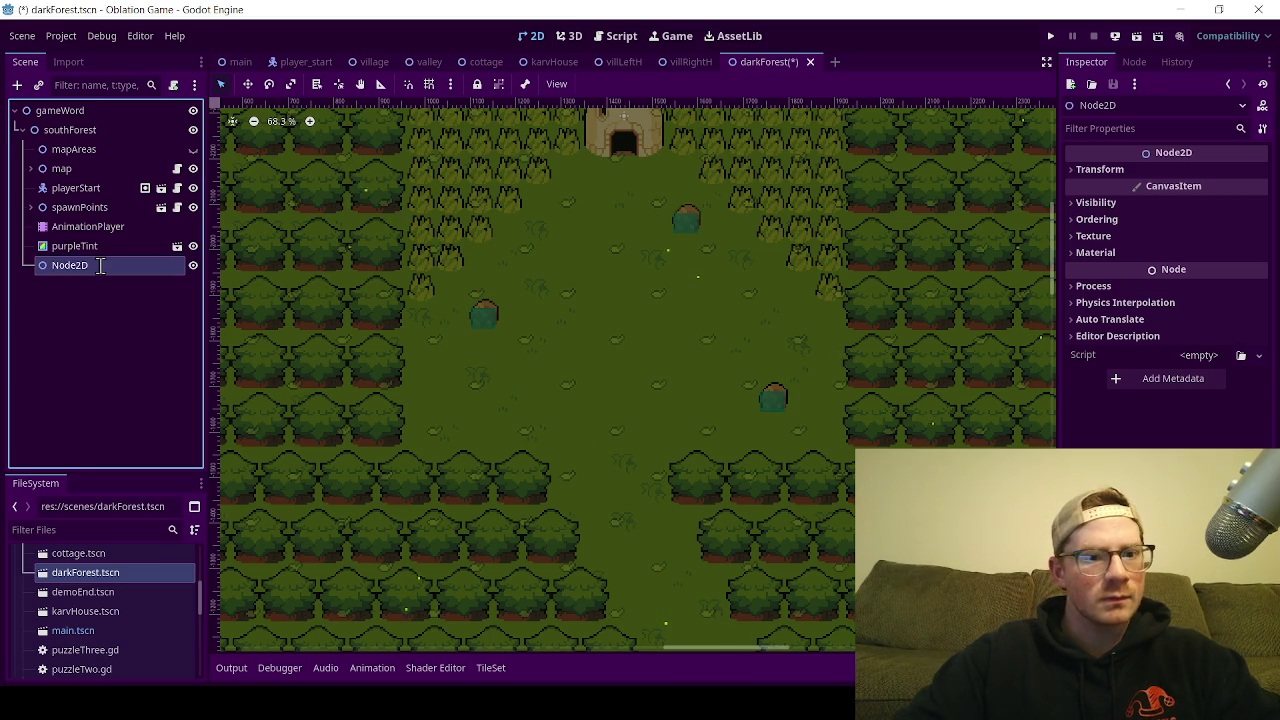
{"action": "type", "text": "savePoint"}
{"action": "key", "text": "Return"}
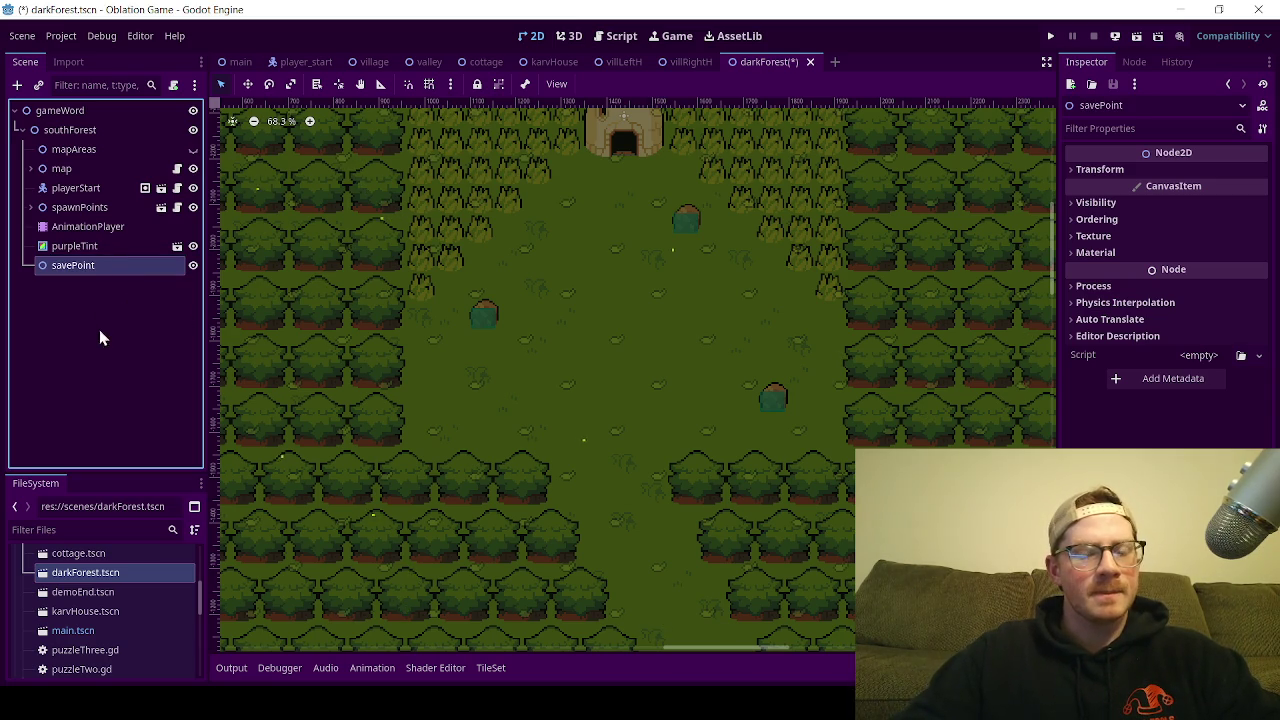
{"action": "left_click", "coordinate": [108, 305]}
{"action": "right_click", "coordinate": [119, 270]}
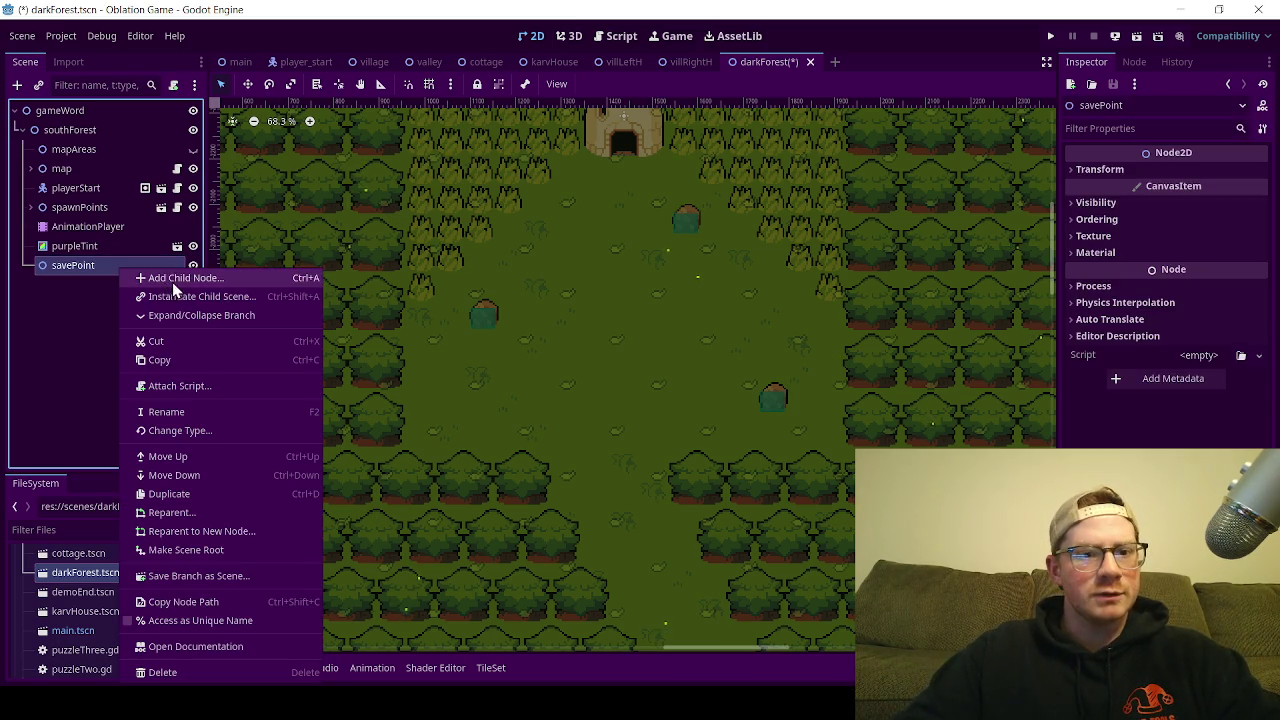
{"action": "left_click", "coordinate": [29, 334]}
Step: Select the TileMapLayerWalls layer and the TilesetHouse.png tile source
{"action": "left_click", "coordinate": [26, 169]}
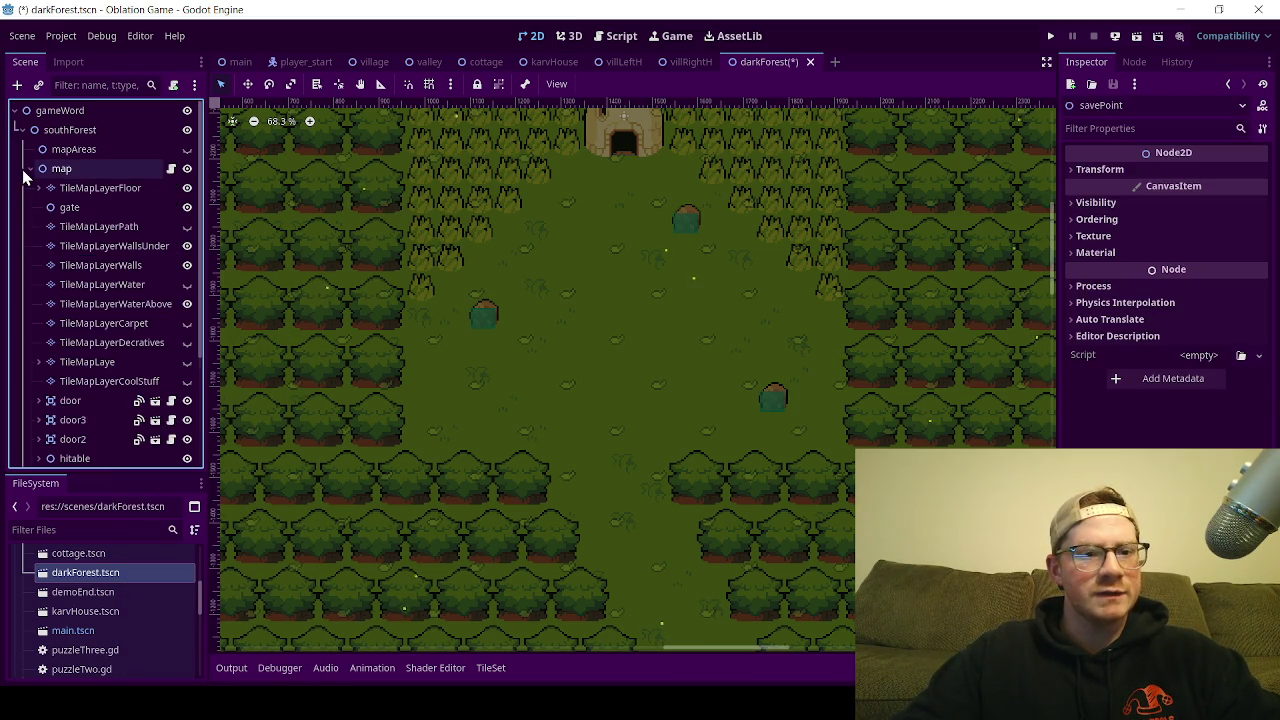
{"action": "scroll", "coordinate": [92, 406], "scroll_direction": "down", "scroll_amount": 3}
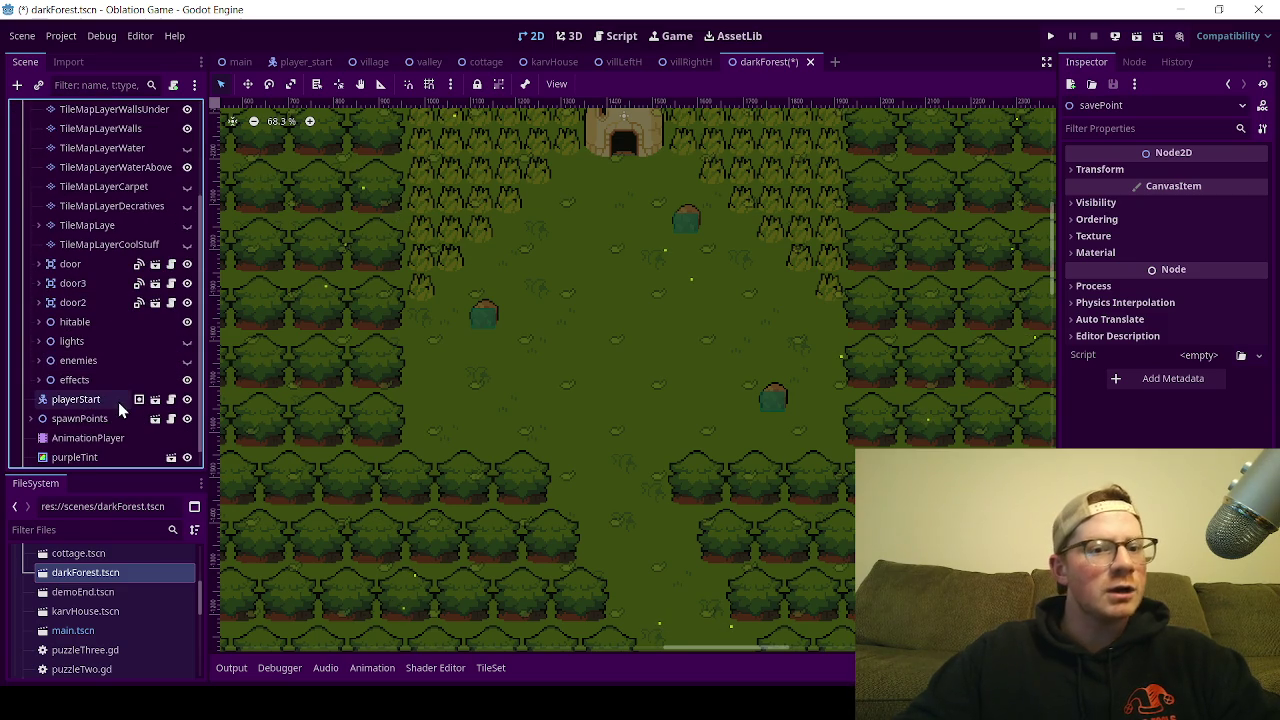
{"action": "scroll", "coordinate": [103, 357], "scroll_direction": "up", "scroll_amount": 2}
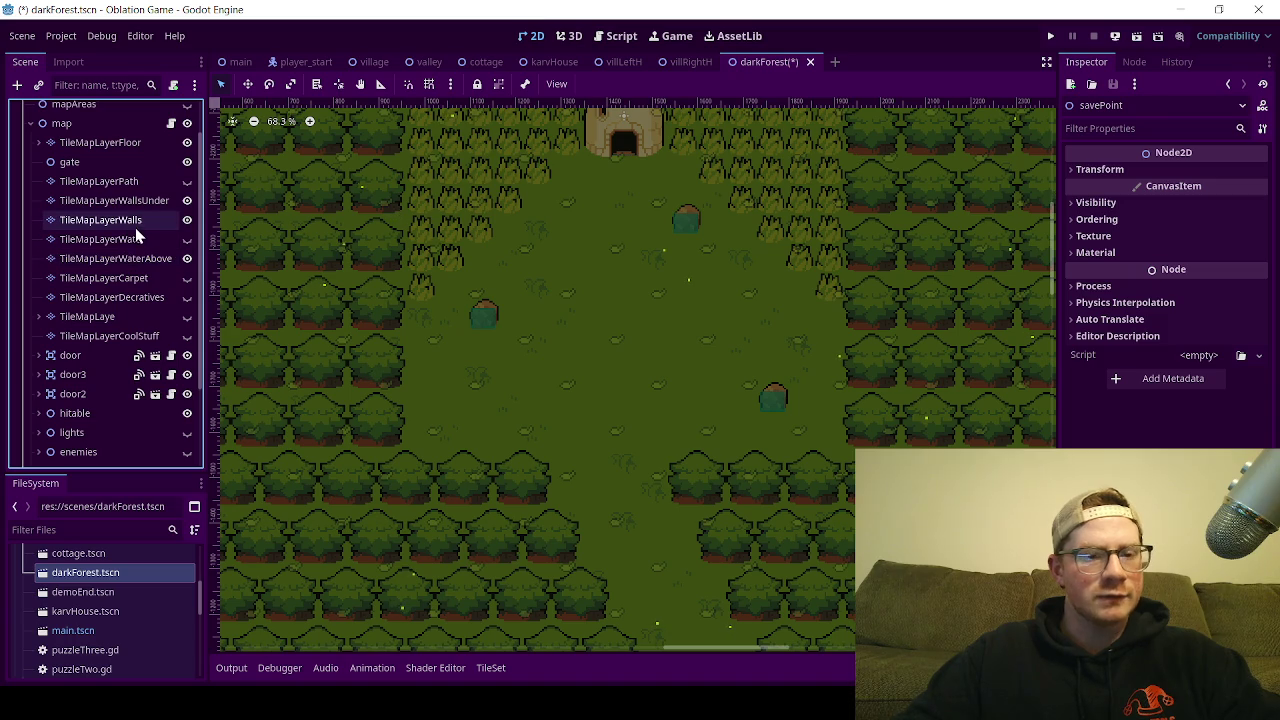
{"action": "left_click", "coordinate": [160, 221]}
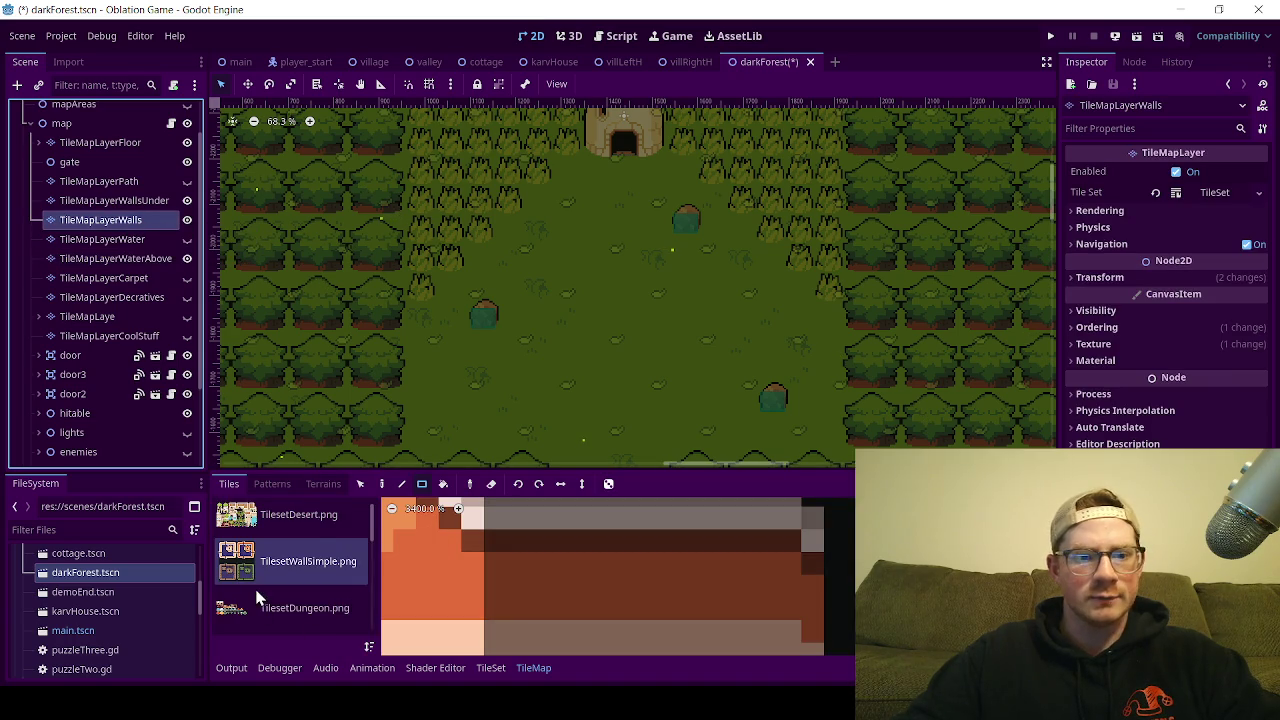
{"action": "scroll", "coordinate": [258, 588], "scroll_direction": "up", "scroll_amount": 1}
{"action": "scroll", "coordinate": [264, 589], "scroll_direction": "down", "scroll_amount": 4}
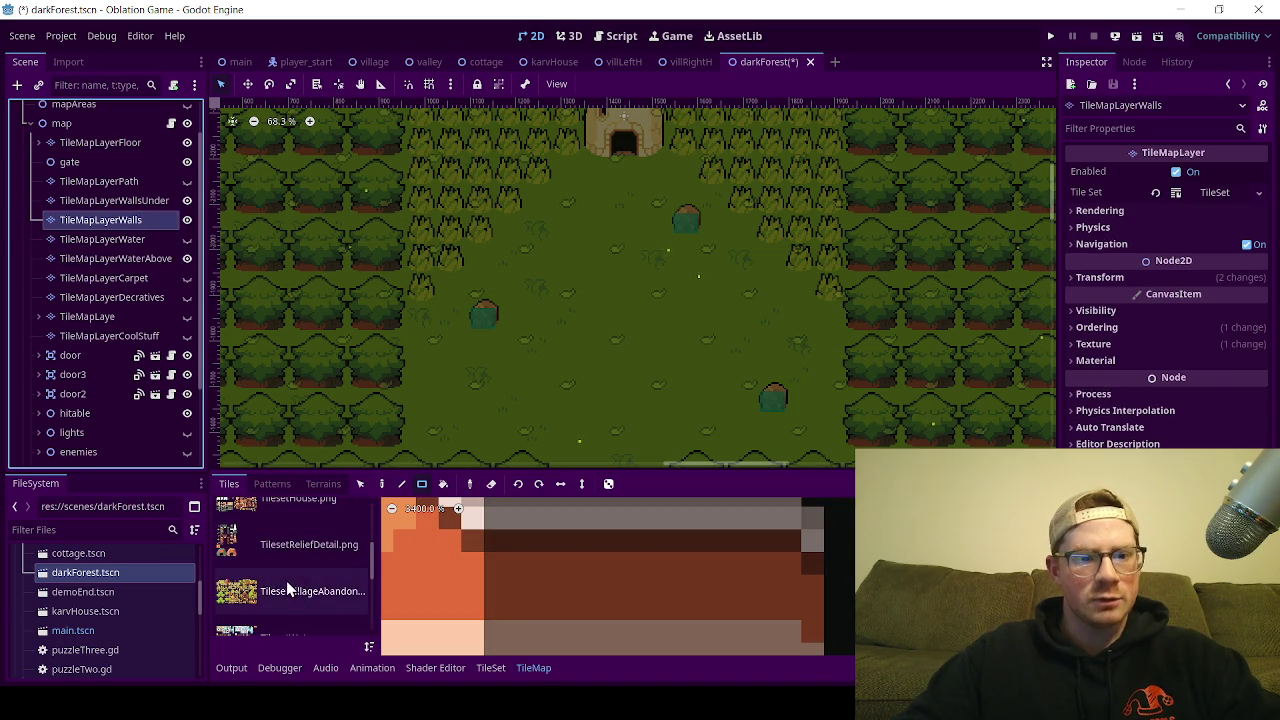
{"action": "left_click", "coordinate": [264, 582]}
{"action": "scroll", "coordinate": [264, 582], "scroll_direction": "up", "scroll_amount": 1}
{"action": "left_click", "coordinate": [283, 559]}
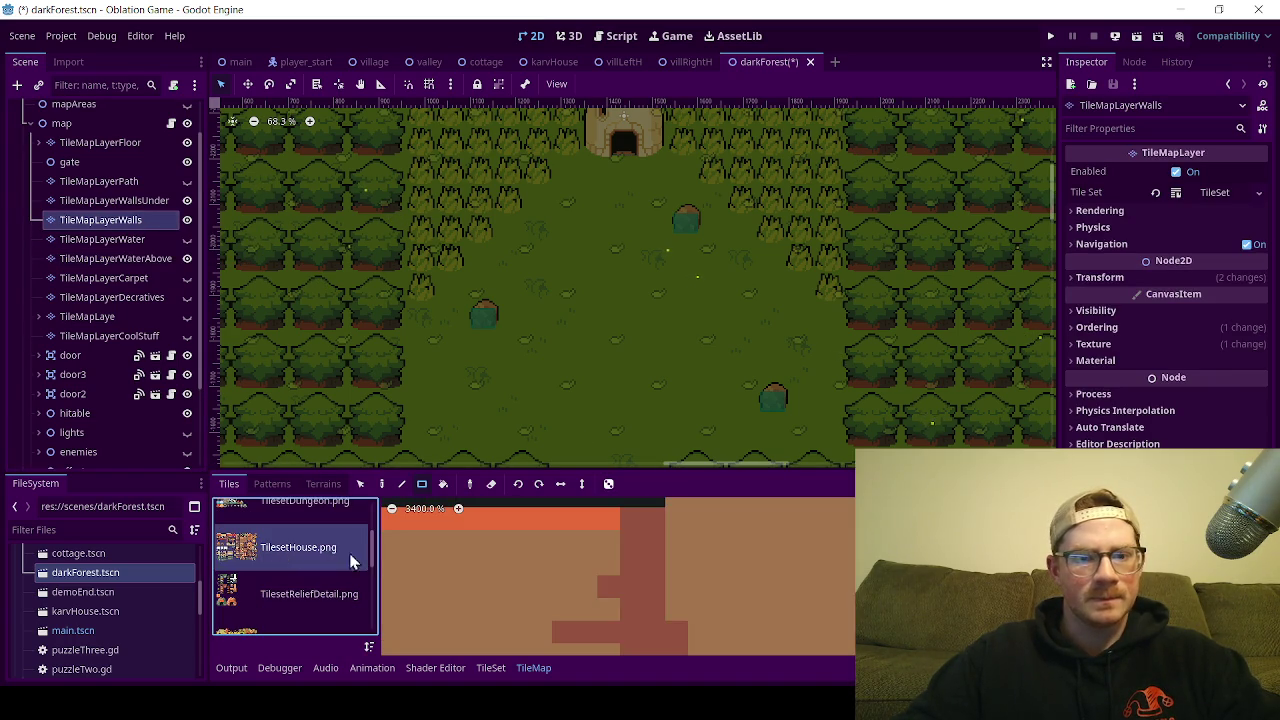
Step: Select the 2x2 block of tent tiles as the brush
{"action": "scroll", "coordinate": [462, 580], "scroll_direction": "down", "scroll_amount": 10}
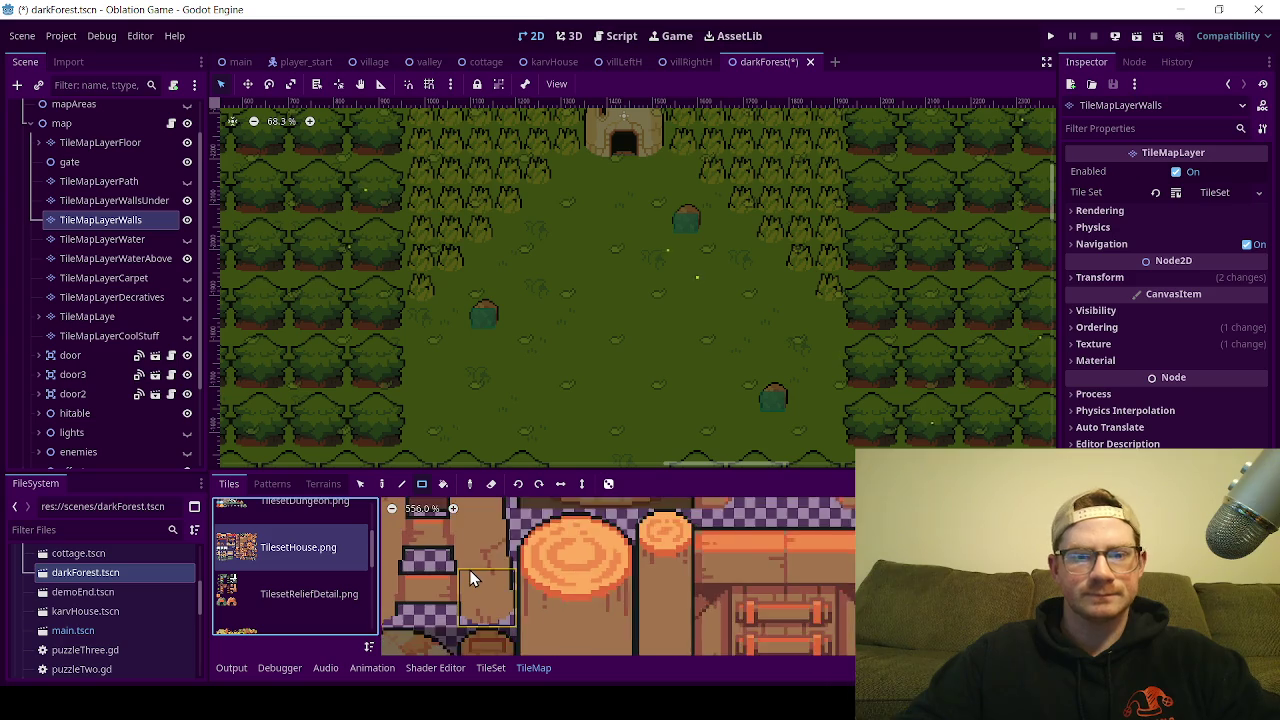
{"action": "scroll", "coordinate": [481, 577], "scroll_direction": "down", "scroll_amount": 4}
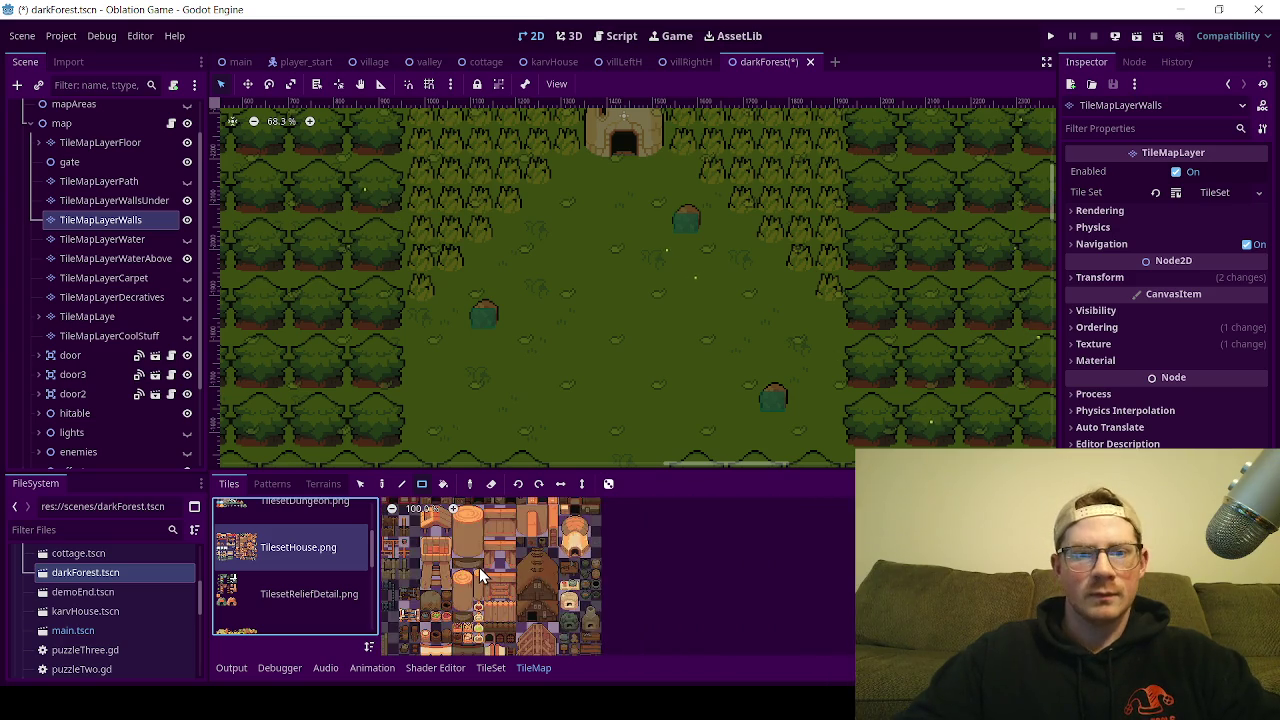
{"action": "scroll", "coordinate": [494, 570], "scroll_direction": "up", "scroll_amount": 5}
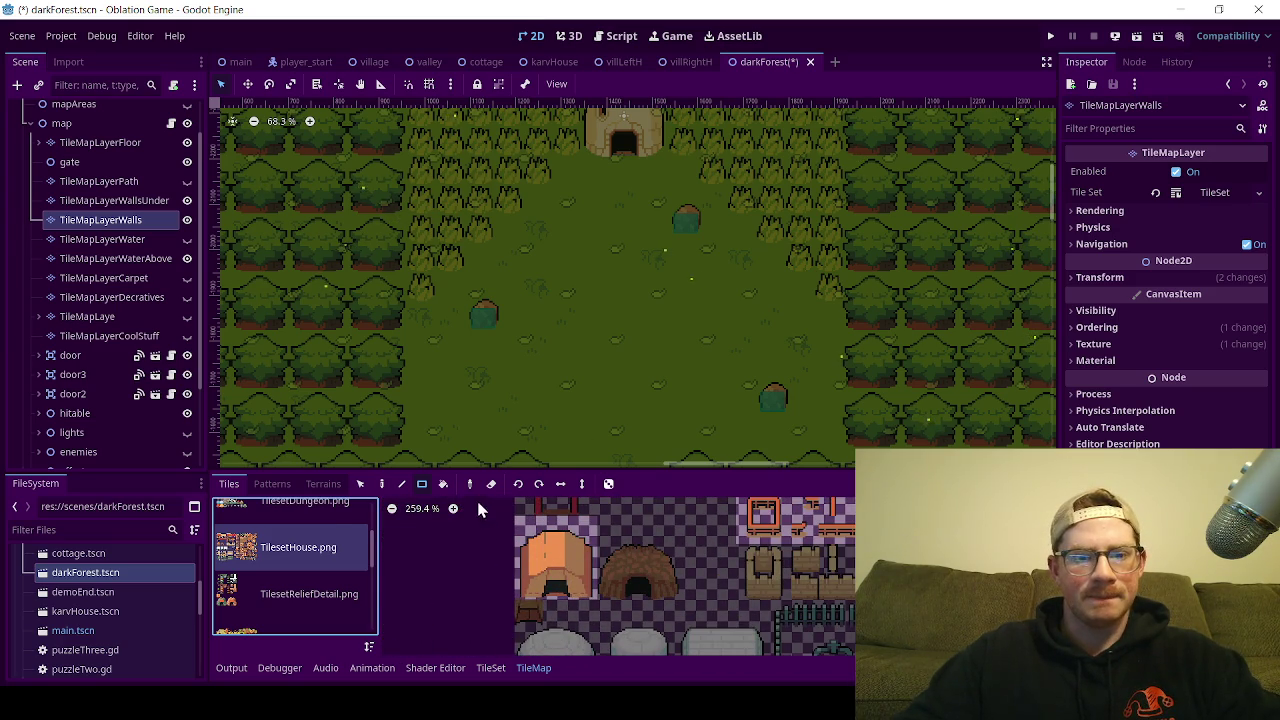
{"action": "left_click_drag", "start_coordinate": [544, 547], "coordinate": [580, 588]}
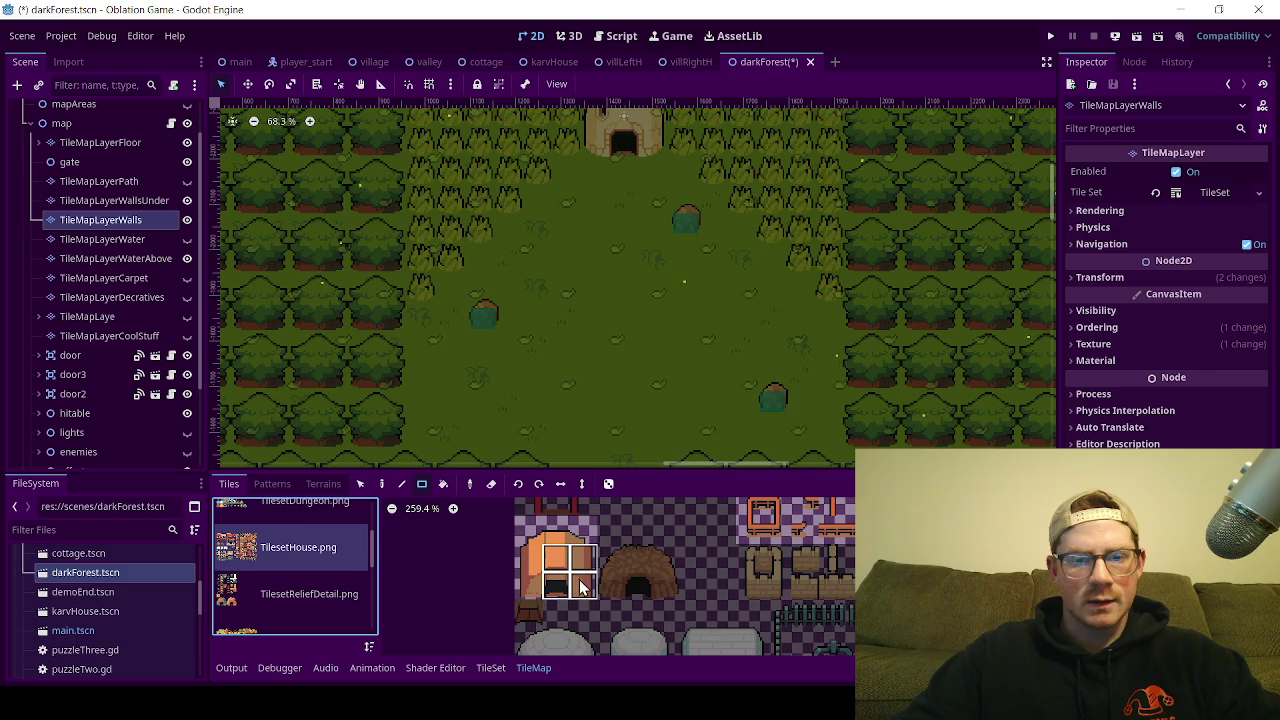
{"action": "left_click", "coordinate": [534, 539]}
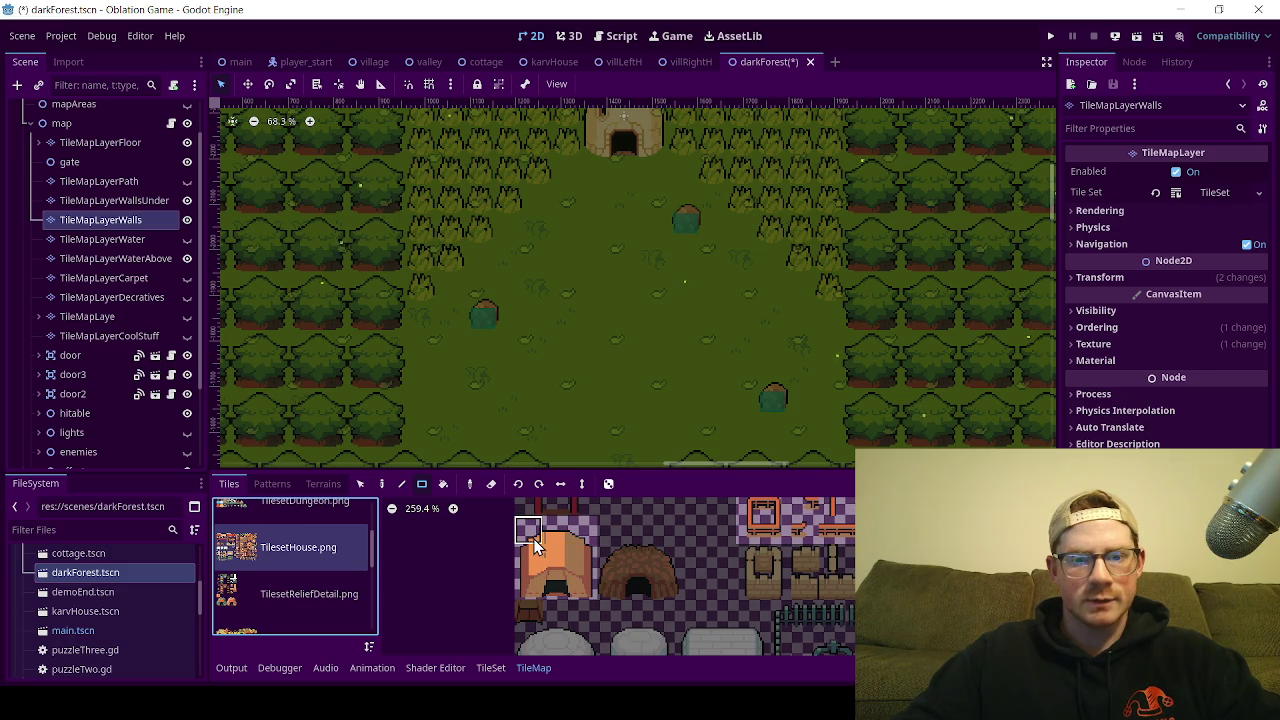
{"action": "left_click_drag", "start_coordinate": [533, 538], "coordinate": [557, 561]}
{"action": "left_click", "coordinate": [583, 590]}
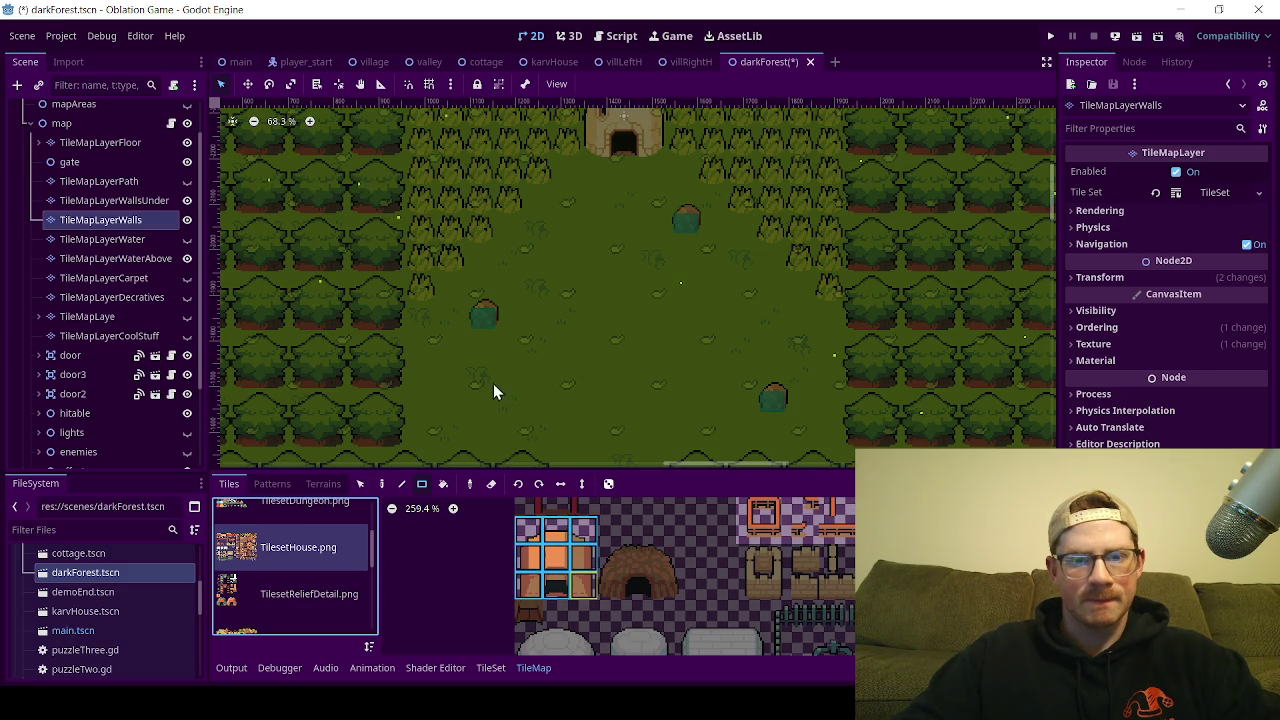
Step: Paint the tent into the forest clearing with the Paint tool
{"action": "left_click", "coordinate": [381, 484]}
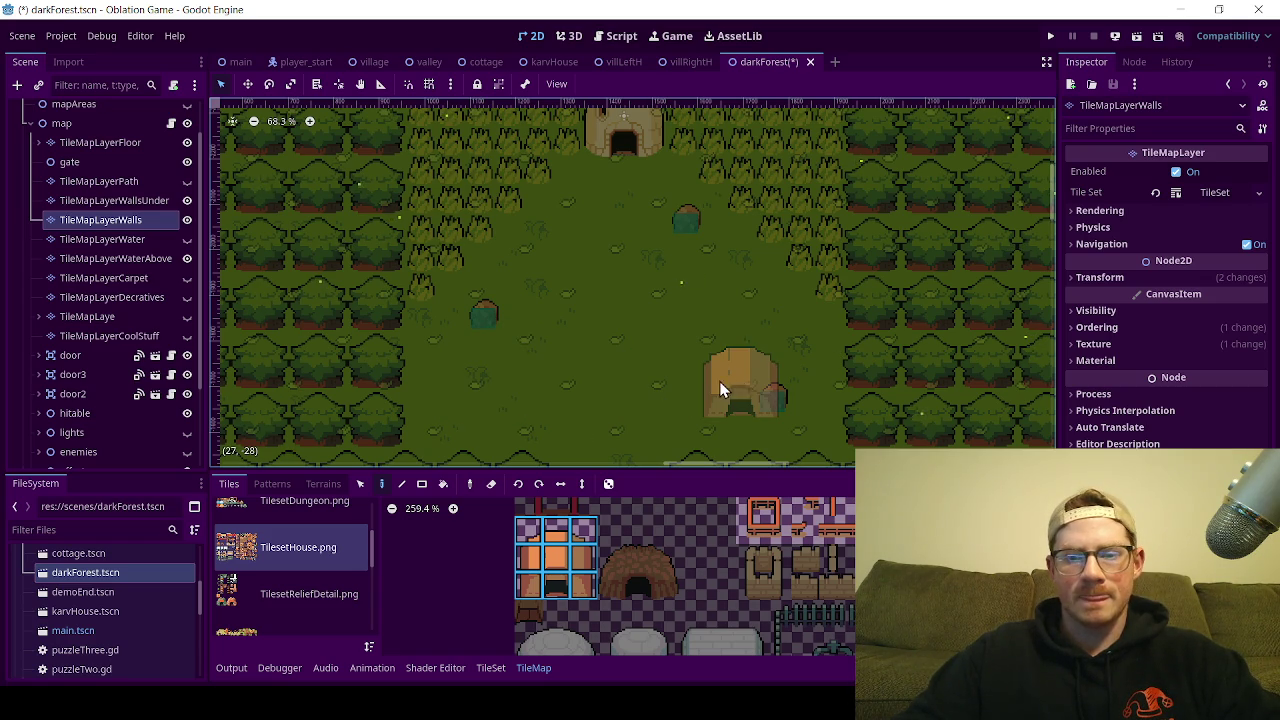
{"action": "scroll", "coordinate": [600, 409], "scroll_direction": "down", "scroll_amount": 1}
{"action": "left_click_drag", "start_coordinate": [600, 409], "coordinate": [588, 325]}
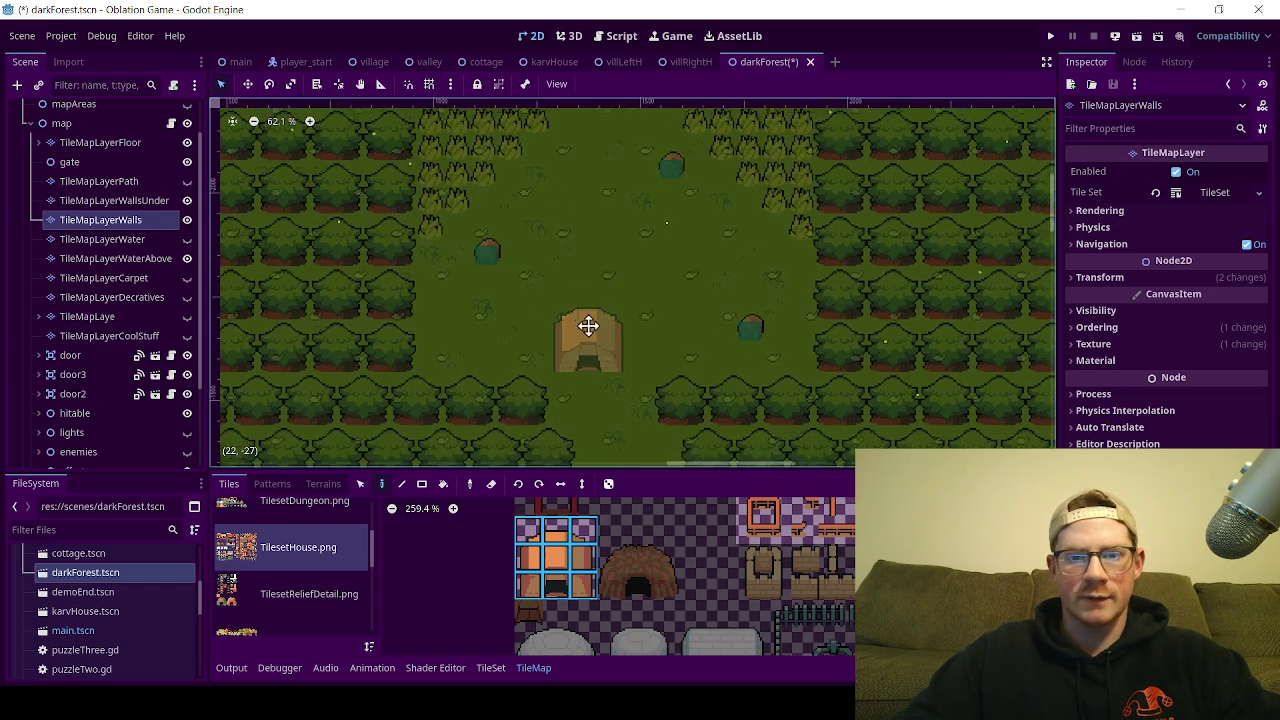
{"action": "scroll", "coordinate": [560, 305], "scroll_direction": "up", "scroll_amount": 5}
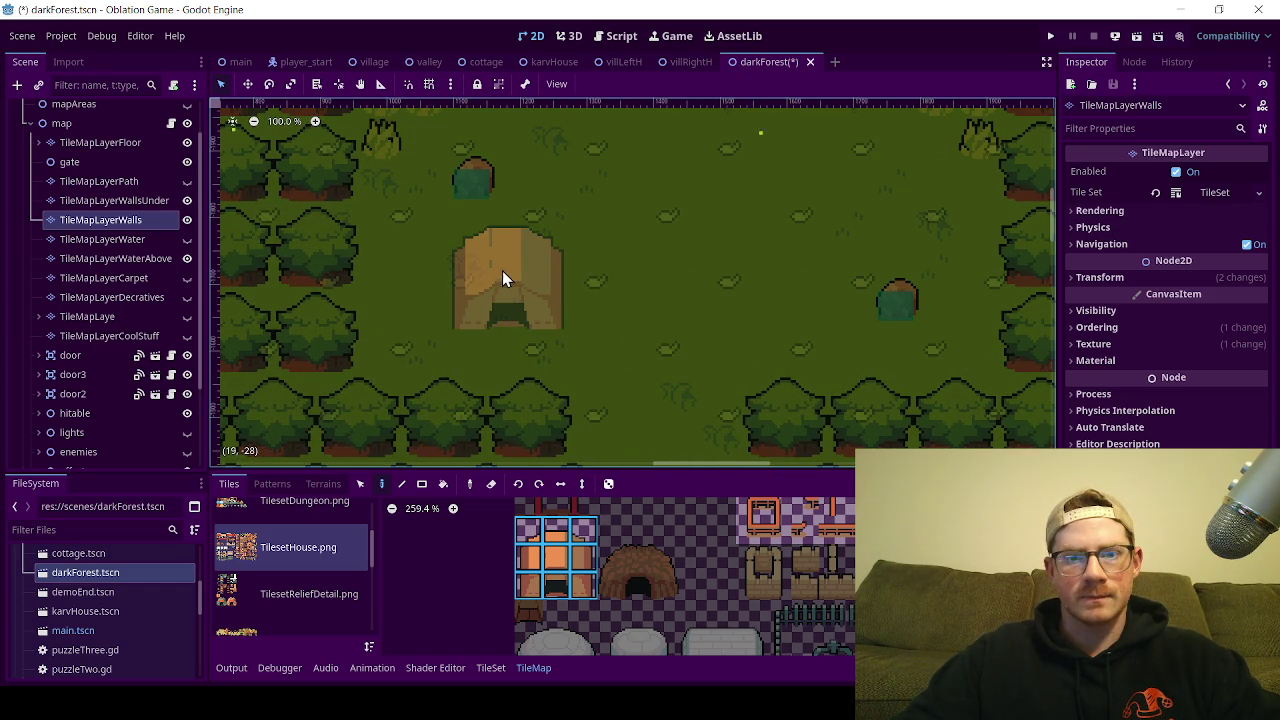
{"action": "left_click", "coordinate": [486, 267]}
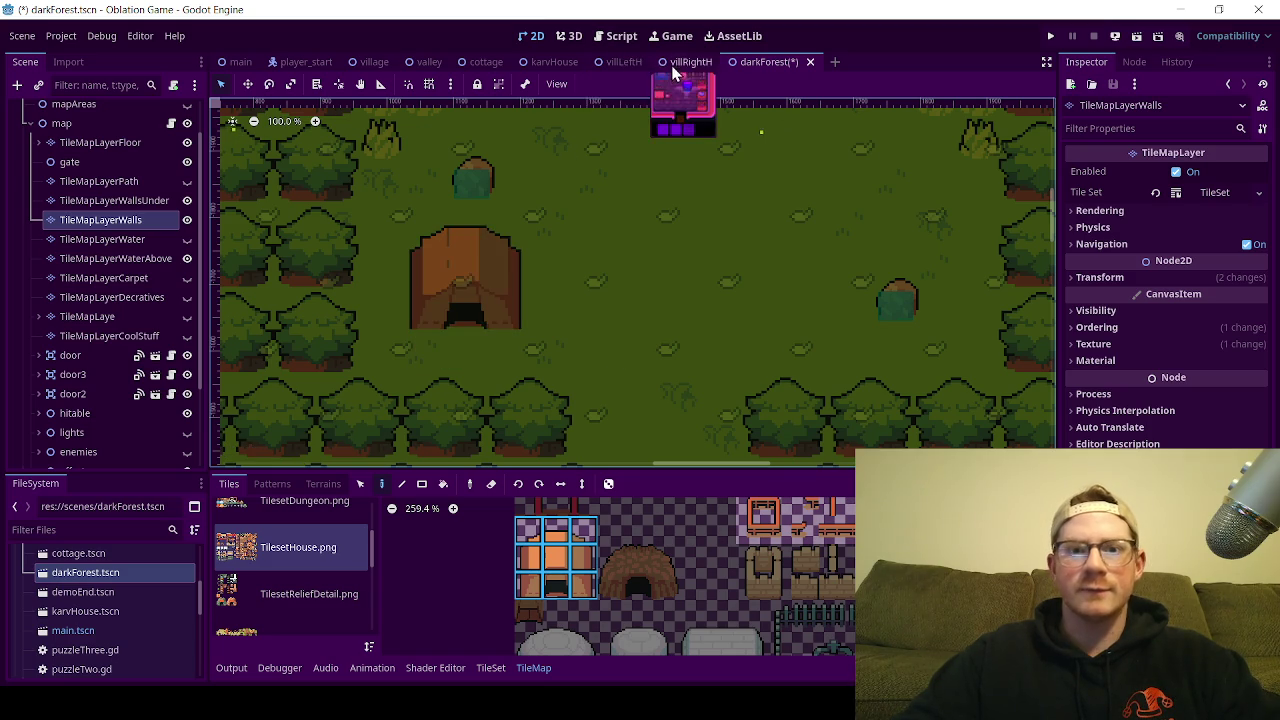
Step: After checking the valley scene, paint the tent in darkForest's open grassy clearing
{"action": "left_click", "coordinate": [430, 63]}
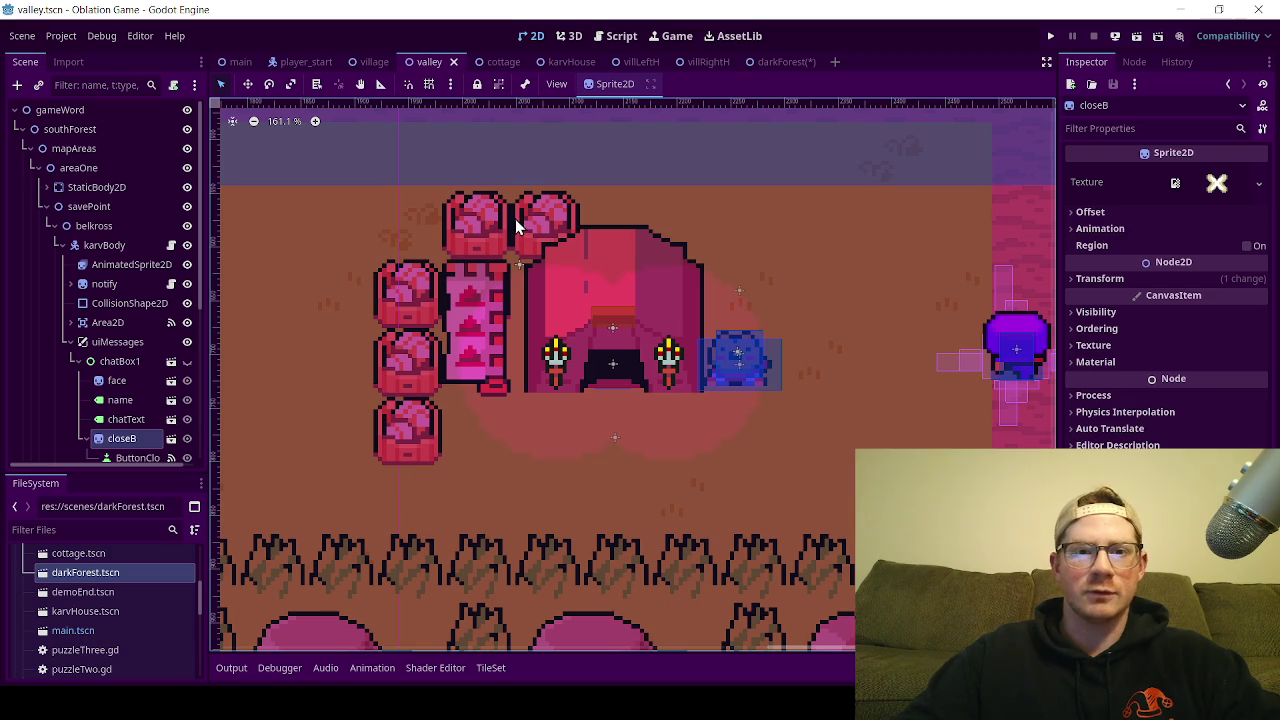
{"action": "left_click", "coordinate": [768, 63]}
{"action": "scroll", "coordinate": [435, 313], "scroll_direction": "down", "scroll_amount": 6}
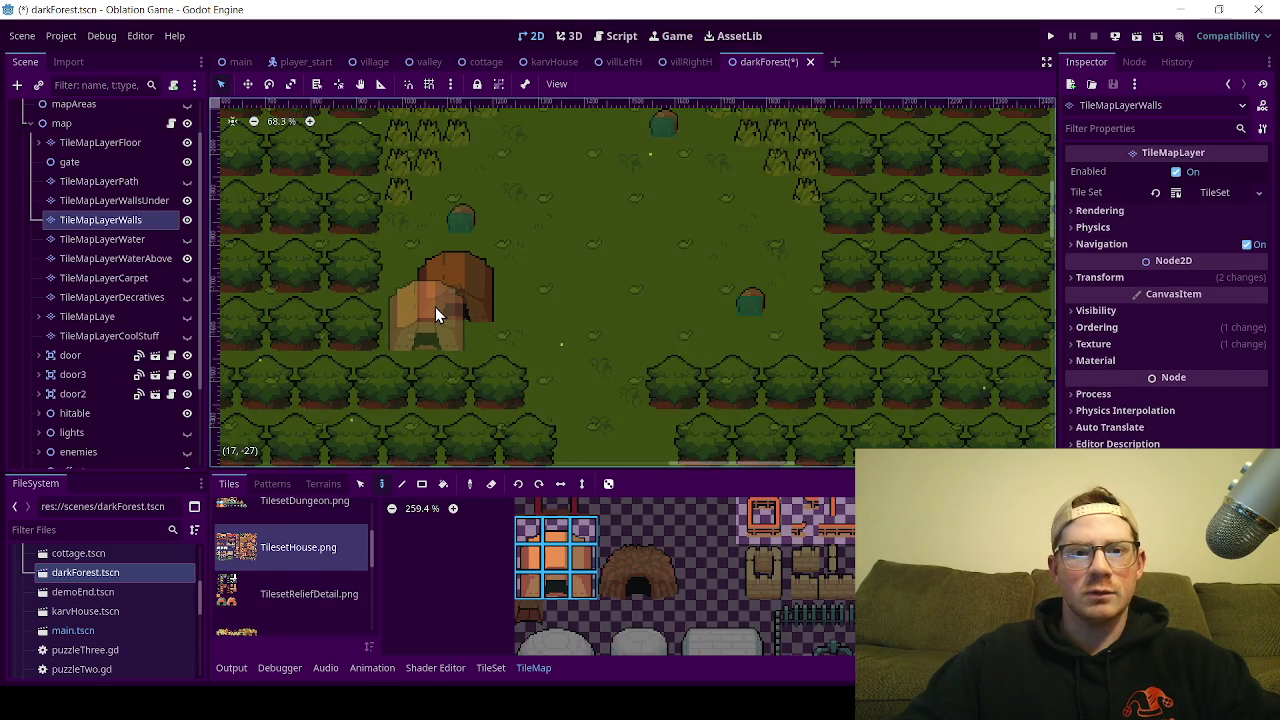
{"action": "scroll", "coordinate": [435, 307], "scroll_direction": "up", "scroll_amount": 2}
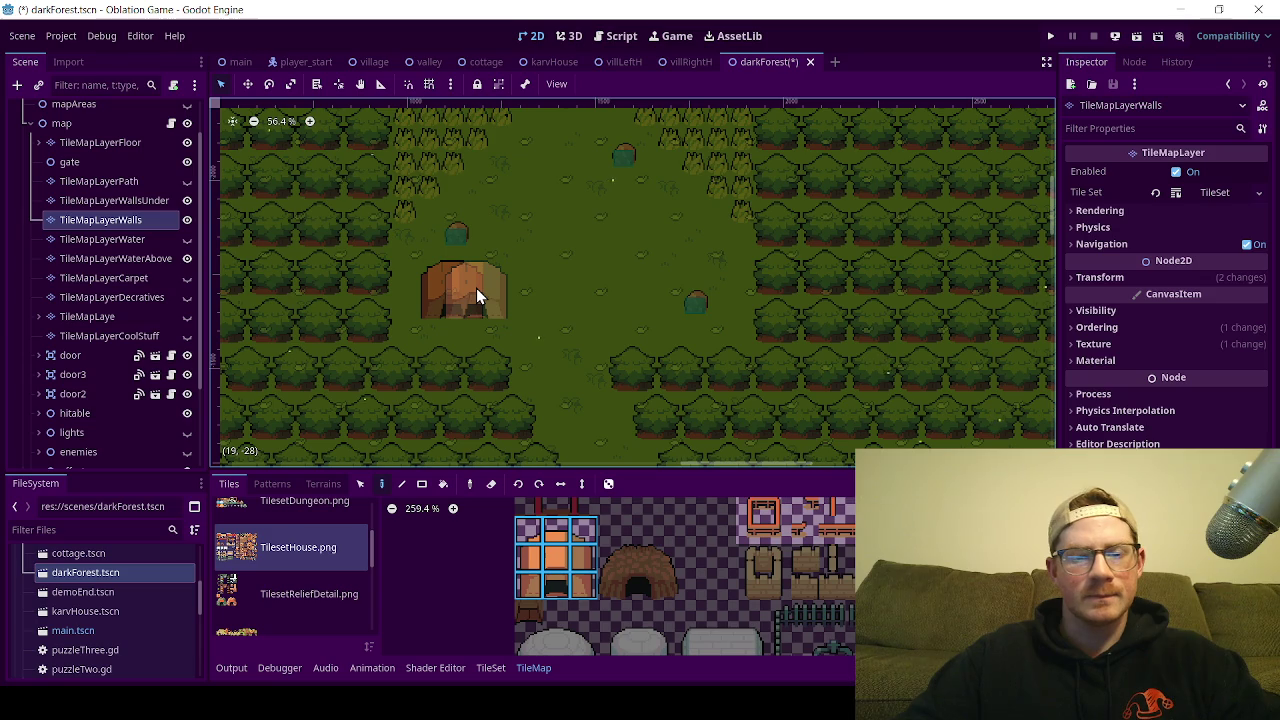
{"action": "left_click", "coordinate": [446, 298]}
{"action": "scroll", "coordinate": [430, 300], "scroll_direction": "up", "scroll_amount": 1}
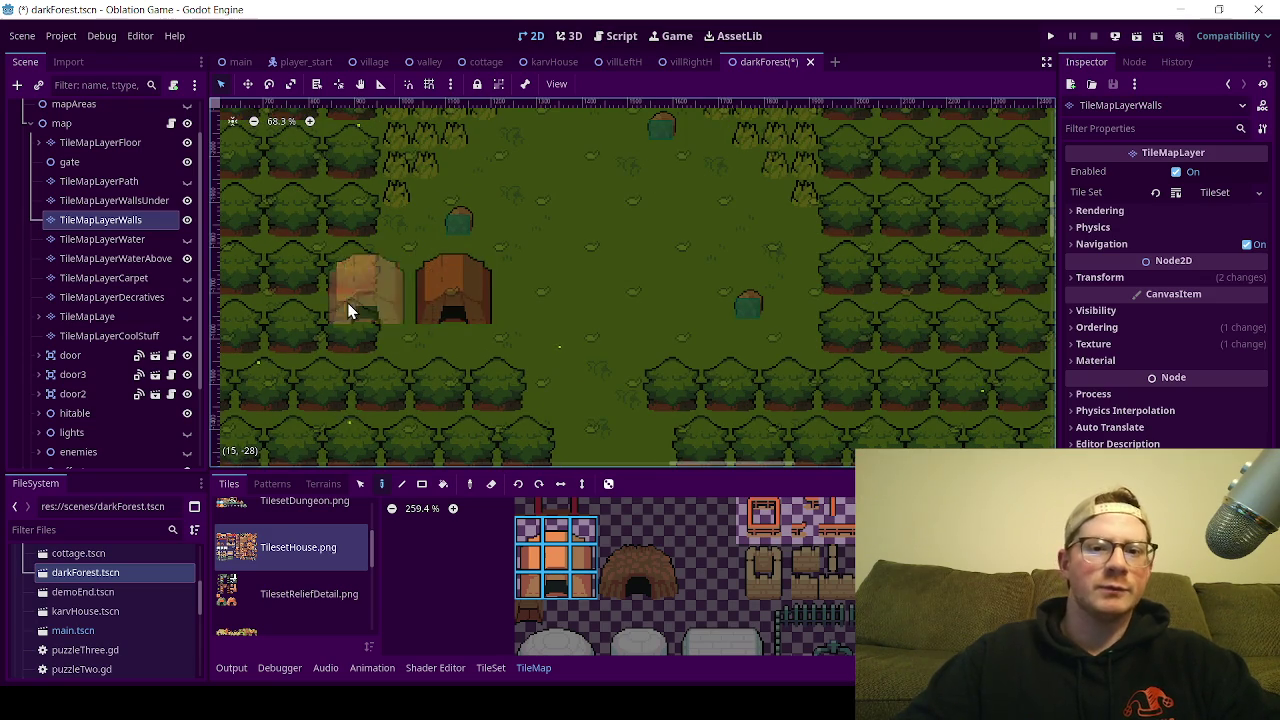
{"action": "scroll", "coordinate": [447, 334], "scroll_direction": "up", "scroll_amount": 1}
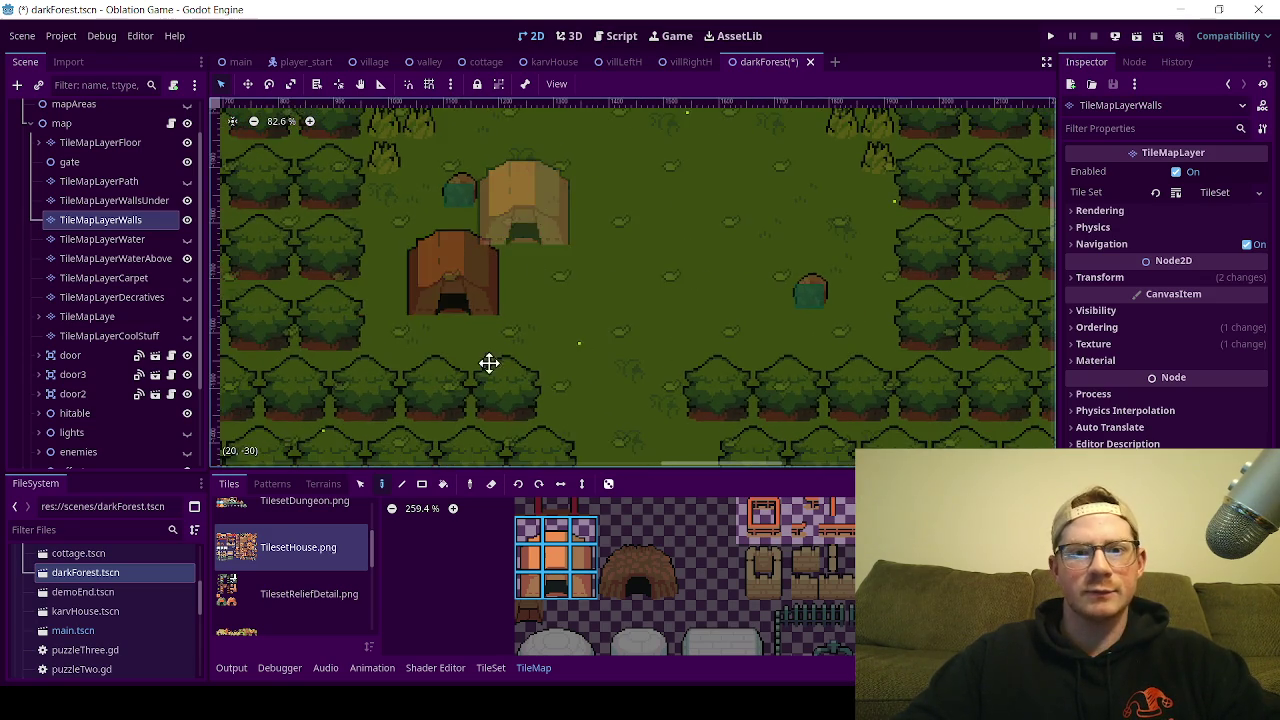
{"action": "scroll", "coordinate": [488, 362], "scroll_direction": "up", "scroll_amount": 5}
{"action": "scroll", "coordinate": [506, 296], "scroll_direction": "up", "scroll_amount": 1}
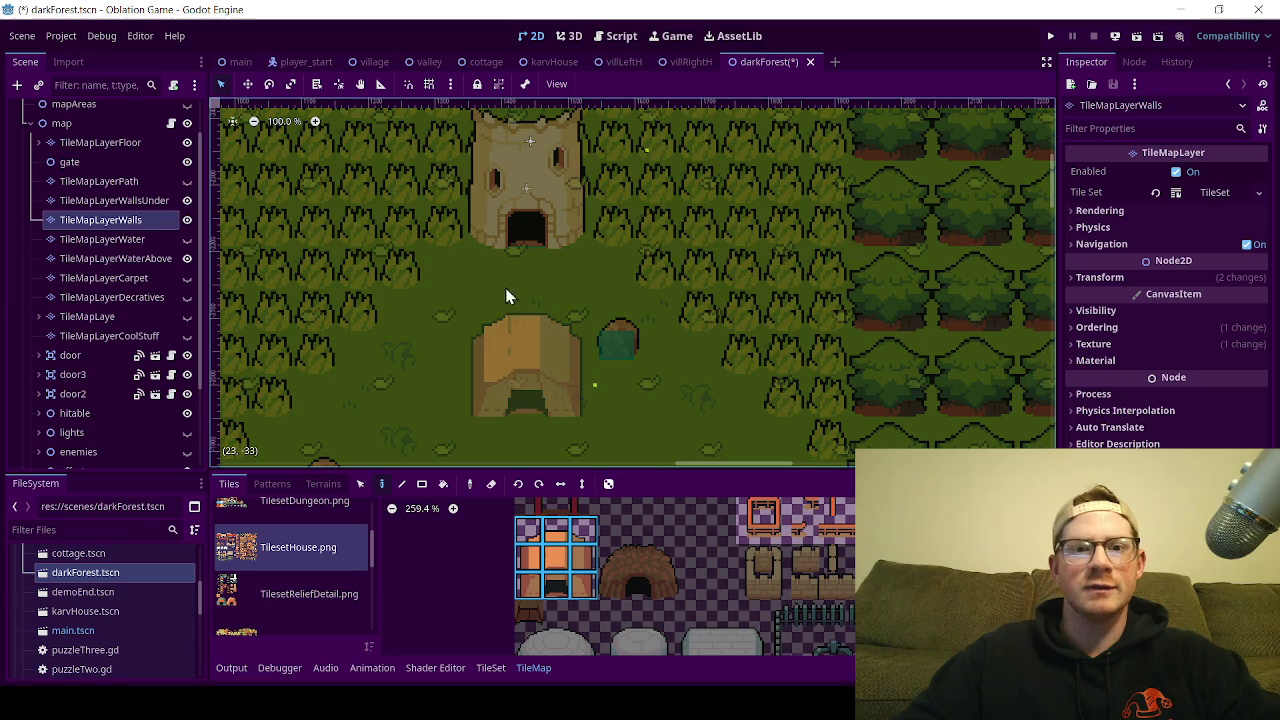
{"action": "scroll", "coordinate": [490, 296], "scroll_direction": "down", "scroll_amount": 4}
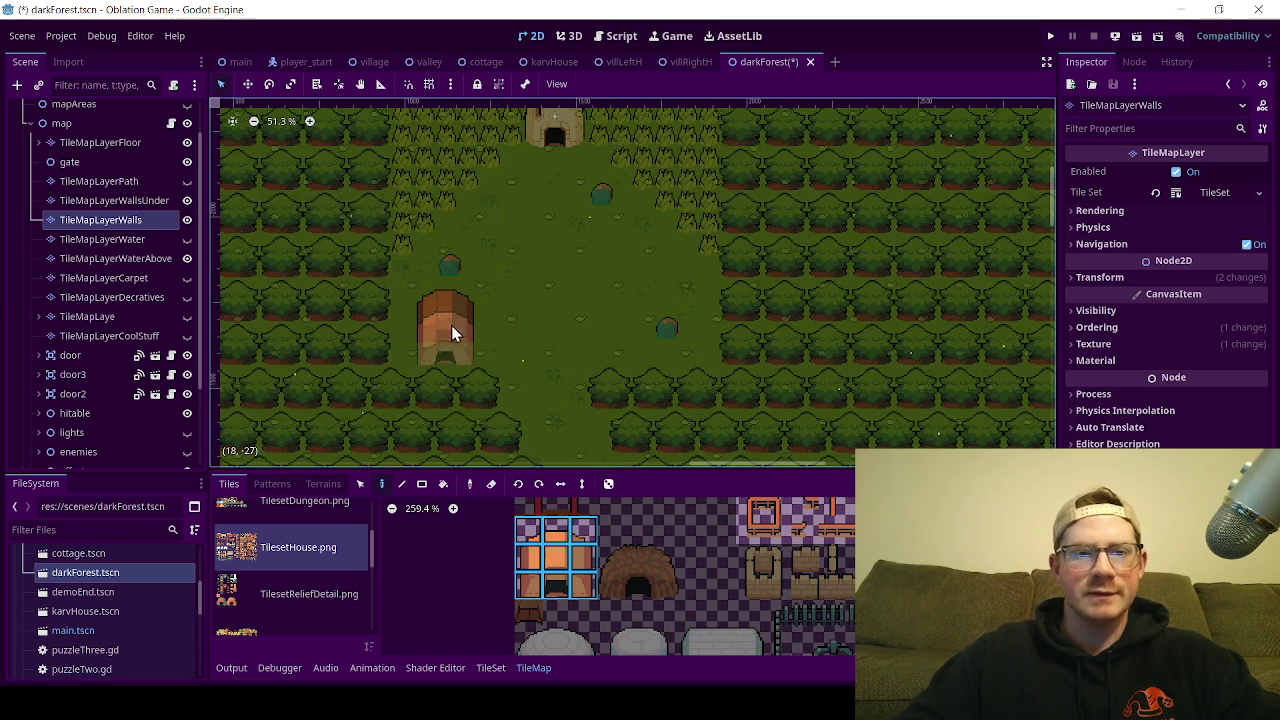
{"action": "left_click_drag", "start_coordinate": [403, 357], "coordinate": [449, 306]}
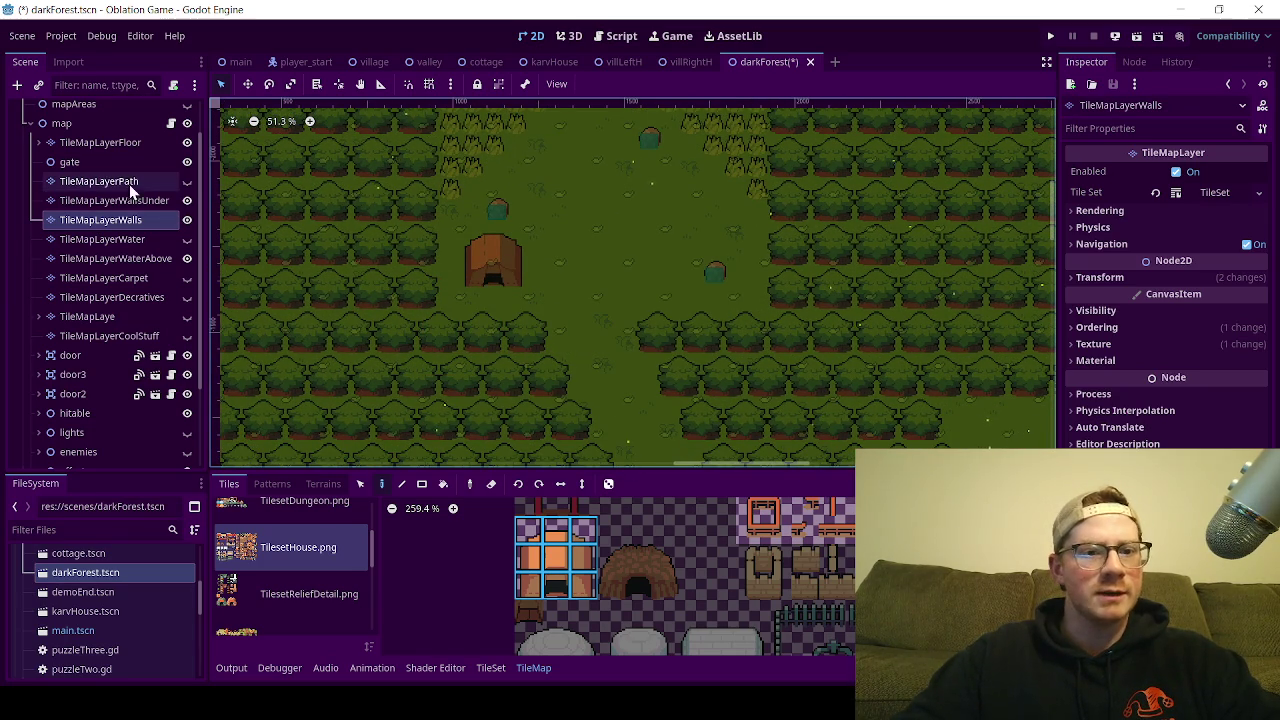
Step: Erase tree tiles below the clearing to open two grass gaps
{"action": "left_click", "coordinate": [491, 484]}
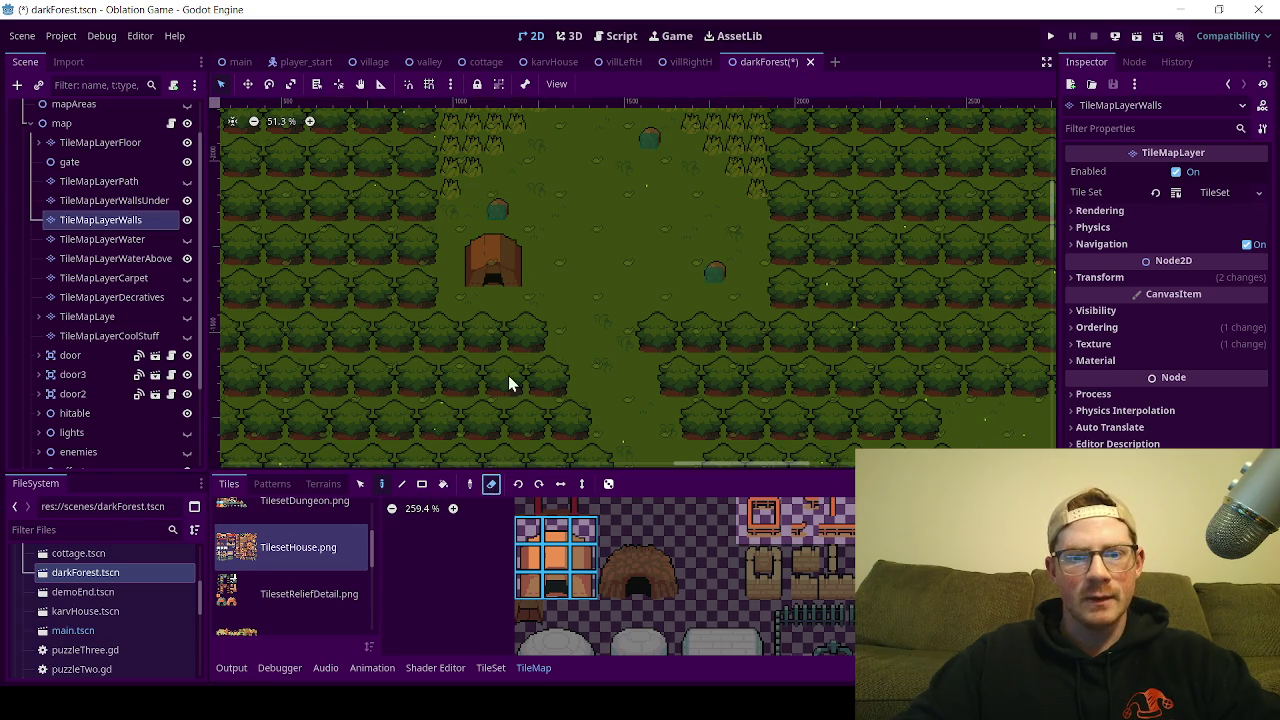
{"action": "mouse_move", "coordinate": [538, 338]}
{"action": "left_mouse_down"}
{"action": "mouse_move", "coordinate": [492, 350]}
{"action": "mouse_move", "coordinate": [517, 323]}
{"action": "mouse_move", "coordinate": [470, 342]}
{"action": "left_mouse_up"}
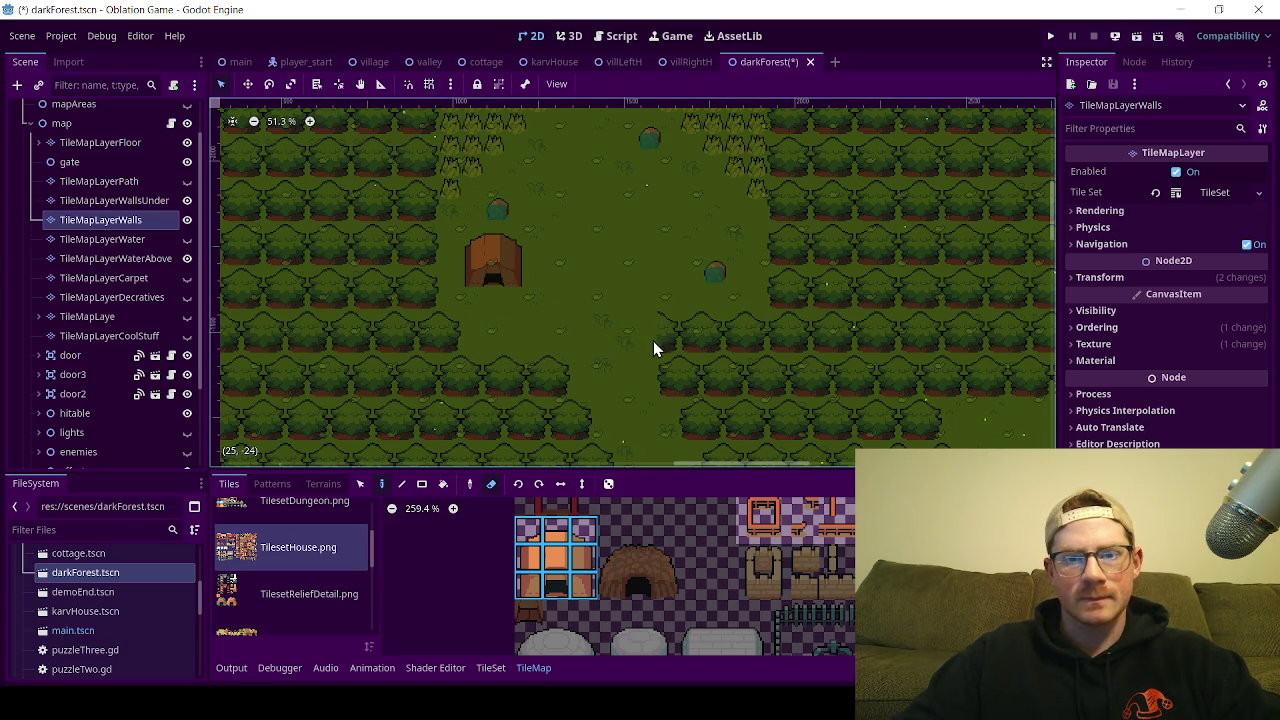
{"action": "left_click_drag", "start_coordinate": [653, 341], "coordinate": [706, 337]}
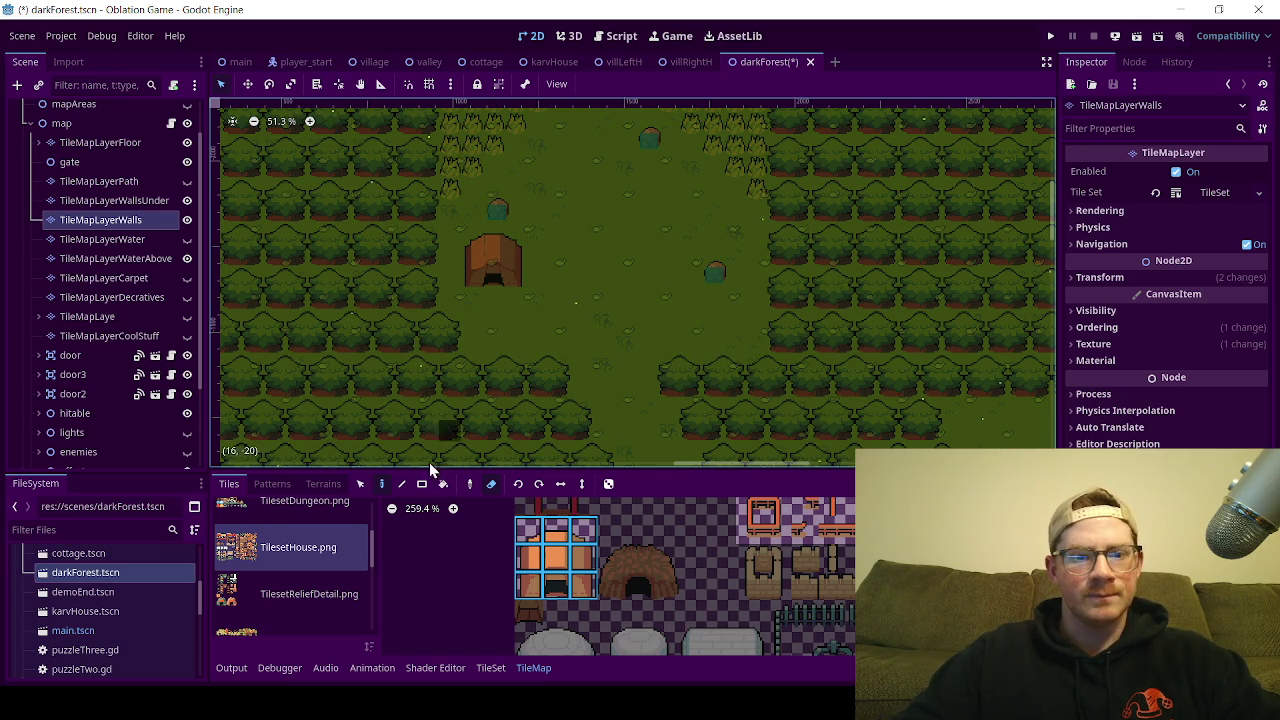
Step: Select the tent's tiles on the map, then clear the selection
{"action": "left_click", "coordinate": [357, 485]}
{"action": "mouse_move", "coordinate": [460, 252]}
{"action": "left_mouse_down"}
{"action": "mouse_move", "coordinate": [505, 269]}
{"action": "mouse_move", "coordinate": [493, 249]}
{"action": "mouse_move", "coordinate": [533, 307]}
{"action": "mouse_move", "coordinate": [526, 293]}
{"action": "left_mouse_up"}
{"action": "scroll", "coordinate": [472, 272], "scroll_direction": "up", "scroll_amount": 2}
{"action": "left_click", "coordinate": [442, 248]}
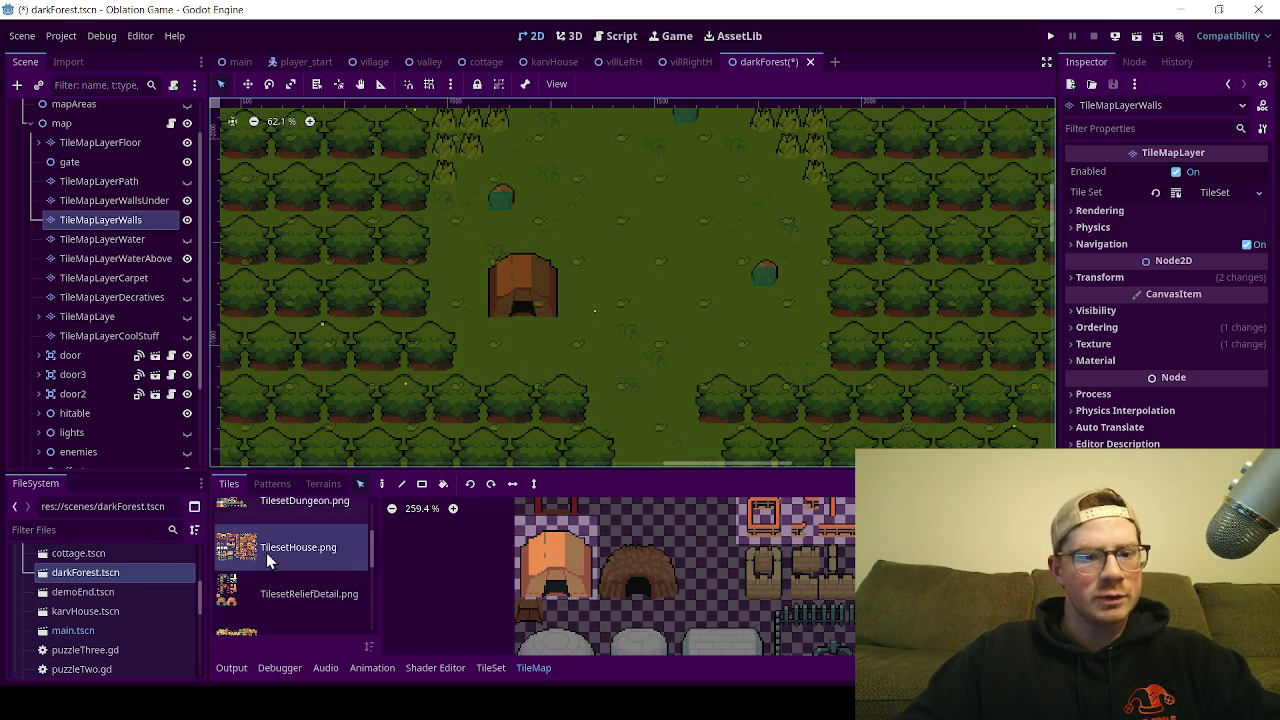
Step: Scroll the tile atlas to the barrel among the house prop tiles
{"action": "mouse_move", "coordinate": [680, 605]}
{"action": "left_mouse_down"}
{"action": "mouse_move", "coordinate": [469, 550]}
{"action": "mouse_move", "coordinate": [488, 594]}
{"action": "left_mouse_up"}
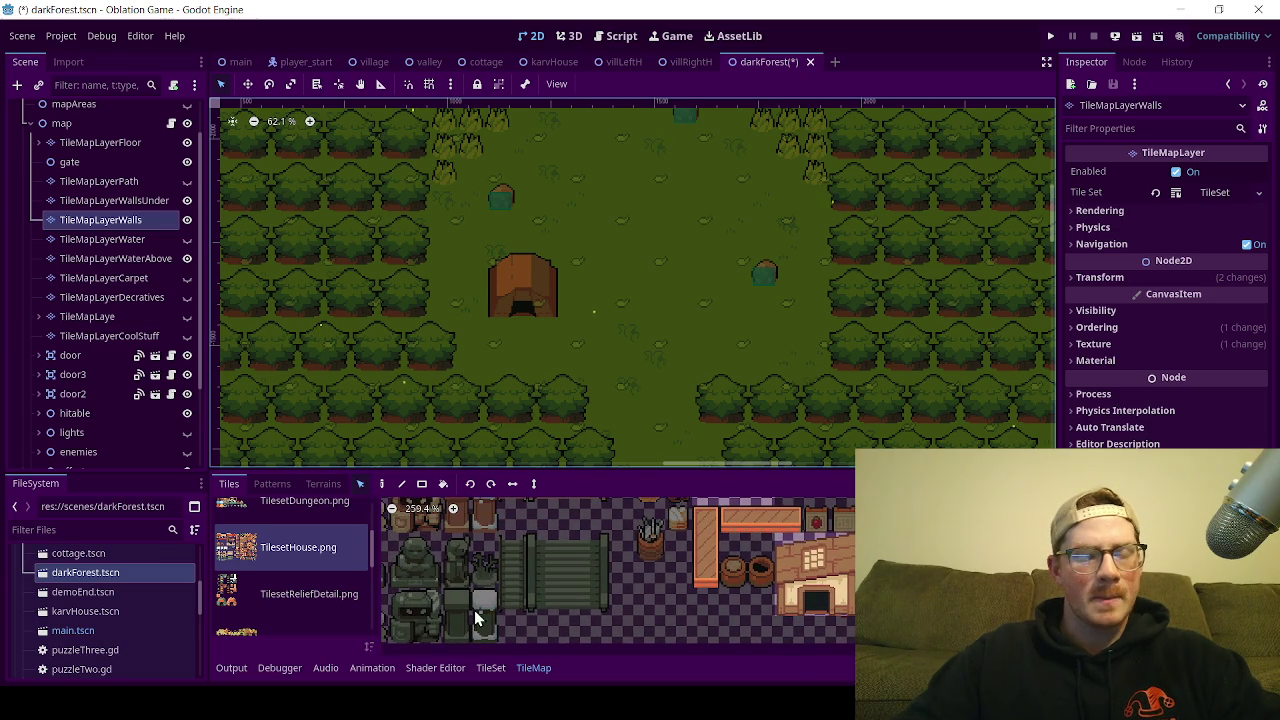
{"action": "mouse_move", "coordinate": [712, 579]}
{"action": "left_mouse_down"}
{"action": "mouse_move", "coordinate": [630, 535]}
{"action": "mouse_move", "coordinate": [624, 551]}
{"action": "left_mouse_up"}
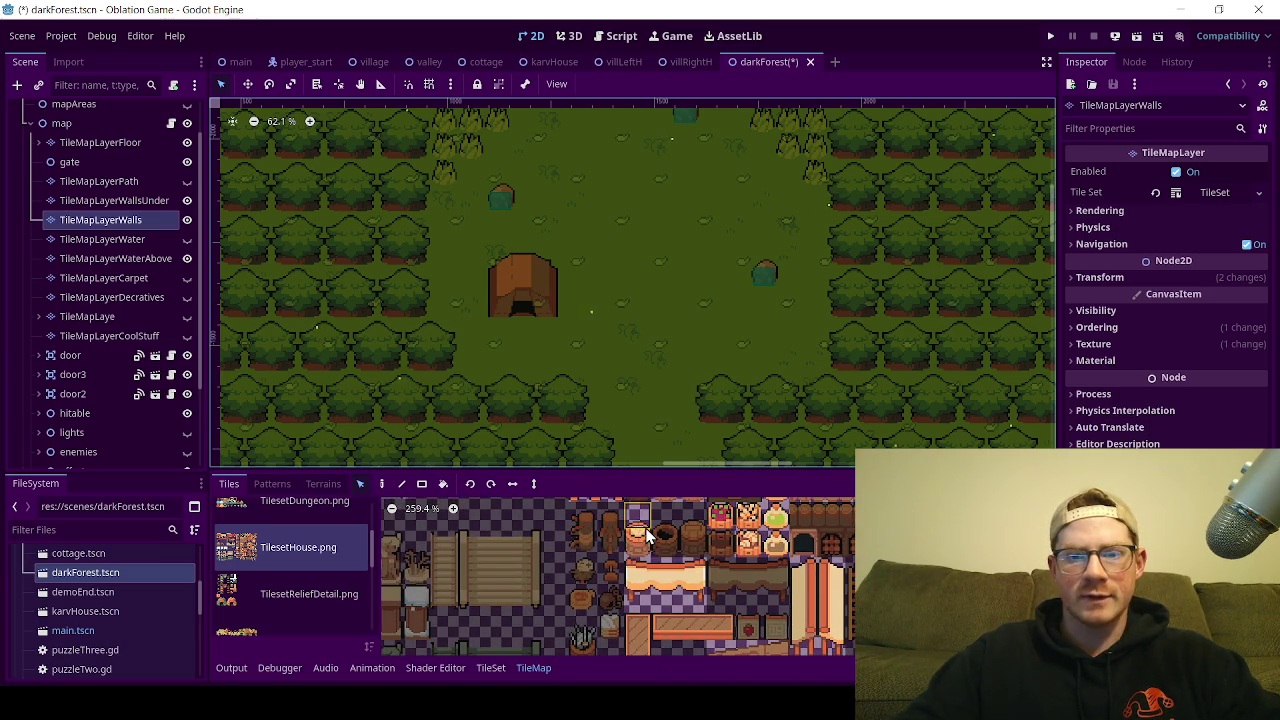
{"action": "scroll", "coordinate": [657, 575], "scroll_direction": "up", "scroll_amount": 1}
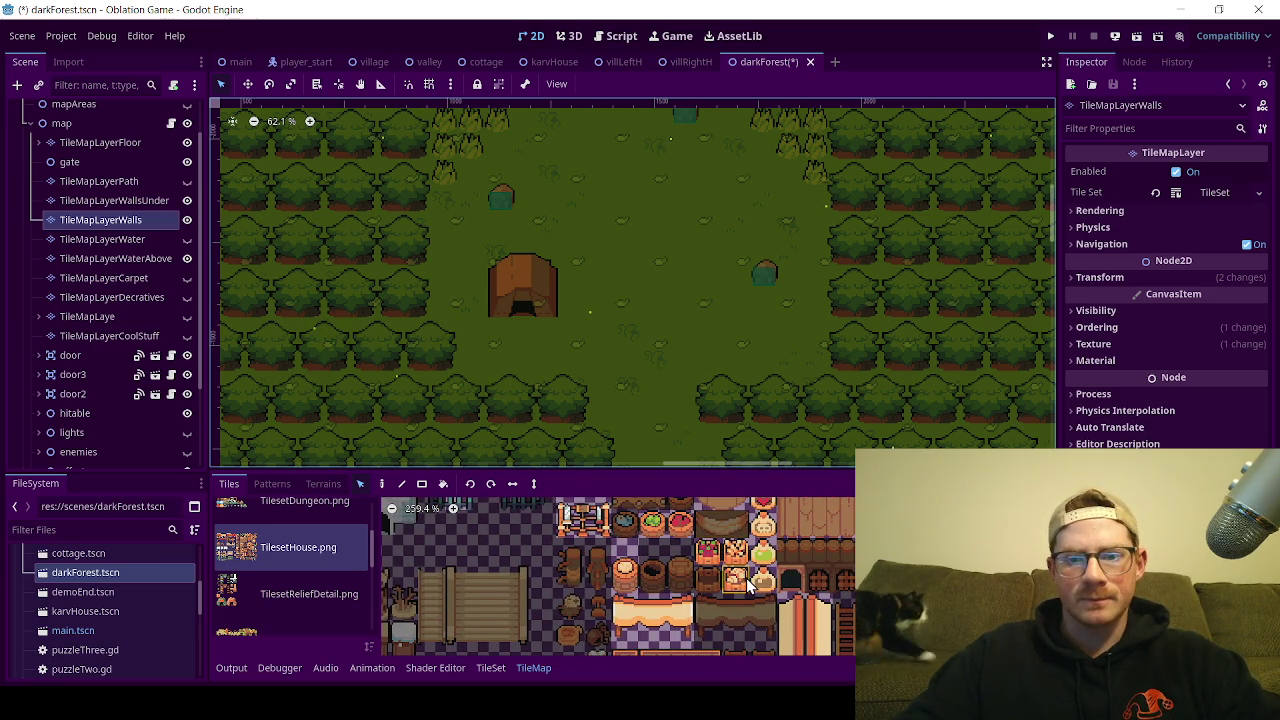
{"action": "scroll", "coordinate": [745, 585], "scroll_direction": "up", "scroll_amount": 4}
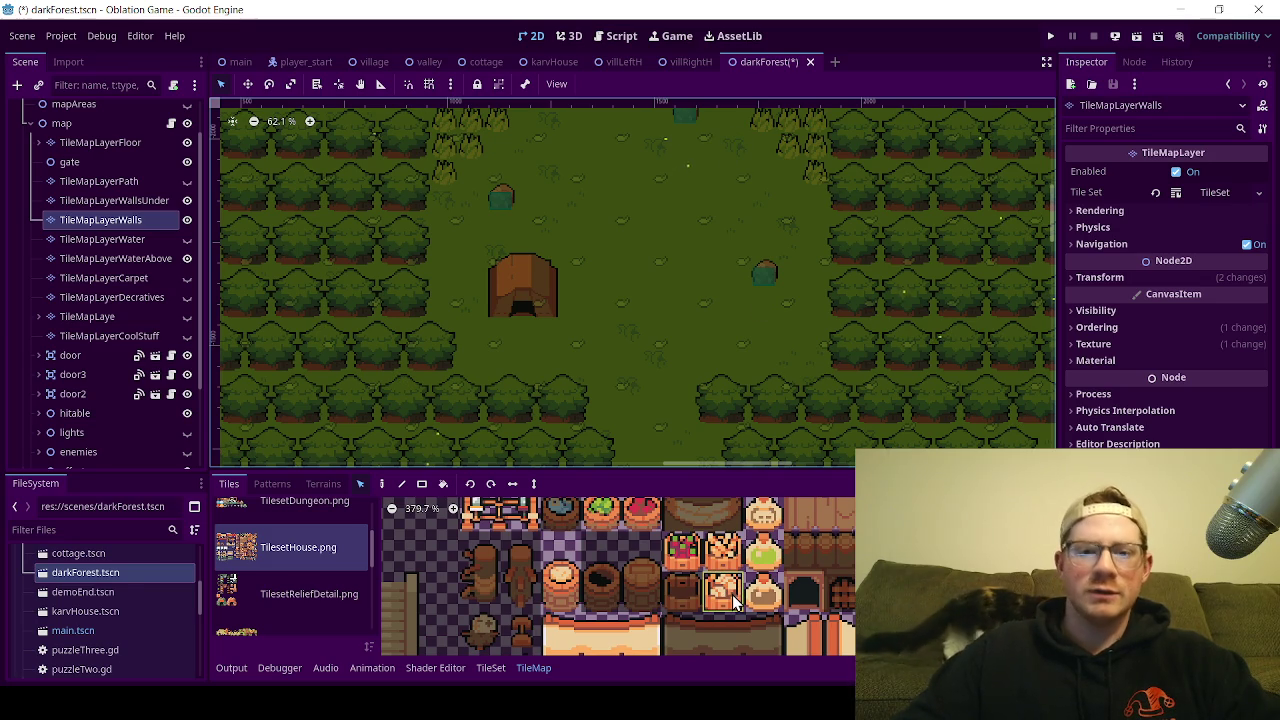
{"action": "scroll", "coordinate": [490, 262], "scroll_direction": "up", "scroll_amount": 5}
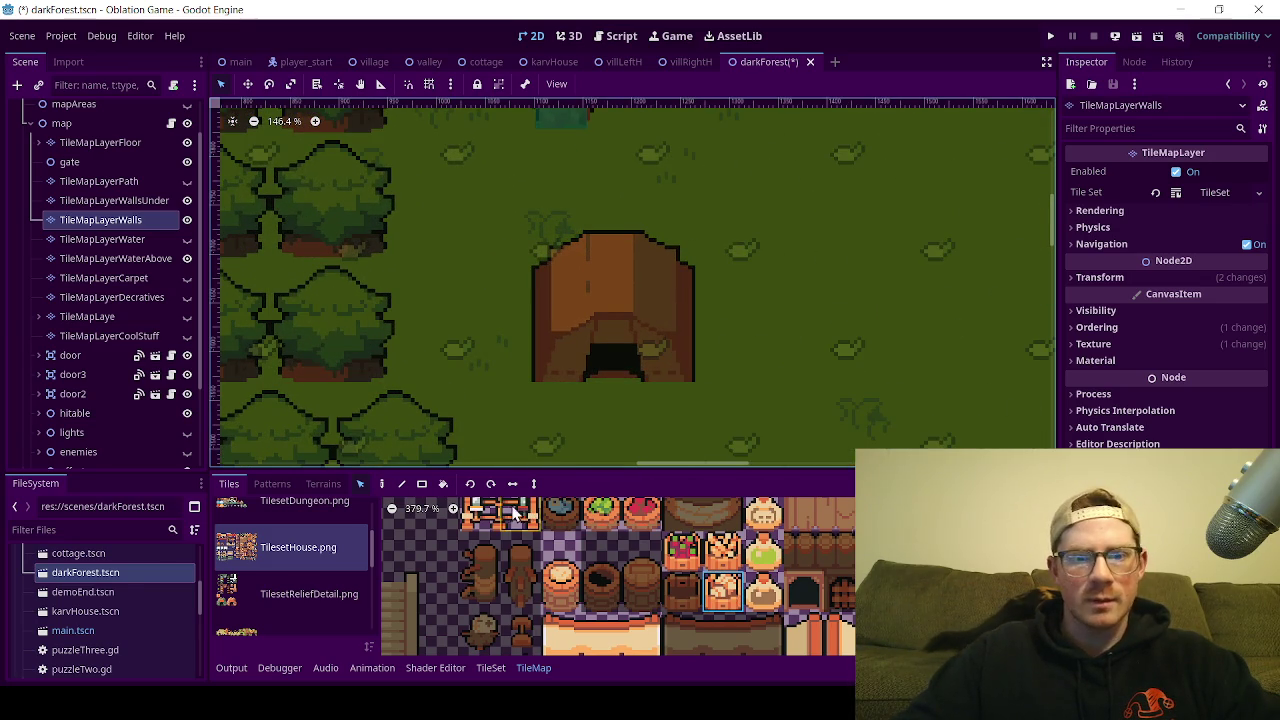
Step: Paint three barrels left of the tent with the Rect tool, then view the valley scene
{"action": "left_click", "coordinate": [421, 484]}
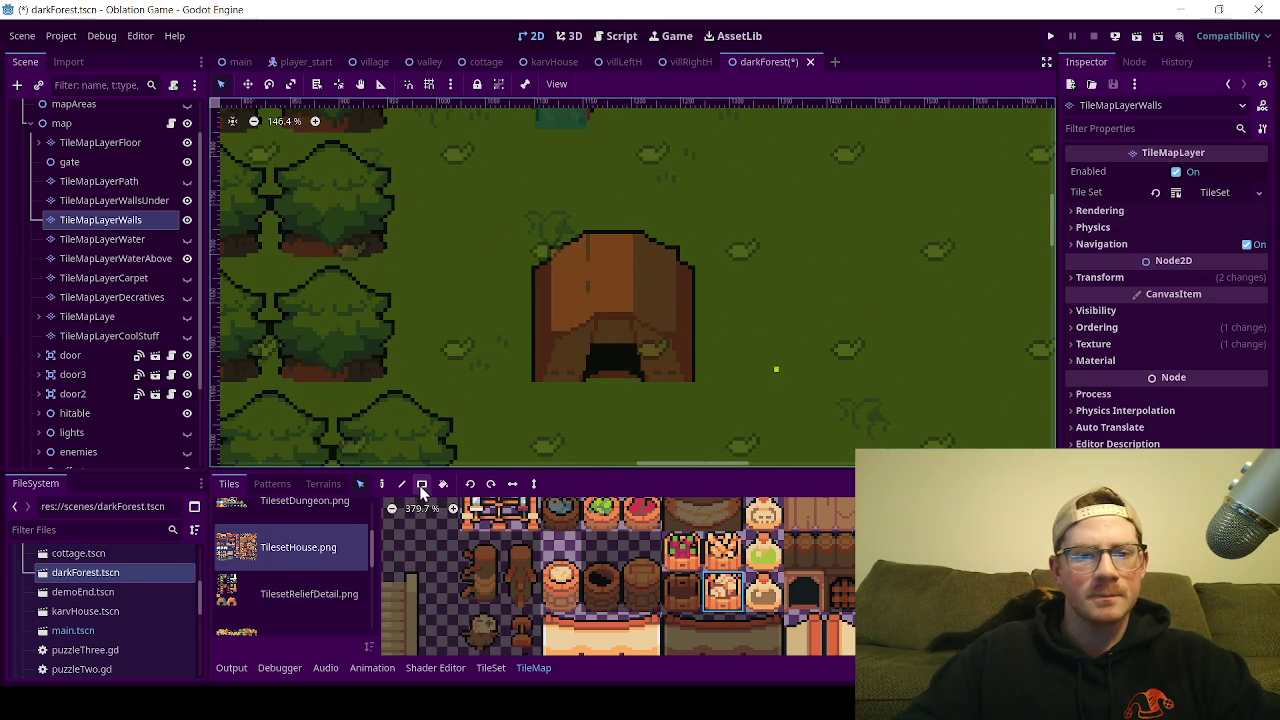
{"action": "left_click", "coordinate": [503, 307]}
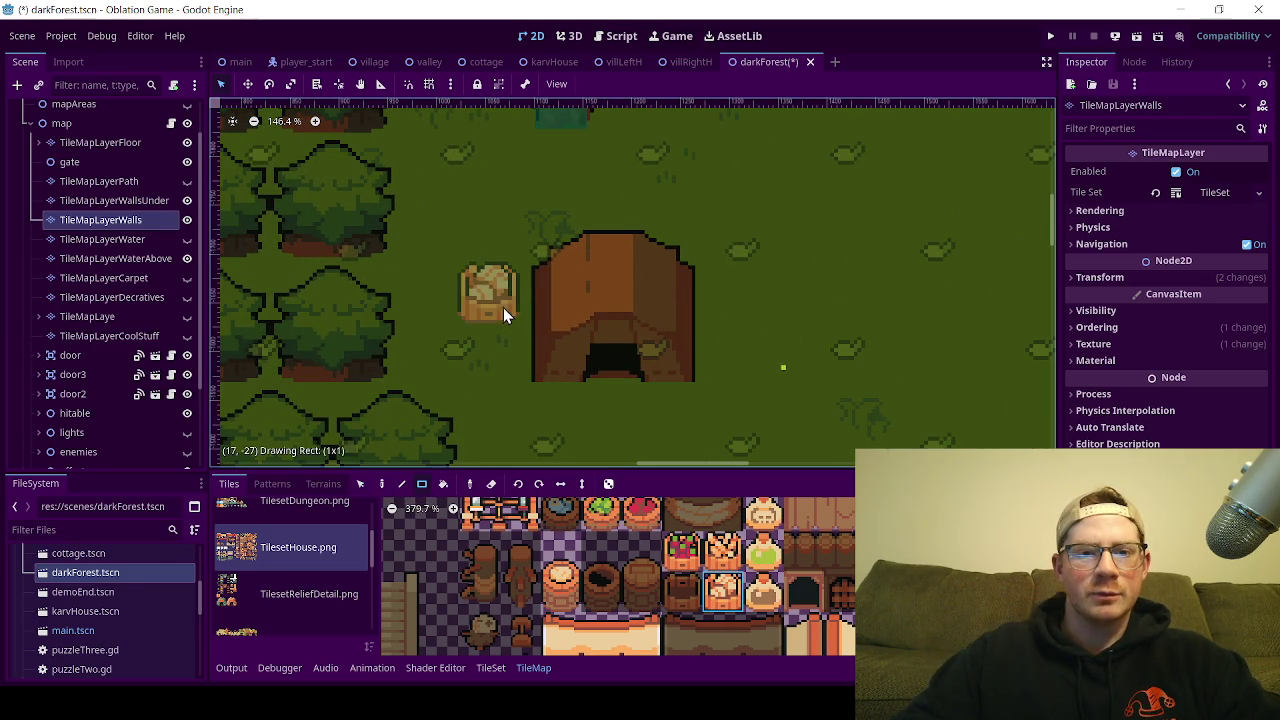
{"action": "left_click", "coordinate": [526, 250]}
{"action": "right_click", "coordinate": [530, 250]}
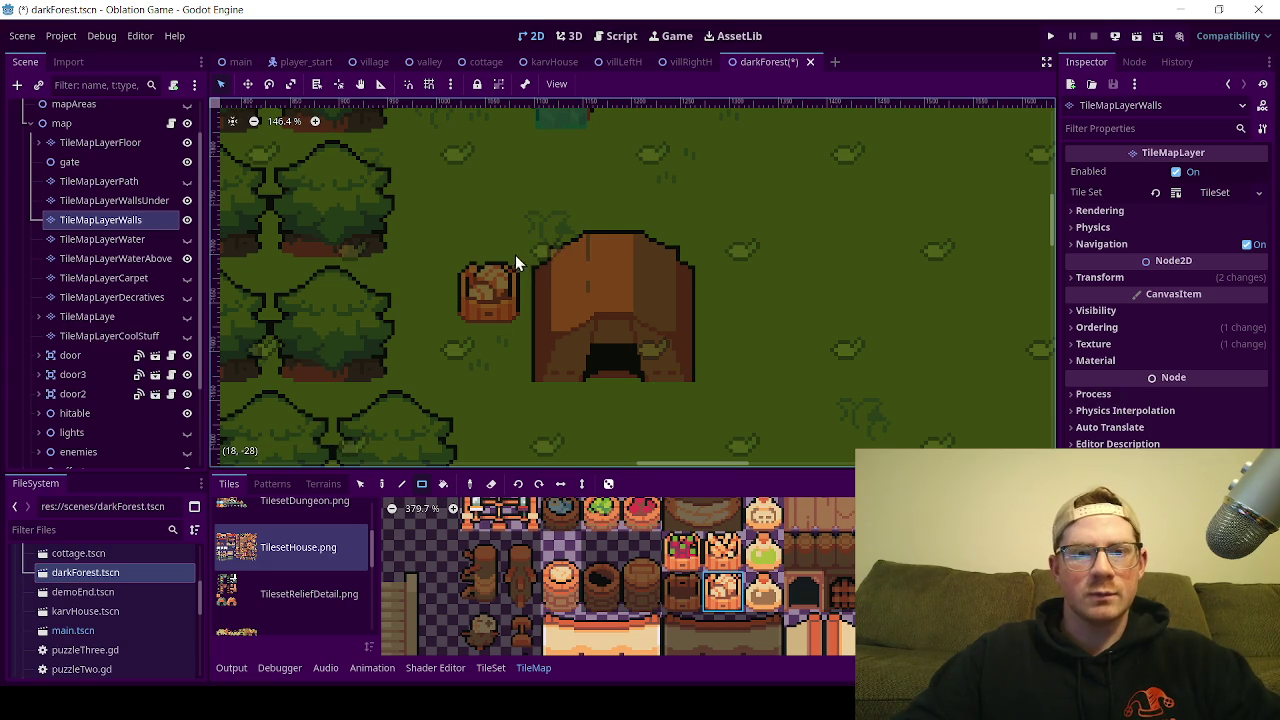
{"action": "left_click_drag", "start_coordinate": [515, 255], "coordinate": [499, 260]}
{"action": "left_click", "coordinate": [439, 291]}
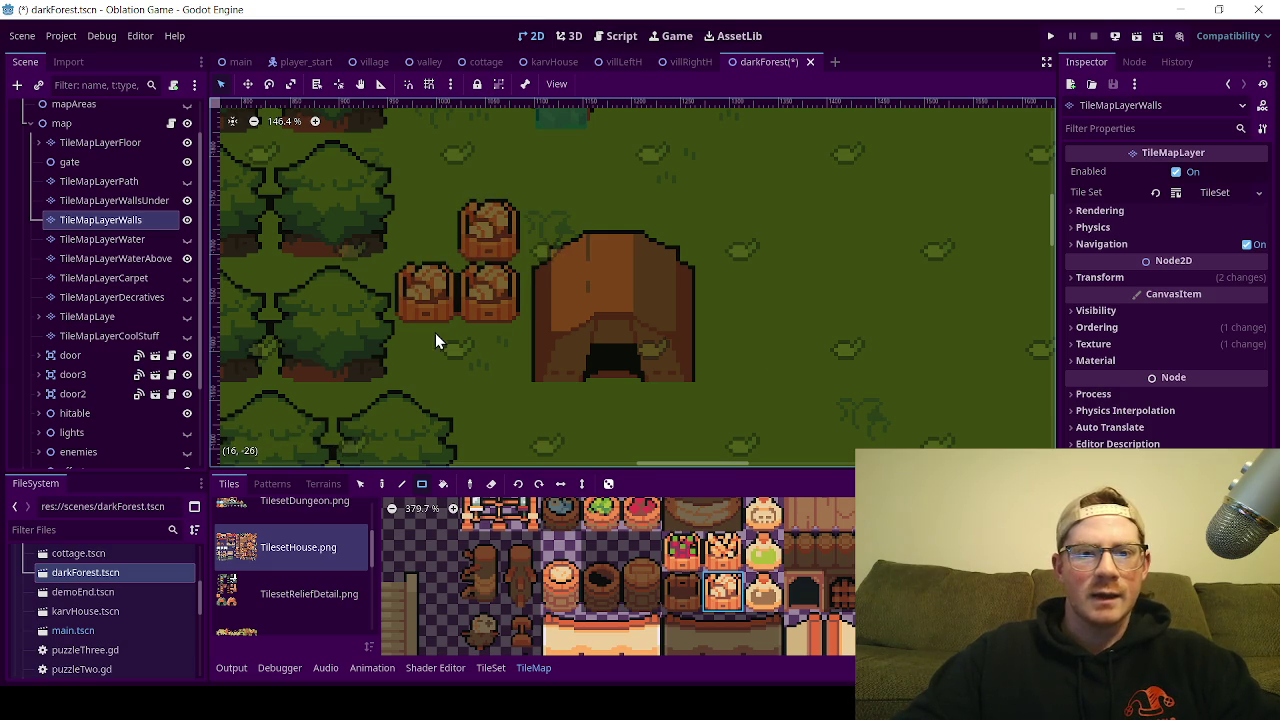
{"action": "left_click", "coordinate": [414, 60]}
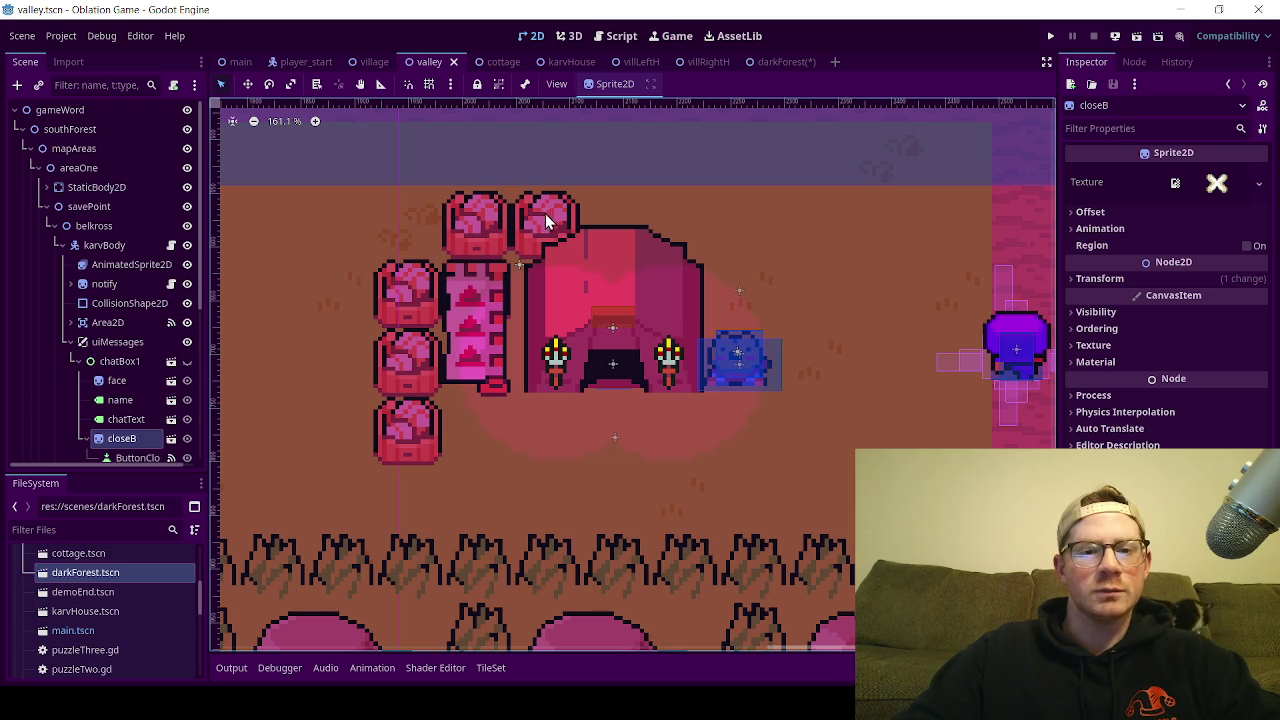
Step: Back in darkForest, add a barrel below the left barrel and erase the extra one
{"action": "mouse_move", "coordinate": [776, 58]}
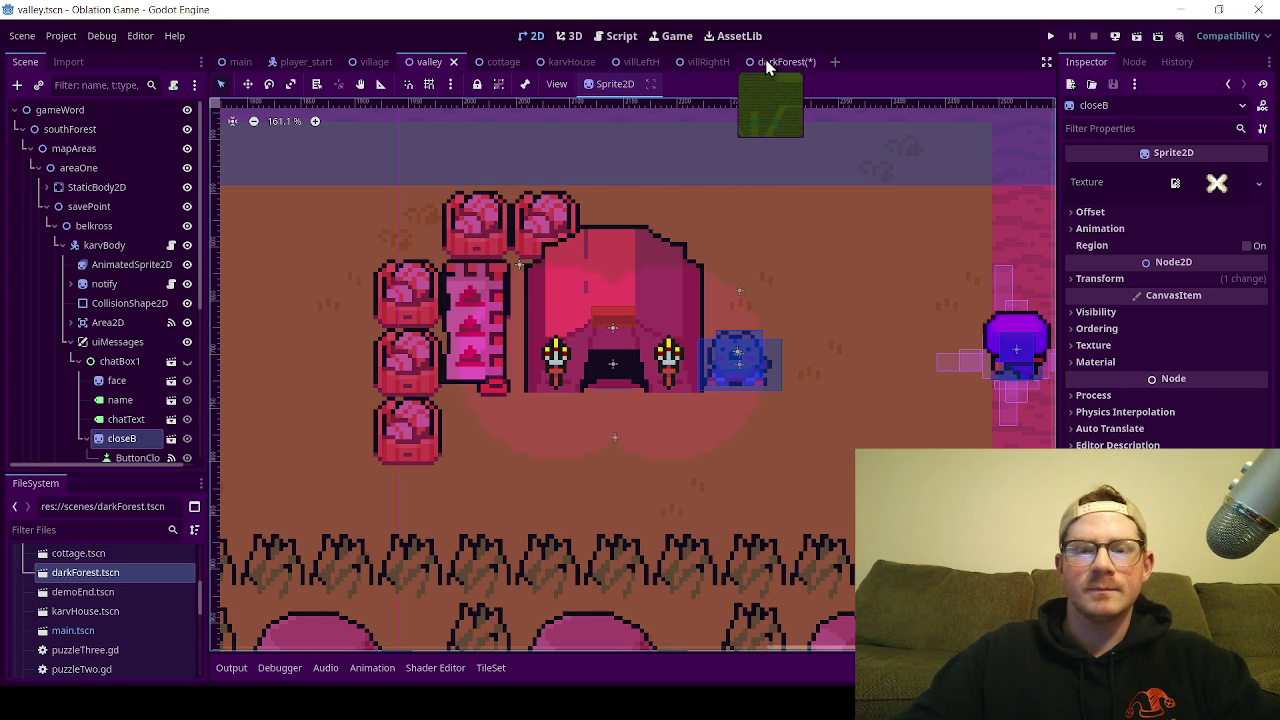
{"action": "left_click", "coordinate": [776, 62]}
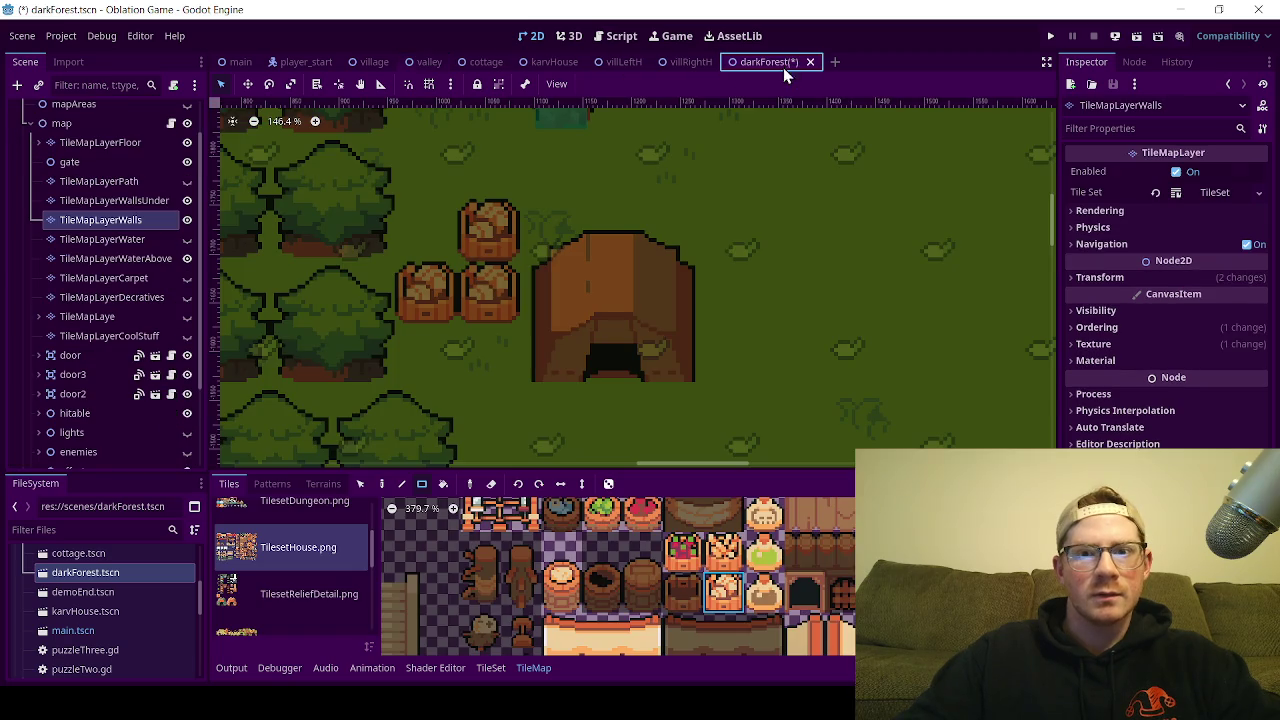
{"action": "left_click", "coordinate": [455, 354]}
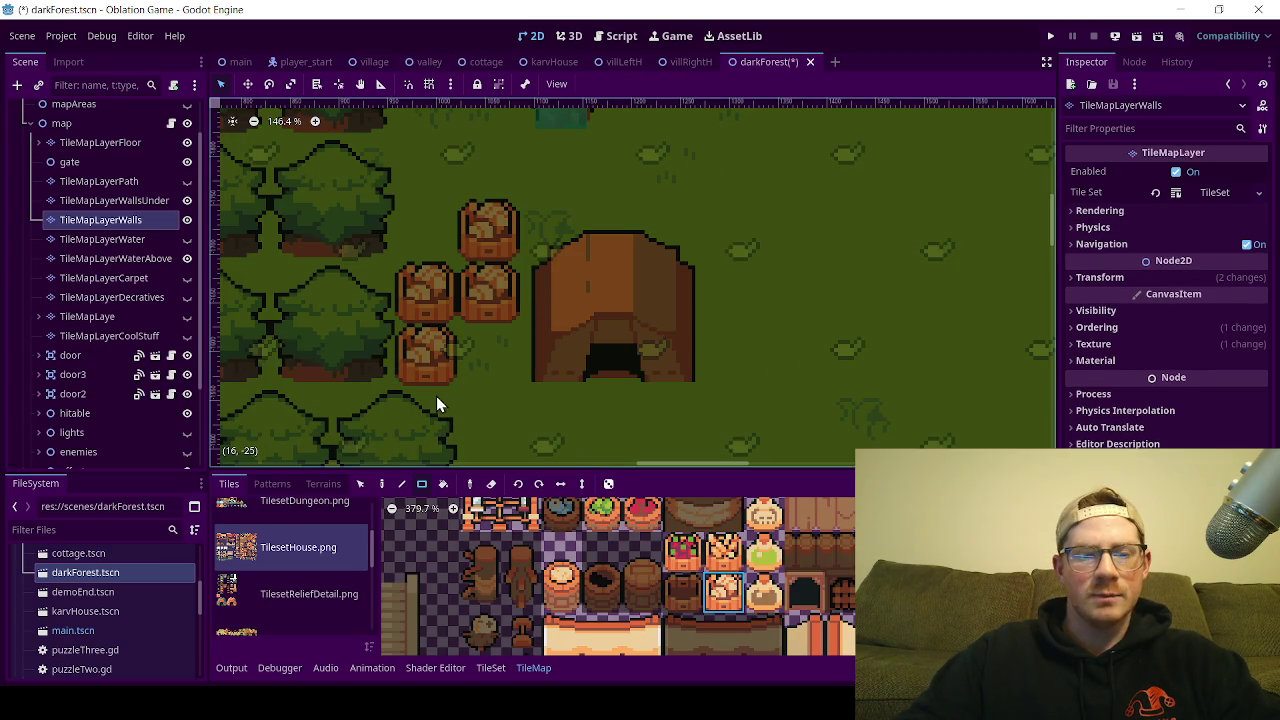
{"action": "left_click", "coordinate": [436, 398]}
{"action": "right_click", "coordinate": [438, 398]}
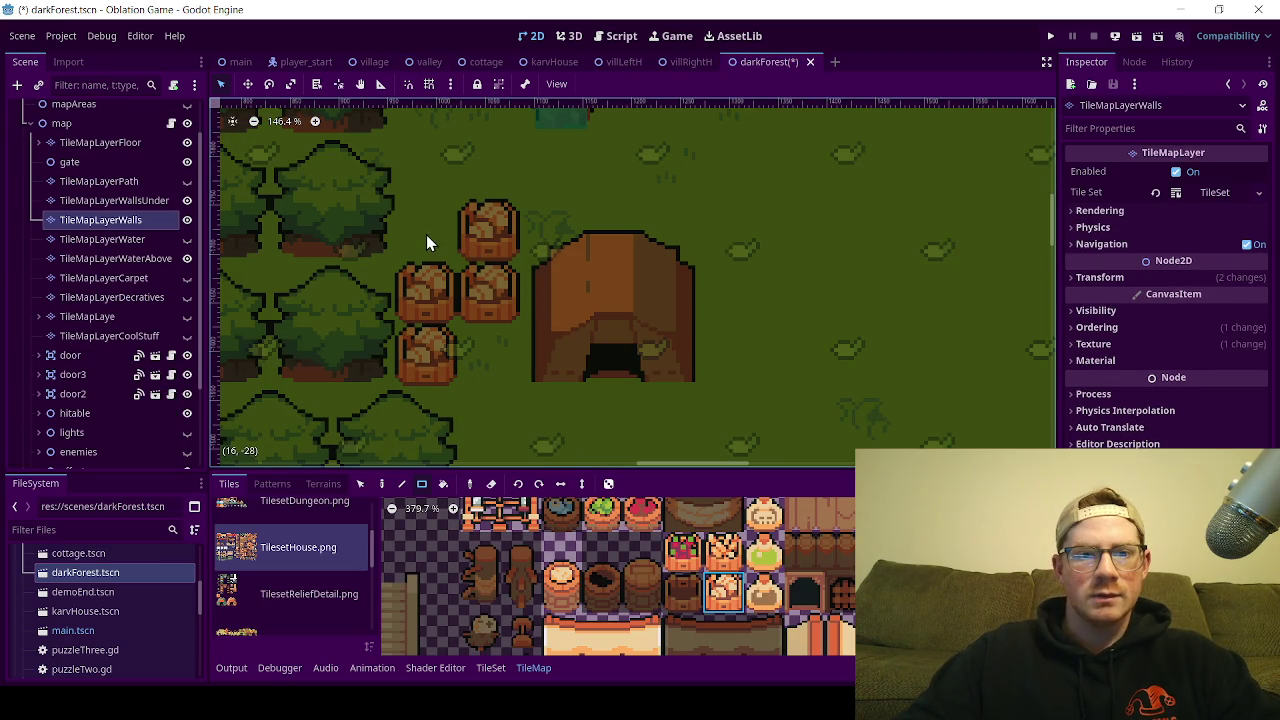
{"action": "left_click_drag", "start_coordinate": [437, 393], "coordinate": [415, 315]}
Step: On TileMapLayerWaterAbove, paint the two-tile red pattern beside the tent
{"action": "left_click", "coordinate": [145, 258]}
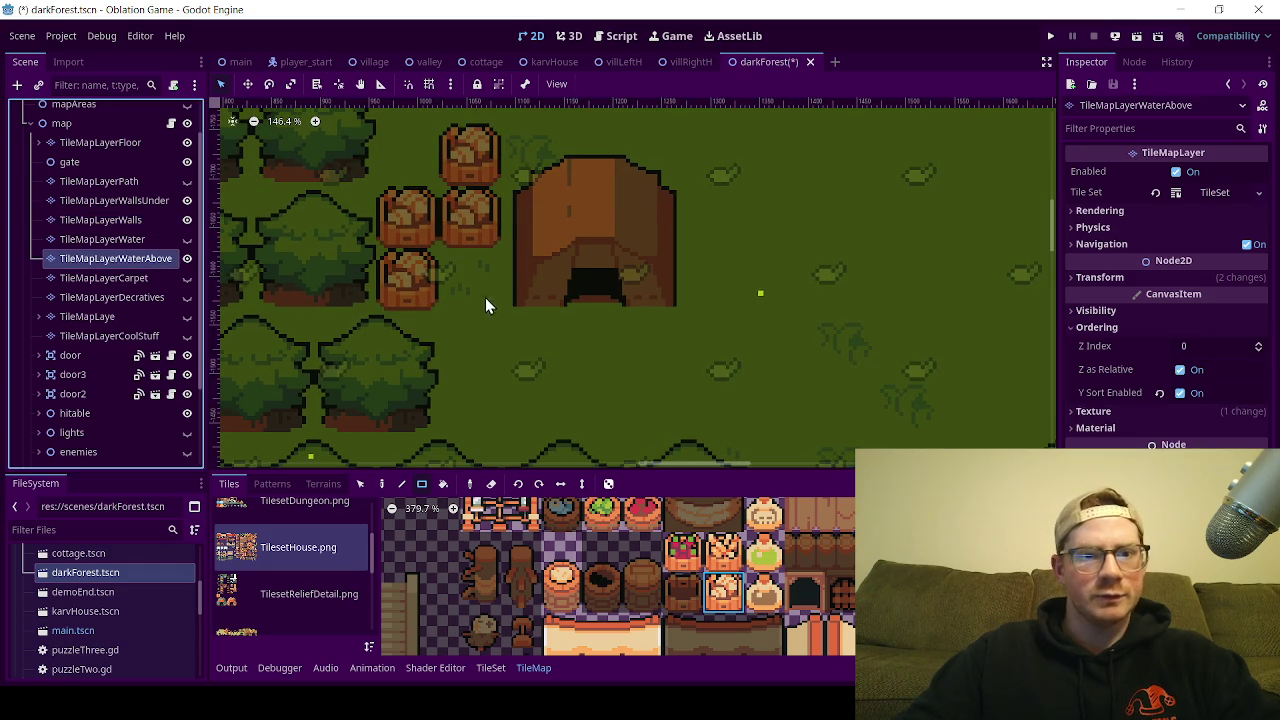
{"action": "scroll", "coordinate": [632, 600], "scroll_direction": "down", "scroll_amount": 5}
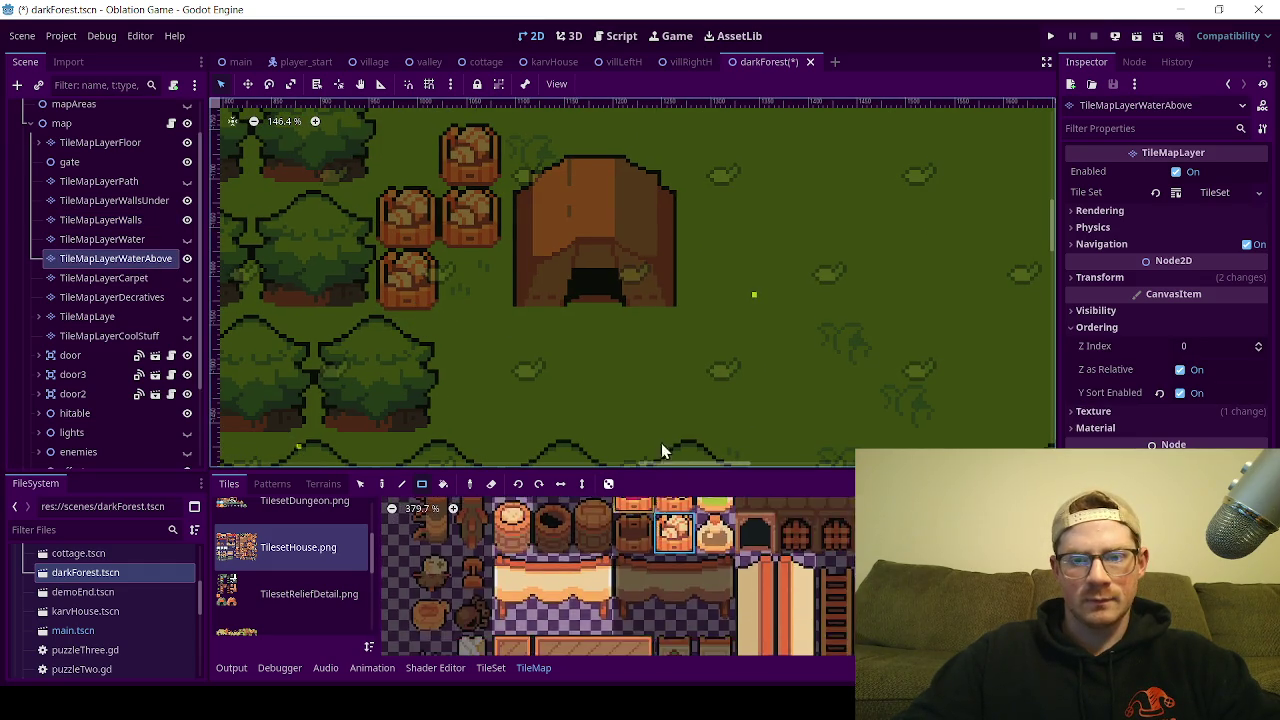
{"action": "scroll", "coordinate": [632, 612], "scroll_direction": "down", "scroll_amount": 3}
{"action": "scroll", "coordinate": [651, 560], "scroll_direction": "right", "scroll_amount": 2}
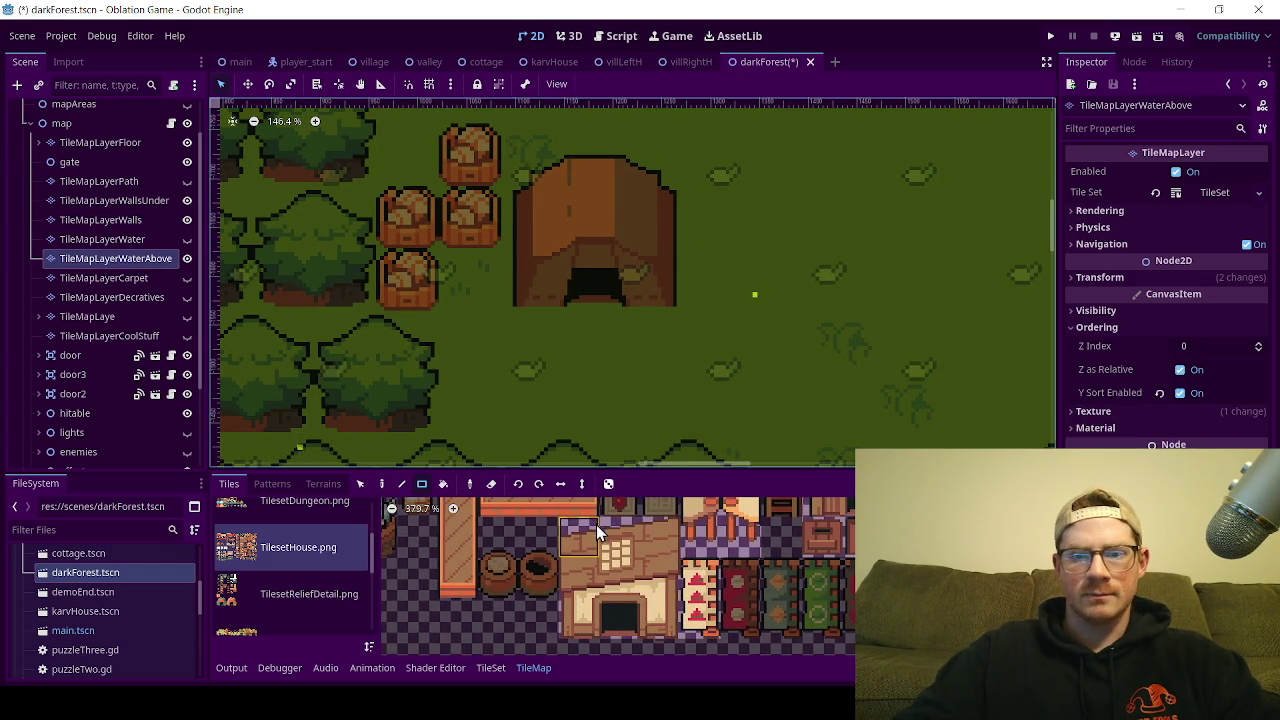
{"action": "left_click_drag", "start_coordinate": [705, 580], "coordinate": [705, 620]}
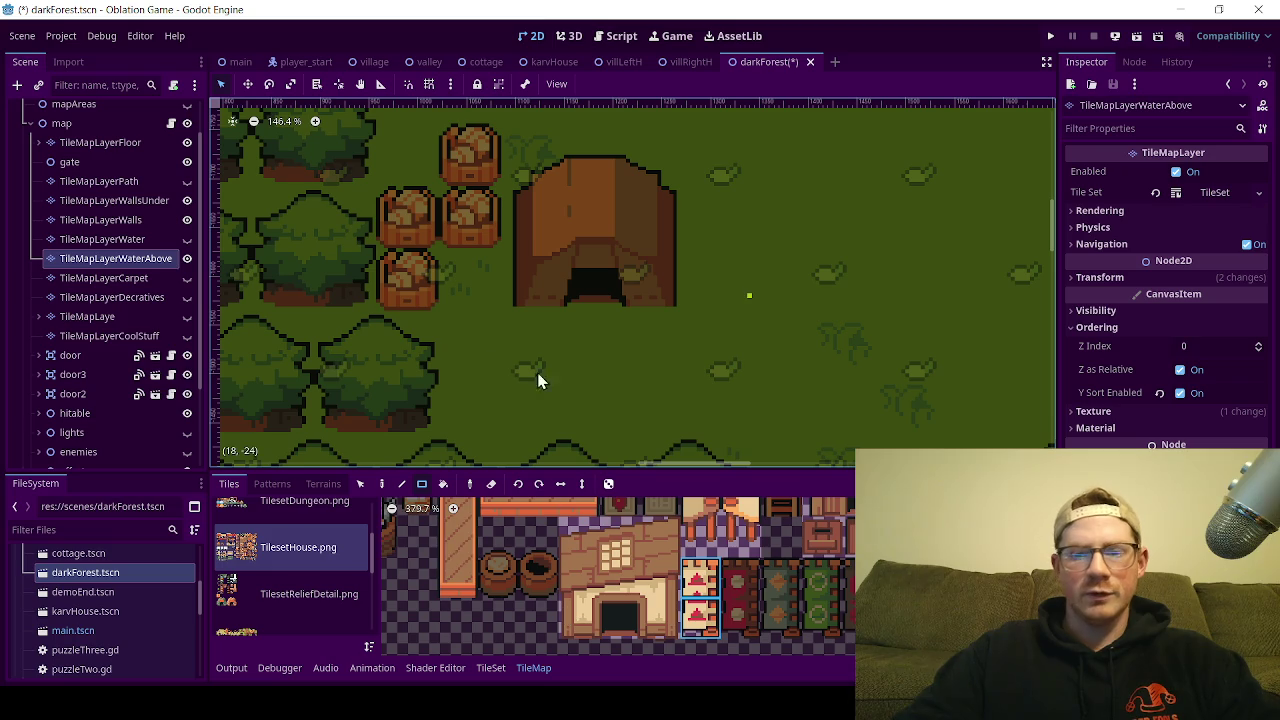
{"action": "left_click", "coordinate": [488, 268]}
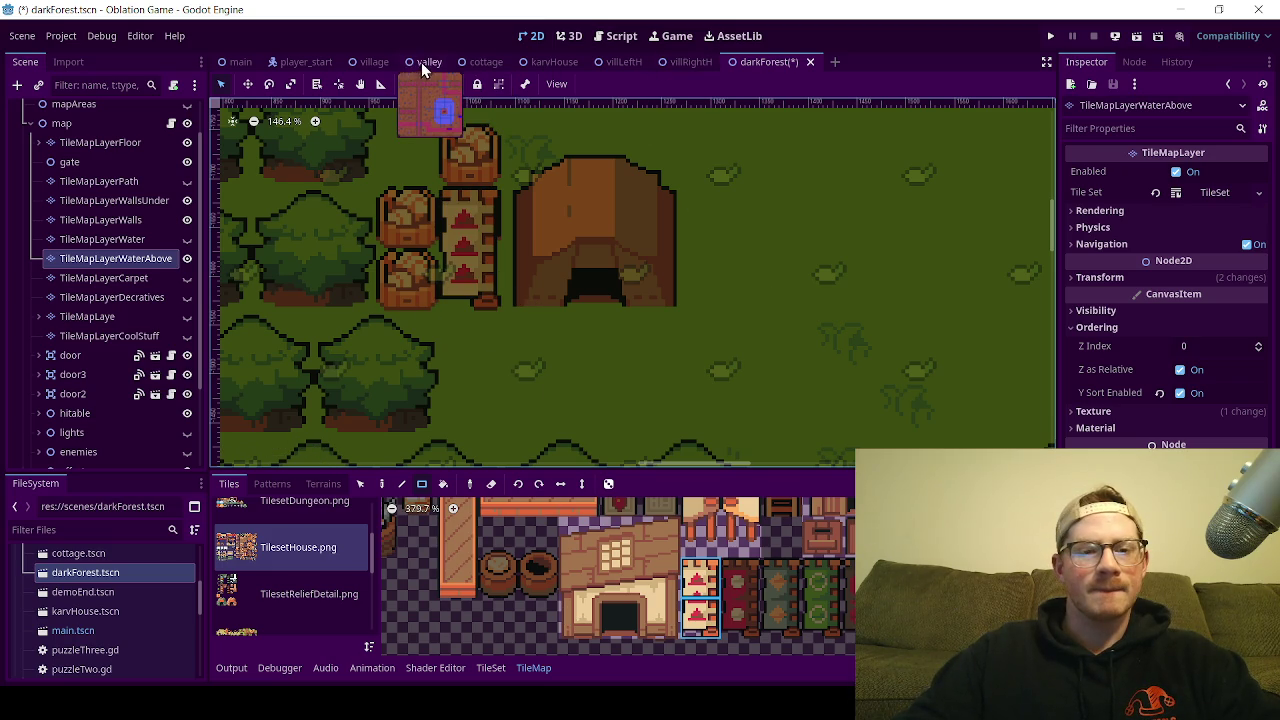
Step: Compare with the village and valley scenes, then return to darkForest
{"action": "left_click", "coordinate": [374, 62]}
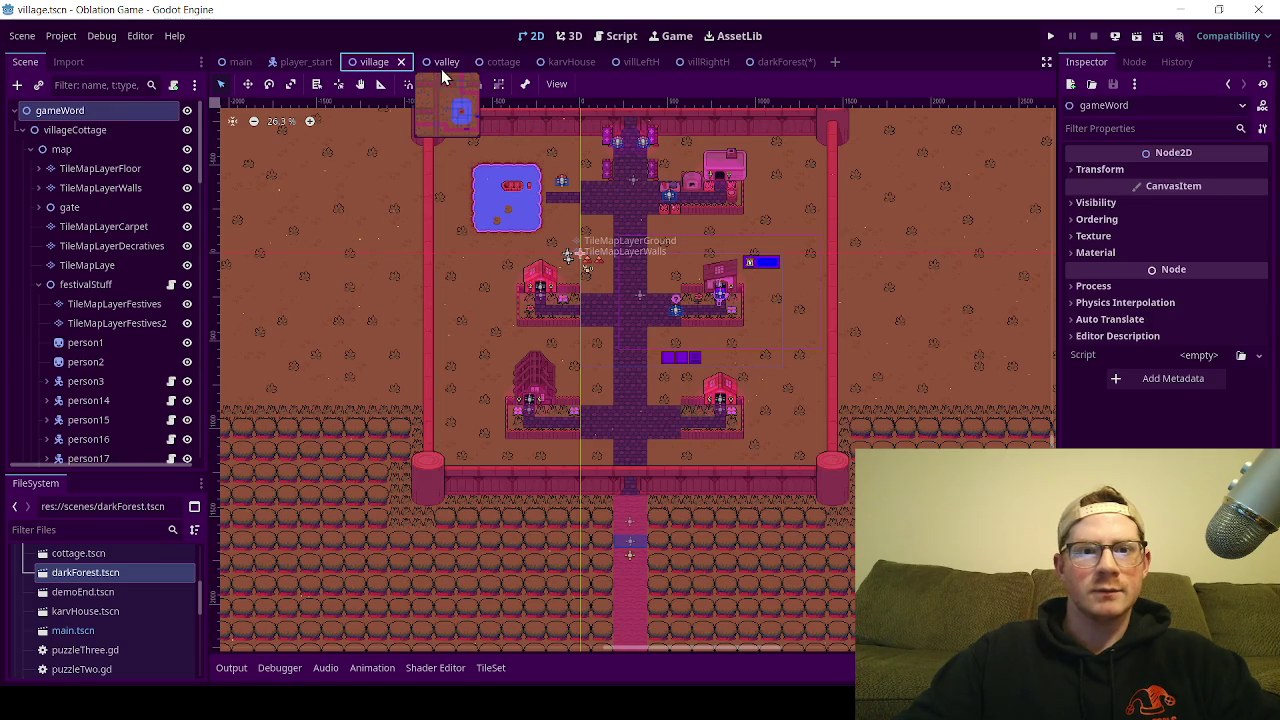
{"action": "left_click", "coordinate": [443, 62]}
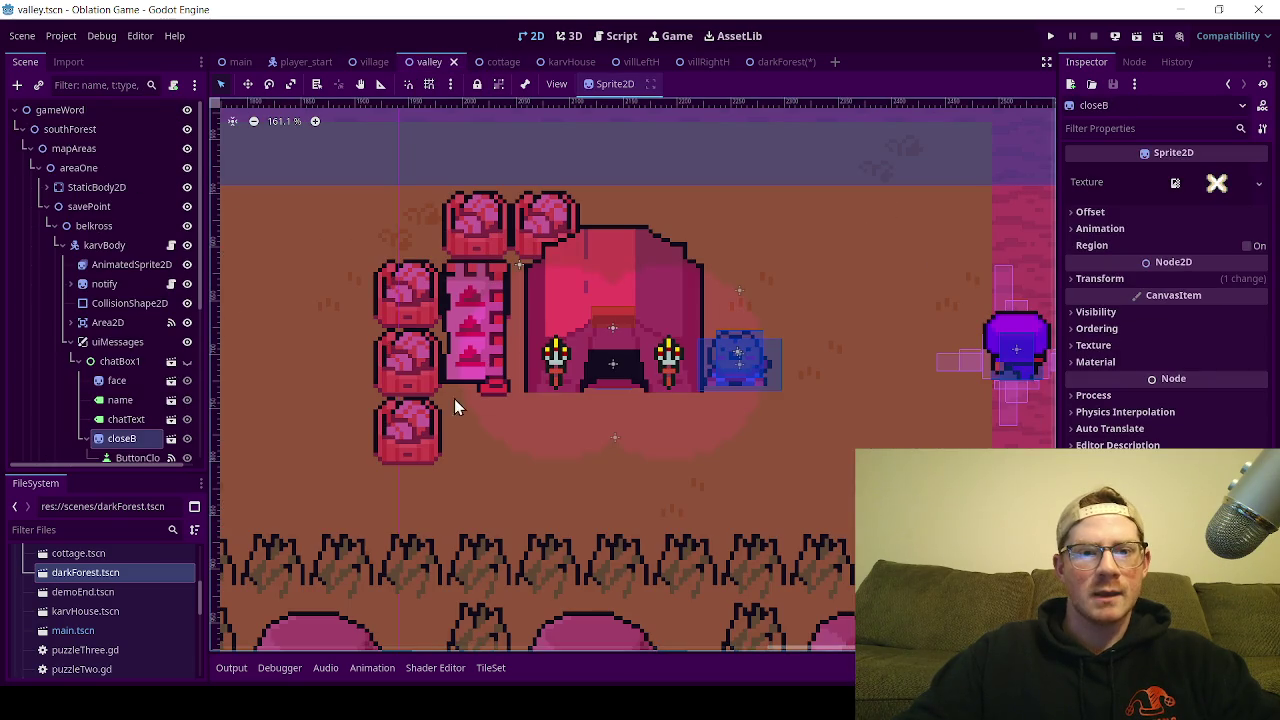
{"action": "left_click", "coordinate": [772, 62]}
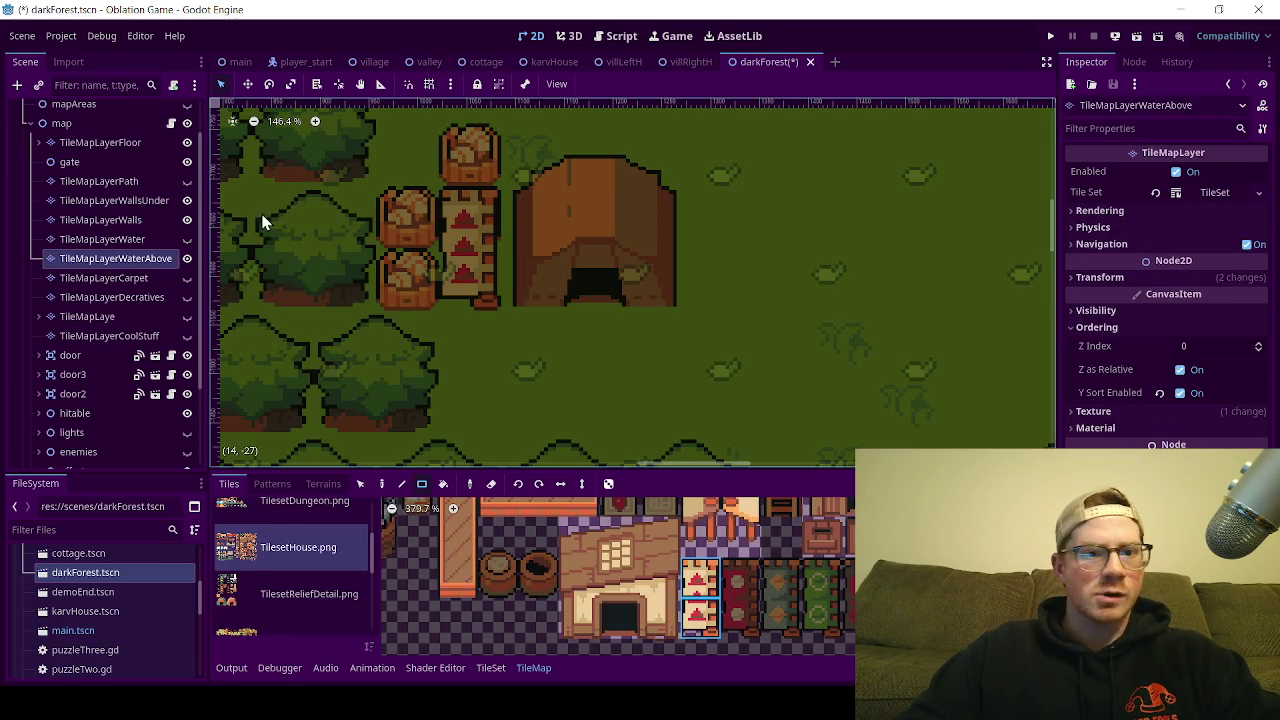
Step: On the TileMapLayerWallsUnder layer, paint a TilesetHouse.png crate tile above the tent
{"action": "left_click", "coordinate": [146, 202]}
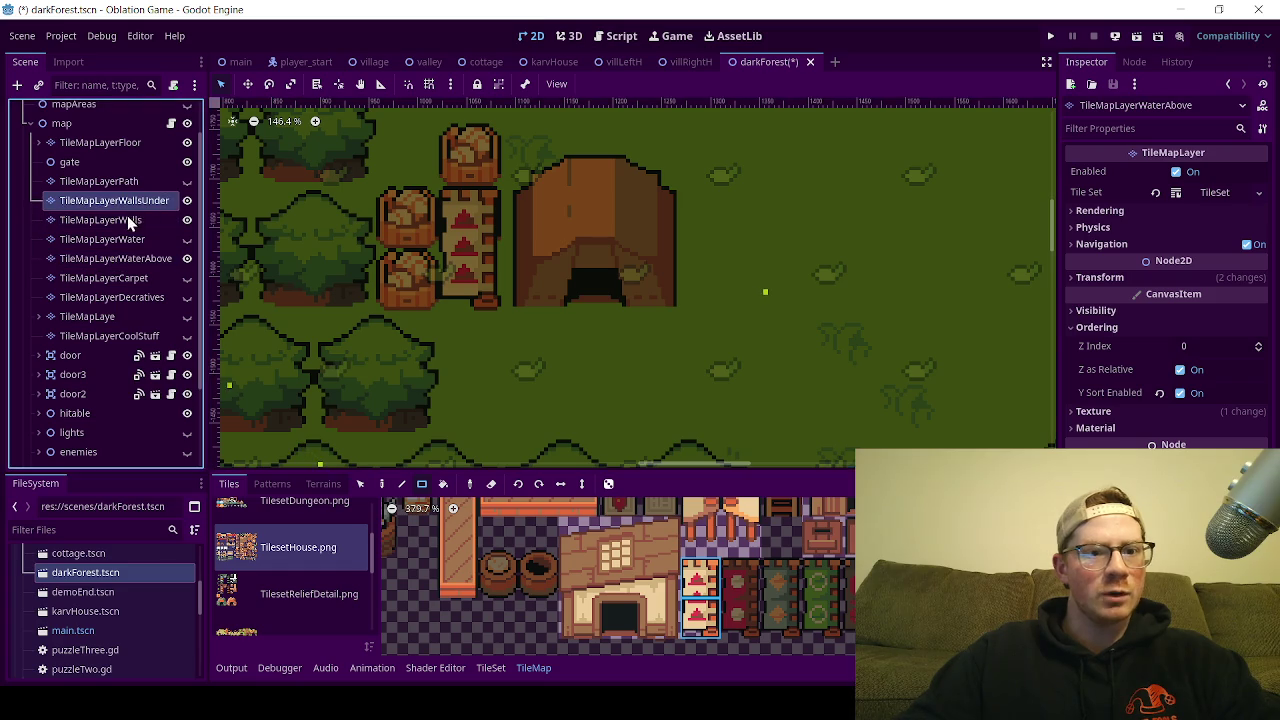
{"action": "mouse_move", "coordinate": [616, 652]}
{"action": "left_mouse_down"}
{"action": "mouse_move", "coordinate": [645, 549]}
{"action": "mouse_move", "coordinate": [738, 598]}
{"action": "left_mouse_up"}
{"action": "scroll", "coordinate": [736, 590], "scroll_direction": "down", "scroll_amount": 3}
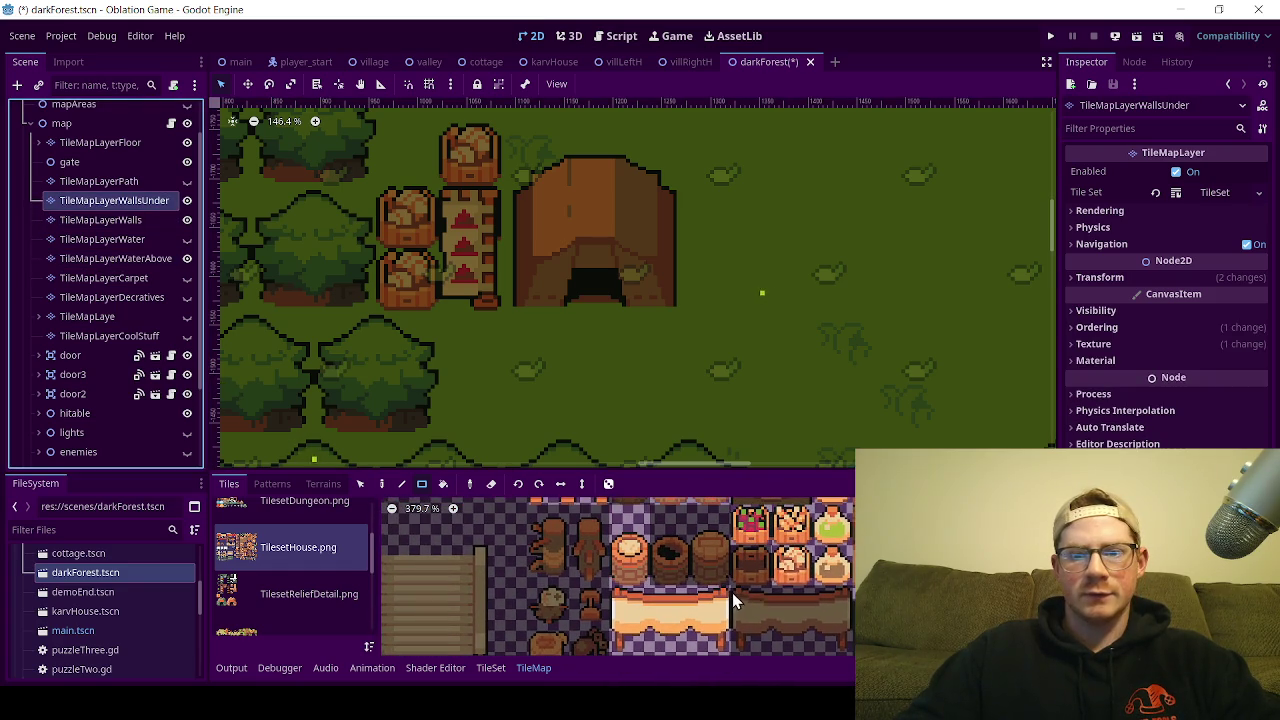
{"action": "left_click", "coordinate": [792, 565]}
{"action": "left_click", "coordinate": [630, 548]}
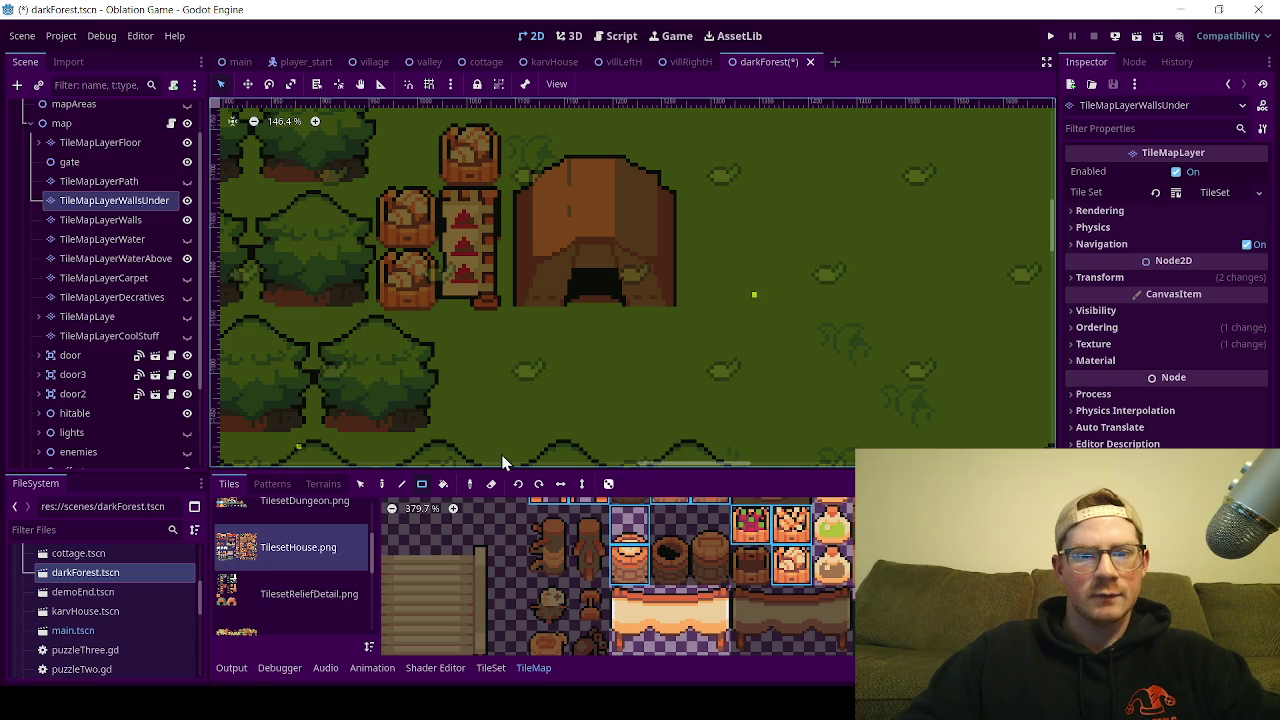
{"action": "left_click", "coordinate": [700, 538]}
{"action": "left_click", "coordinate": [790, 566]}
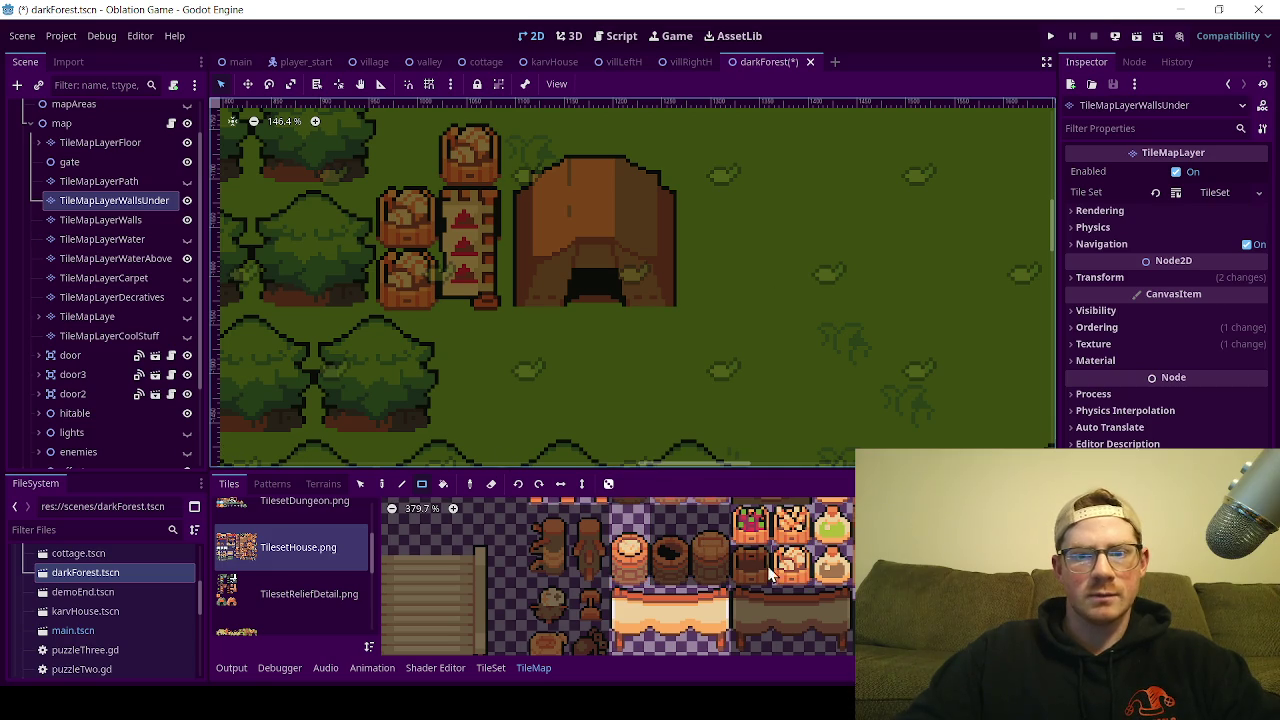
{"action": "left_click", "coordinate": [534, 170]}
Step: Zoom and pan the map to review the whole clearing and the tower to the north
{"action": "scroll", "coordinate": [519, 366], "scroll_direction": "down", "scroll_amount": 2}
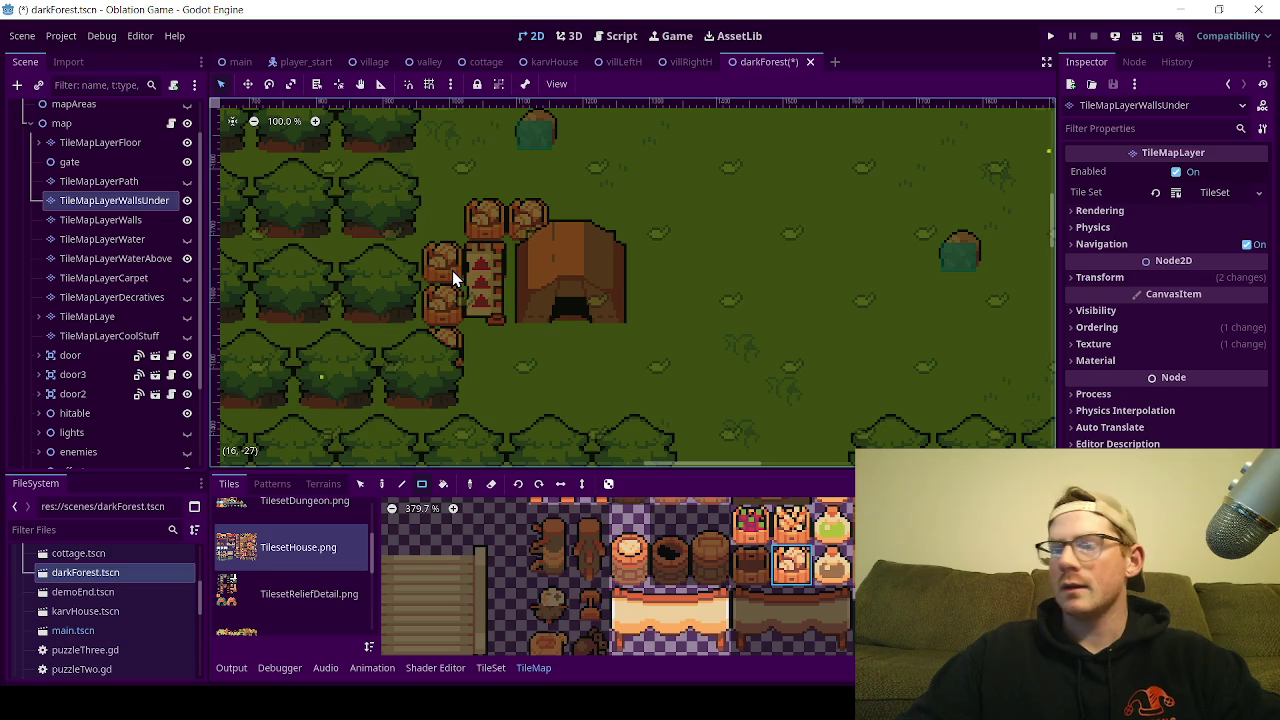
{"action": "scroll", "coordinate": [85, 310], "scroll_direction": "down", "scroll_amount": 3}
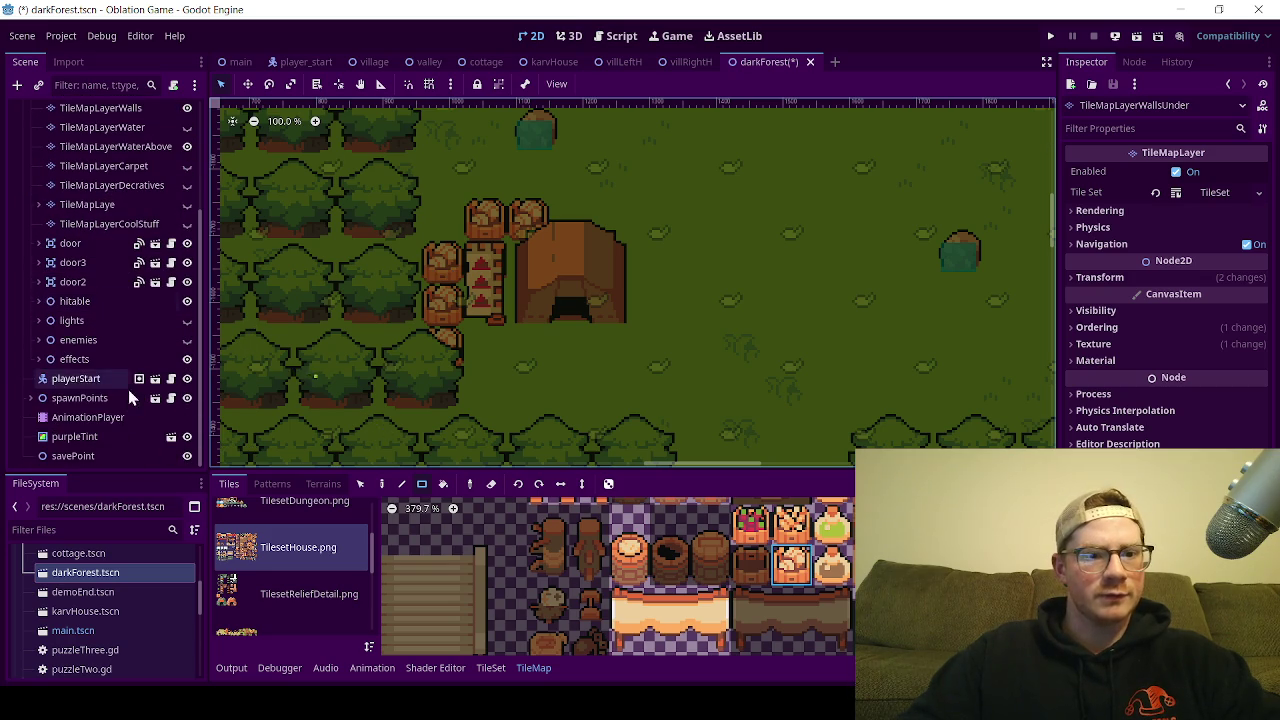
{"action": "scroll", "coordinate": [88, 336], "scroll_direction": "up", "scroll_amount": 2}
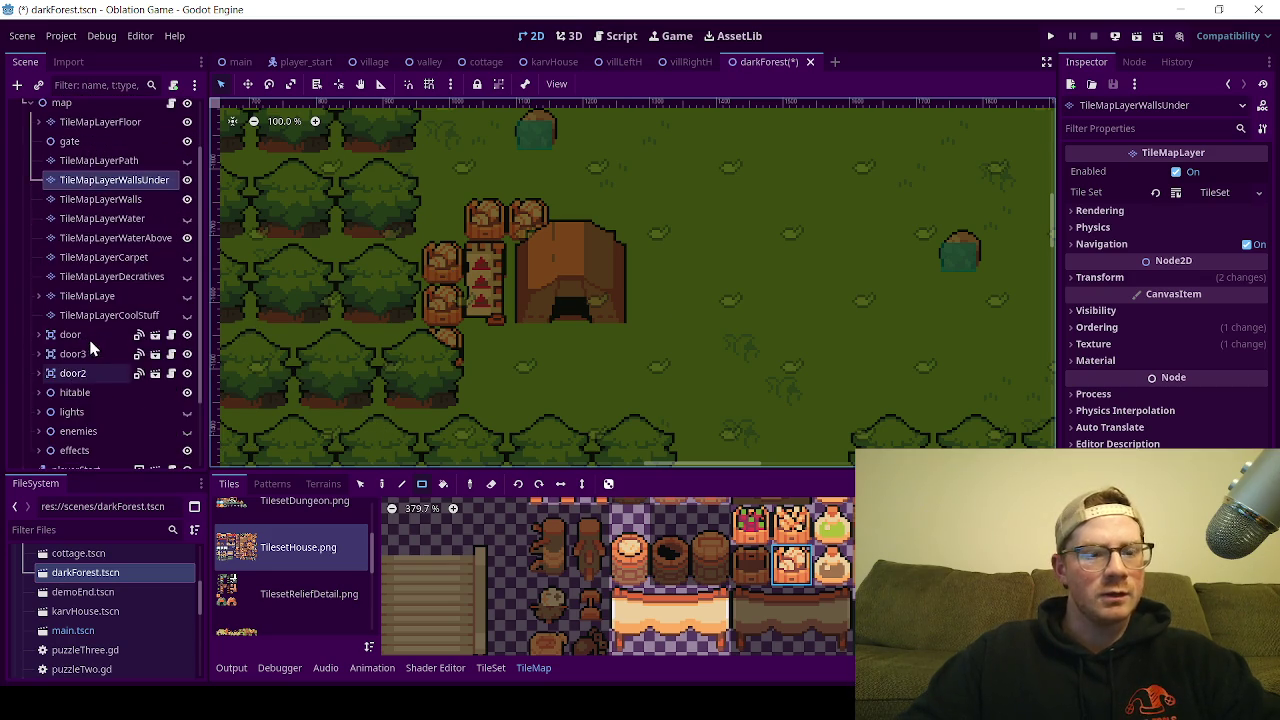
{"action": "scroll", "coordinate": [116, 385], "scroll_direction": "down", "scroll_amount": 2}
{"action": "scroll", "coordinate": [75, 320], "scroll_direction": "up", "scroll_amount": 4}
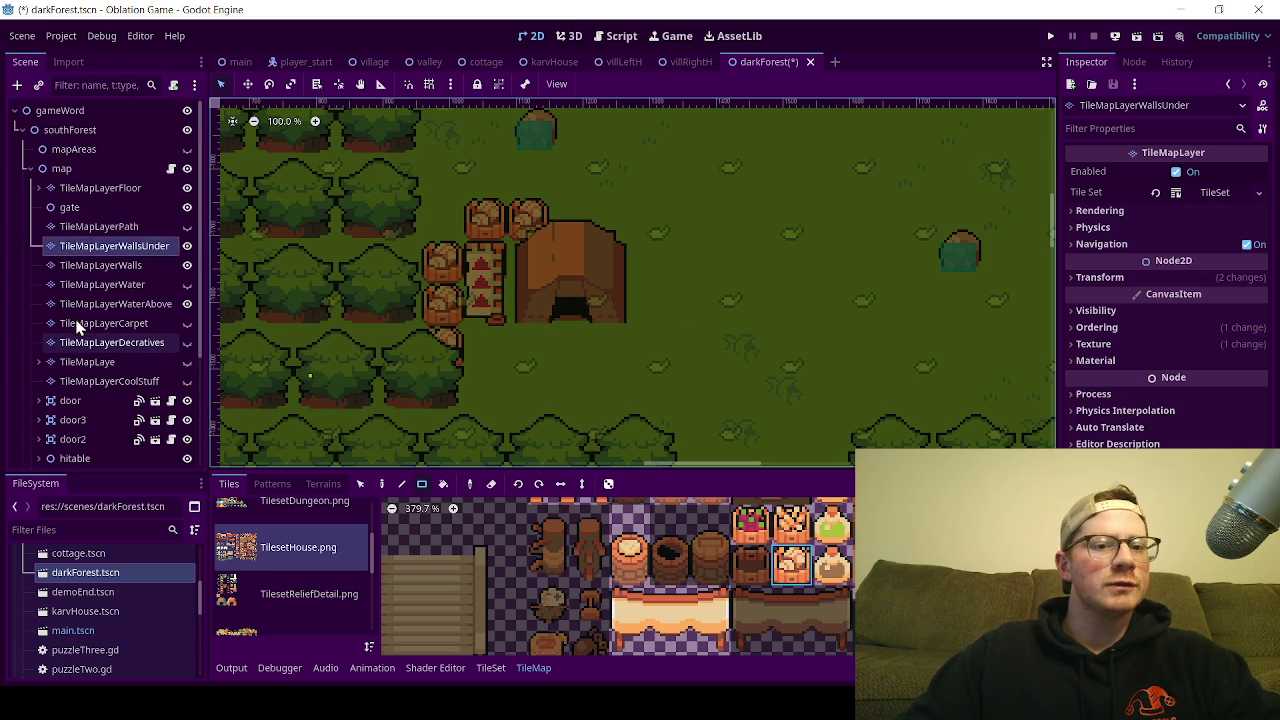
{"action": "scroll", "coordinate": [459, 351], "scroll_direction": "down", "scroll_amount": 7}
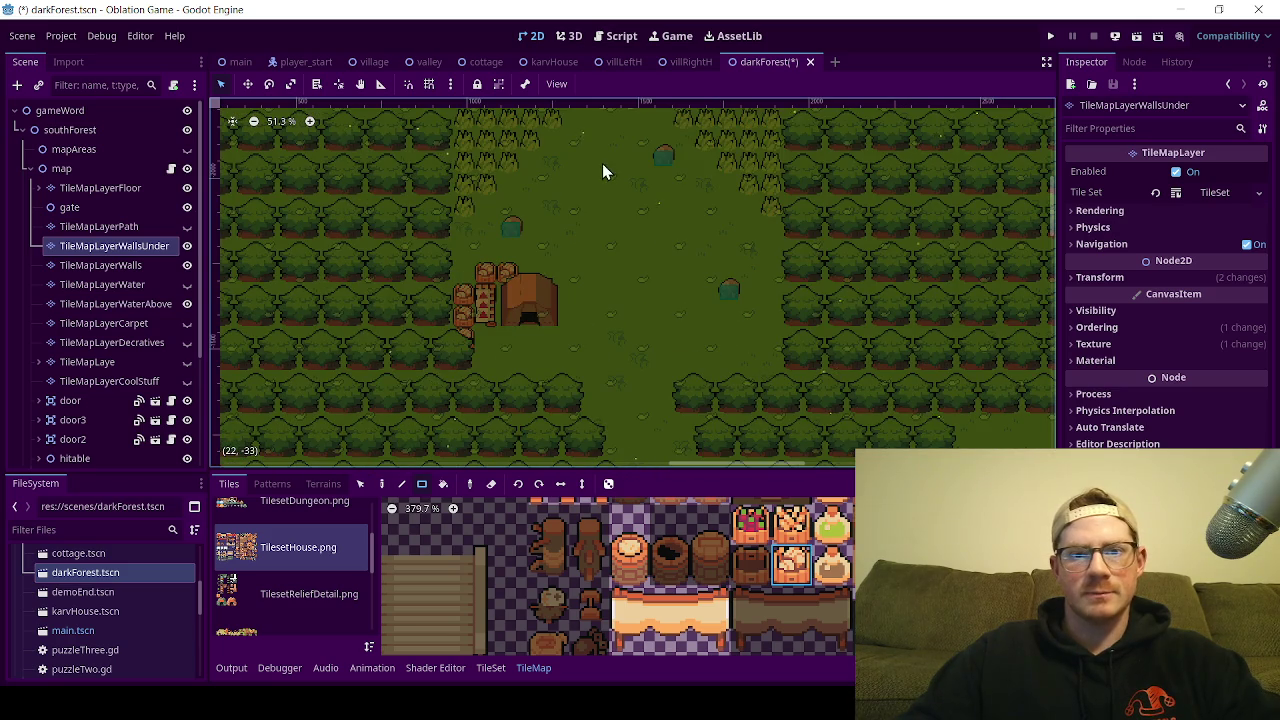
{"action": "left_click_drag", "start_coordinate": [602, 163], "coordinate": [563, 254]}
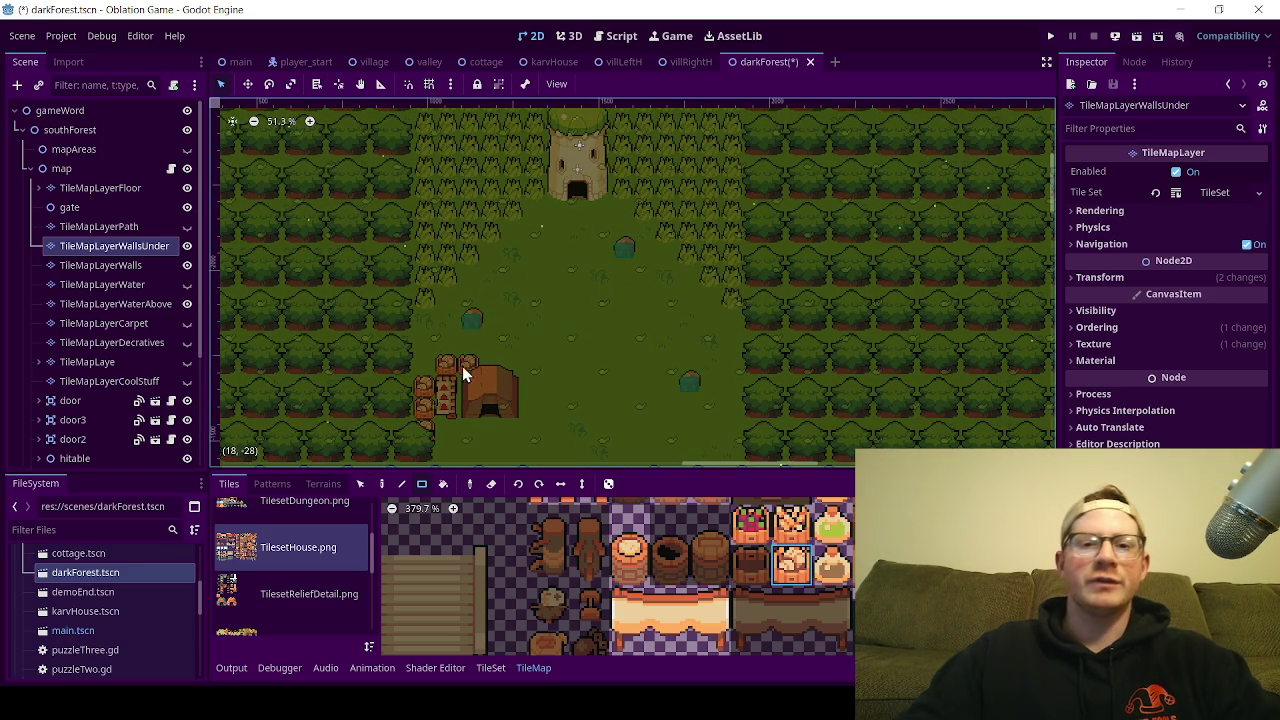
{"action": "scroll", "coordinate": [524, 297], "scroll_direction": "down", "scroll_amount": 5}
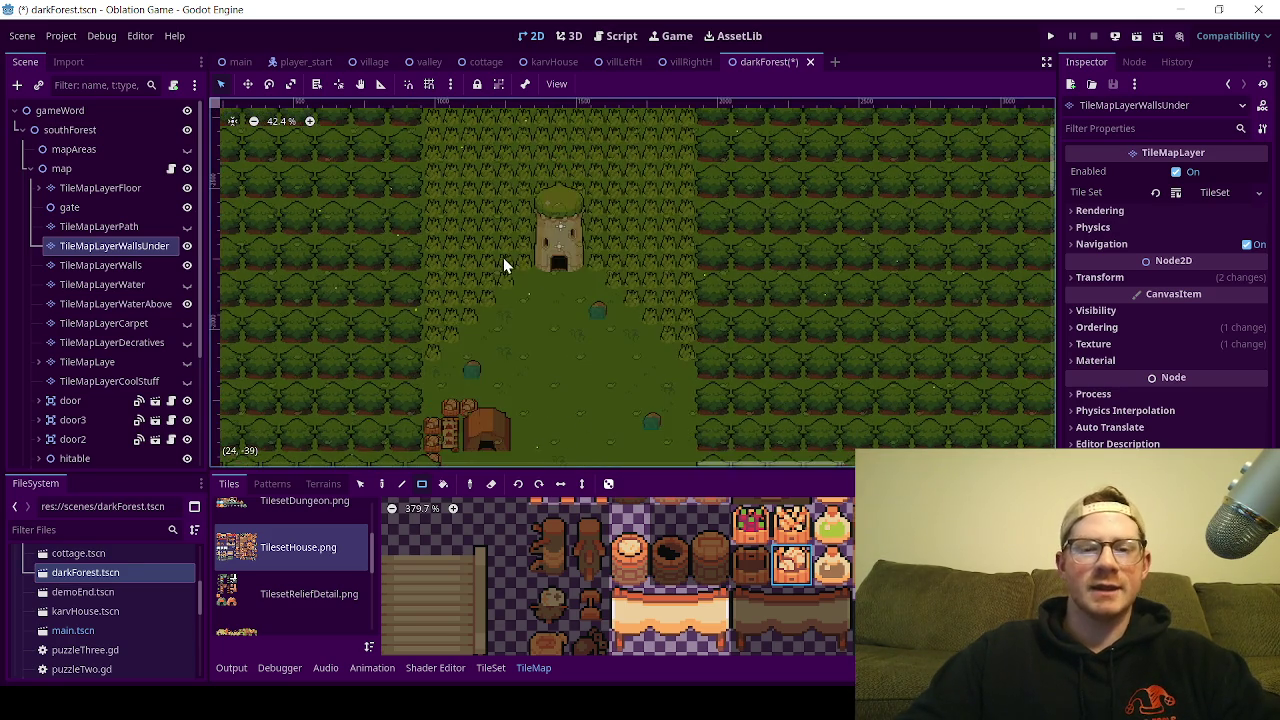
{"action": "left_click_drag", "start_coordinate": [491, 357], "coordinate": [493, 313]}
{"action": "scroll", "coordinate": [486, 300], "scroll_direction": "up", "scroll_amount": 6}
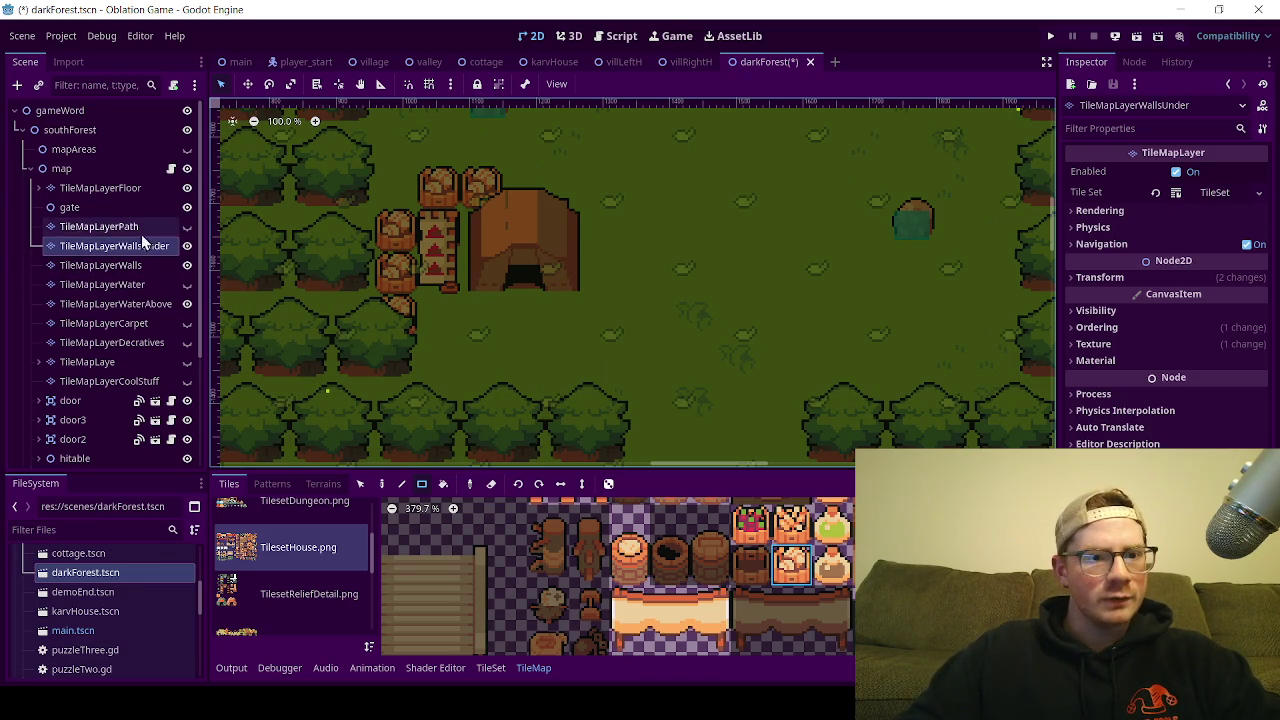
Step: Collapse the map's tile layers, select savePoint, and locate reg_npc.tscn under components > npcs
{"action": "left_click", "coordinate": [29, 169]}
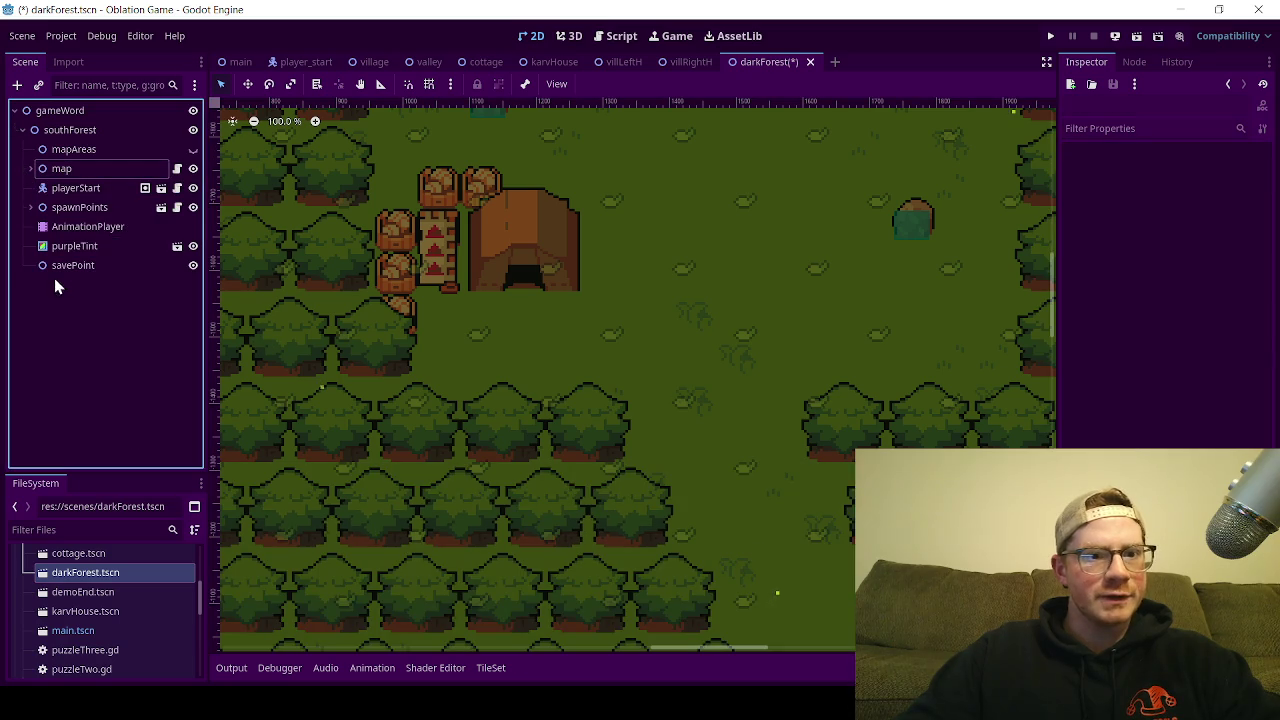
{"action": "left_click", "coordinate": [114, 268]}
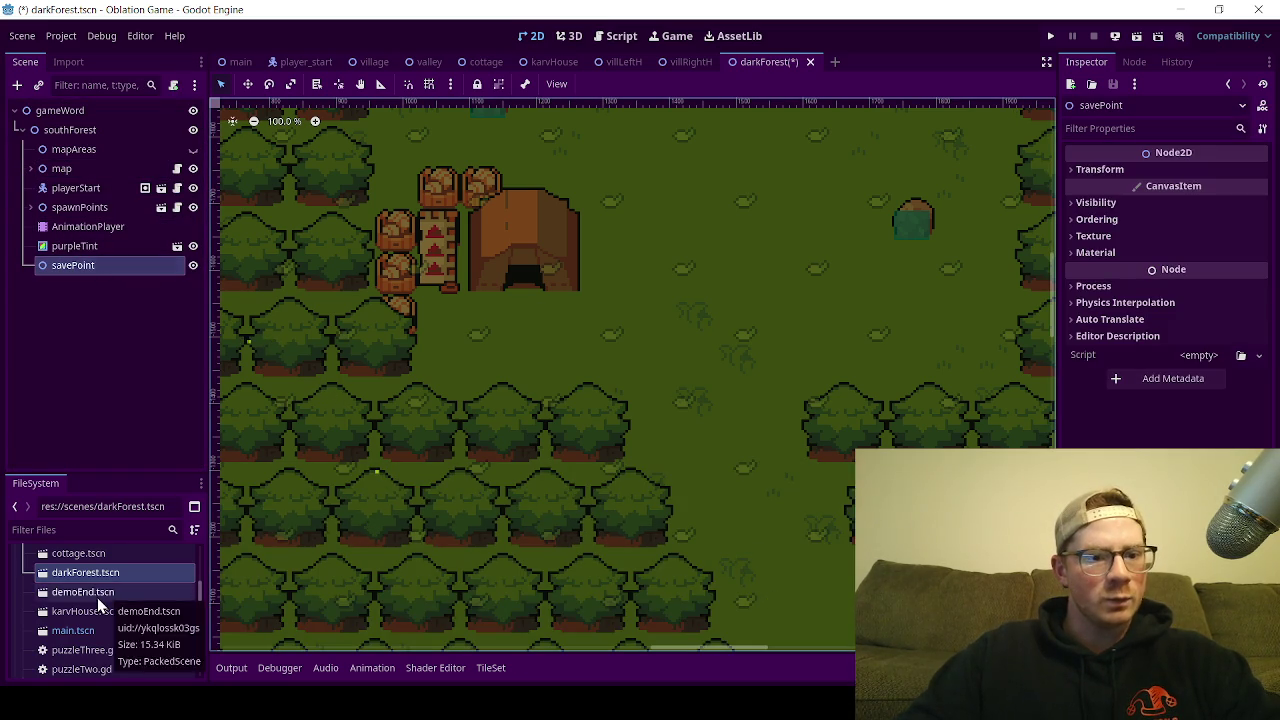
{"action": "scroll", "coordinate": [97, 600], "scroll_direction": "up", "scroll_amount": 8}
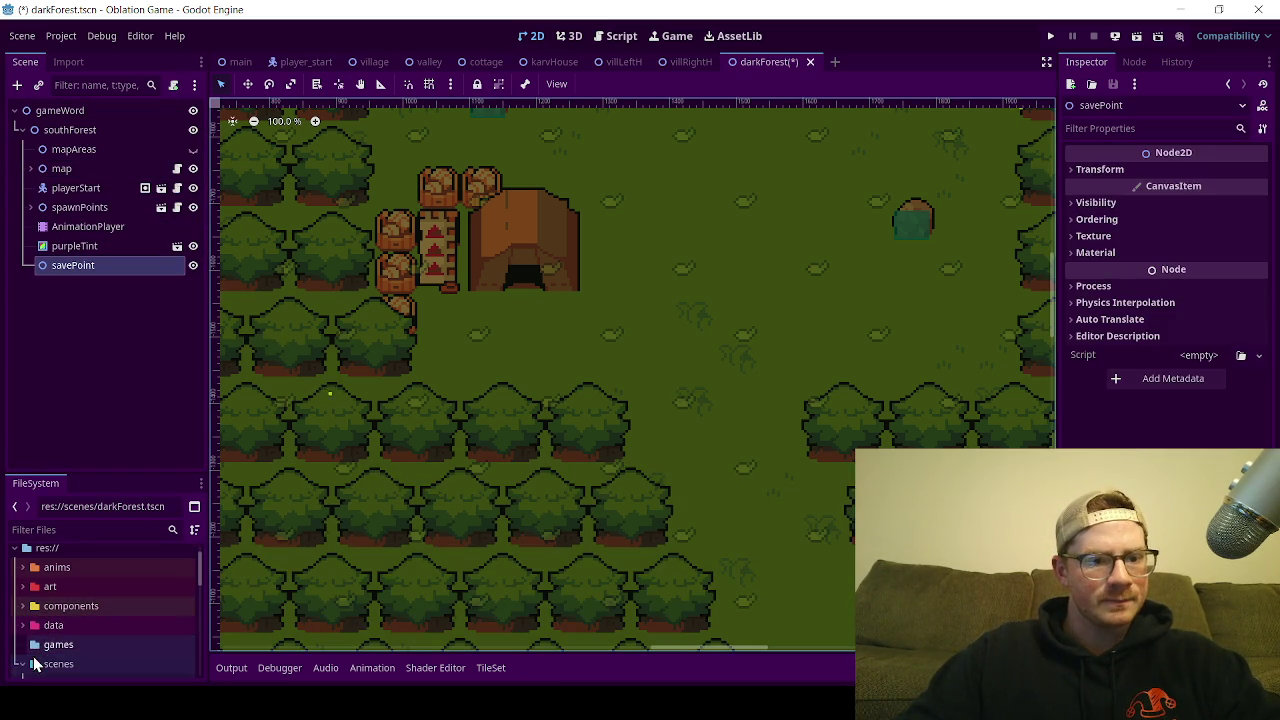
{"action": "left_click", "coordinate": [35, 662]}
{"action": "left_click", "coordinate": [22, 648]}
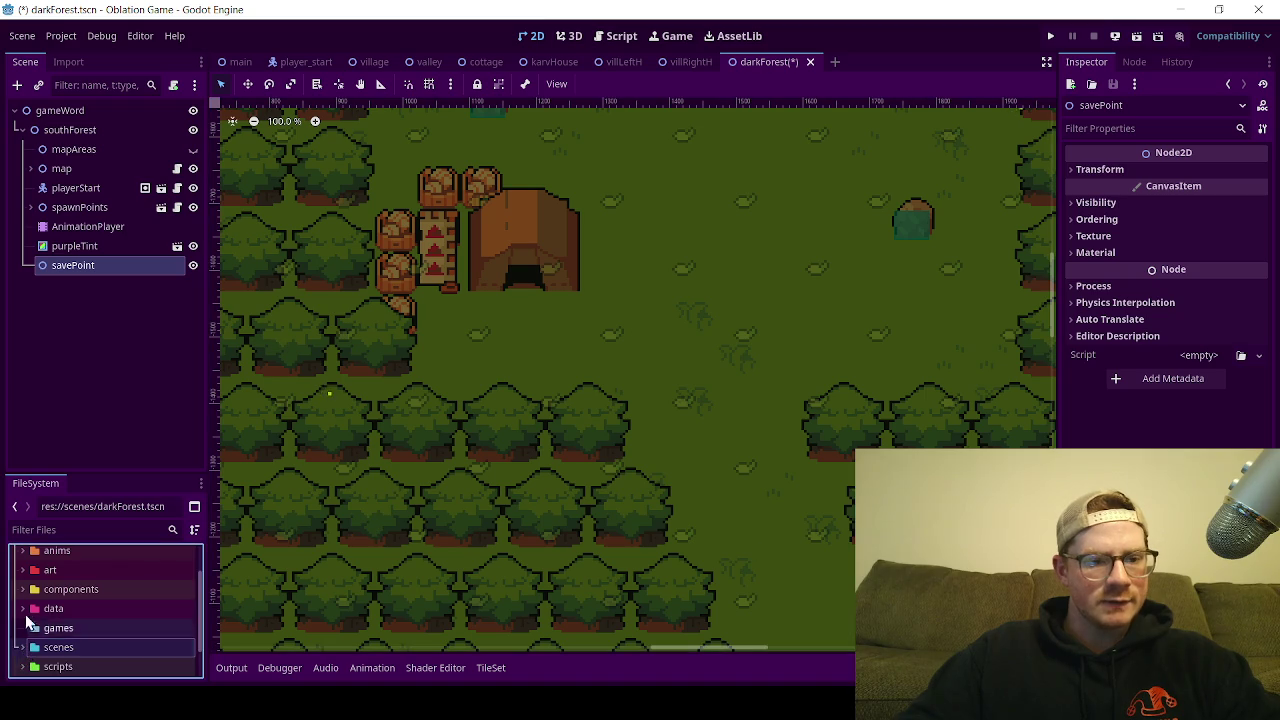
{"action": "left_click", "coordinate": [22, 591]}
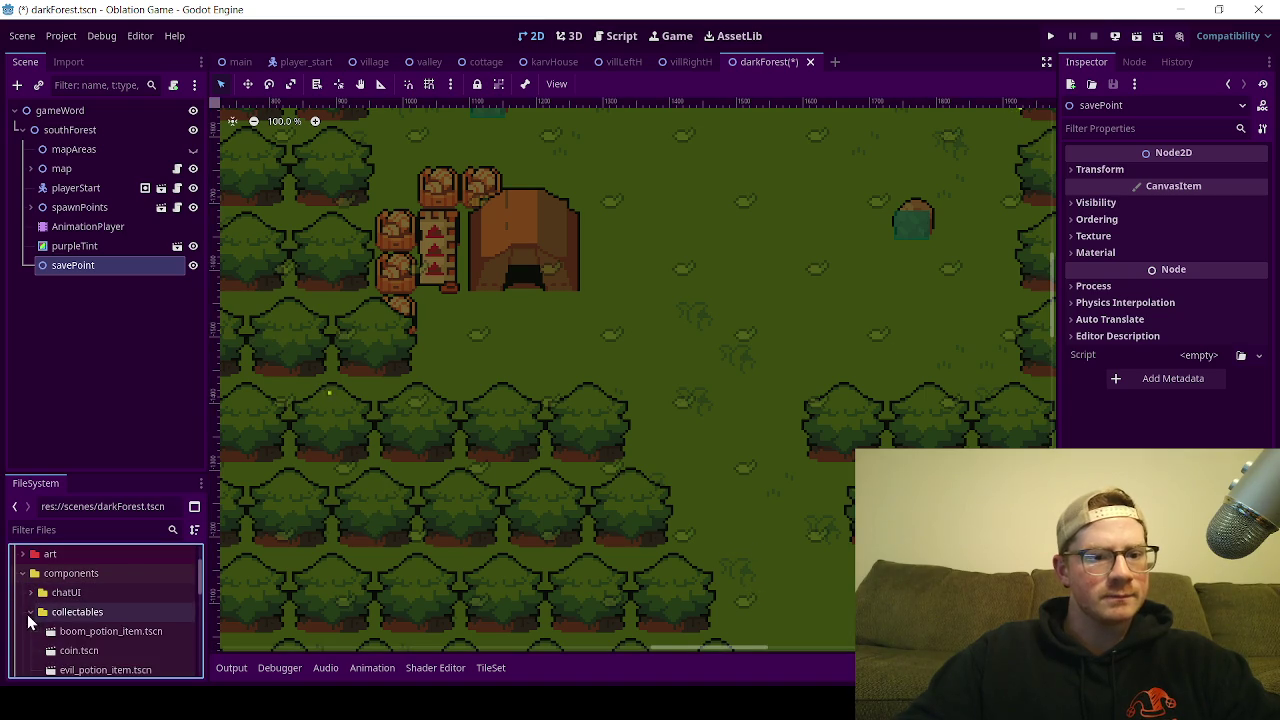
{"action": "left_click", "coordinate": [29, 612]}
{"action": "scroll", "coordinate": [30, 630], "scroll_direction": "down", "scroll_amount": 2}
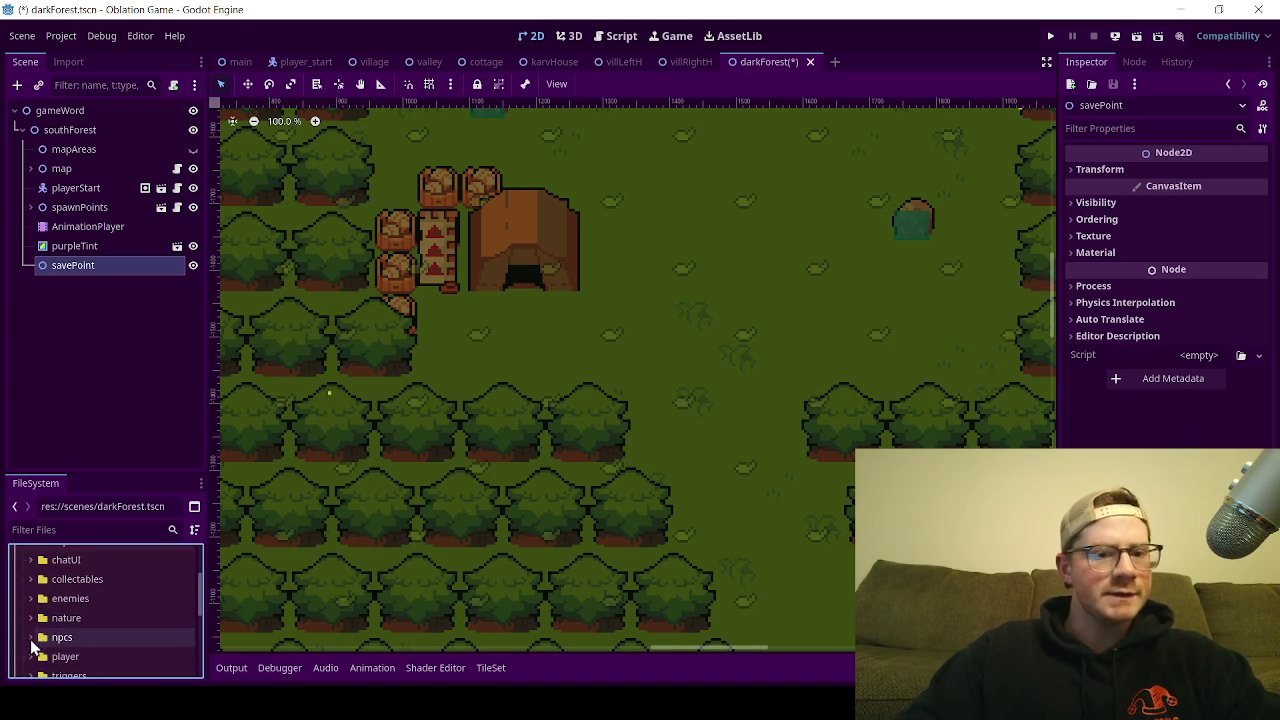
{"action": "left_click", "coordinate": [31, 638]}
{"action": "scroll", "coordinate": [80, 610], "scroll_direction": "down", "scroll_amount": 2}
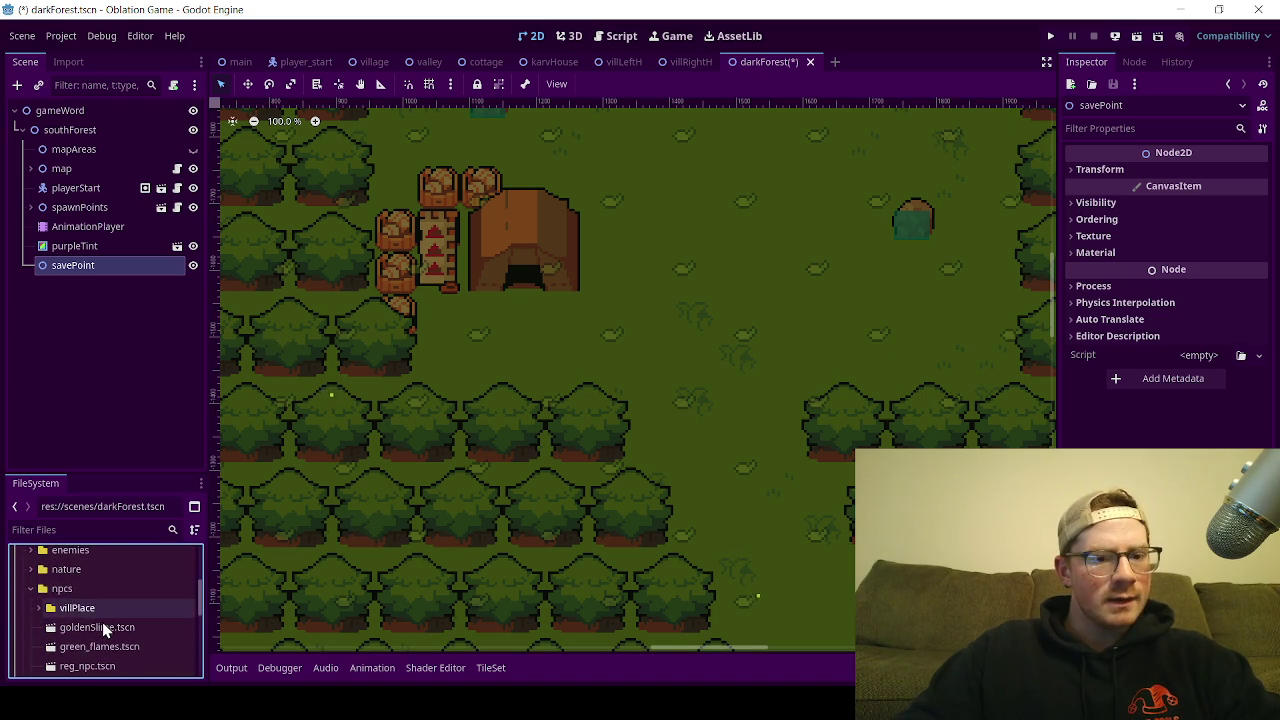
{"action": "scroll", "coordinate": [102, 622], "scroll_direction": "down", "scroll_amount": 2}
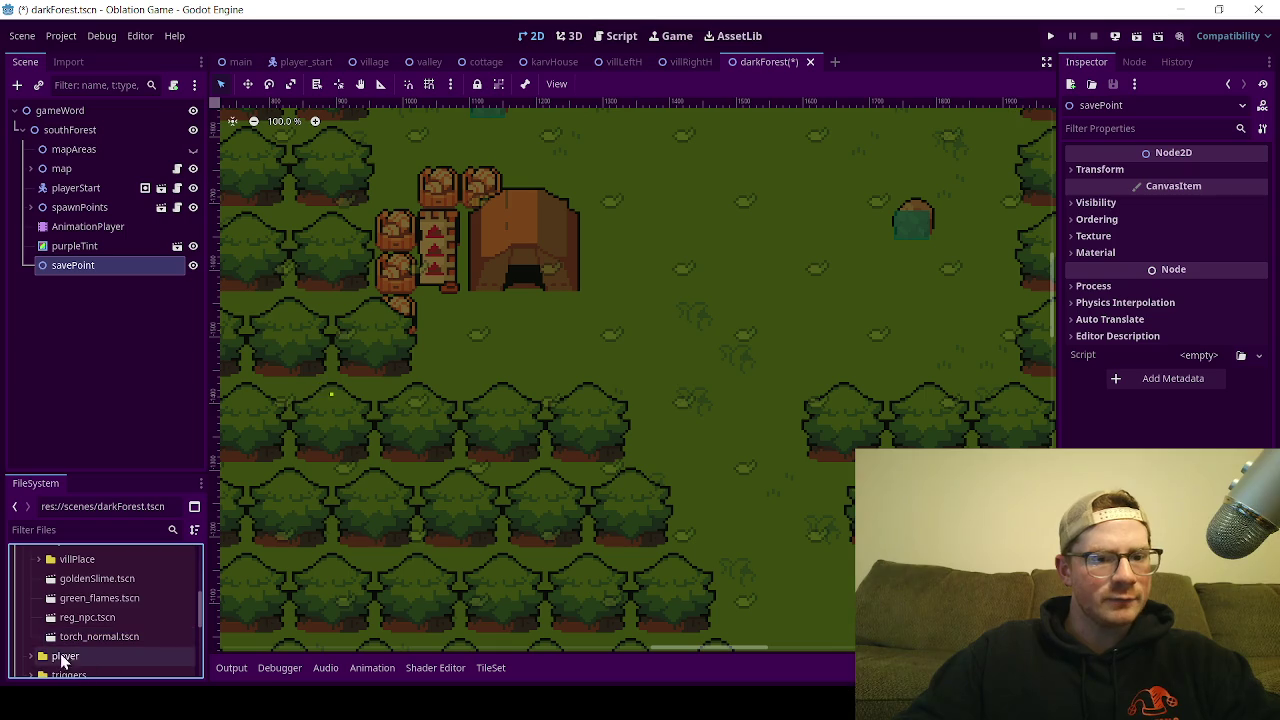
{"action": "scroll", "coordinate": [80, 636], "scroll_direction": "down", "scroll_amount": 3}
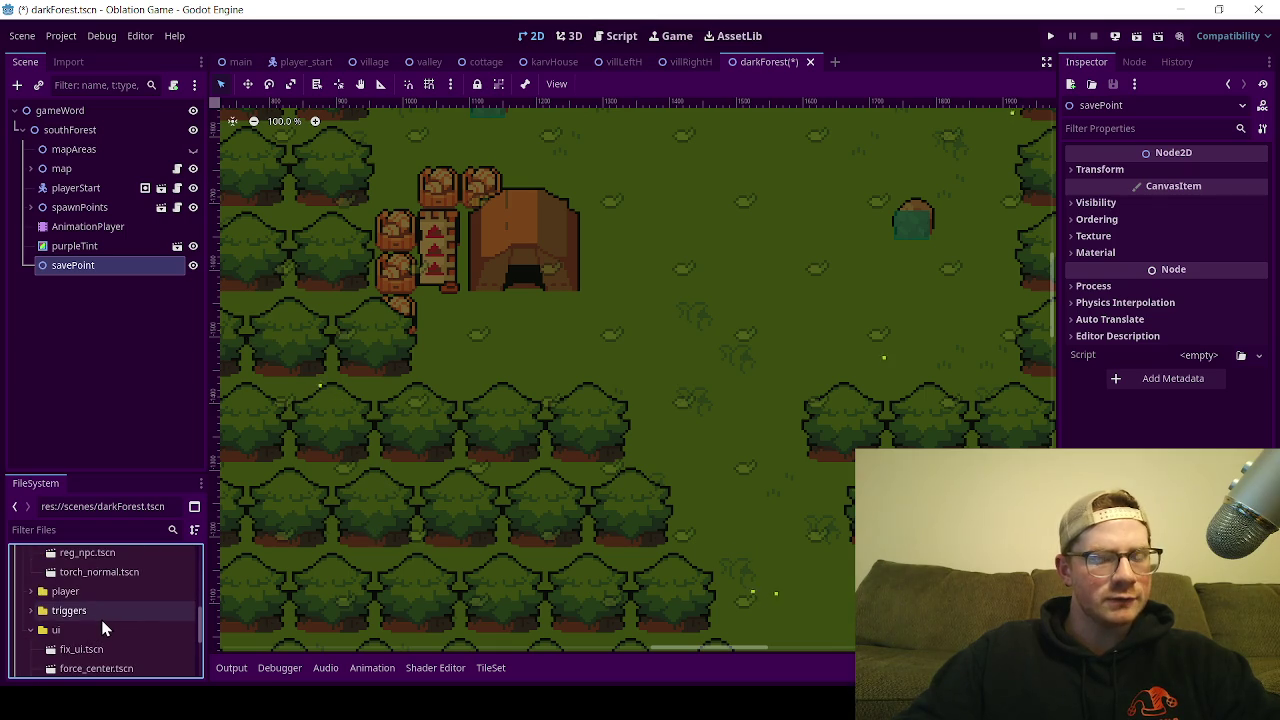
{"action": "scroll", "coordinate": [104, 626], "scroll_direction": "up", "scroll_amount": 4}
{"action": "left_click", "coordinate": [130, 634]}
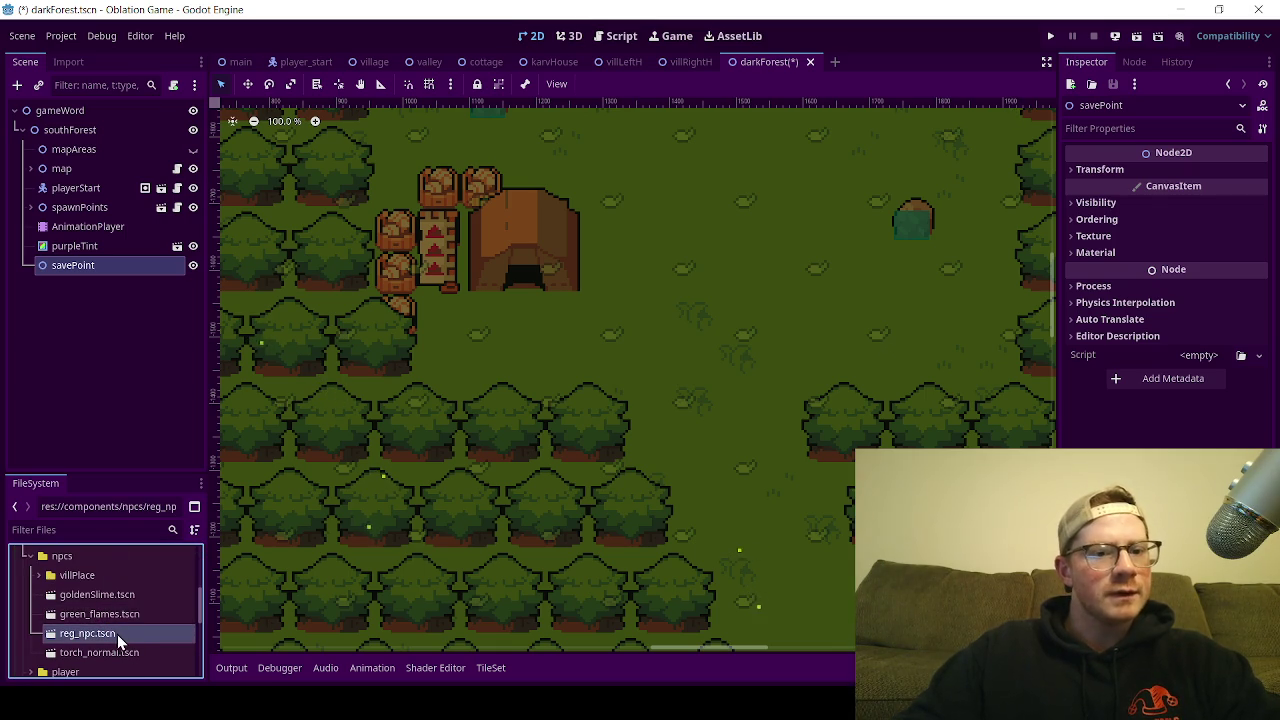
Step: Instance reg_npc.tscn as a child of savePoint and move the regNPC just right of the tent
{"action": "mouse_move", "coordinate": [151, 350]}
{"action": "left_mouse_down"}
{"action": "mouse_move", "coordinate": [86, 345]}
{"action": "mouse_move", "coordinate": [80, 272]}
{"action": "left_mouse_up"}
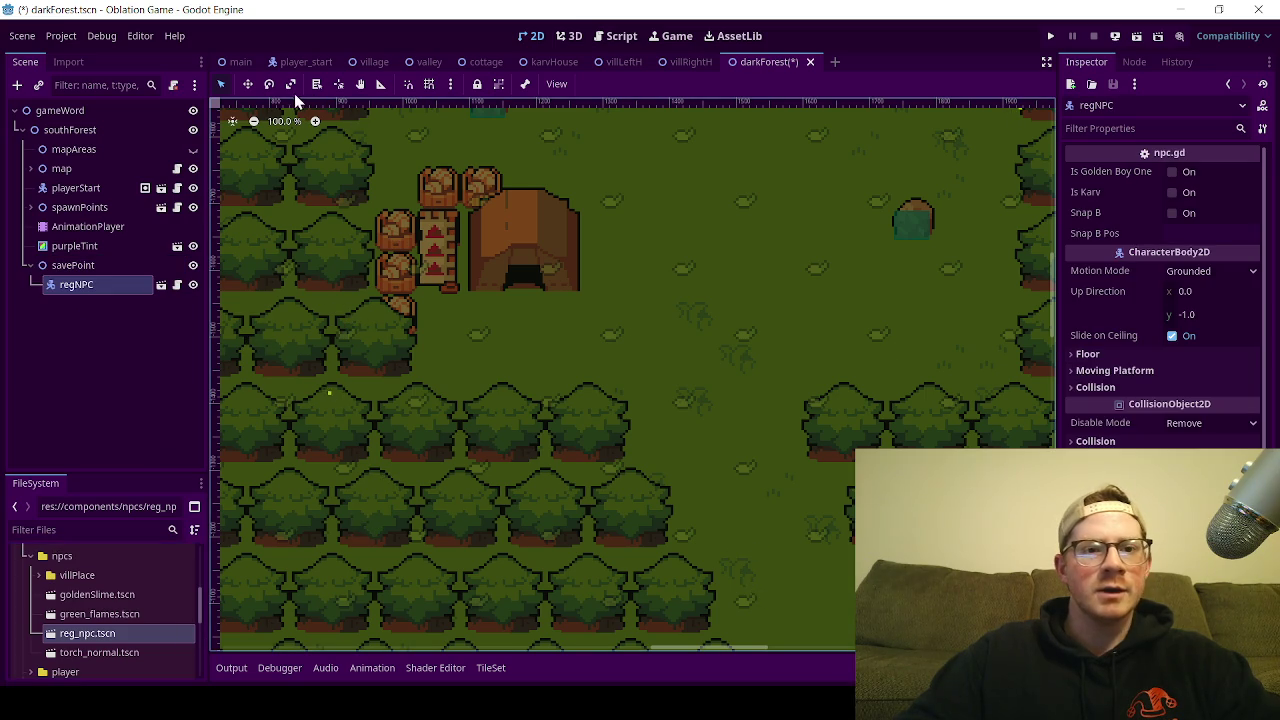
{"action": "left_click", "coordinate": [248, 84]}
{"action": "scroll", "coordinate": [400, 370], "scroll_direction": "down", "scroll_amount": 5}
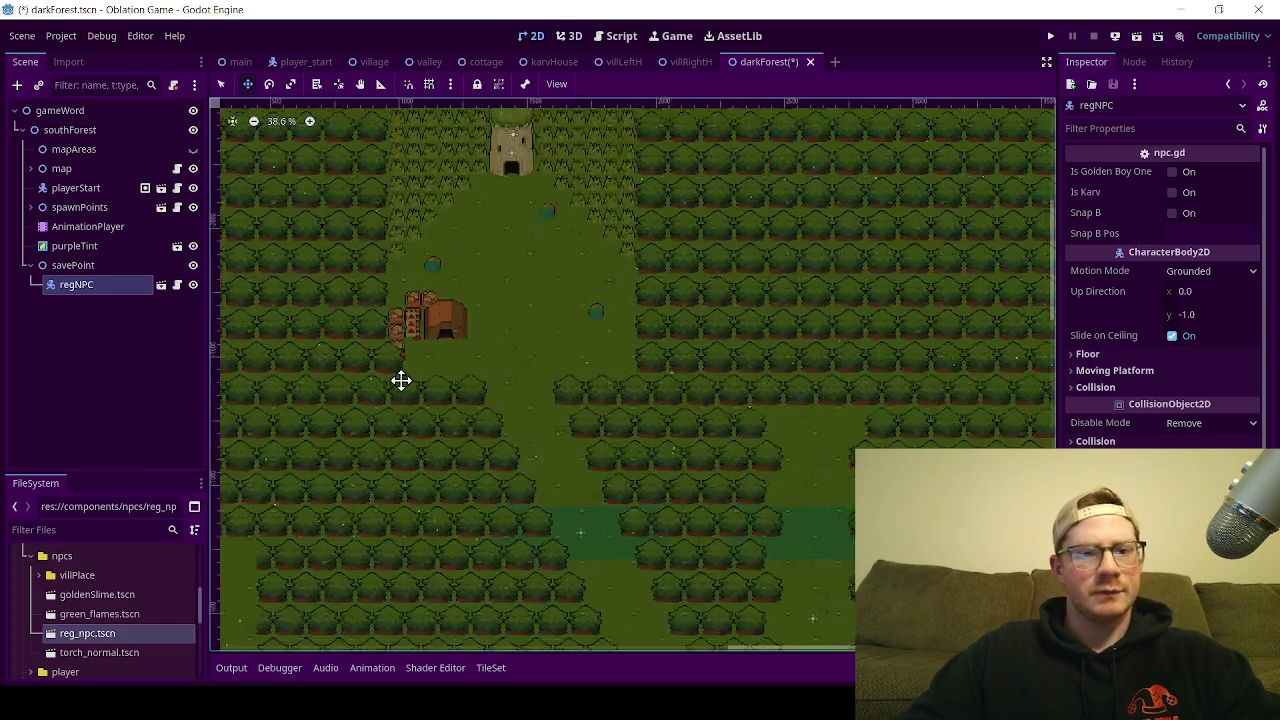
{"action": "scroll", "coordinate": [400, 380], "scroll_direction": "down", "scroll_amount": 5}
{"action": "left_click_drag", "start_coordinate": [351, 509], "coordinate": [484, 344]}
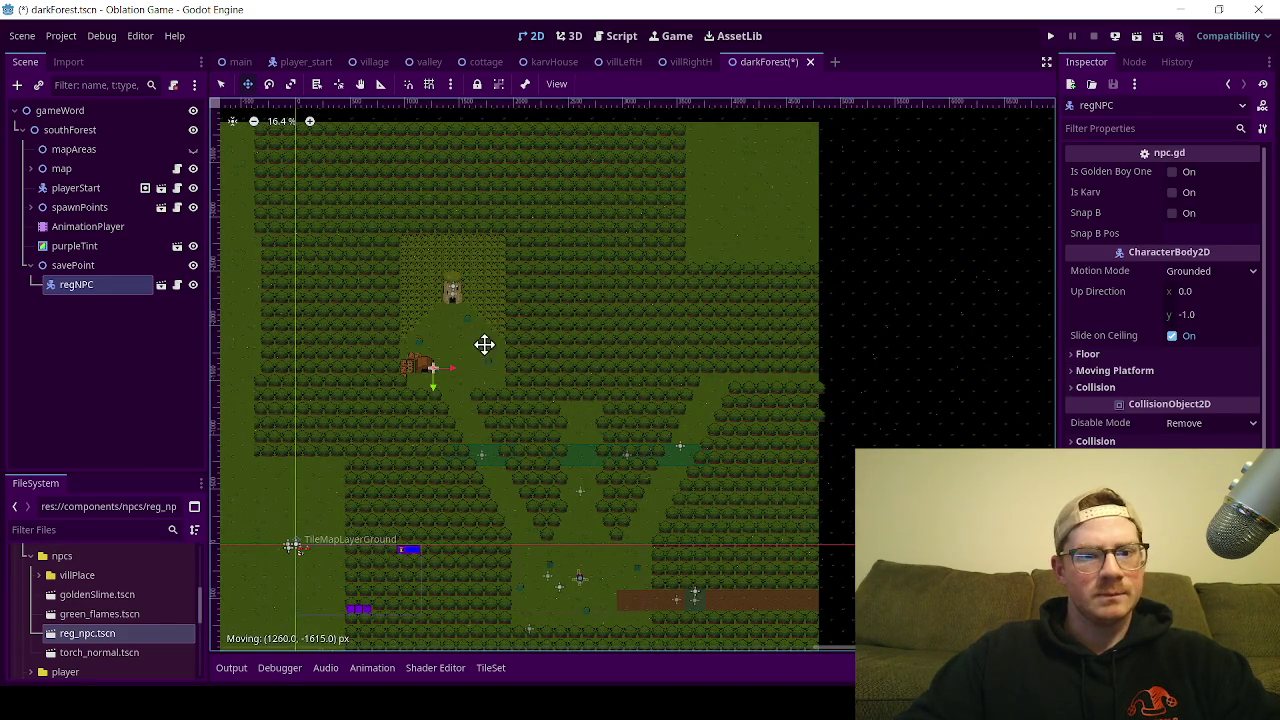
{"action": "scroll", "coordinate": [426, 366], "scroll_direction": "up", "scroll_amount": 8}
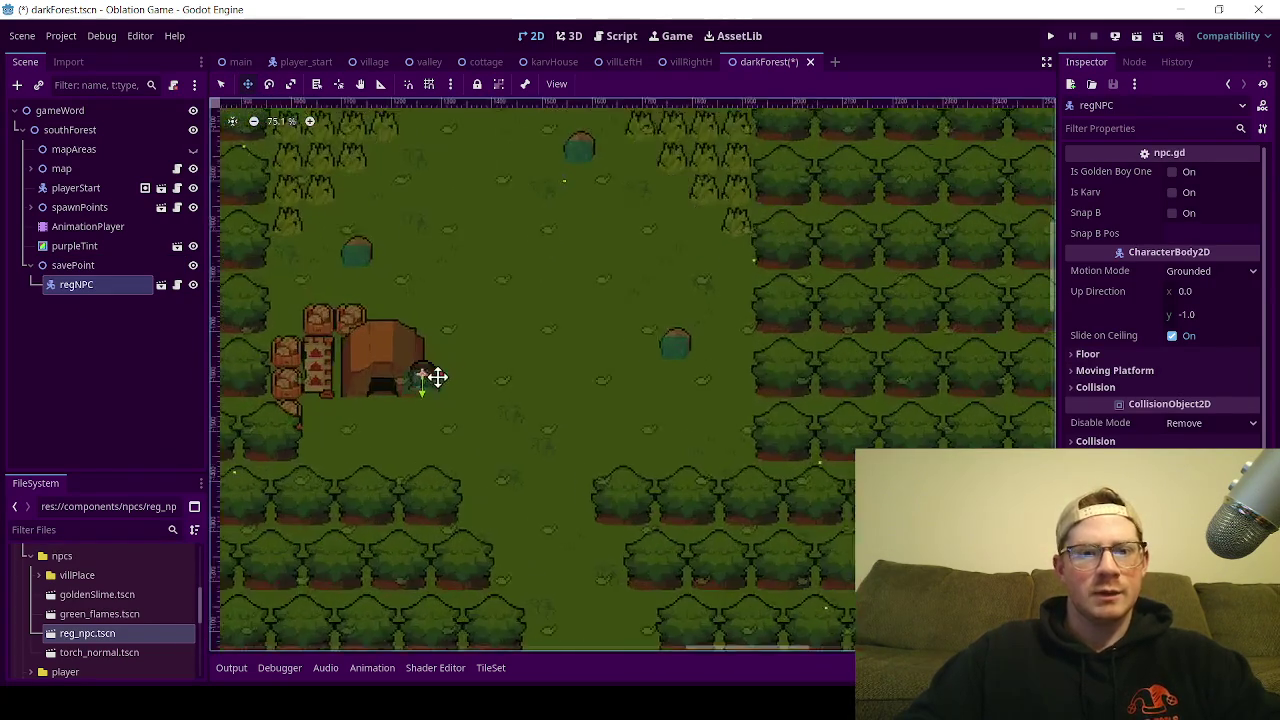
{"action": "scroll", "coordinate": [437, 376], "scroll_direction": "up", "scroll_amount": 5}
{"action": "mouse_move", "coordinate": [514, 486]}
{"action": "left_mouse_down"}
{"action": "mouse_move", "coordinate": [569, 499]}
{"action": "mouse_move", "coordinate": [560, 494]}
{"action": "left_mouse_up"}
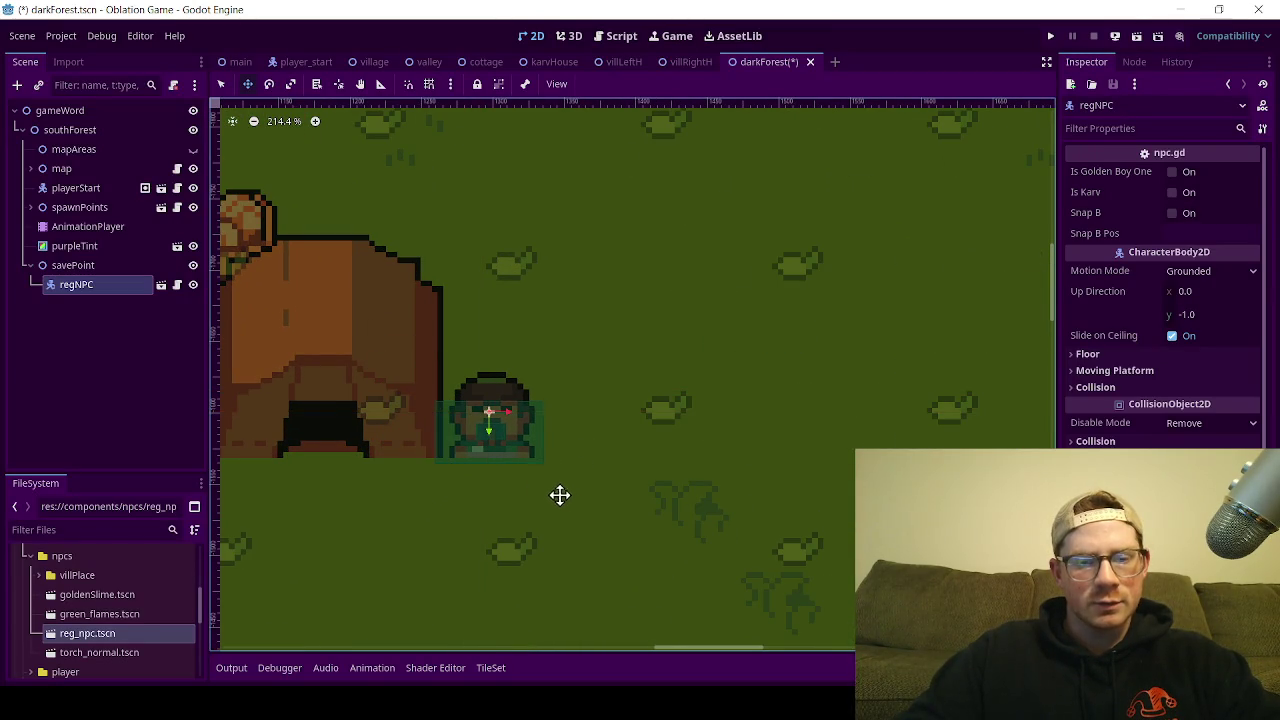
{"action": "scroll", "coordinate": [484, 451], "scroll_direction": "up", "scroll_amount": 2}
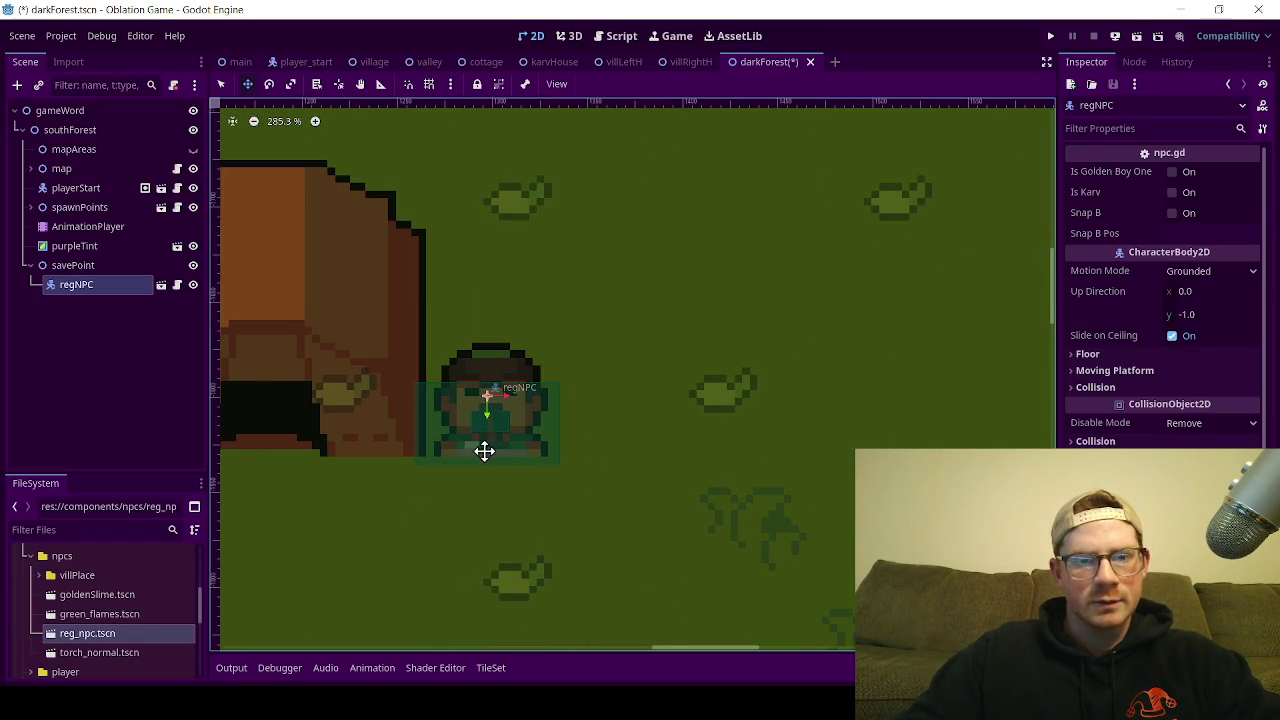
{"action": "left_click", "coordinate": [427, 62]}
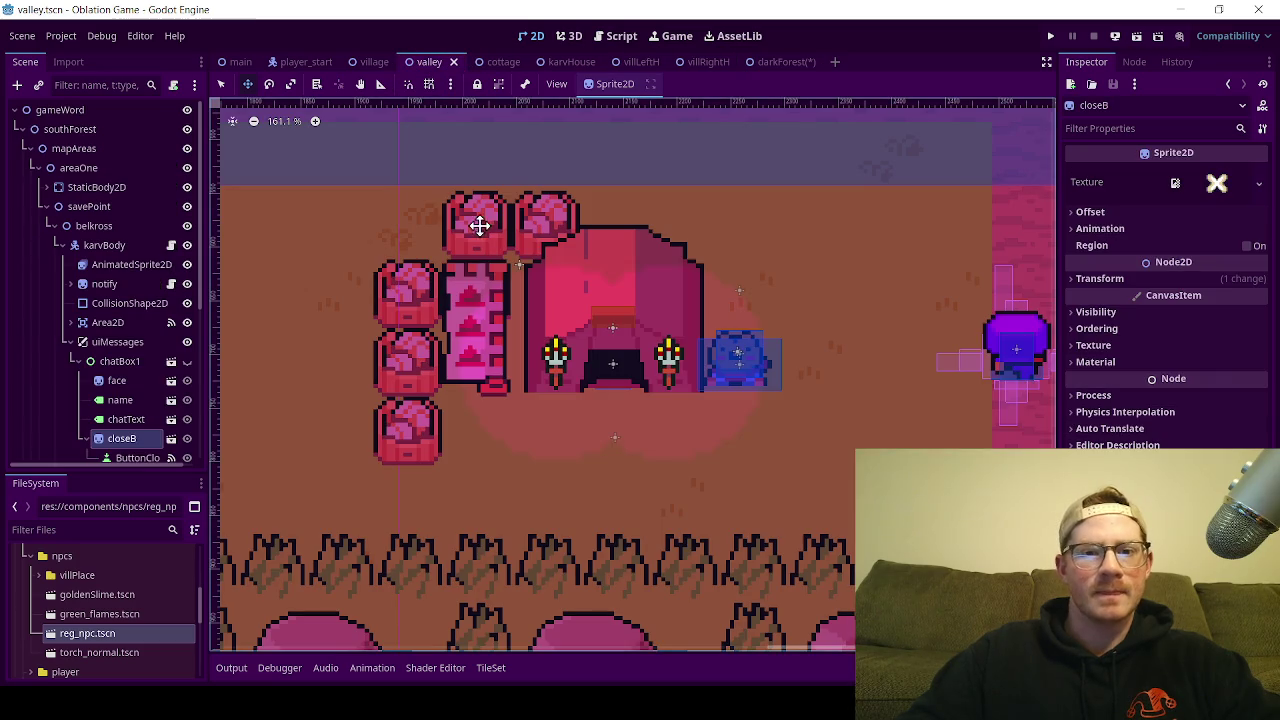
{"action": "scroll", "coordinate": [734, 366], "scroll_direction": "up", "scroll_amount": 5}
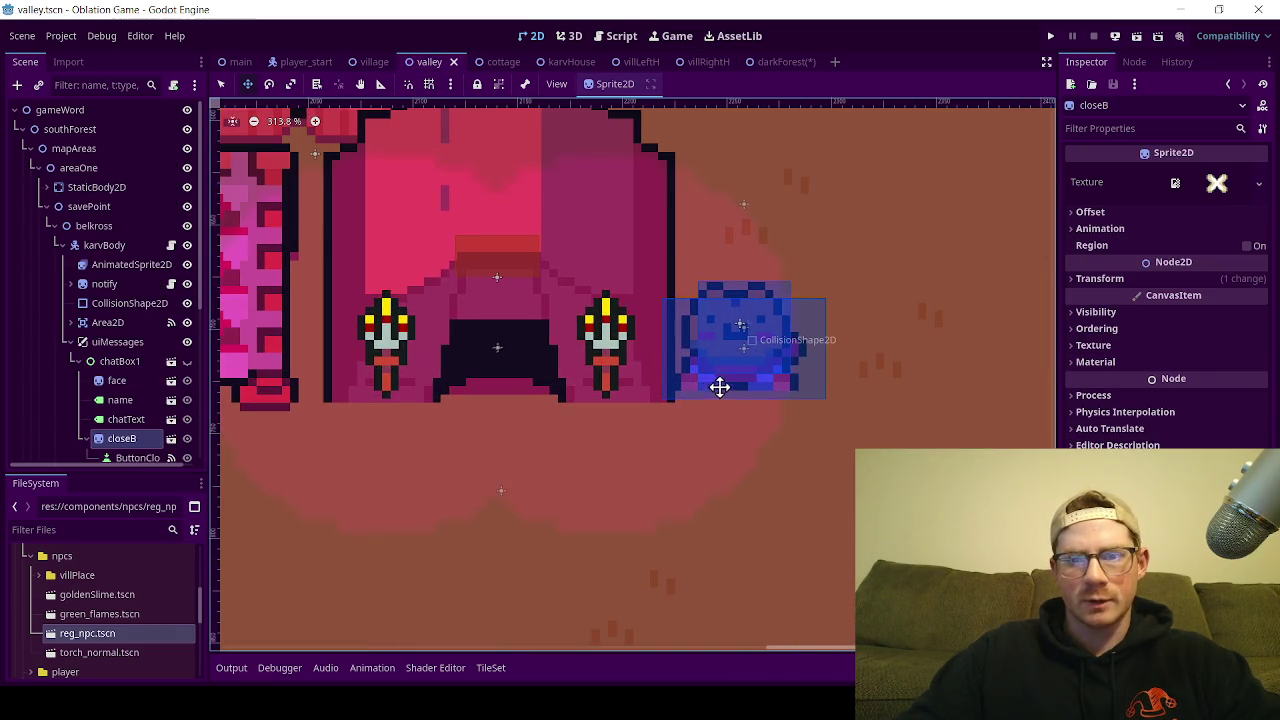
{"action": "left_click", "coordinate": [770, 61]}
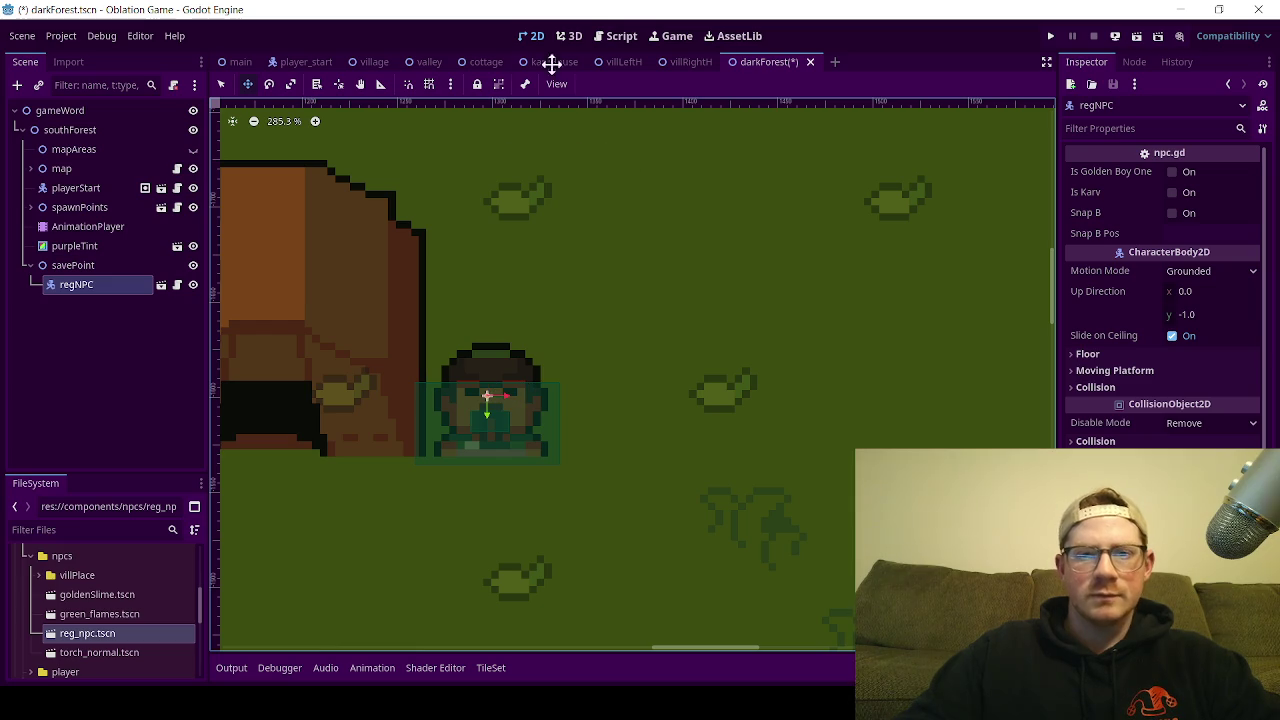
Step: Nudge the regNPC a few pixels left beside the tent
{"action": "left_click_drag", "start_coordinate": [511, 397], "coordinate": [503, 397]}
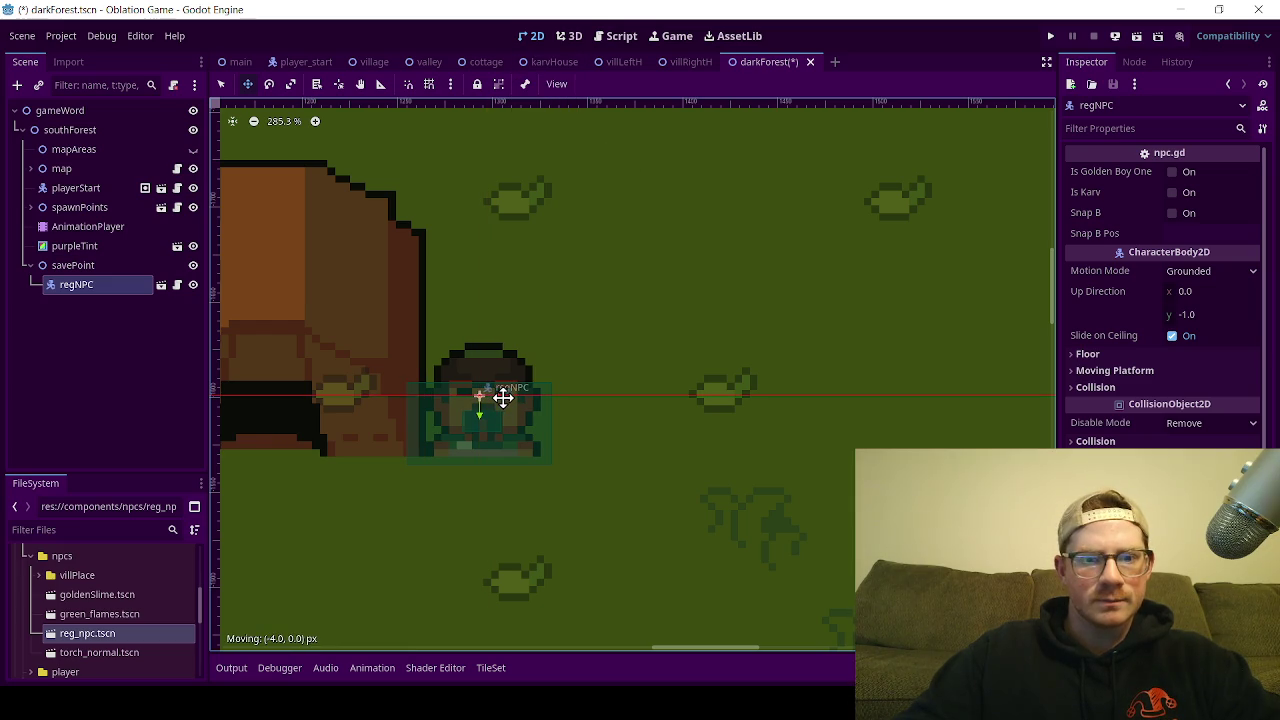
{"action": "scroll", "coordinate": [400, 420], "scroll_direction": "down", "scroll_amount": 3}
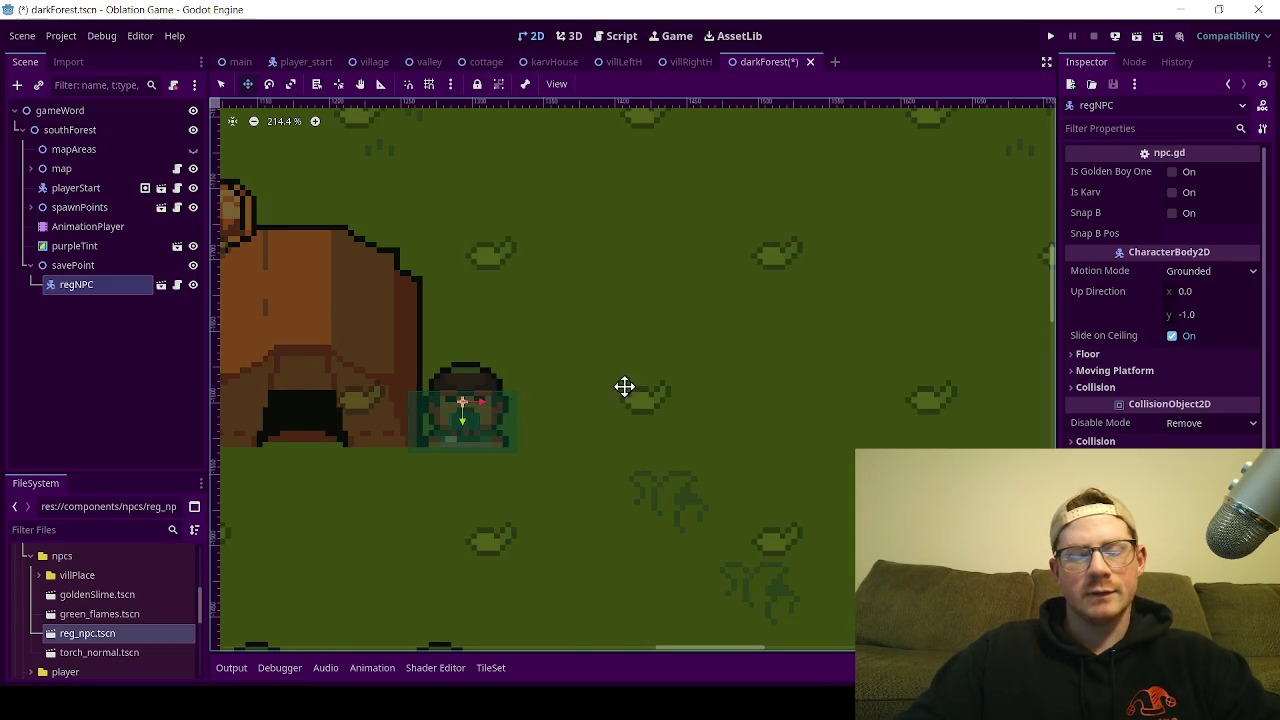
{"action": "scroll", "coordinate": [473, 410], "scroll_direction": "left", "scroll_amount": 3}
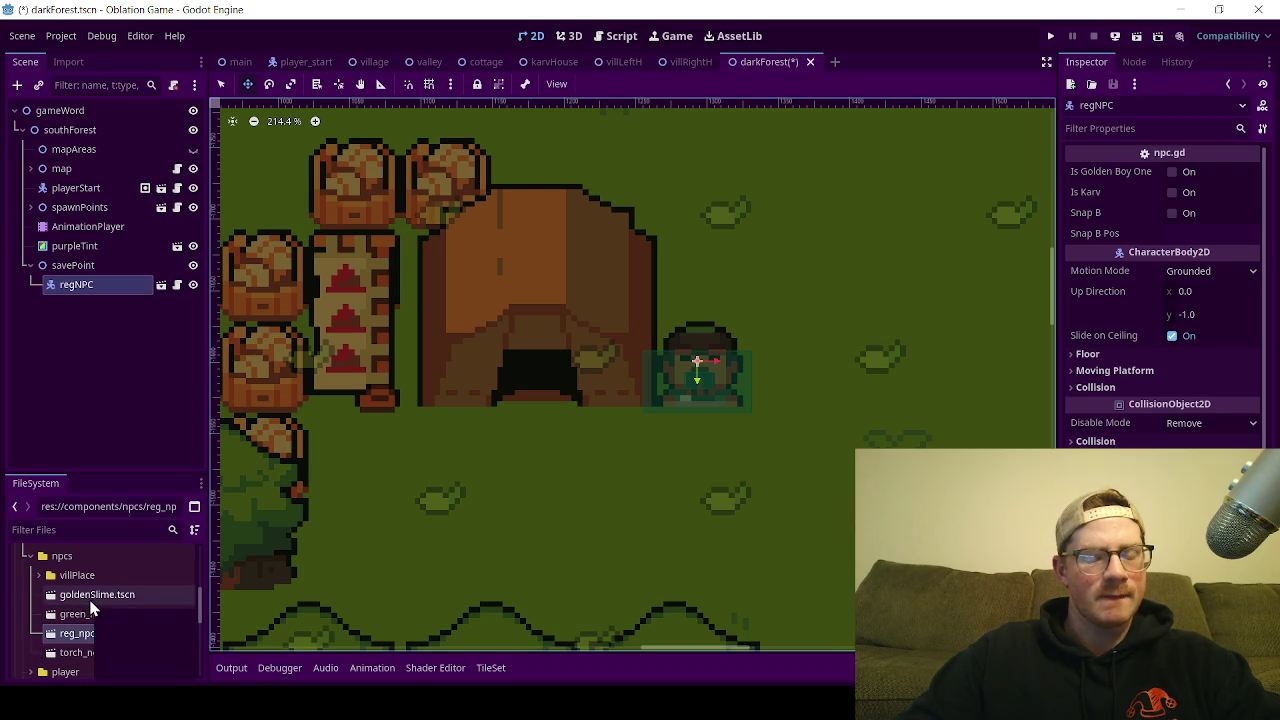
{"action": "scroll", "coordinate": [104, 636], "scroll_direction": "down", "scroll_amount": 2}
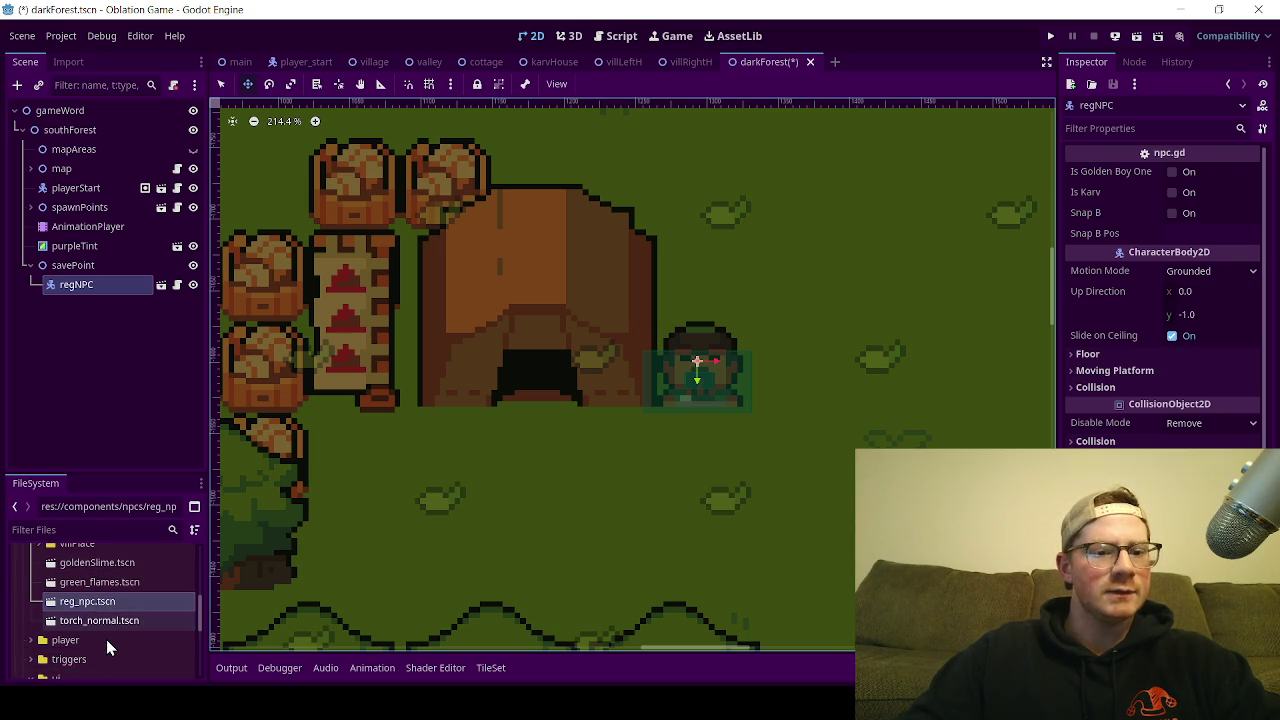
{"action": "scroll", "coordinate": [106, 639], "scroll_direction": "down", "scroll_amount": 1}
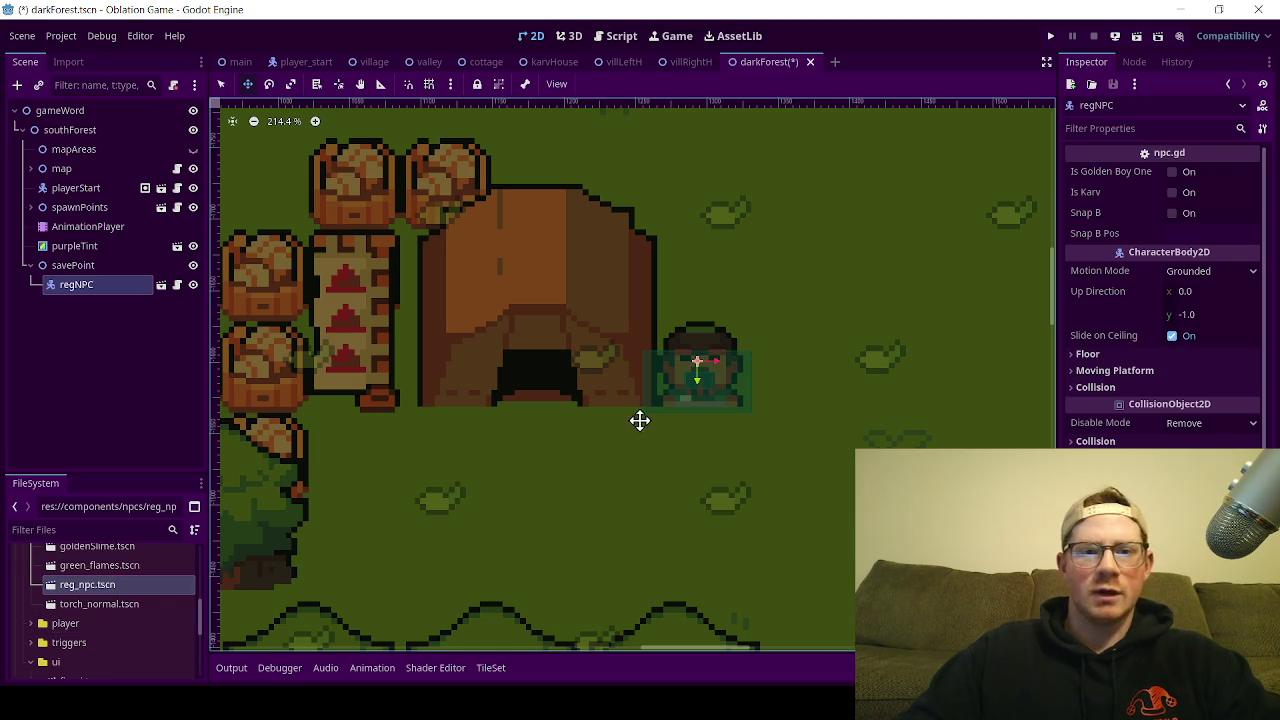
{"action": "scroll", "coordinate": [546, 444], "scroll_direction": "down", "scroll_amount": 4}
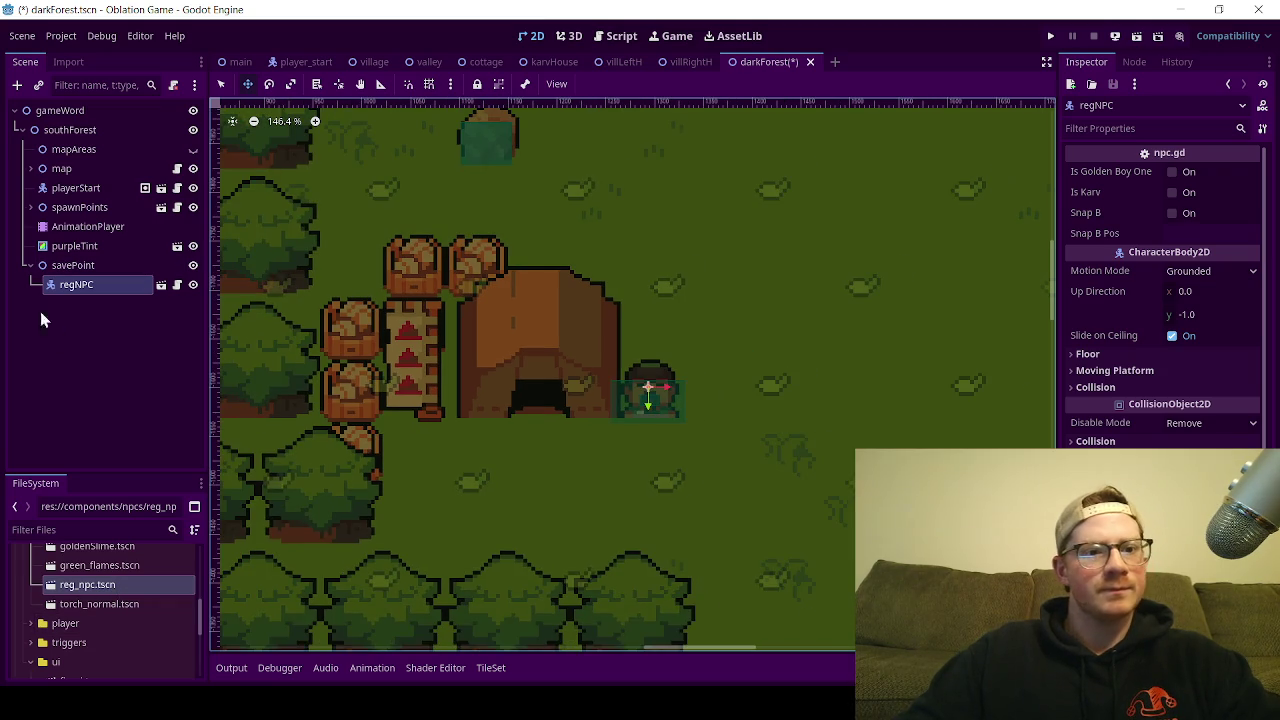
Step: Move the playerStart node up into the clearing near the tent
{"action": "left_click", "coordinate": [50, 192]}
{"action": "scroll", "coordinate": [680, 449], "scroll_direction": "down", "scroll_amount": 18}
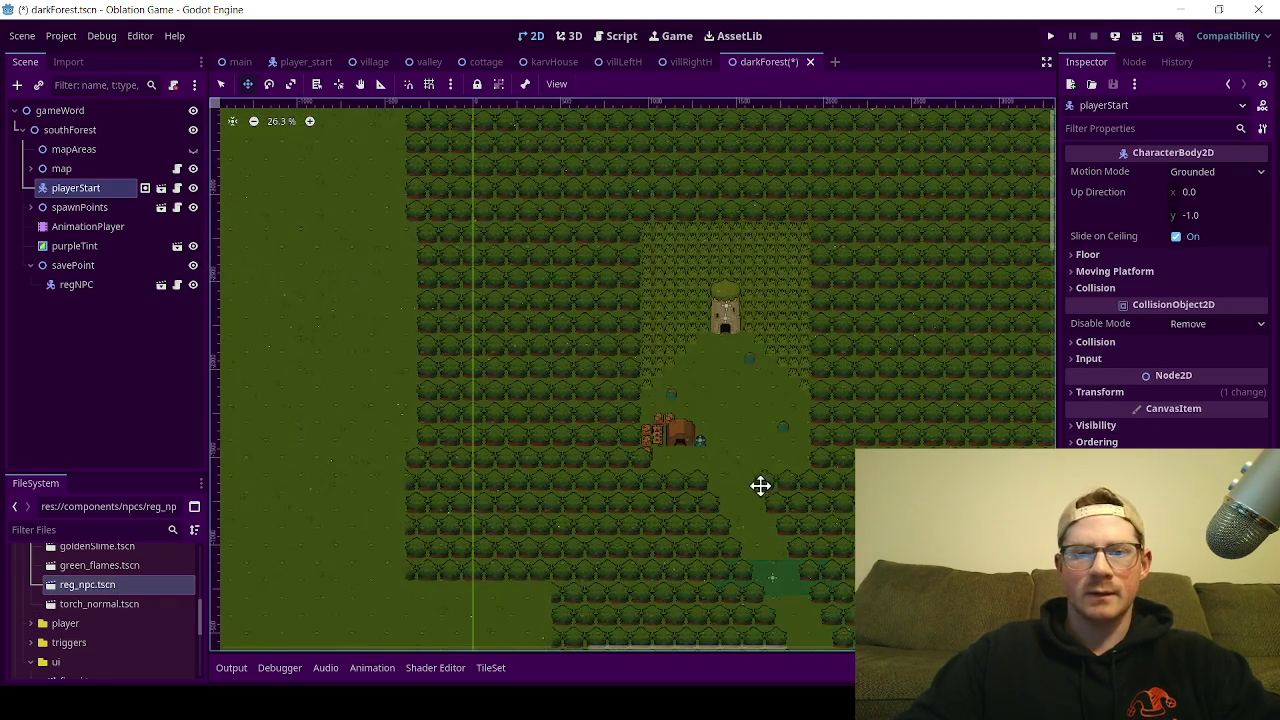
{"action": "left_click_drag", "start_coordinate": [760, 485], "coordinate": [580, 231]}
{"action": "mouse_move", "coordinate": [743, 560]}
{"action": "left_mouse_down"}
{"action": "mouse_move", "coordinate": [624, 457]}
{"action": "mouse_move", "coordinate": [551, 243]}
{"action": "left_mouse_up"}
{"action": "scroll", "coordinate": [506, 189], "scroll_direction": "up", "scroll_amount": 5}
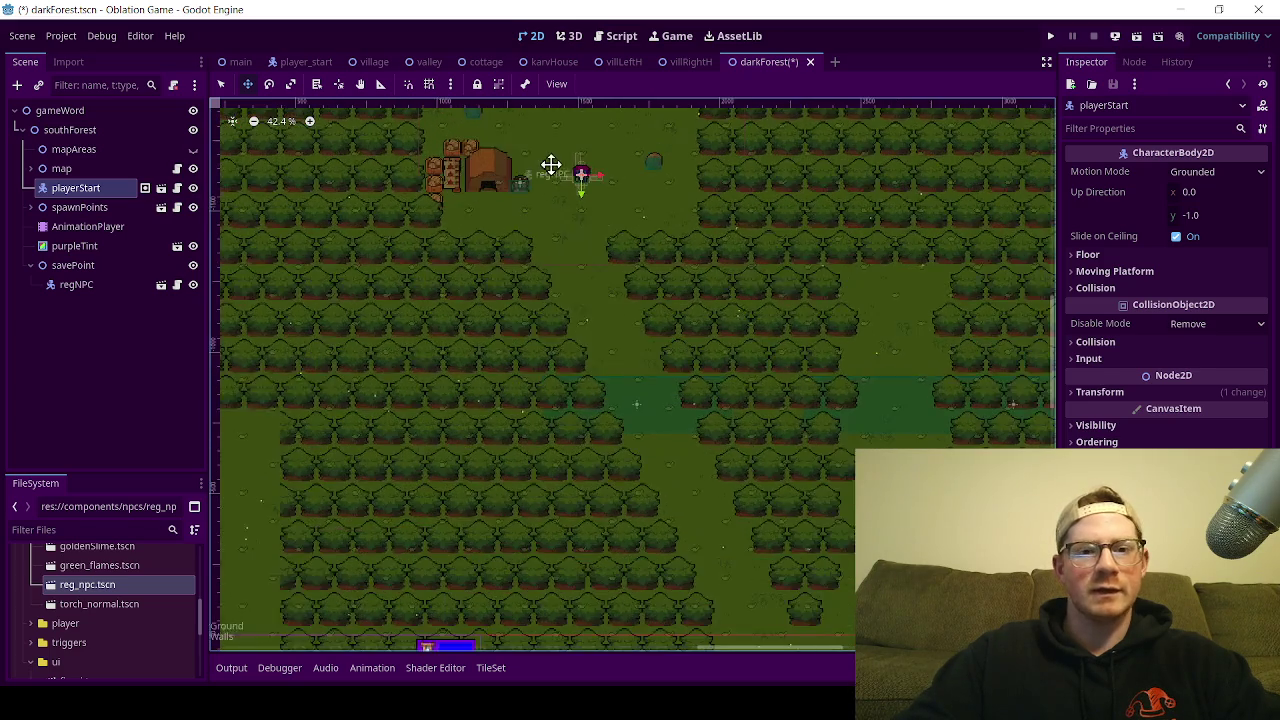
{"action": "scroll", "coordinate": [551, 168], "scroll_direction": "up", "scroll_amount": 10}
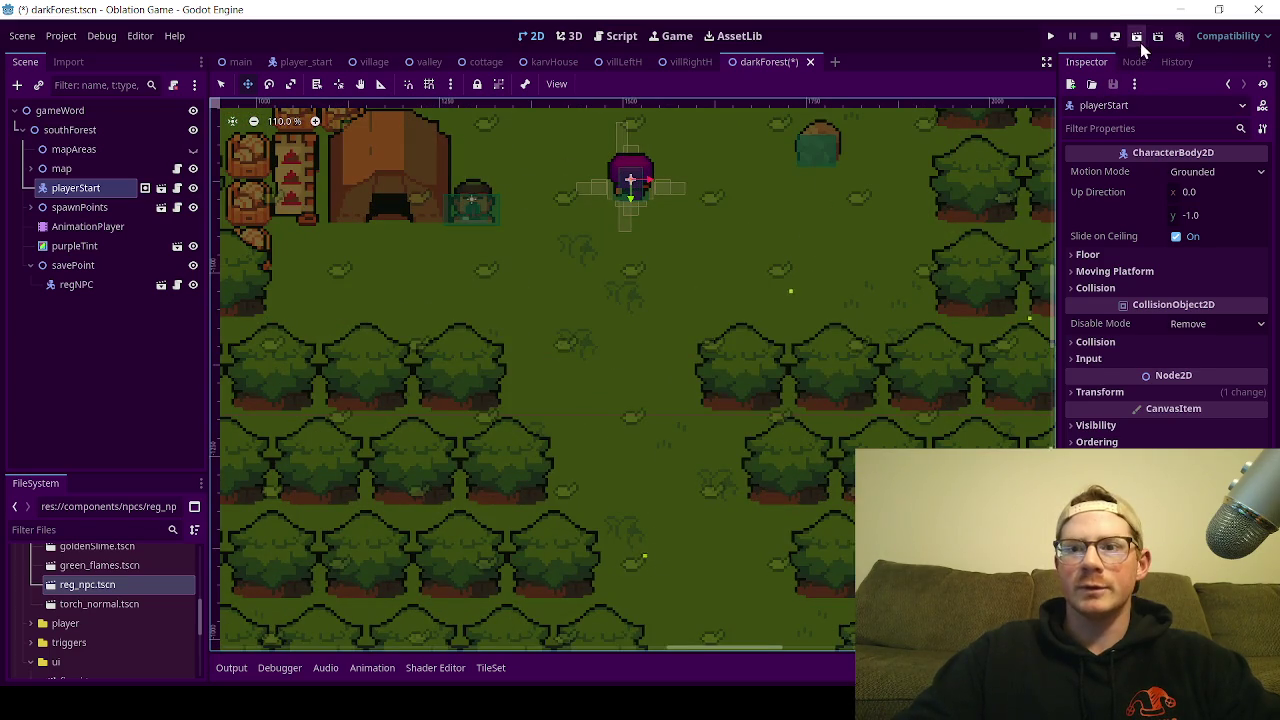
Step: Run the current scene and walk the player left and down to the NPC
{"action": "left_click", "coordinate": [1138, 40]}
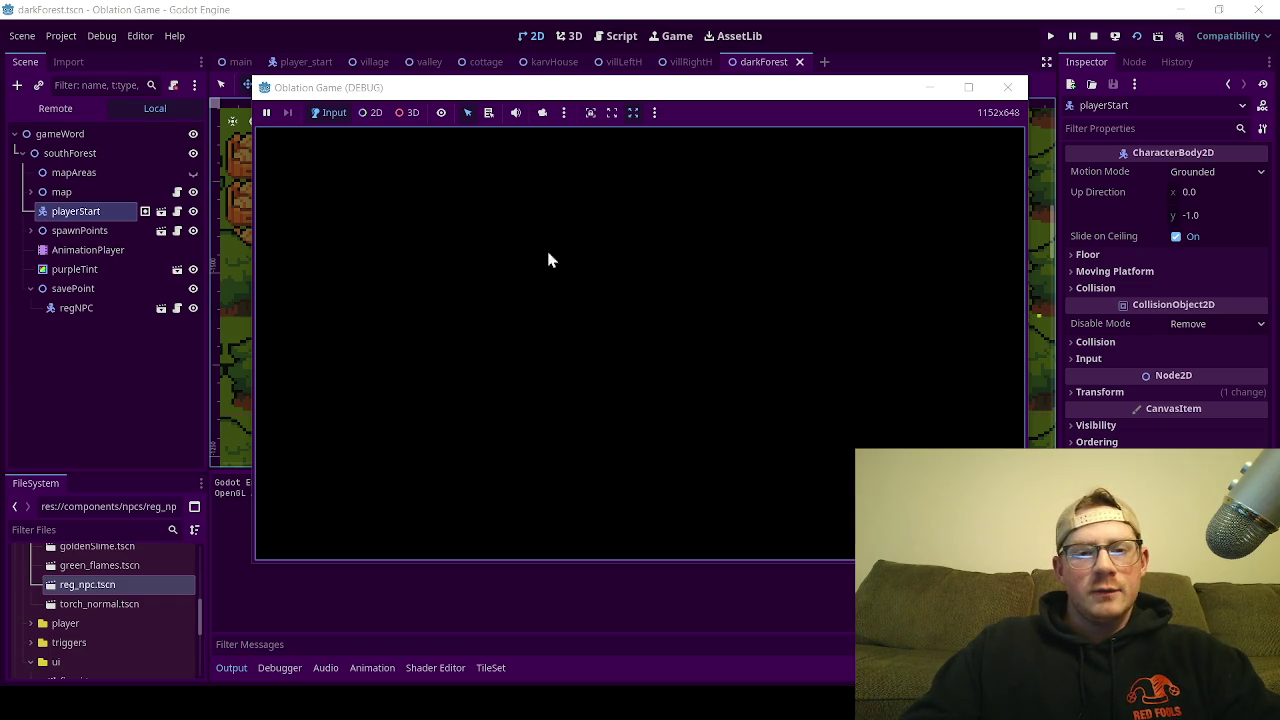
{"action": "key", "text": "Left"}
{"action": "key", "text": "Down"}
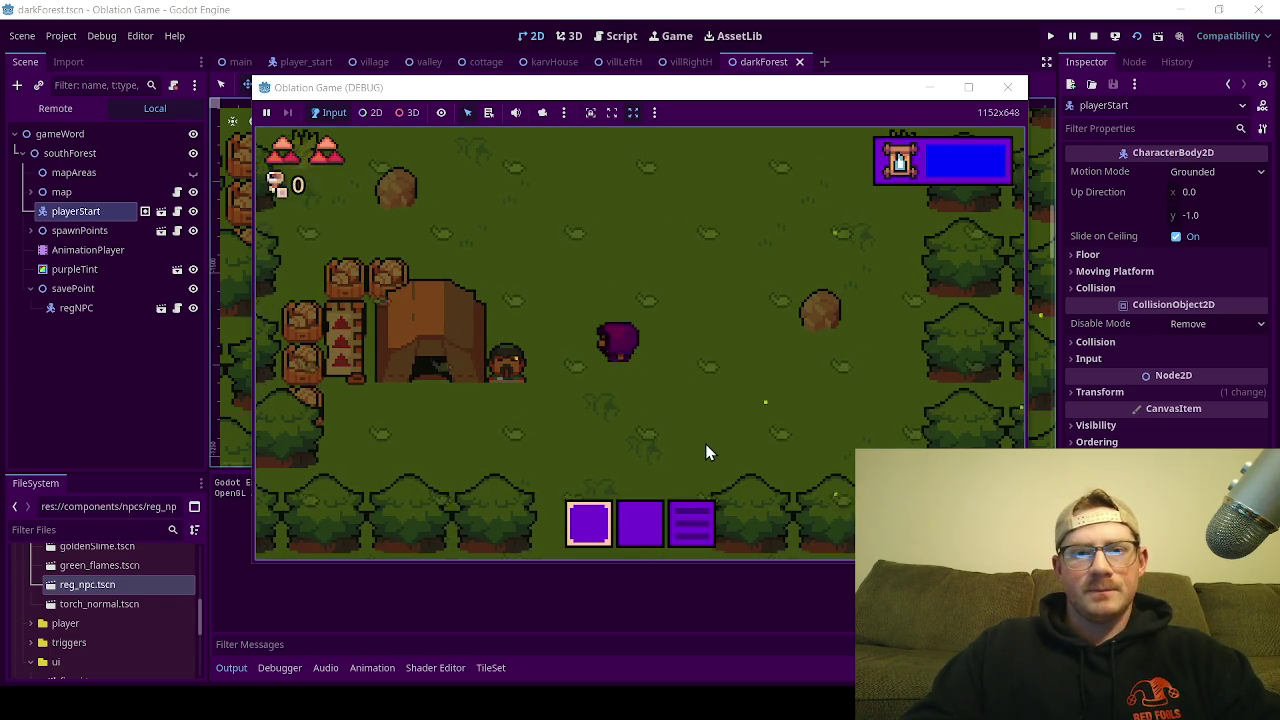
{"action": "key", "text": "Left"}
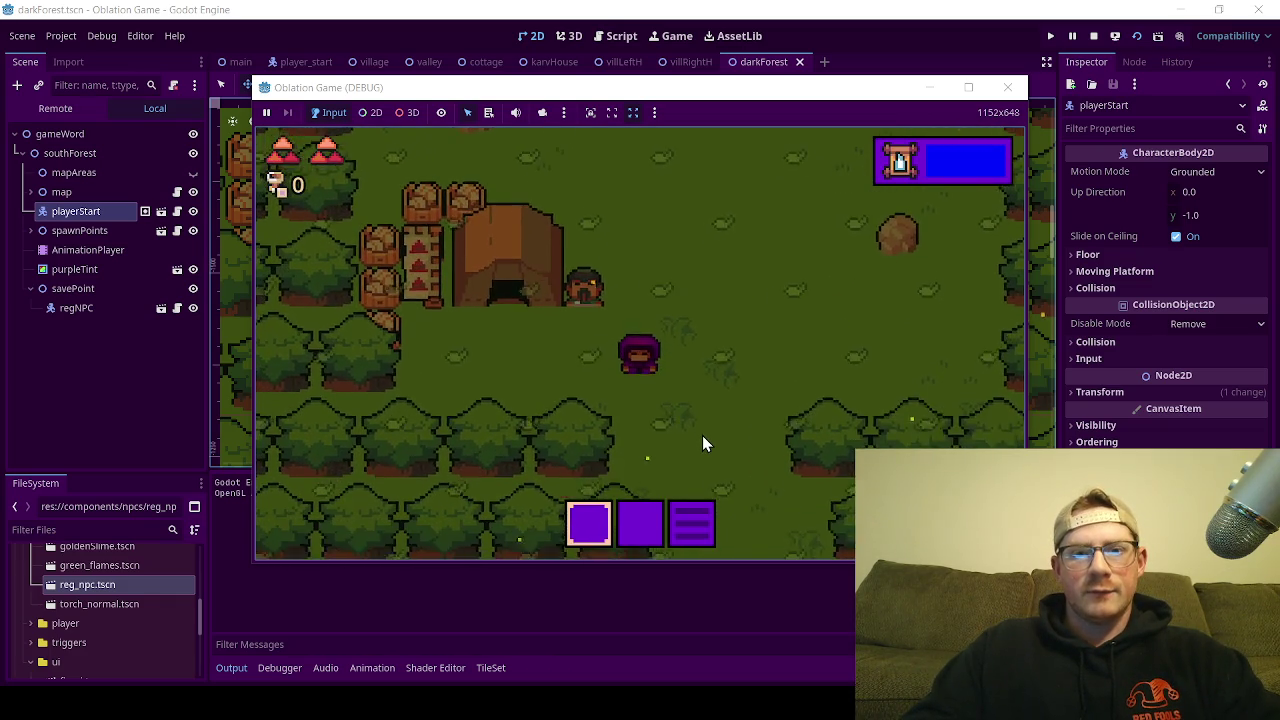
Step: Talk to the NPC with E, close its dialogue, then step back and talk again
{"action": "key", "text": "e"}
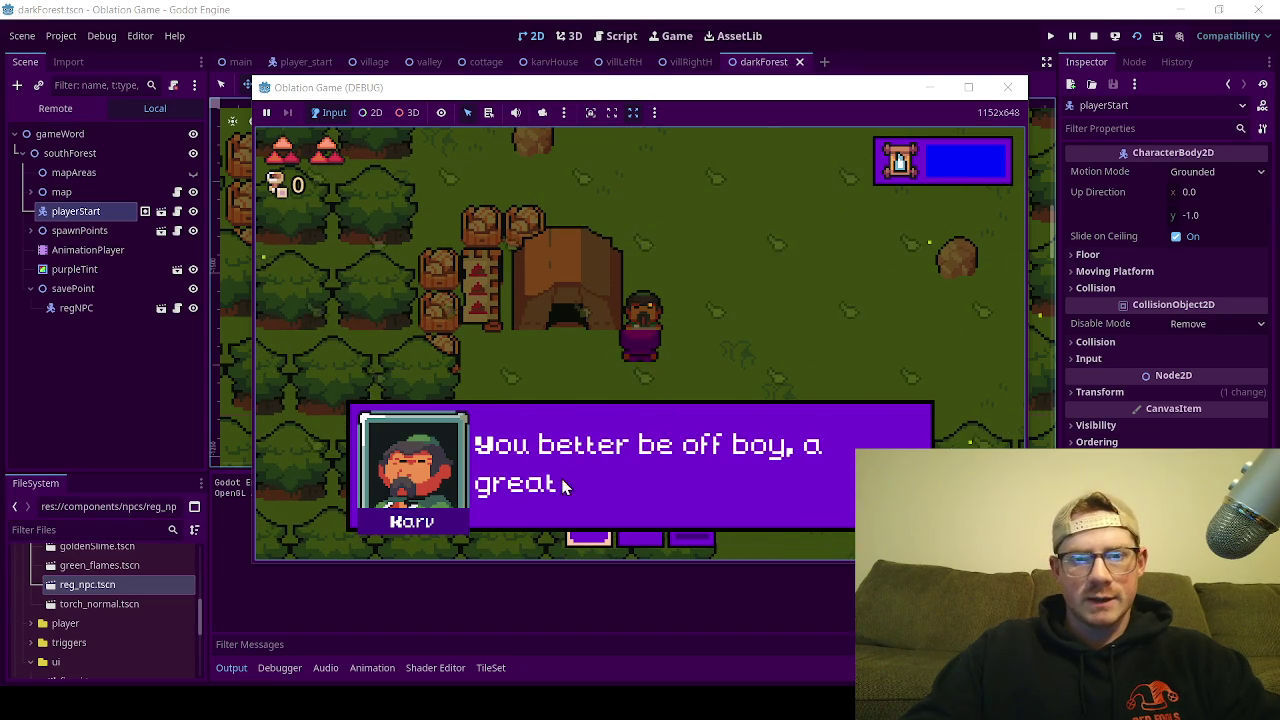
{"action": "key", "text": "e"}
{"action": "key", "text": "Right"}
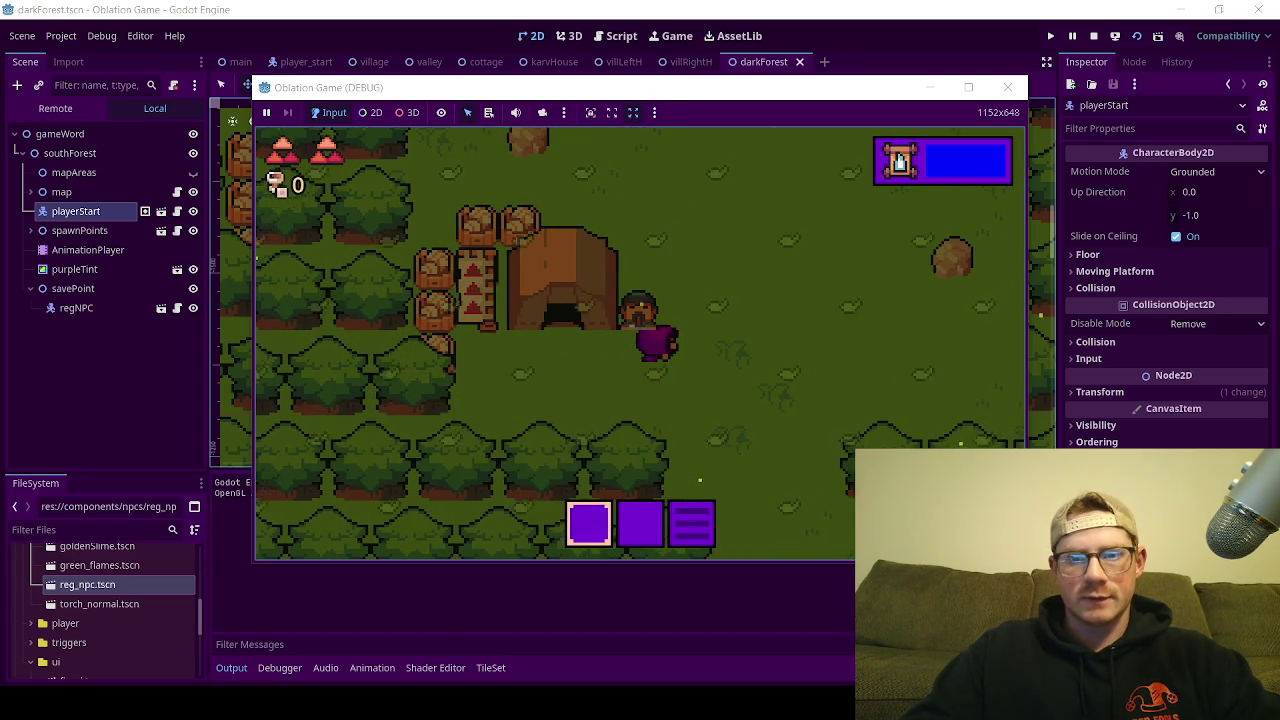
{"action": "key", "text": "Up"}
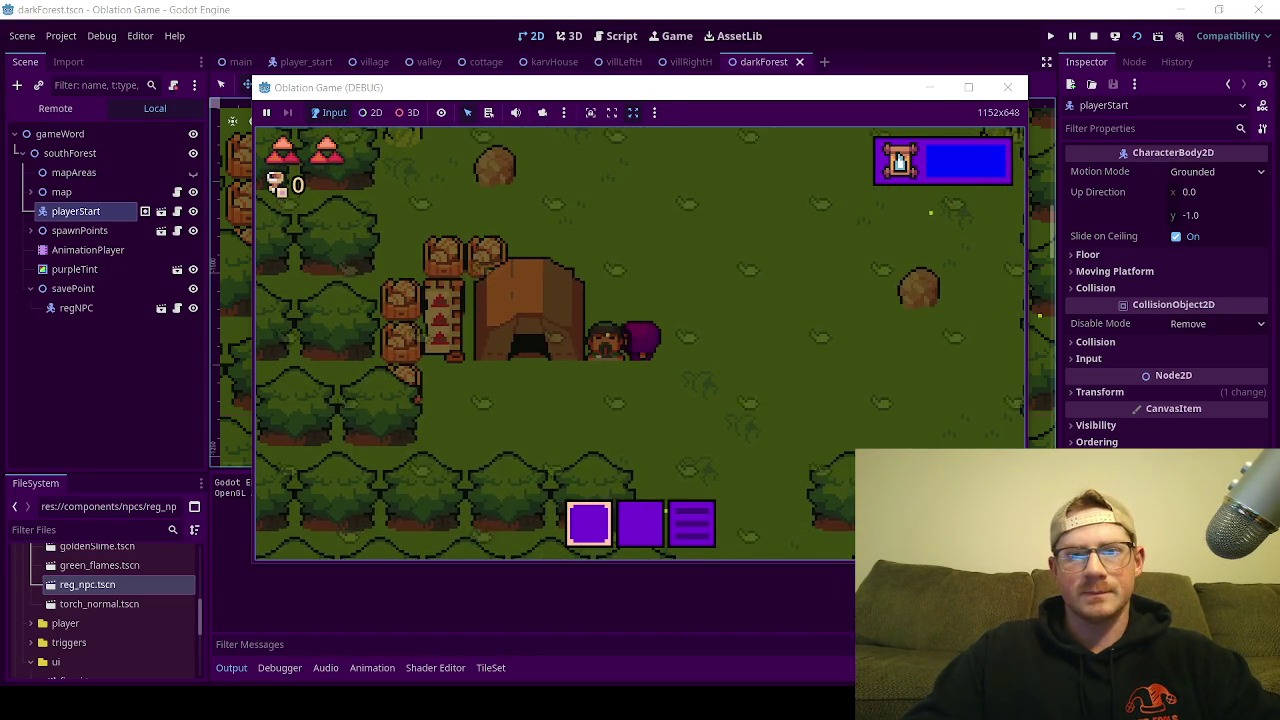
{"action": "key", "text": "e"}
{"action": "key", "text": "e"}
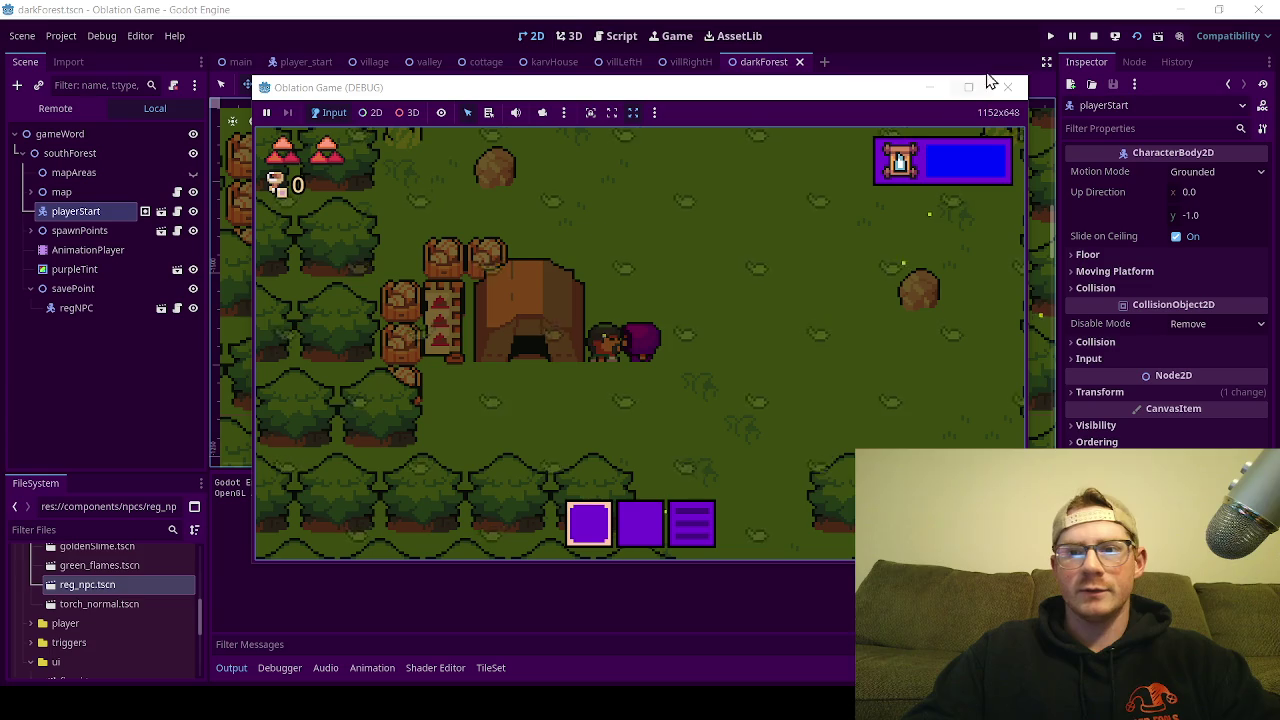
Step: Close the running game window and inspect the regNPC node's properties
{"action": "left_click", "coordinate": [1007, 87]}
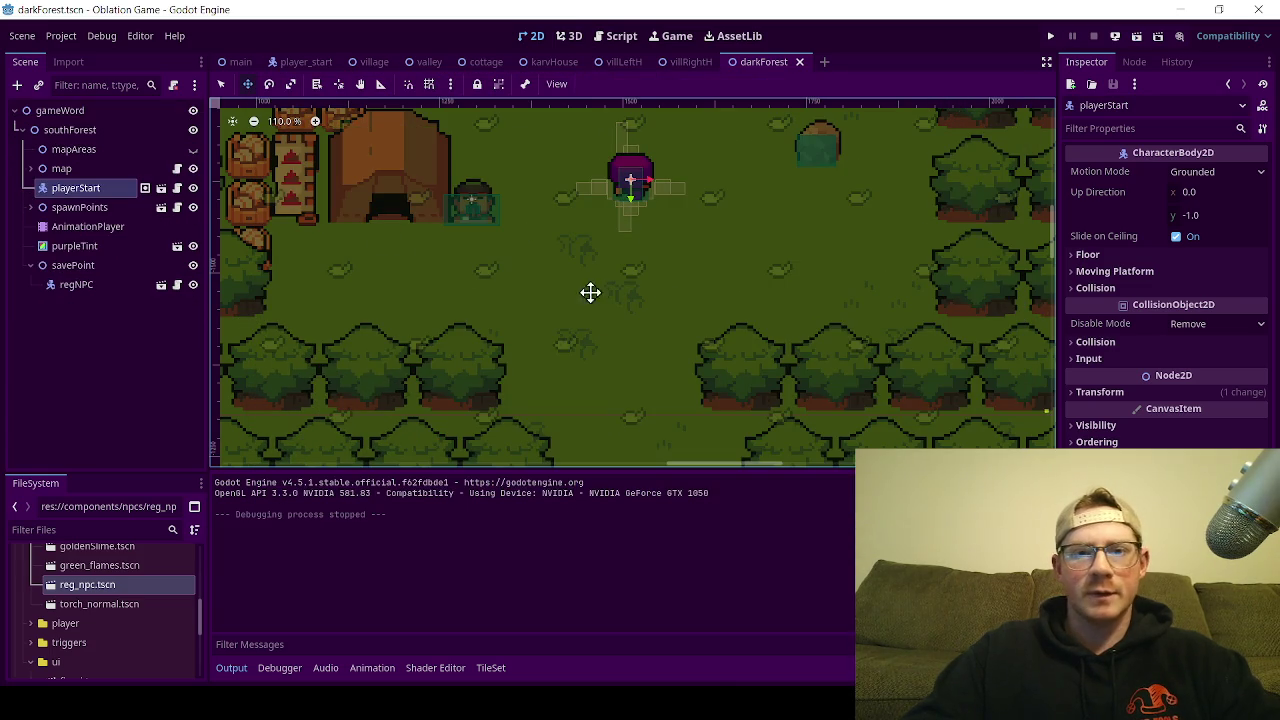
{"action": "left_click", "coordinate": [111, 289]}
{"action": "left_click", "coordinate": [111, 289]}
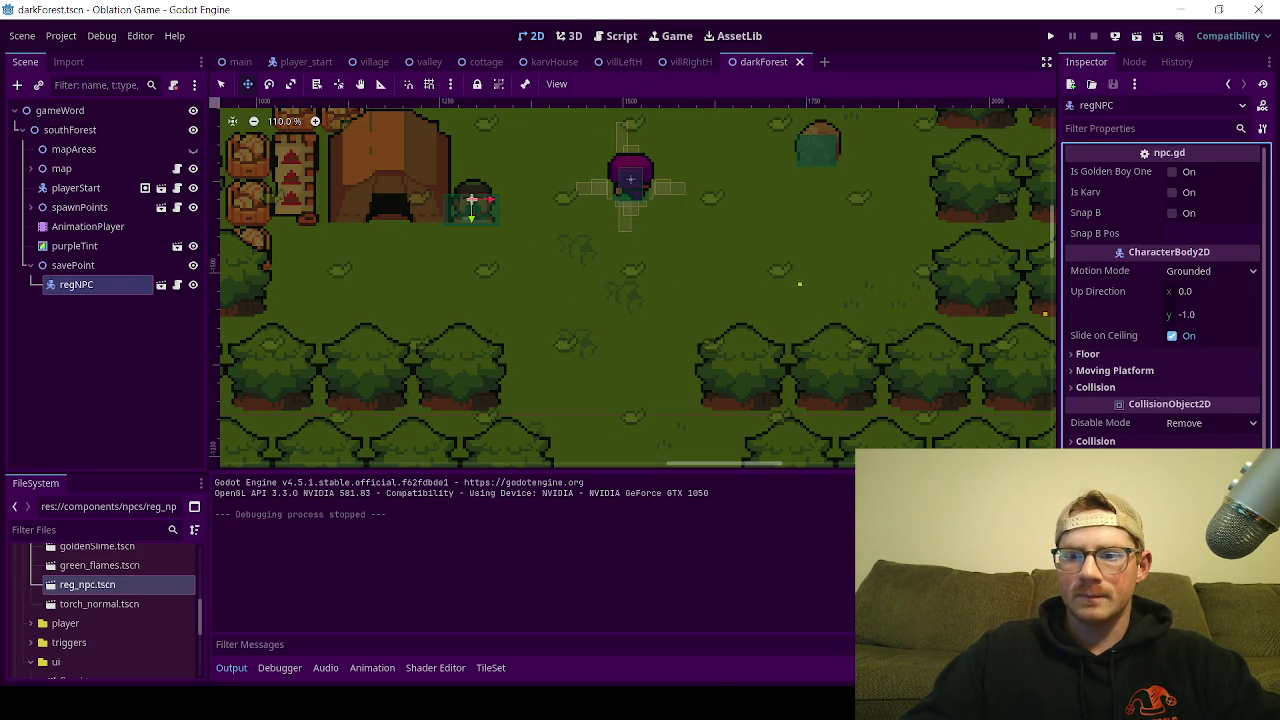
Step: Enable Y Sort under Ordering on savePoint and save the darkForest scene with Ctrl+S
{"action": "left_click", "coordinate": [50, 267]}
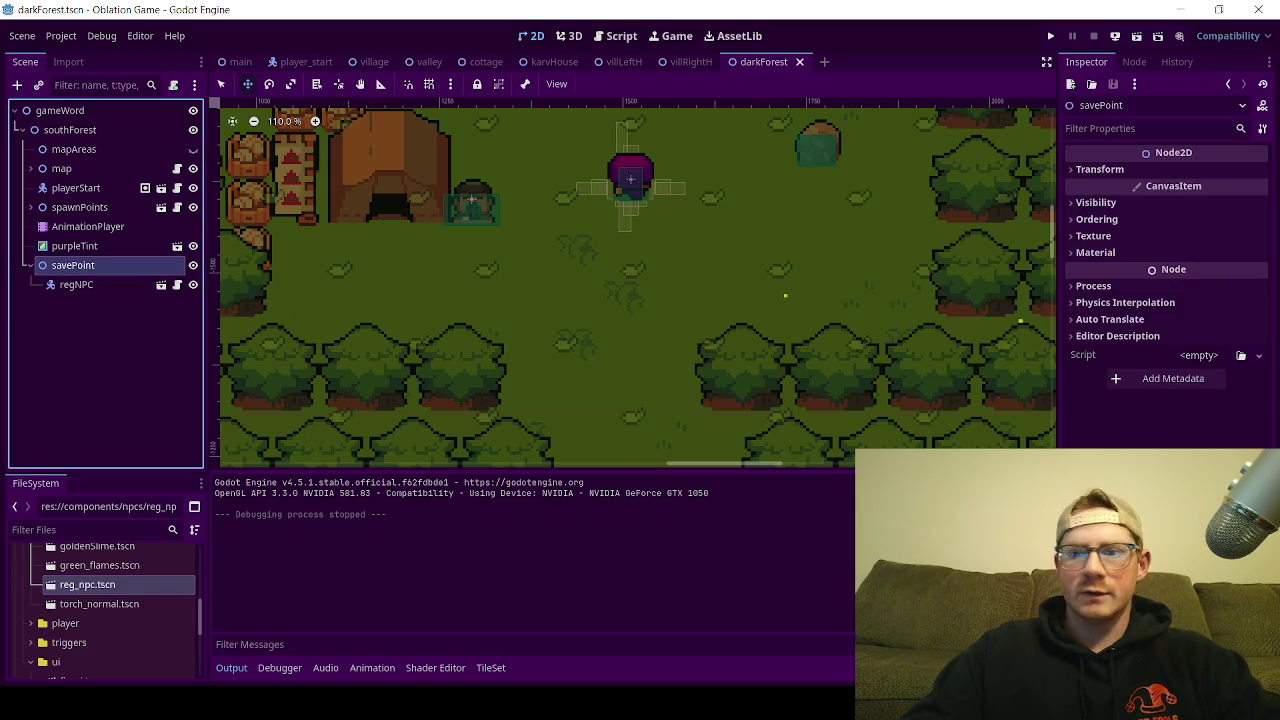
{"action": "left_click", "coordinate": [1109, 222]}
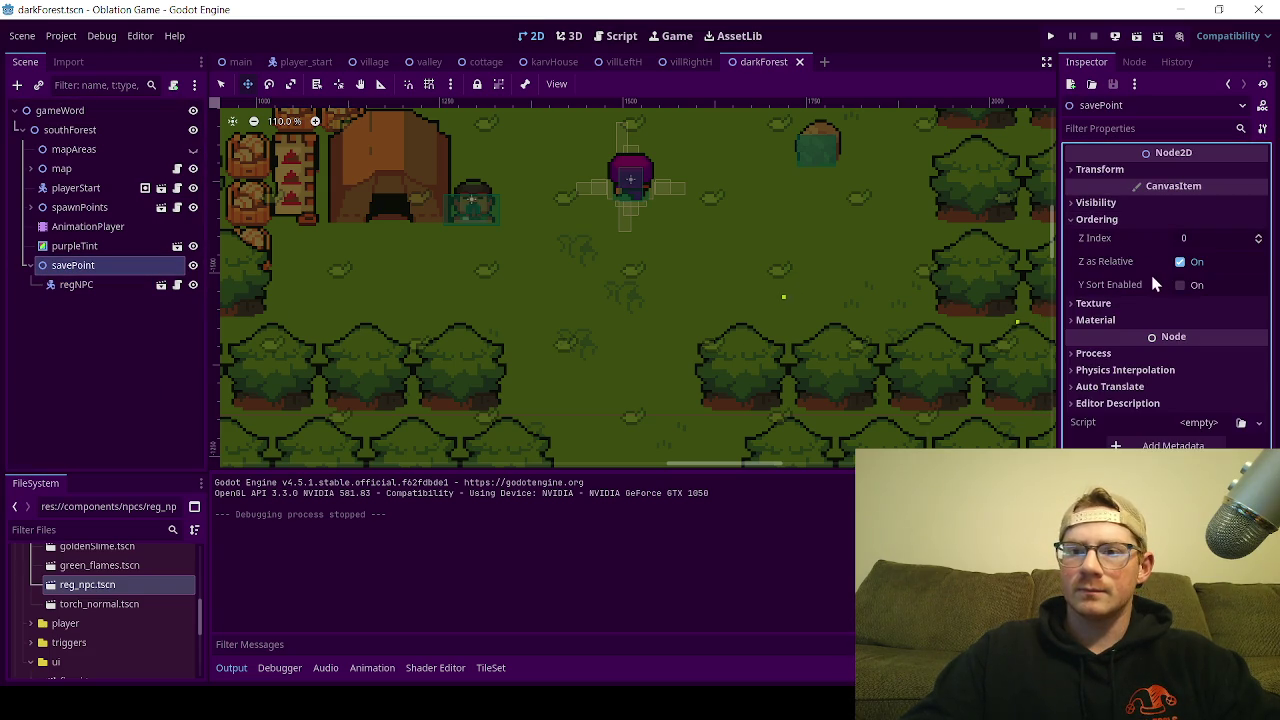
{"action": "left_click", "coordinate": [1180, 284]}
{"action": "left_click", "coordinate": [174, 365]}
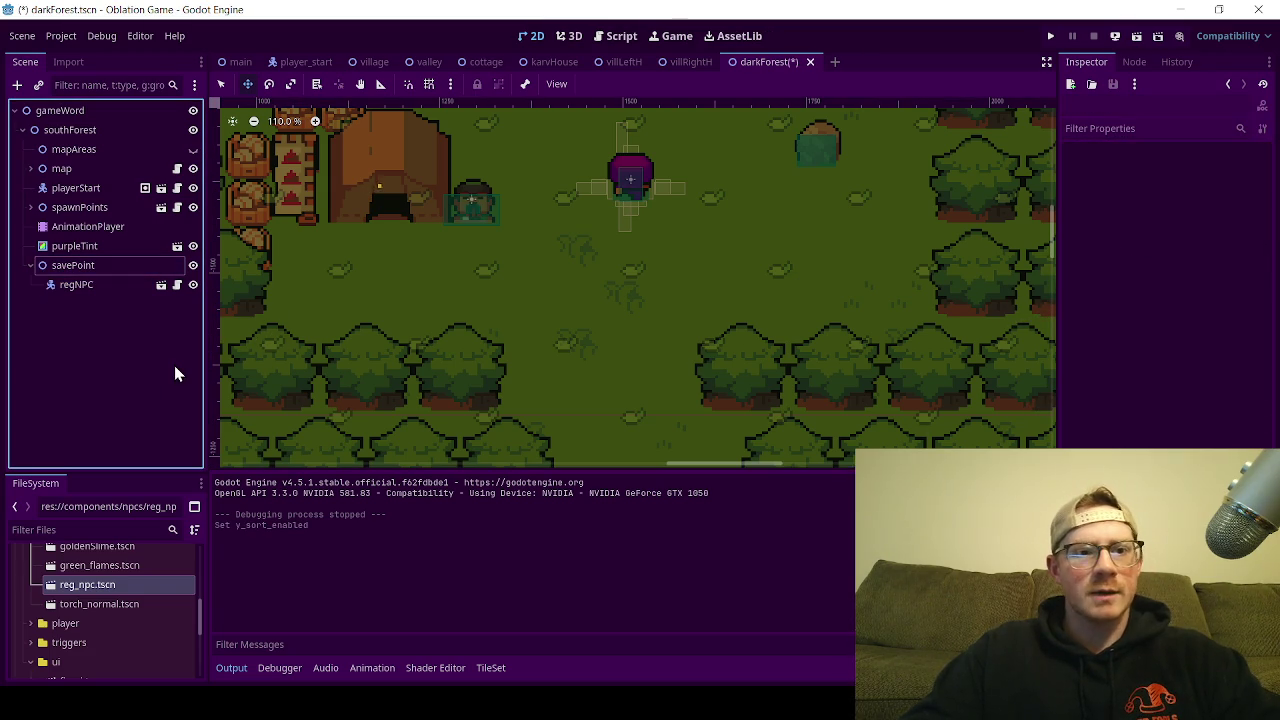
{"action": "key", "text": "ctrl+s"}
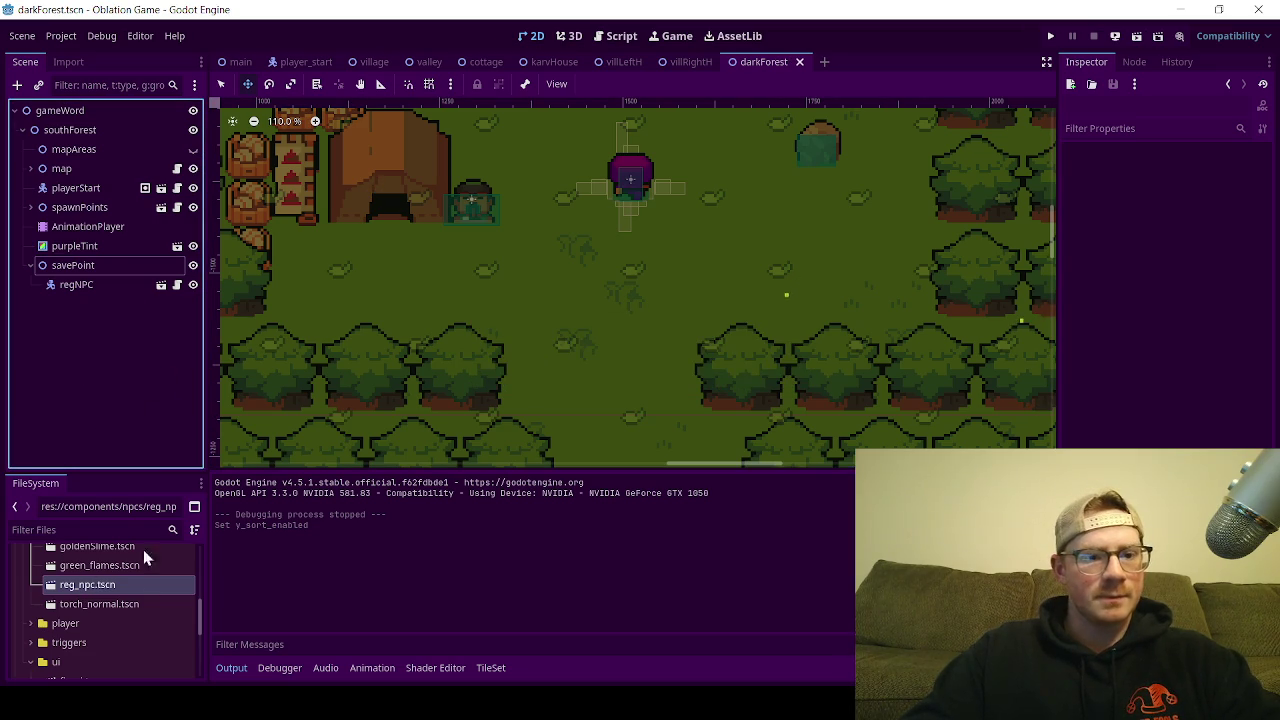
Step: Duplicate reg_npc.tscn in the npcs folder as save_belkross_npc.tscn and select the copy
{"action": "left_click", "coordinate": [94, 566]}
{"action": "left_click", "coordinate": [110, 585]}
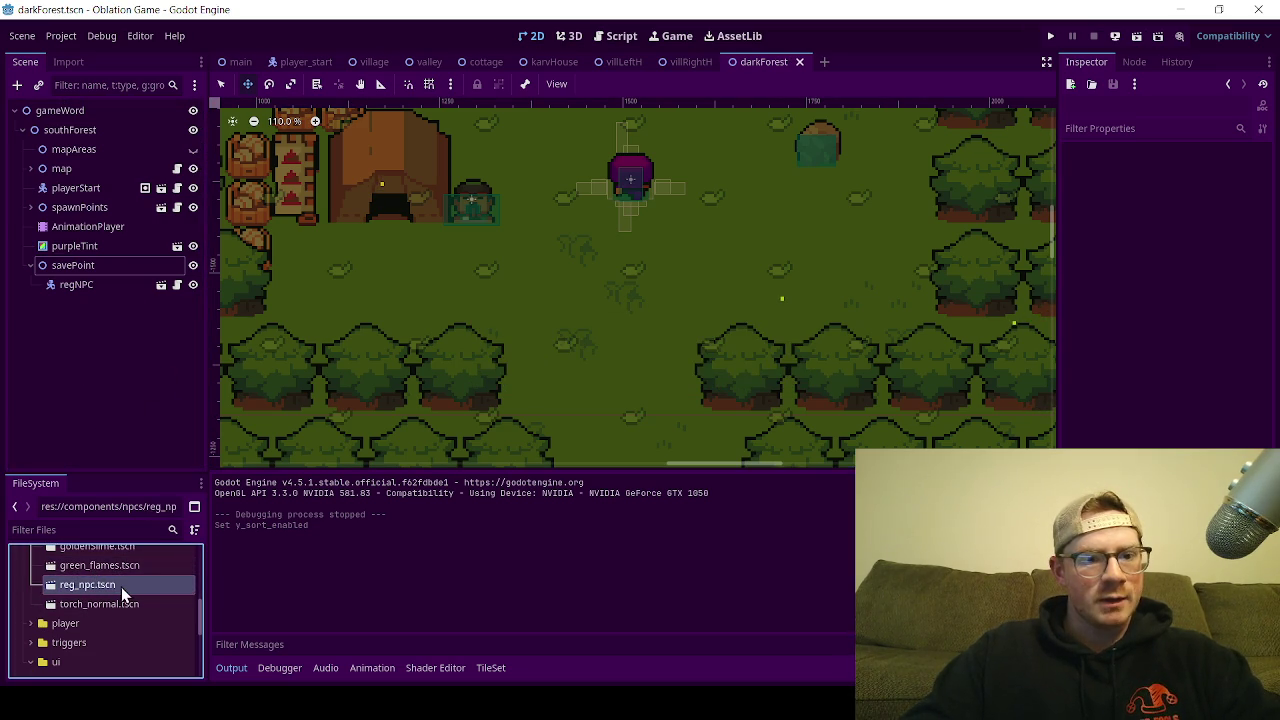
{"action": "right_click", "coordinate": [121, 587]}
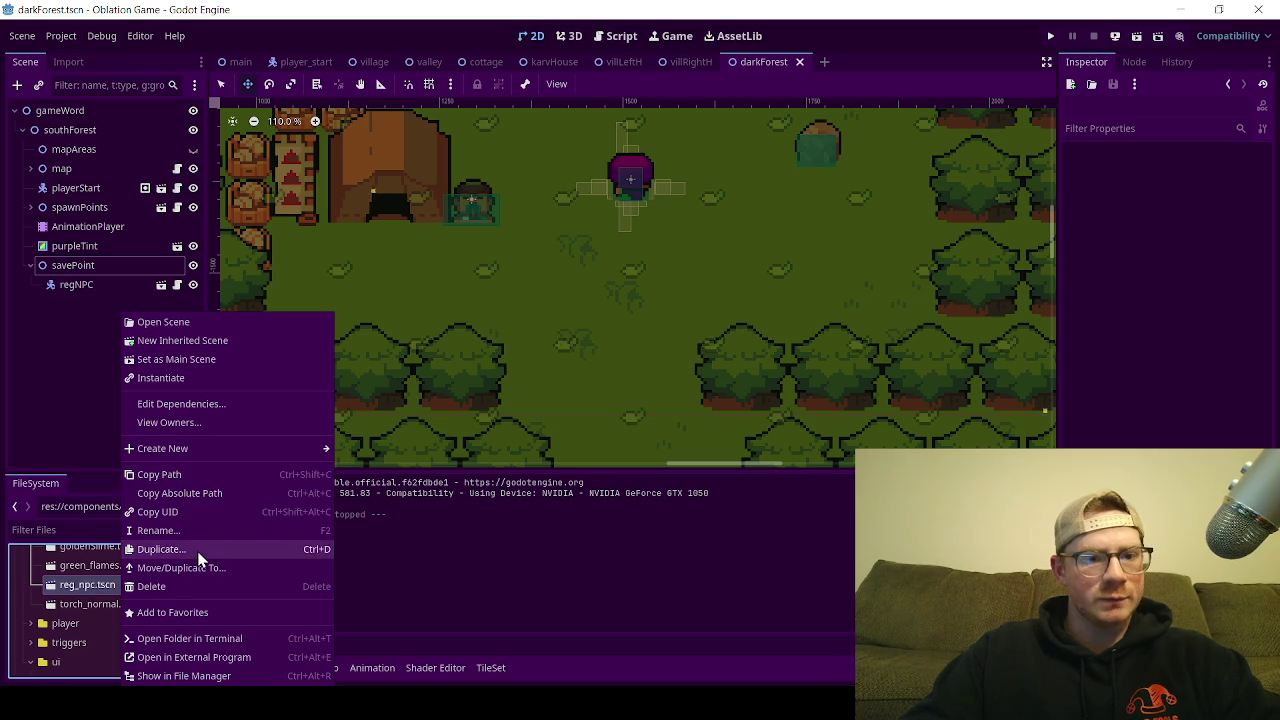
{"action": "left_click", "coordinate": [180, 549]}
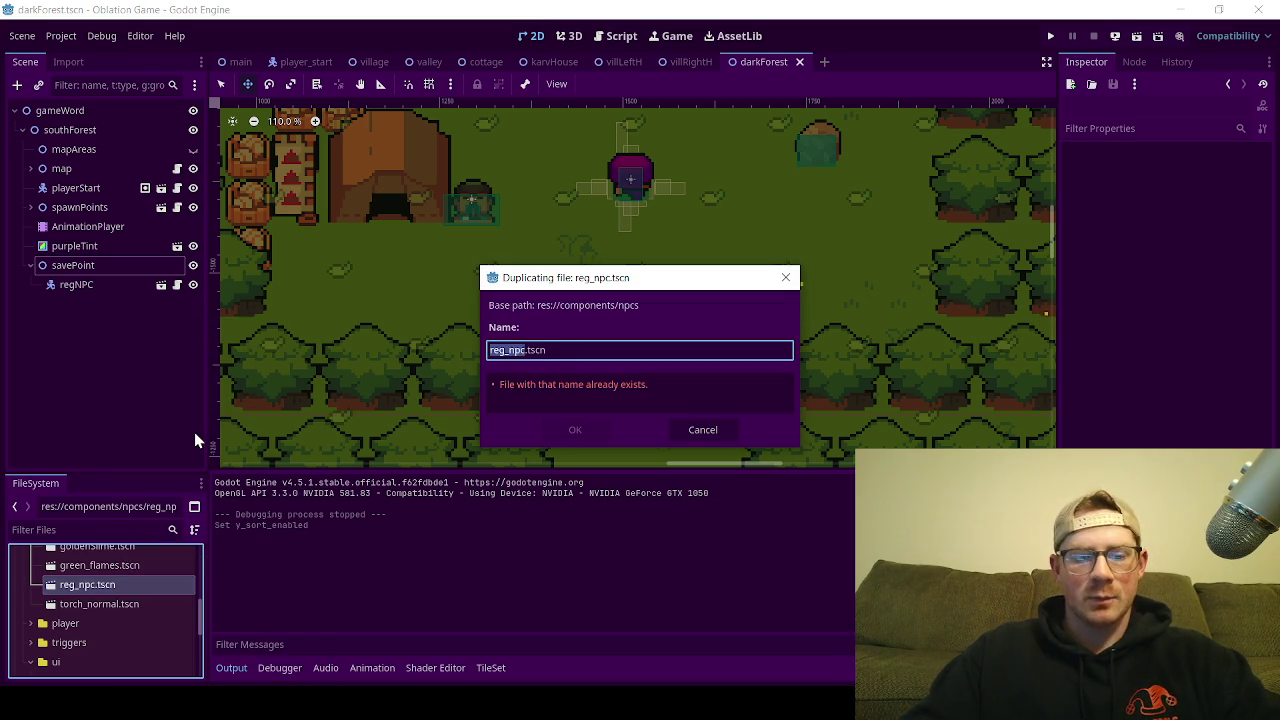
{"action": "type", "text": "save_belkross"}
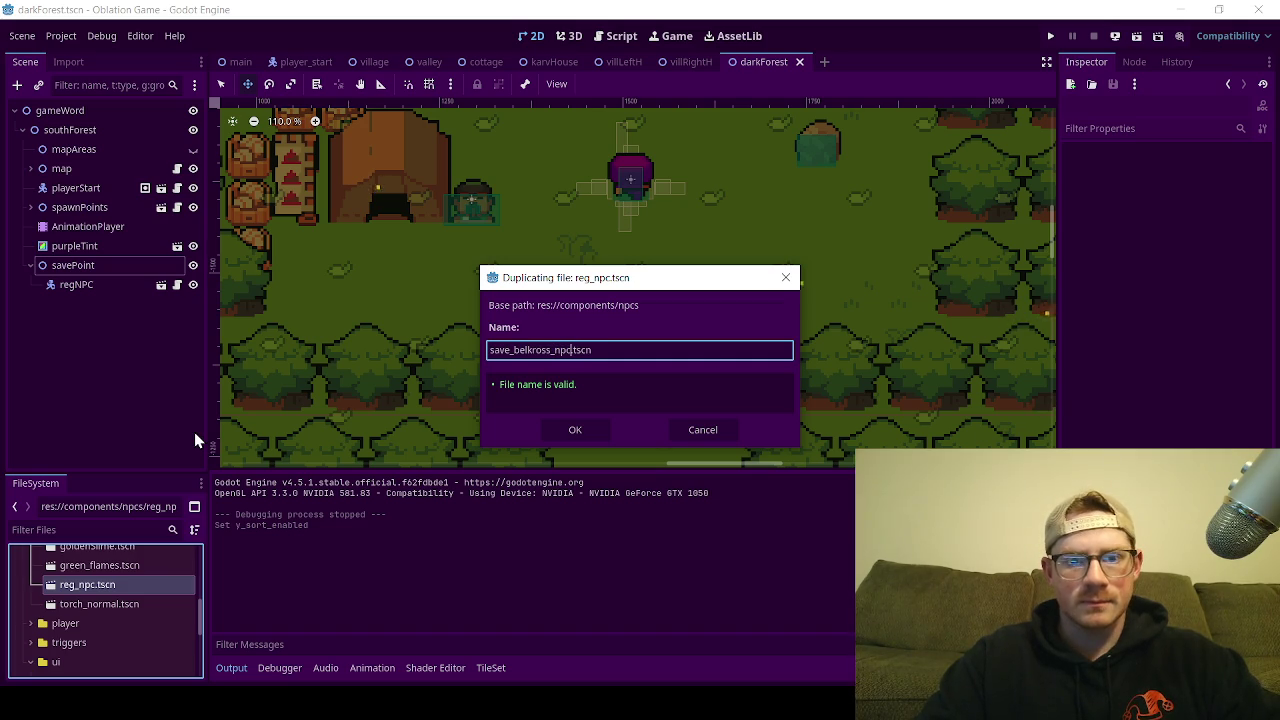
{"action": "key", "text": "Return"}
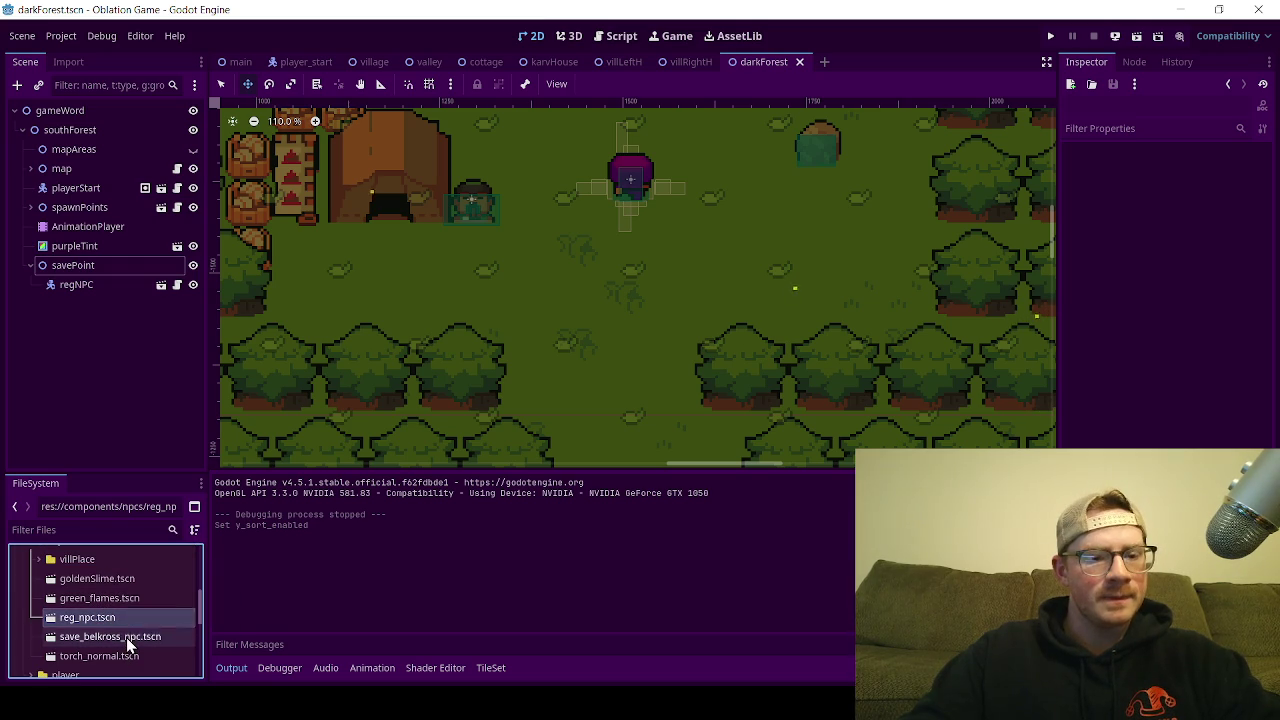
{"action": "left_click", "coordinate": [128, 642]}
Step: Open save_belkross_npc, select its animated sprite, and make its SpriteFrames unique
{"action": "double_click", "coordinate": [128, 642]}
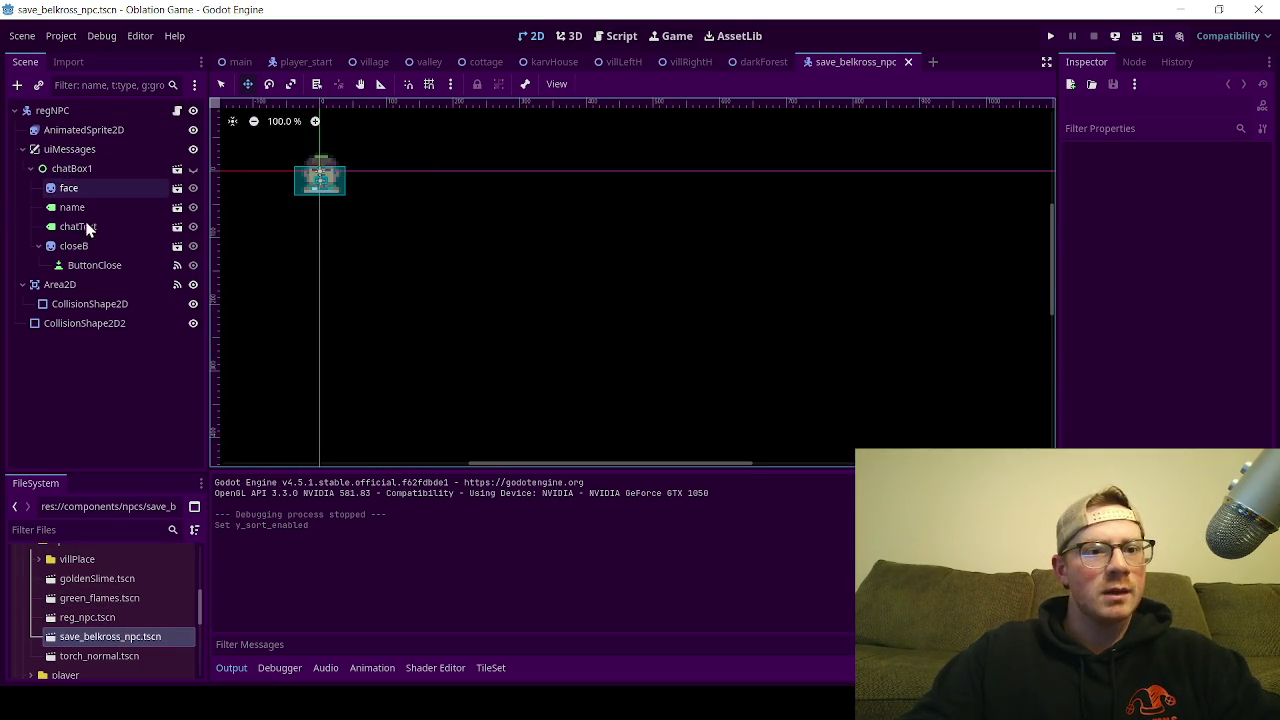
{"action": "left_click", "coordinate": [38, 136]}
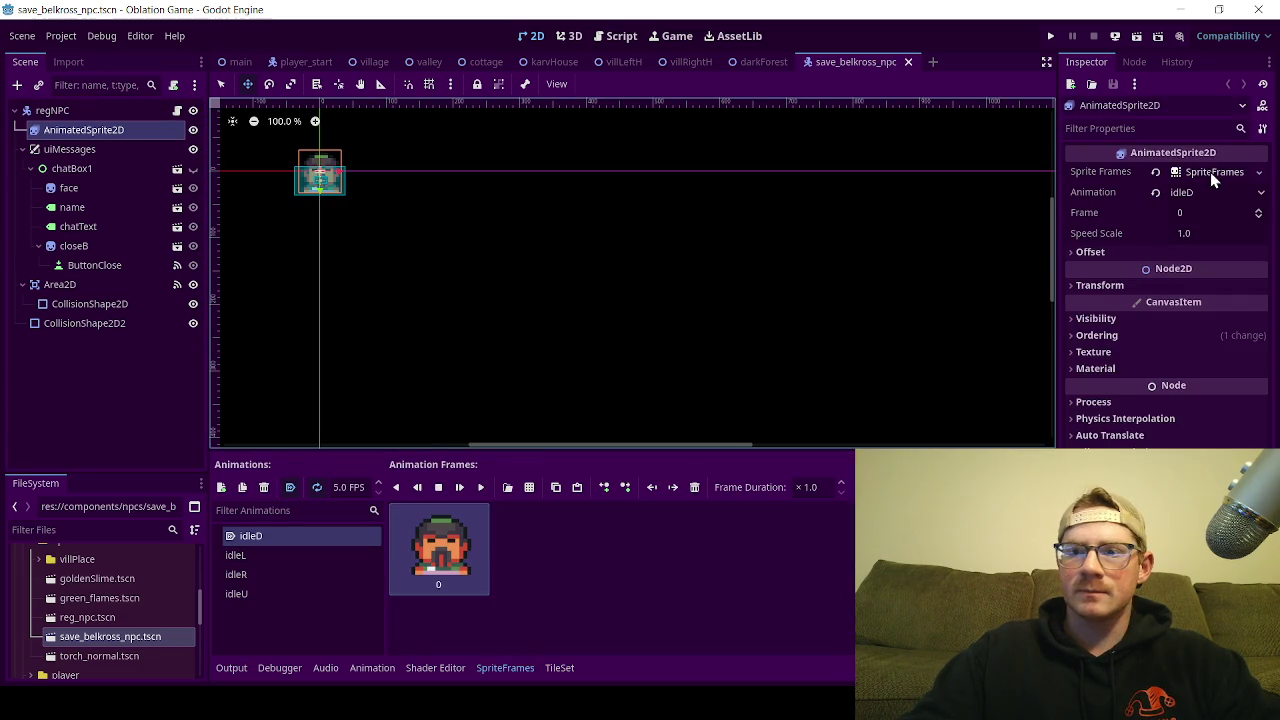
{"action": "left_click", "coordinate": [1213, 178]}
{"action": "left_click", "coordinate": [1230, 306]}
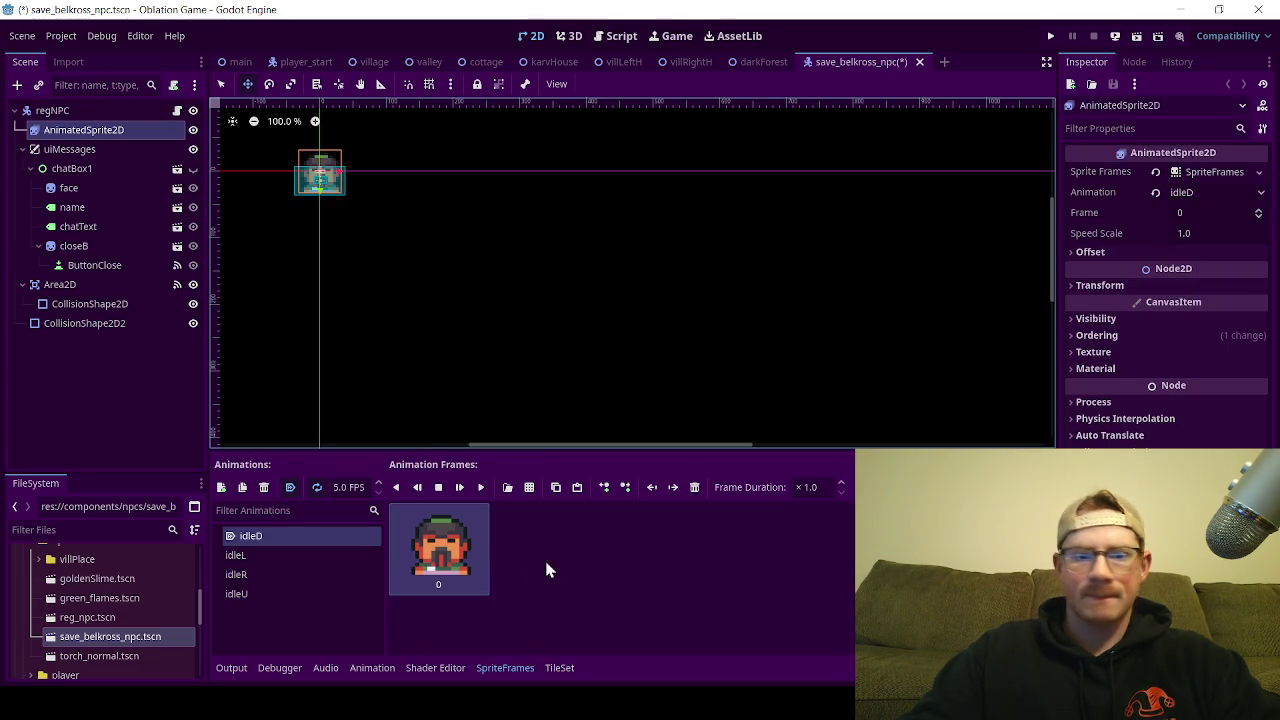
Step: Add frames from a sprite sheet, browsing Ninja Adventure Actor Characters to MaskFrog/SpriteSheet.png
{"action": "left_click", "coordinate": [528, 492]}
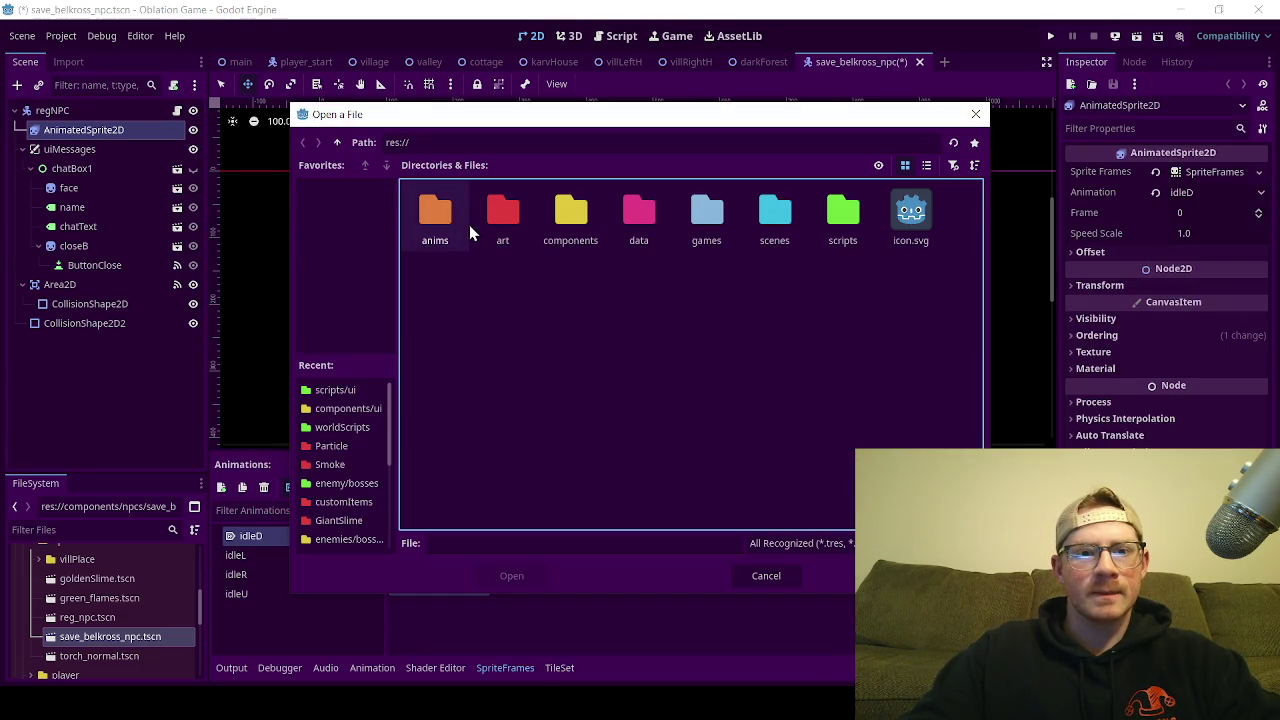
{"action": "double_click", "coordinate": [500, 225]}
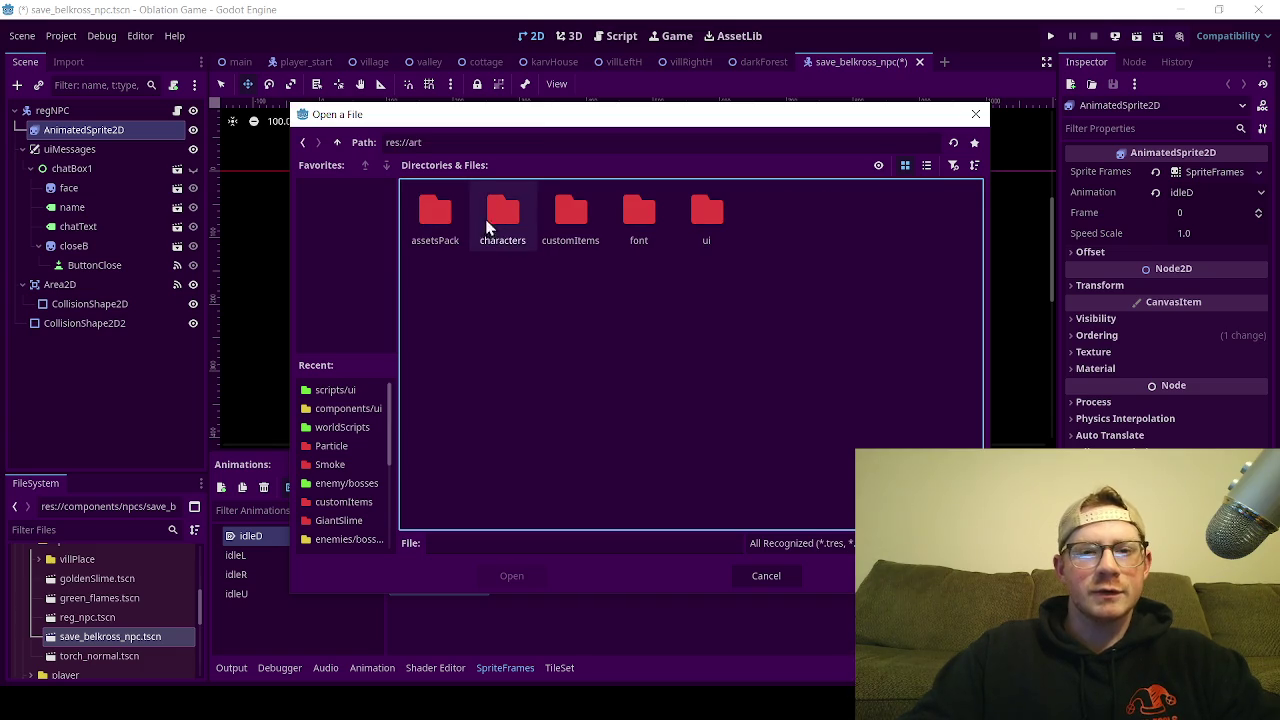
{"action": "double_click", "coordinate": [500, 225]}
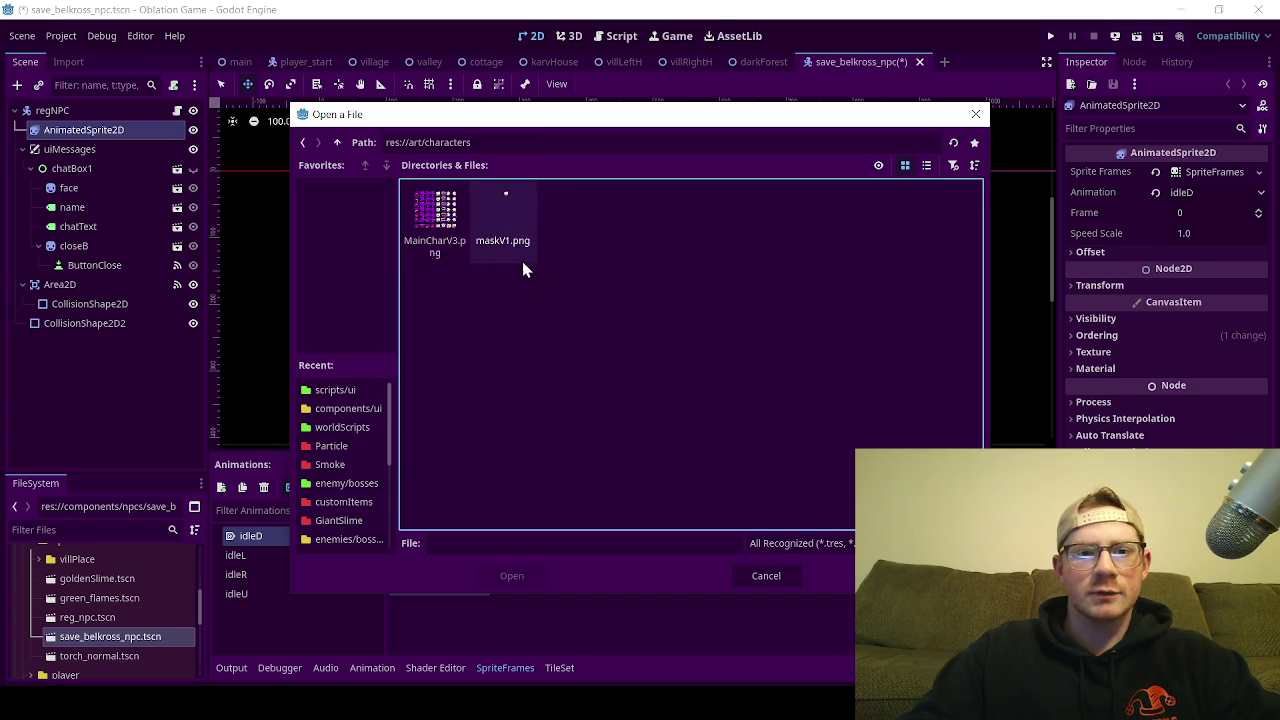
{"action": "left_click", "coordinate": [337, 142]}
{"action": "left_click", "coordinate": [337, 142]}
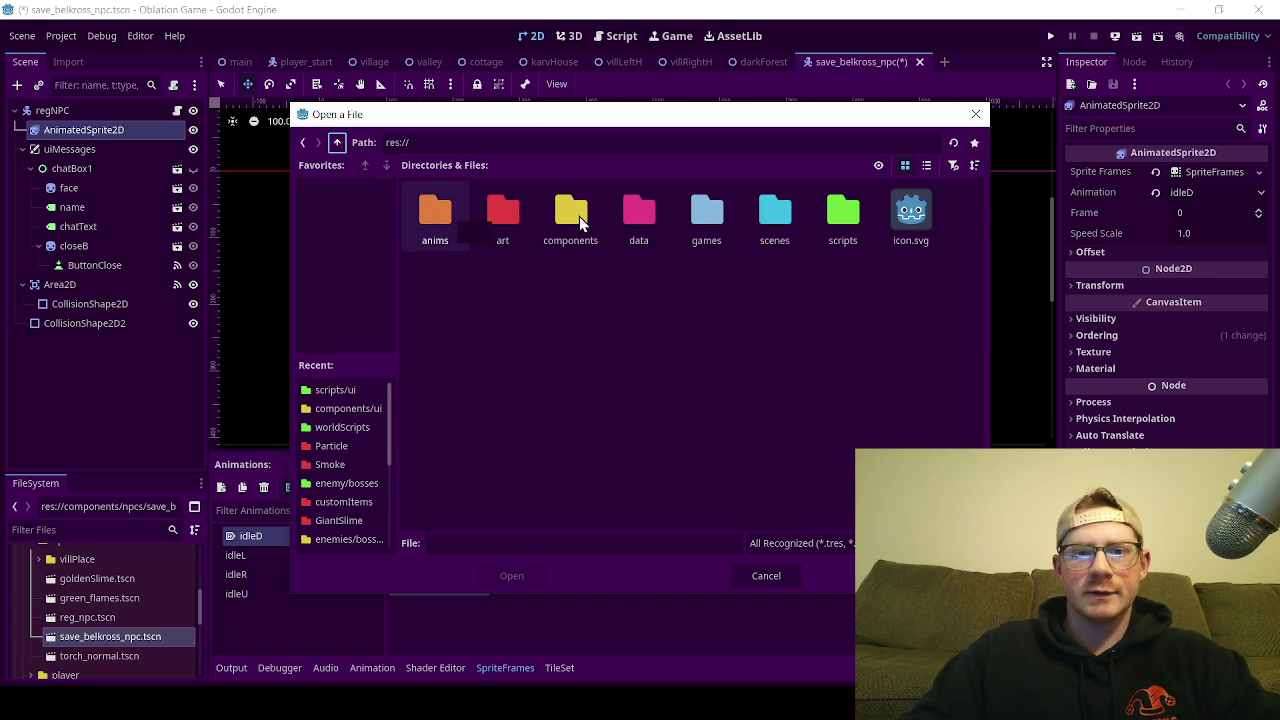
{"action": "double_click", "coordinate": [502, 215]}
{"action": "double_click", "coordinate": [440, 220]}
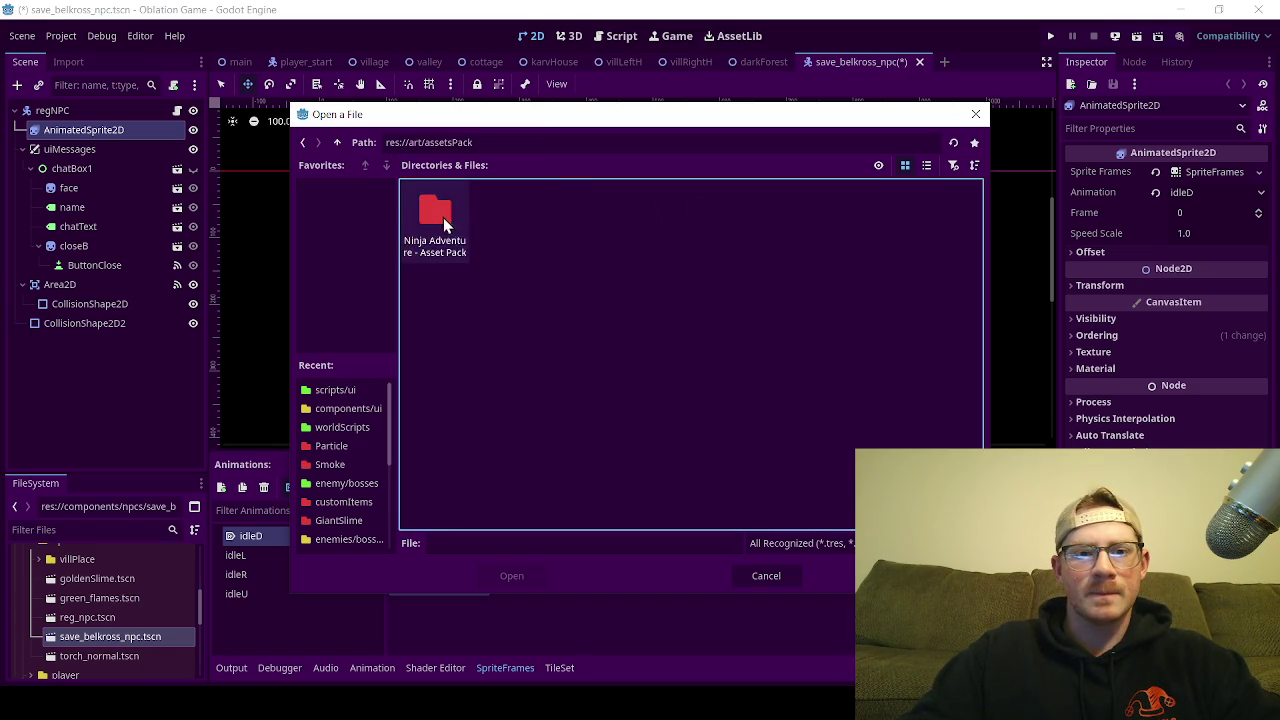
{"action": "double_click", "coordinate": [444, 225]}
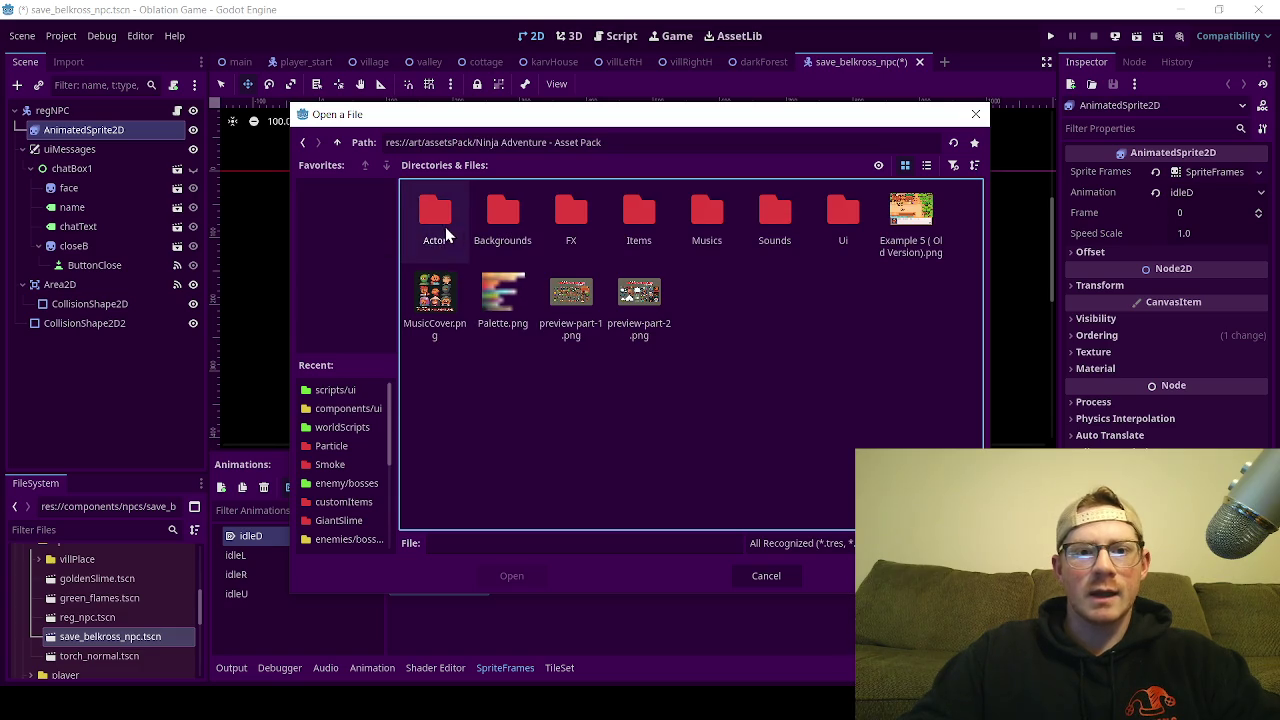
{"action": "double_click", "coordinate": [446, 233]}
{"action": "double_click", "coordinate": [562, 219]}
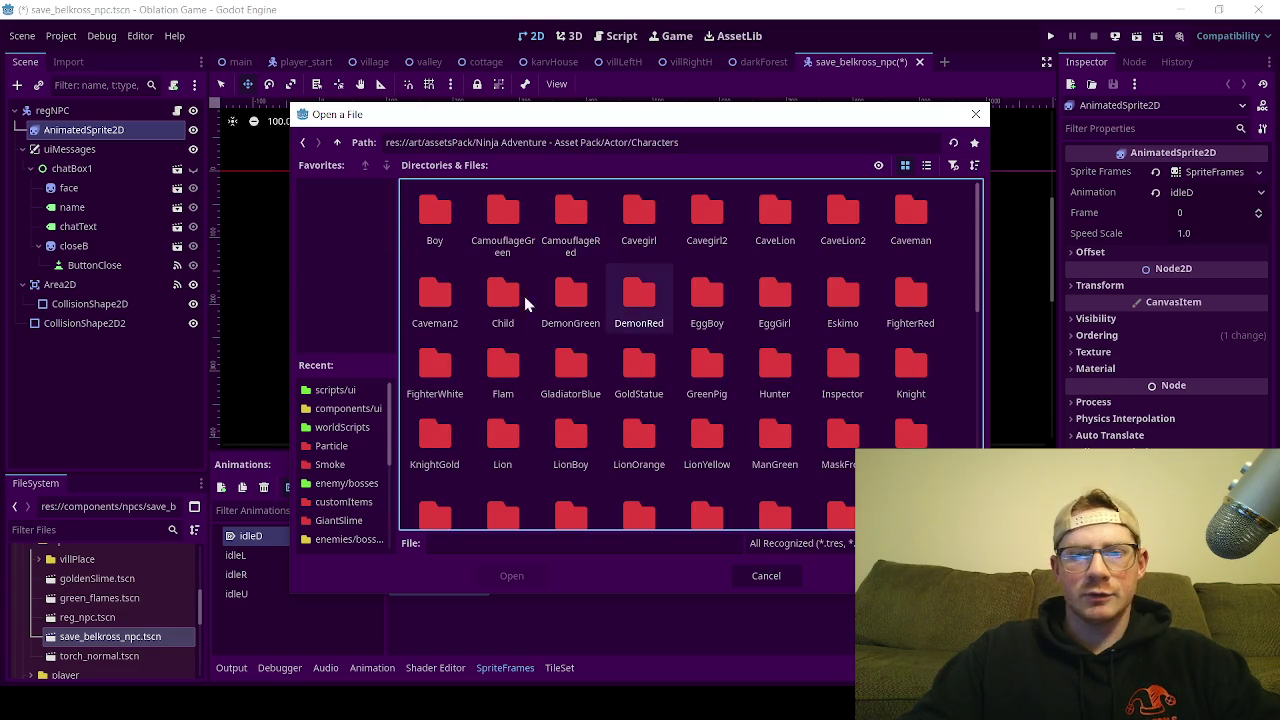
{"action": "double_click", "coordinate": [836, 455]}
{"action": "double_click", "coordinate": [629, 217]}
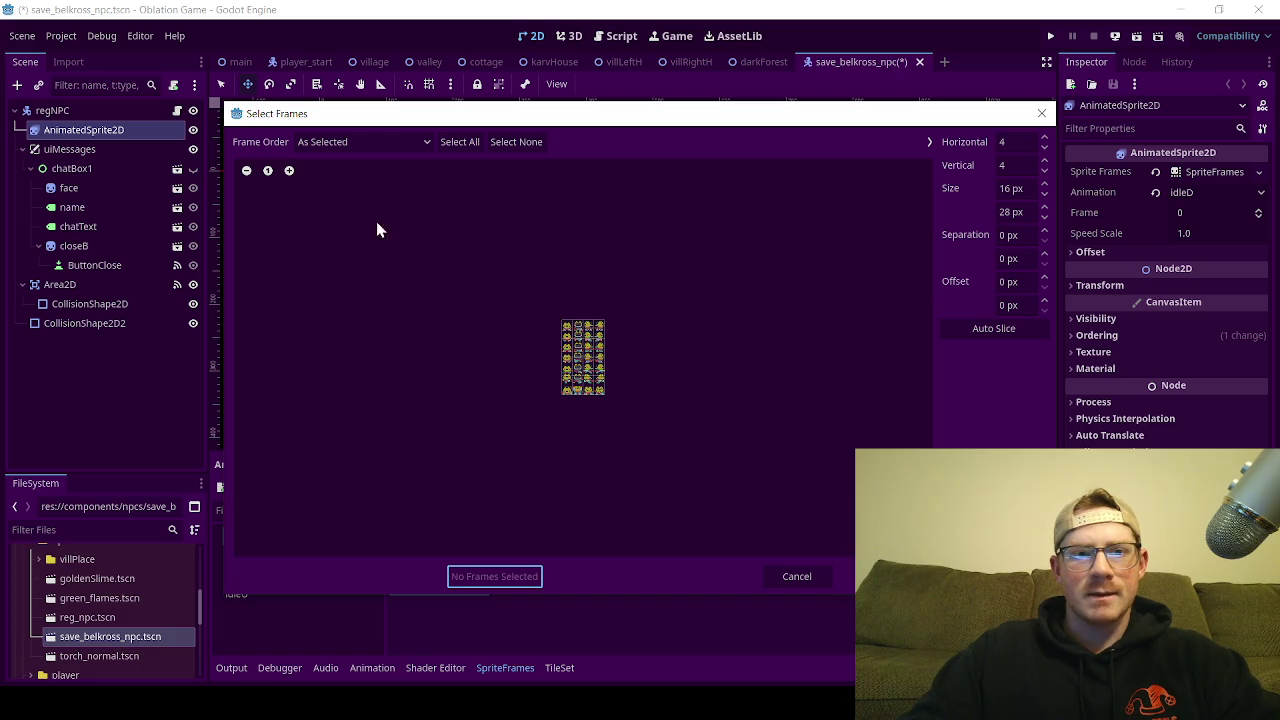
Step: Set 16x16 frame size, add the top-left frog frame to idleD, and delete the old frame
{"action": "left_click", "coordinate": [289, 171]}
{"action": "left_click", "coordinate": [289, 171]}
{"action": "left_click", "coordinate": [289, 171]}
{"action": "left_click", "coordinate": [289, 171]}
{"action": "left_click", "coordinate": [289, 171]}
{"action": "left_click", "coordinate": [289, 171]}
{"action": "left_click", "coordinate": [289, 171]}
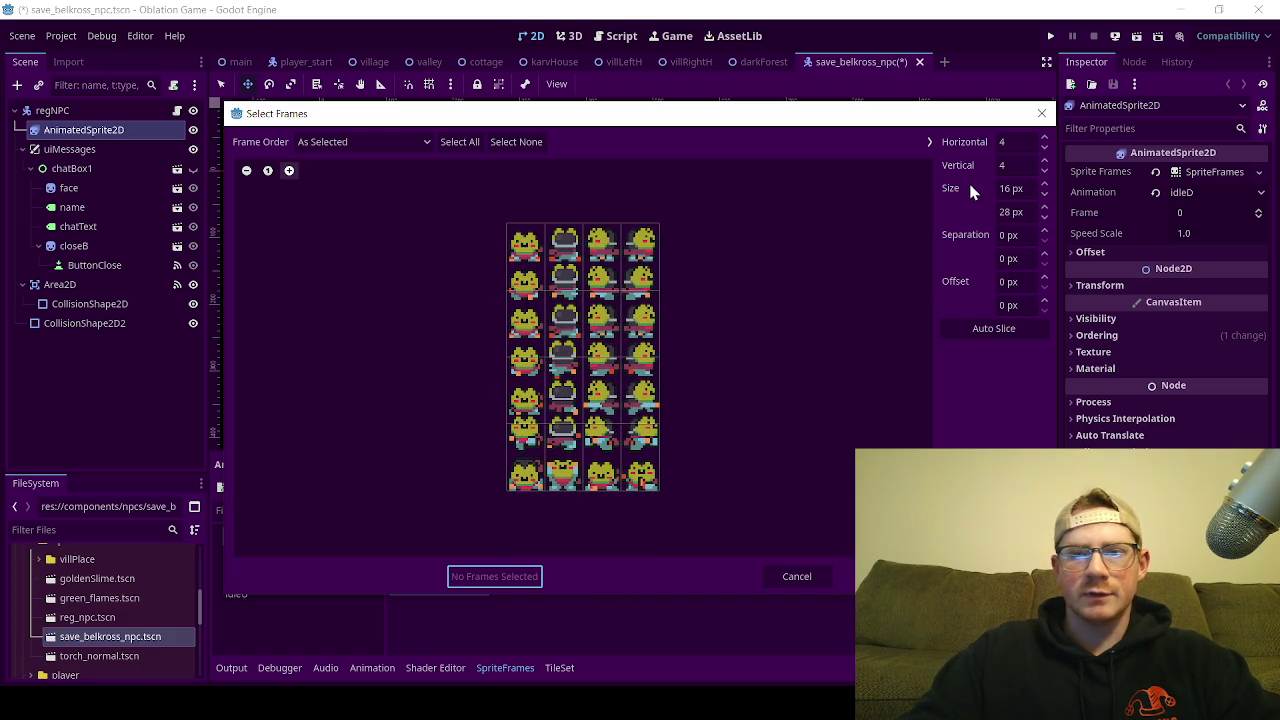
{"action": "left_click", "coordinate": [1006, 211]}
{"action": "type", "text": "1"}
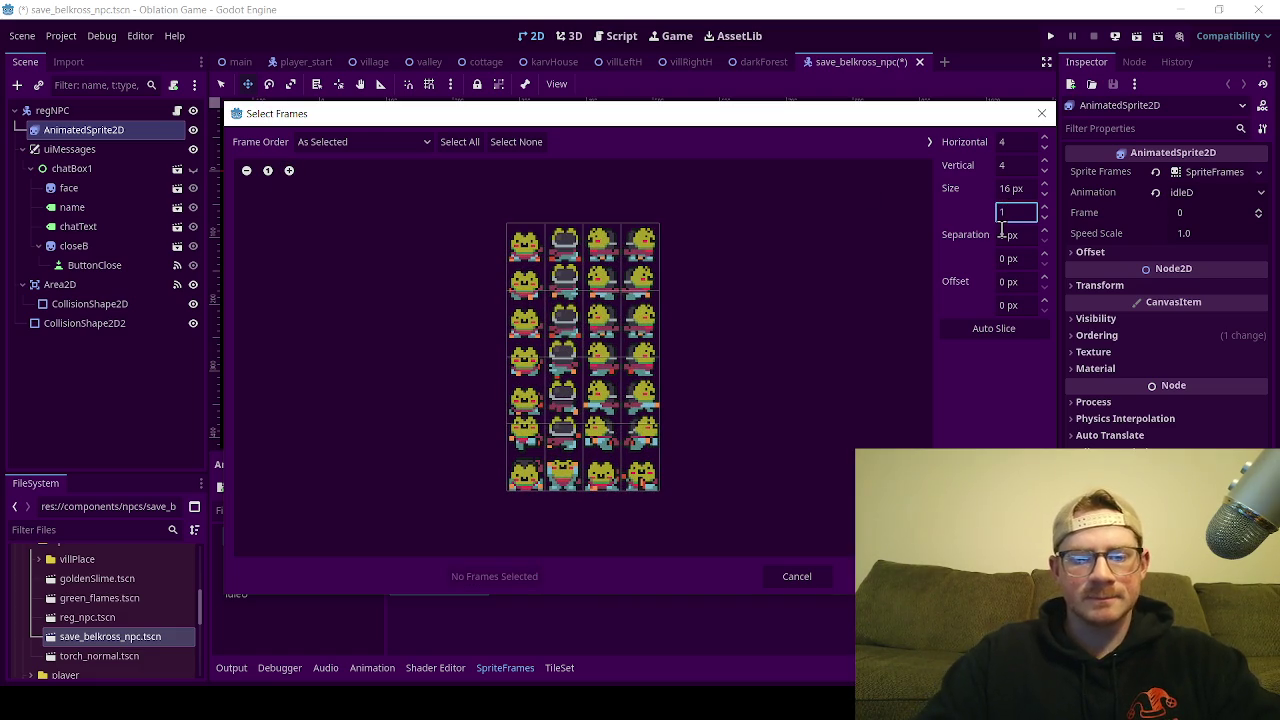
{"action": "type", "text": "6"}
{"action": "key", "text": "Return"}
{"action": "left_click", "coordinate": [527, 248]}
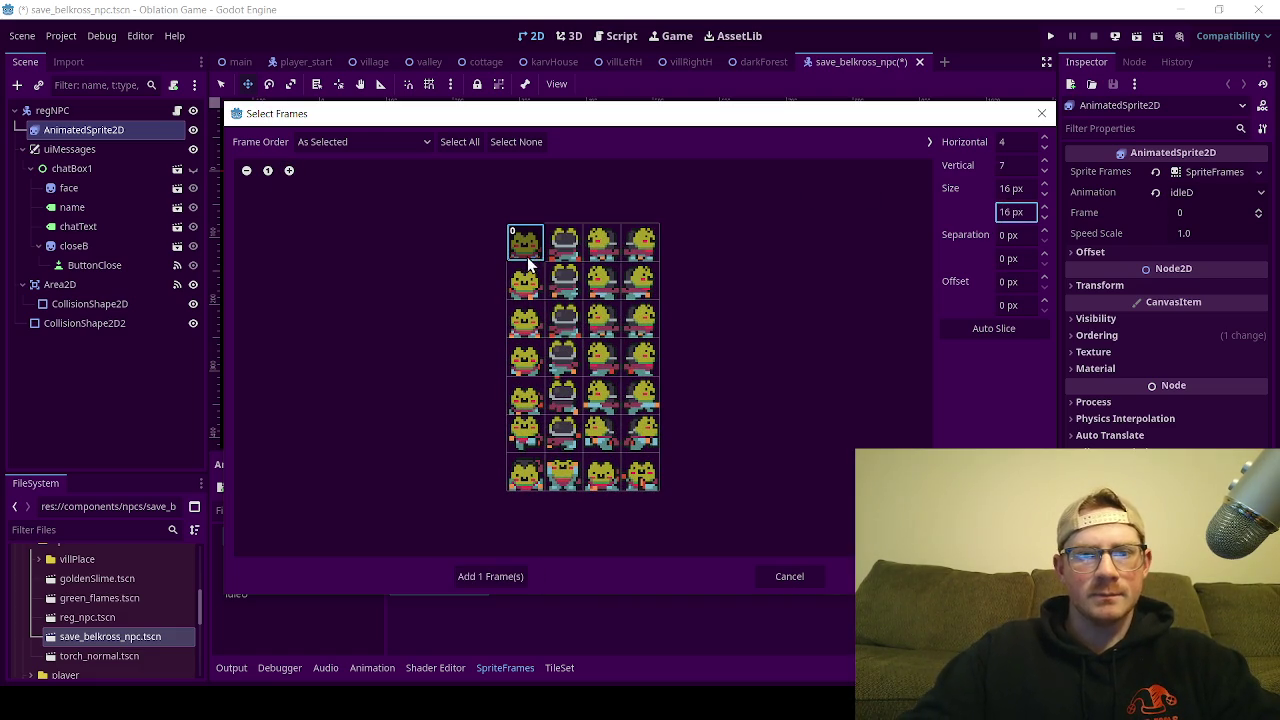
{"action": "left_click", "coordinate": [497, 582]}
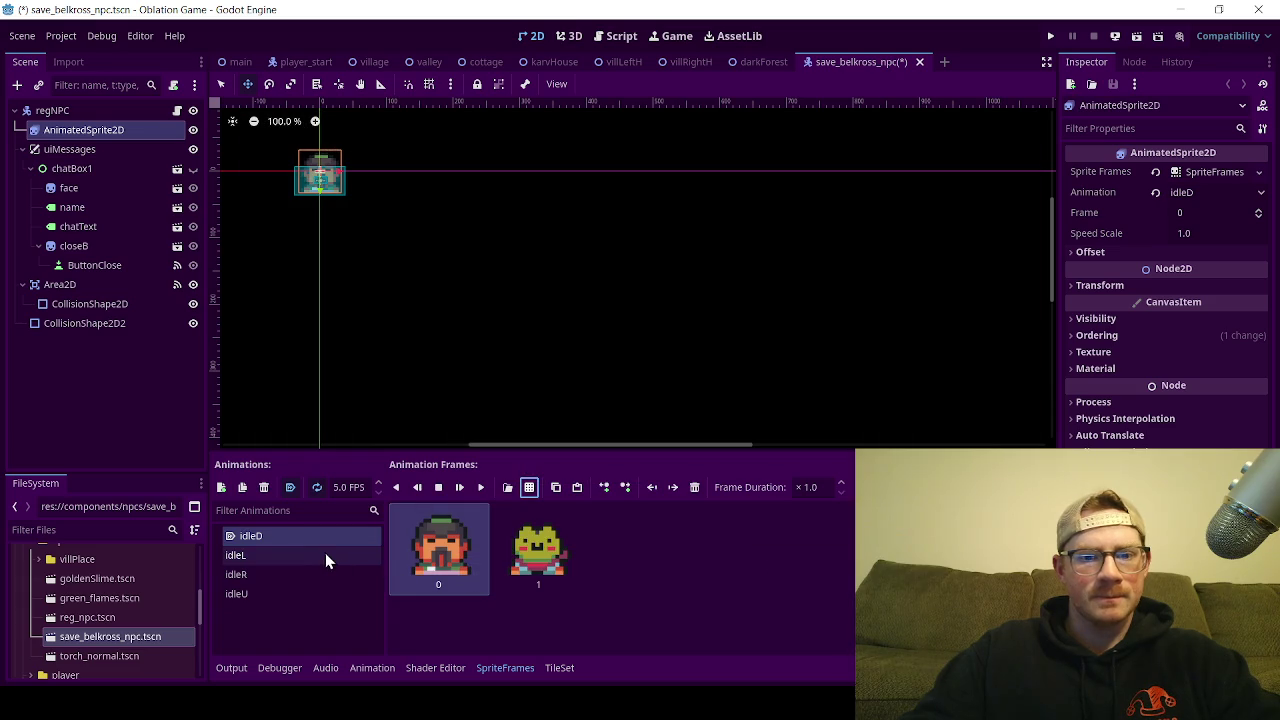
{"action": "left_click", "coordinate": [325, 553]}
{"action": "key", "text": "Up"}
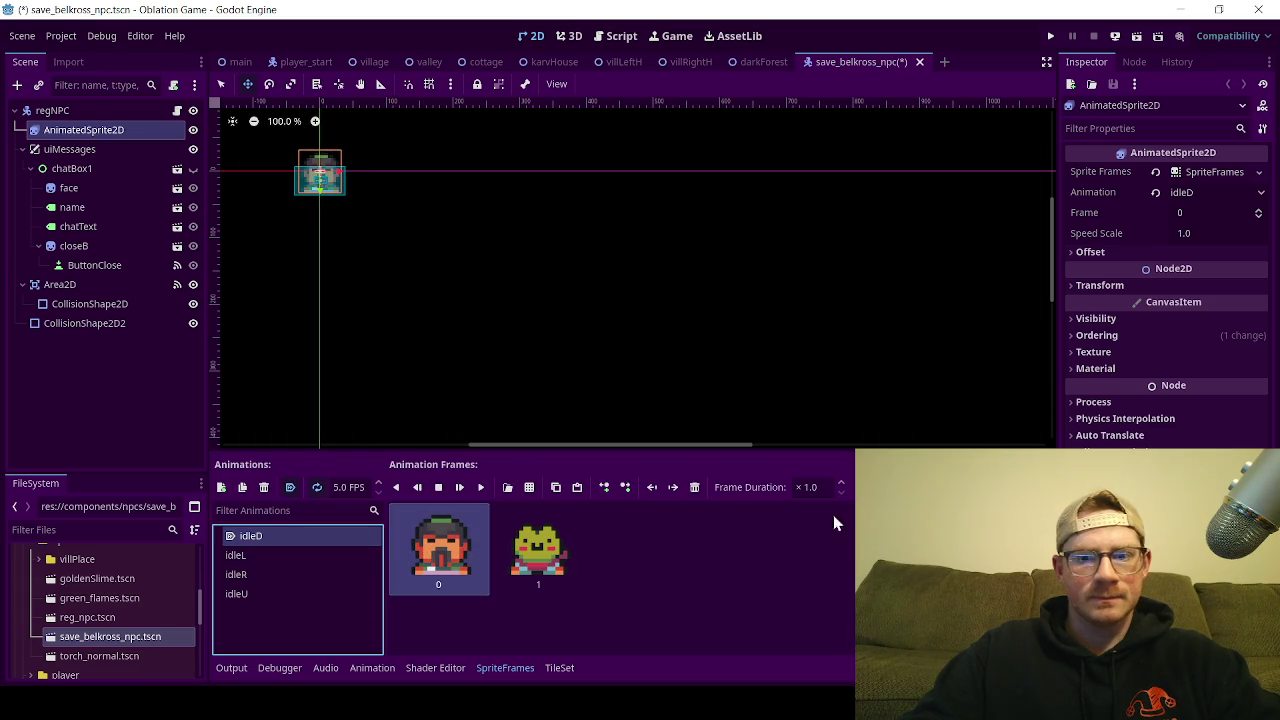
{"action": "left_click", "coordinate": [694, 489]}
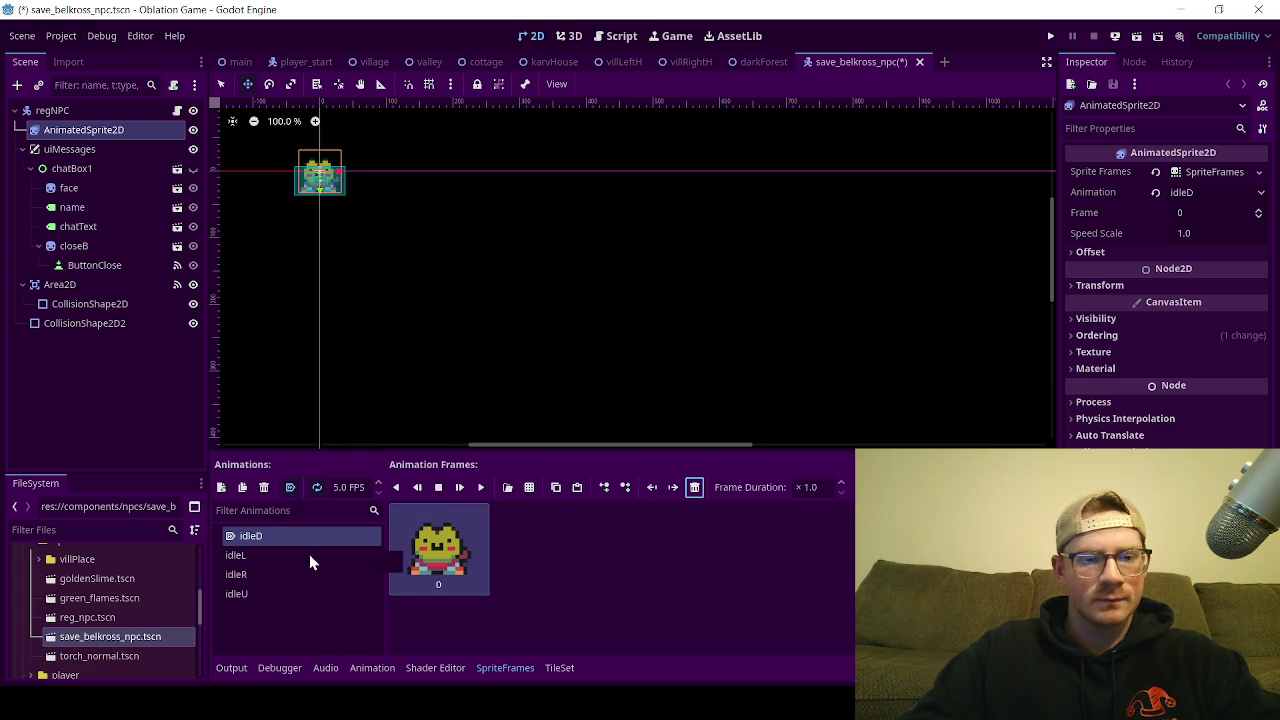
Step: Give idleL the left-facing MaskFrog frame from SpriteSheet.png and delete its old frame
{"action": "left_click", "coordinate": [275, 561]}
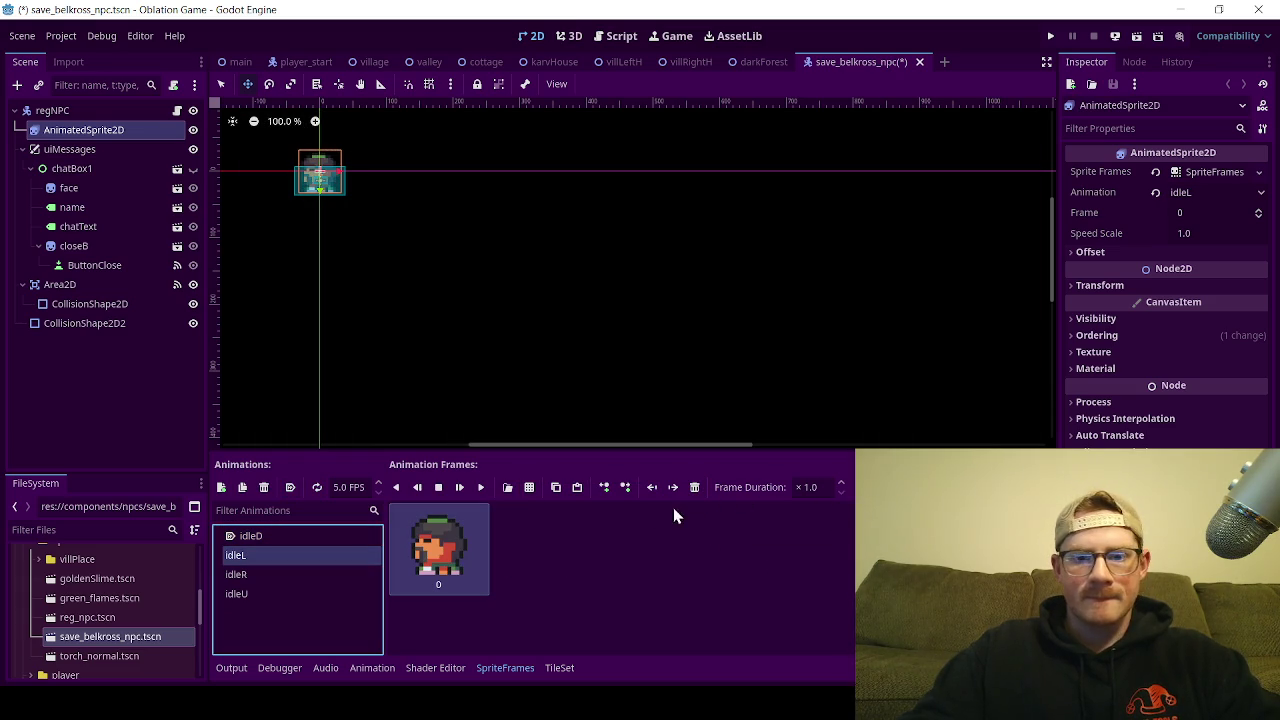
{"action": "left_click", "coordinate": [524, 488]}
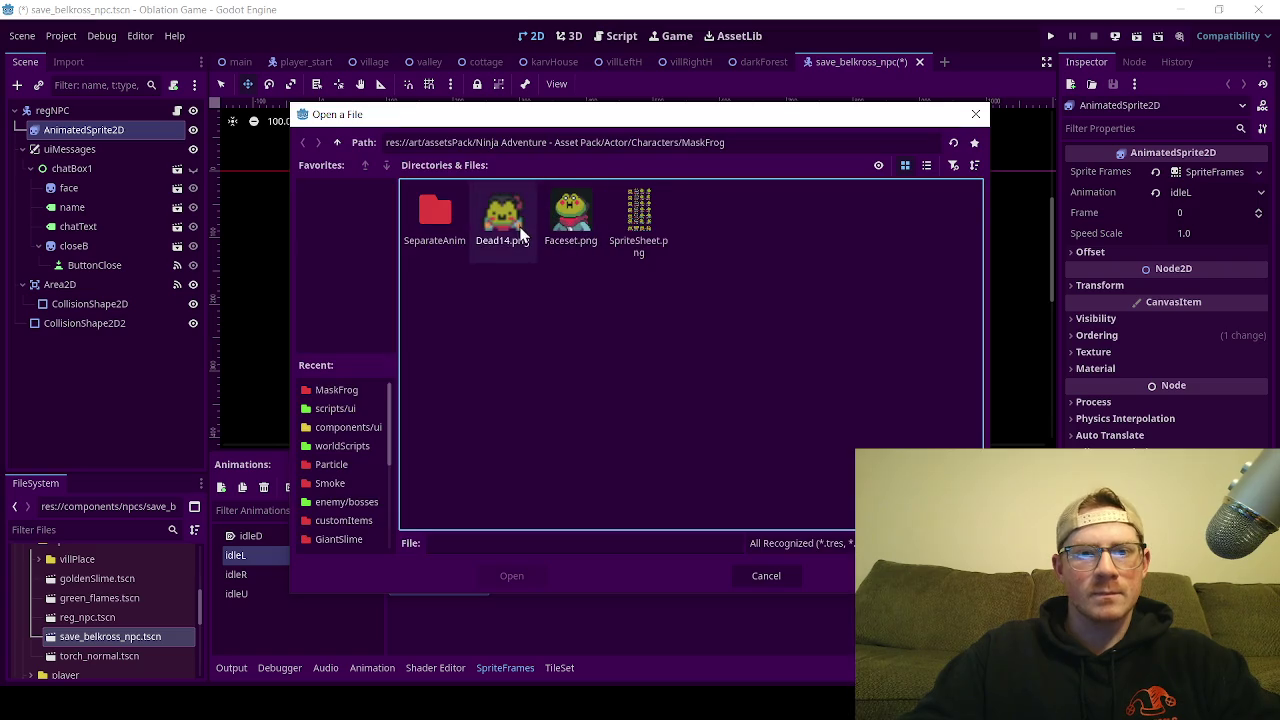
{"action": "left_click", "coordinate": [625, 241]}
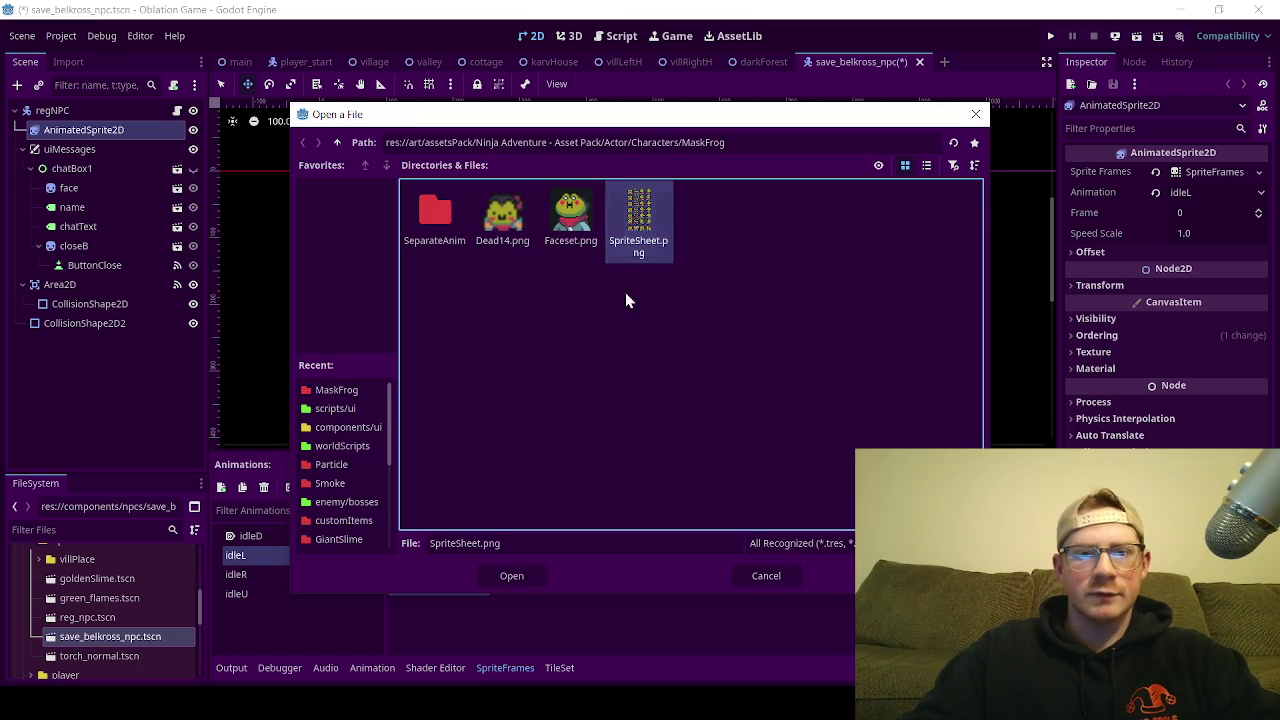
{"action": "double_click", "coordinate": [659, 226]}
{"action": "mouse_move", "coordinate": [563, 355]}
{"action": "left_mouse_down"}
{"action": "mouse_move", "coordinate": [556, 250]}
{"action": "mouse_move", "coordinate": [593, 262]}
{"action": "left_mouse_up"}
{"action": "left_click", "coordinate": [593, 262]}
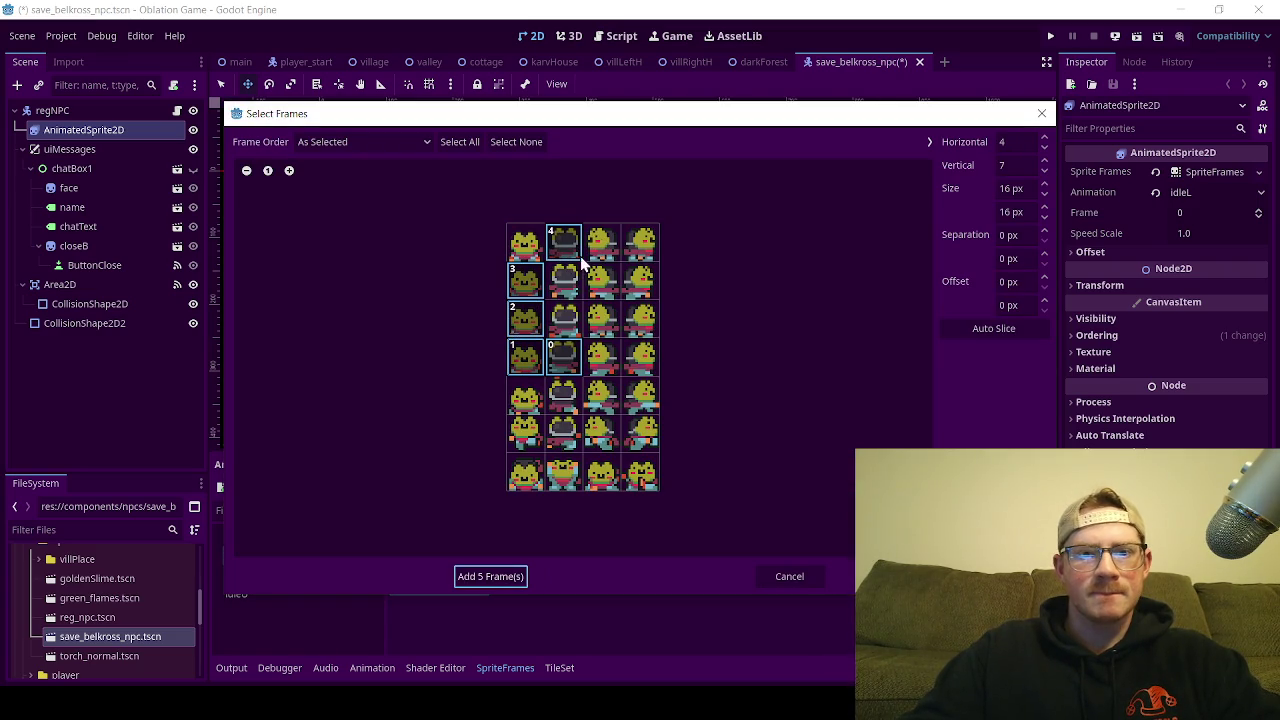
{"action": "left_click", "coordinate": [573, 250]}
{"action": "left_click", "coordinate": [530, 318]}
{"action": "left_click", "coordinate": [526, 356]}
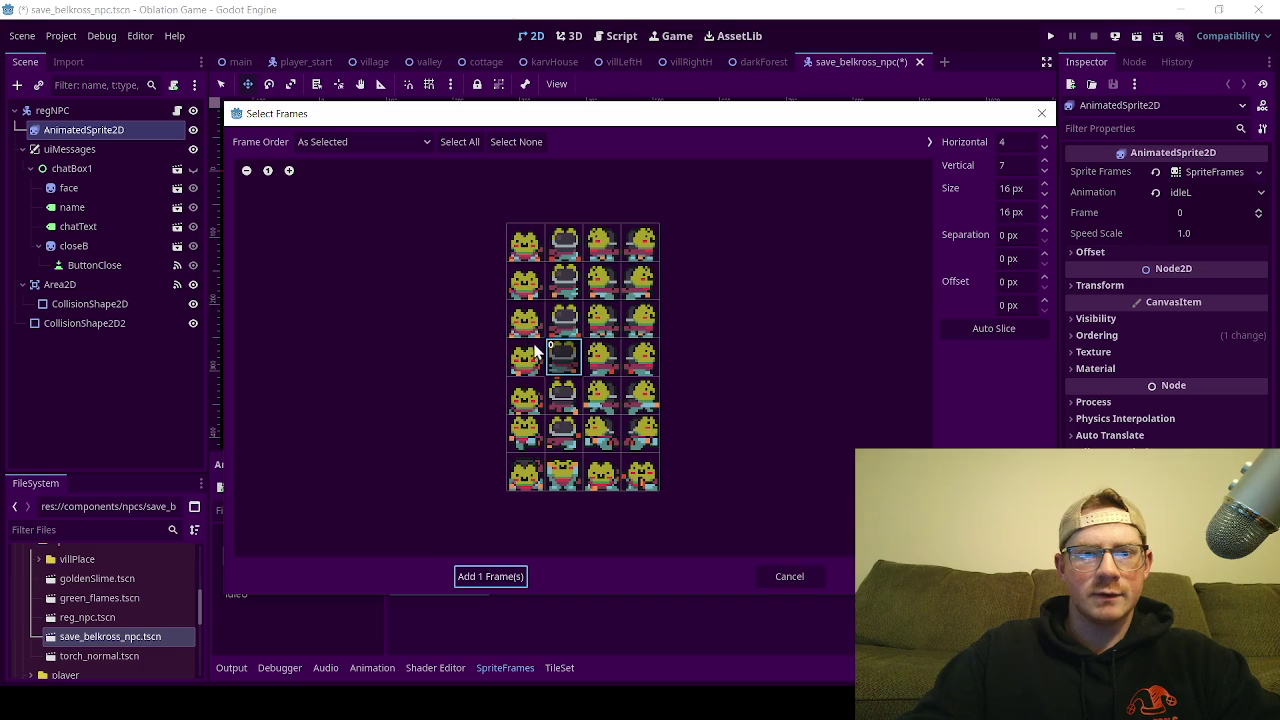
{"action": "left_click", "coordinate": [563, 356]}
{"action": "left_click", "coordinate": [595, 253]}
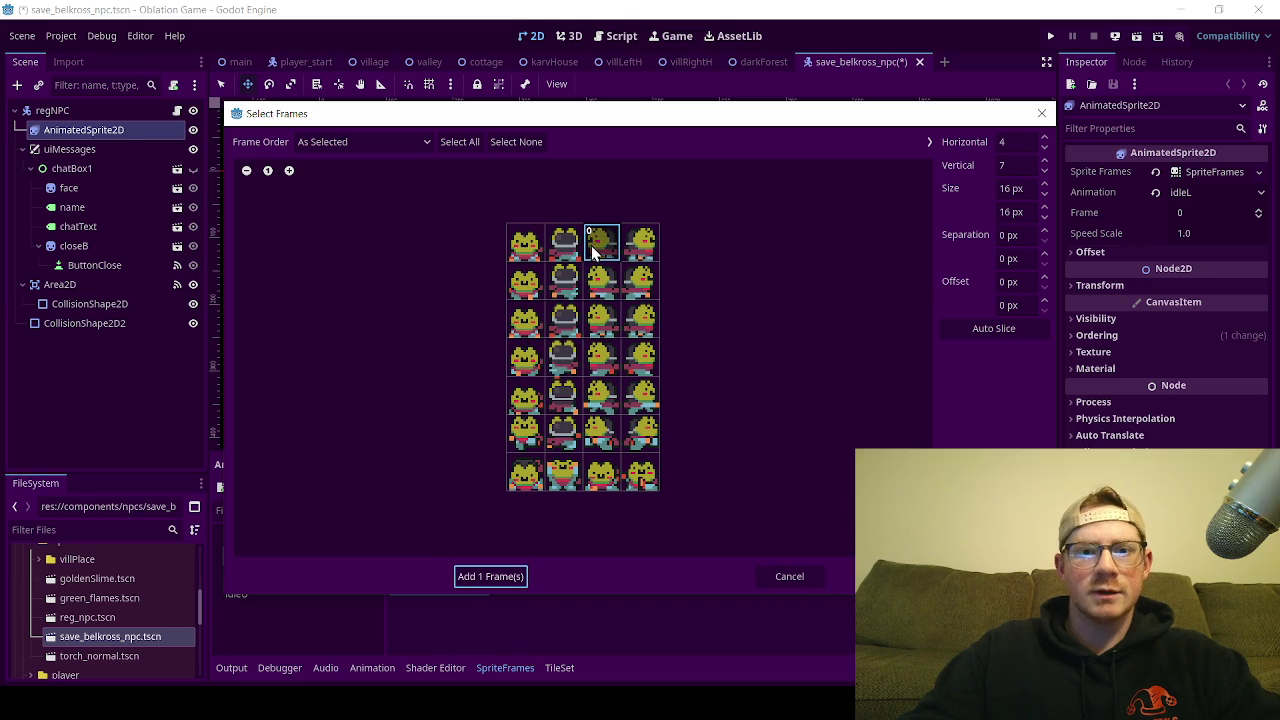
{"action": "left_click", "coordinate": [513, 572]}
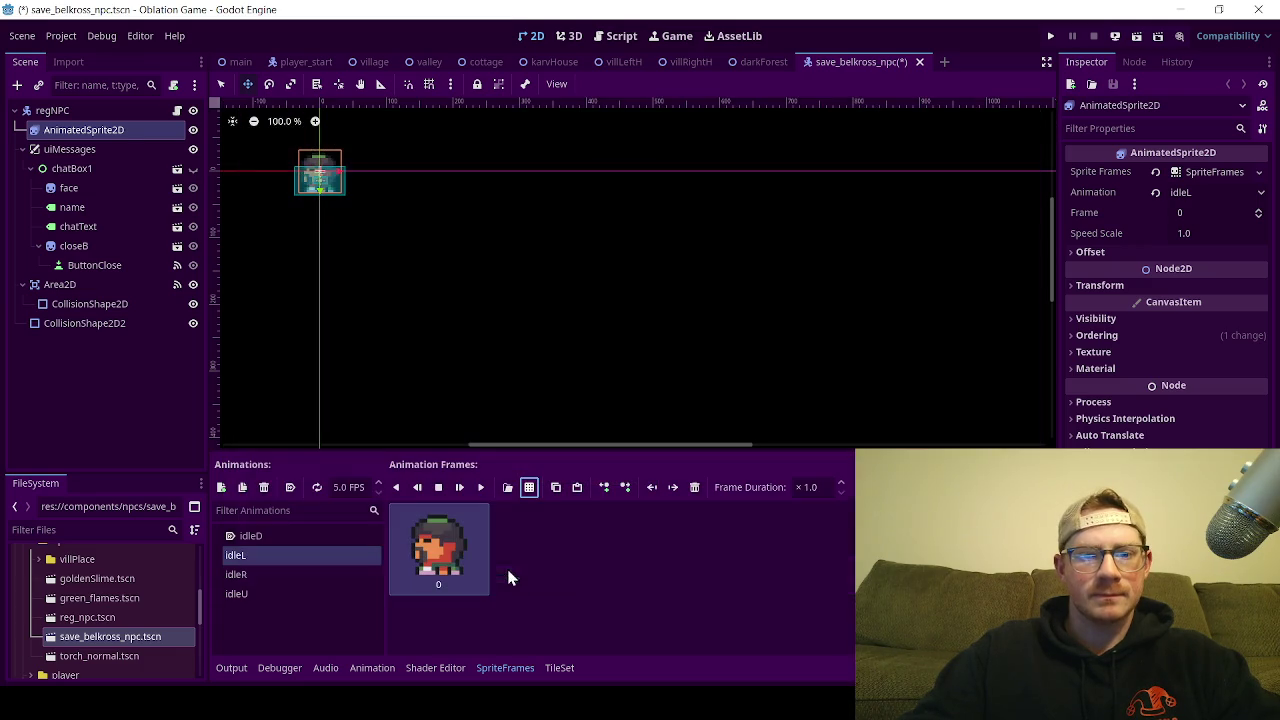
{"action": "left_click", "coordinate": [695, 489]}
Step: Give idleR the top-right MaskFrog frame from SpriteSheet.png and delete its old frame
{"action": "left_click", "coordinate": [322, 576]}
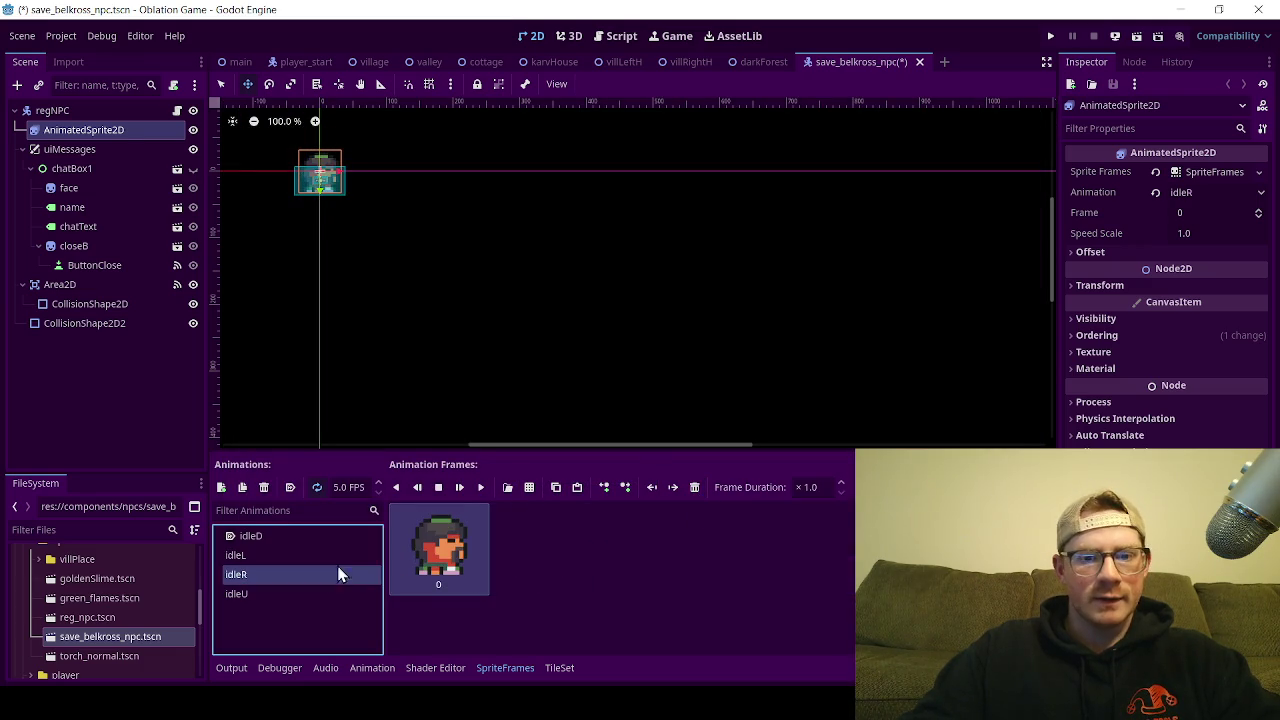
{"action": "left_click", "coordinate": [529, 496]}
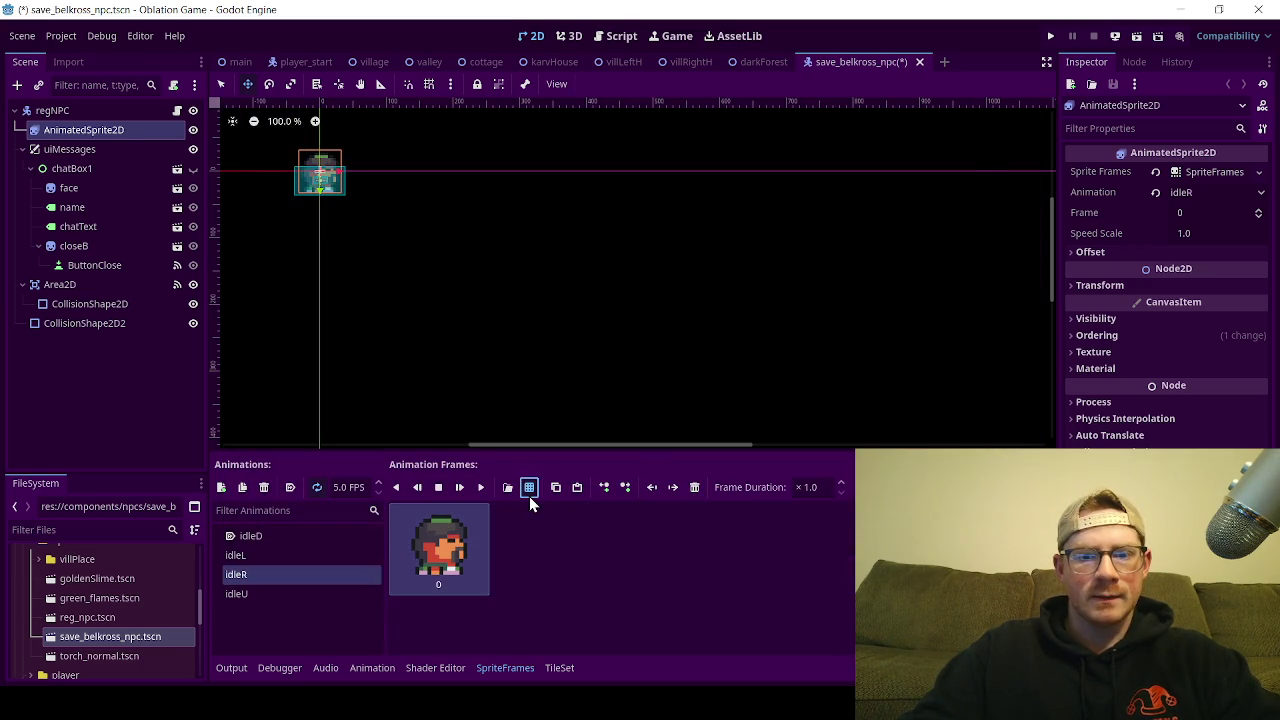
{"action": "left_click", "coordinate": [658, 246]}
{"action": "double_click", "coordinate": [658, 246]}
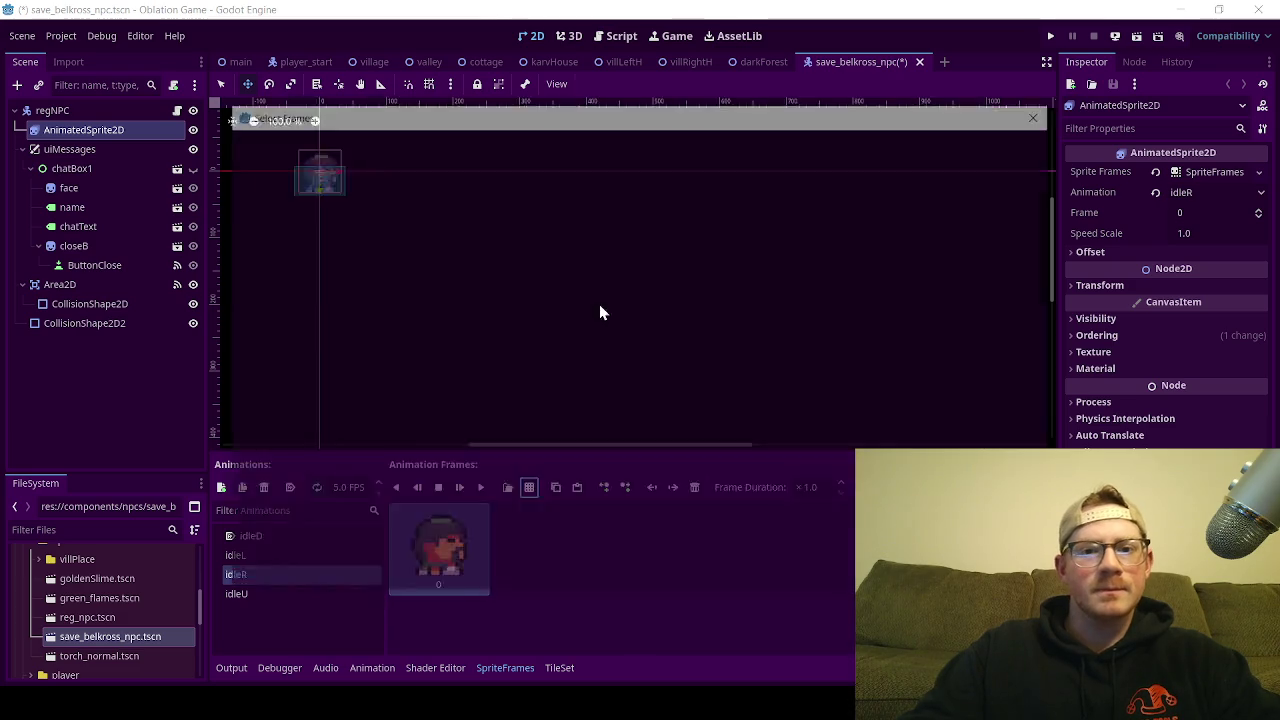
{"action": "left_click", "coordinate": [602, 280]}
{"action": "left_click", "coordinate": [640, 280]}
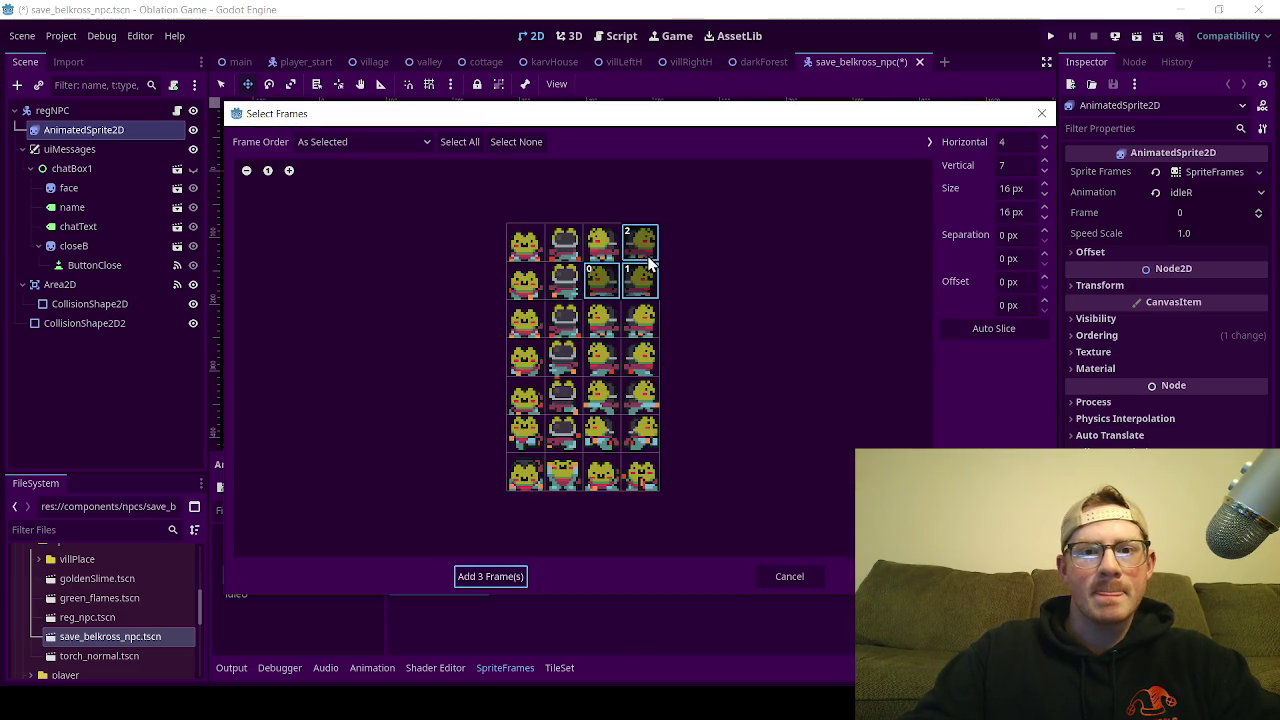
{"action": "left_click", "coordinate": [600, 285]}
{"action": "left_click", "coordinate": [627, 283]}
{"action": "left_click", "coordinate": [634, 255]}
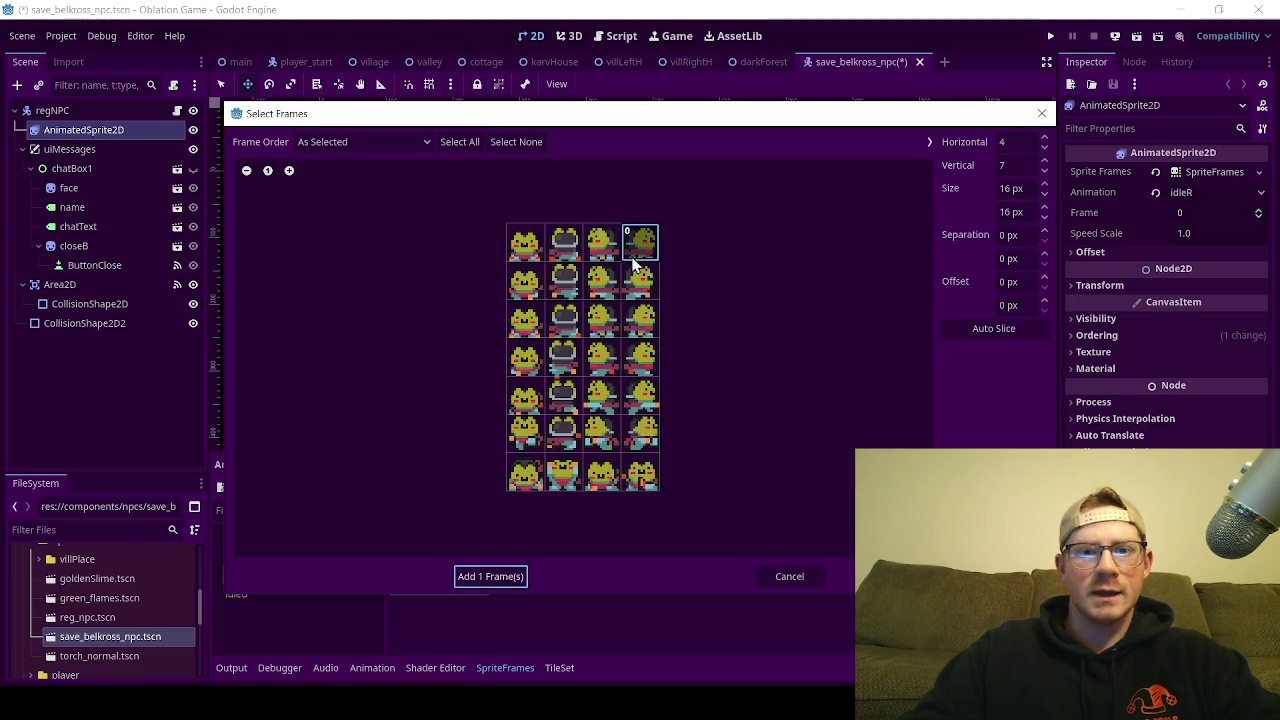
{"action": "left_click", "coordinate": [483, 584]}
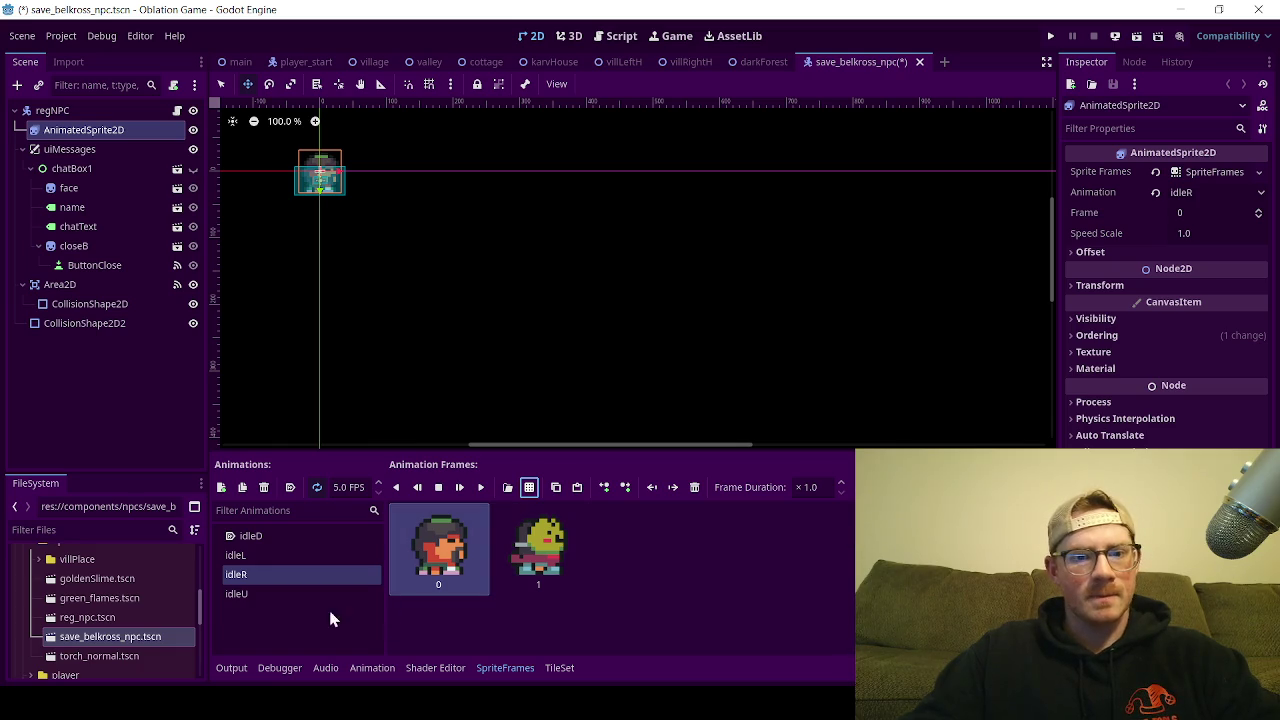
{"action": "left_click", "coordinate": [694, 487]}
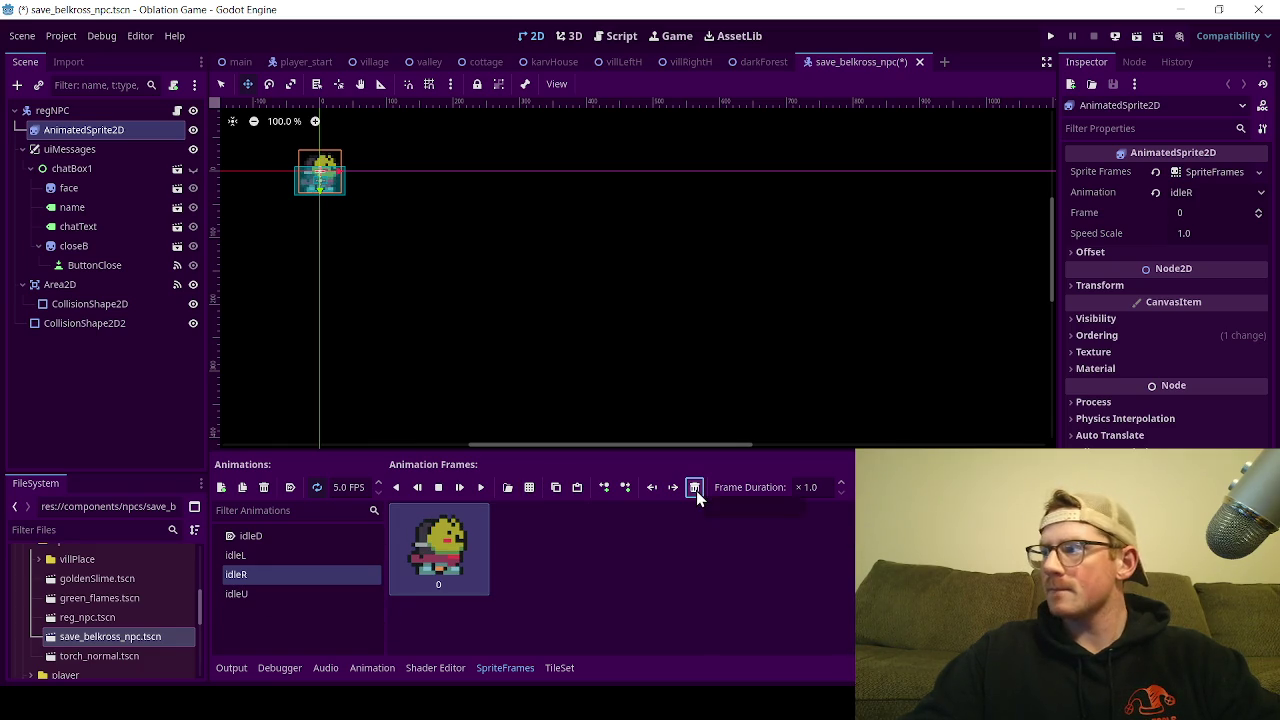
Step: Replace idleU's old frame with the masked frog's back-facing frame from the sprite sheet
{"action": "left_click", "coordinate": [257, 593]}
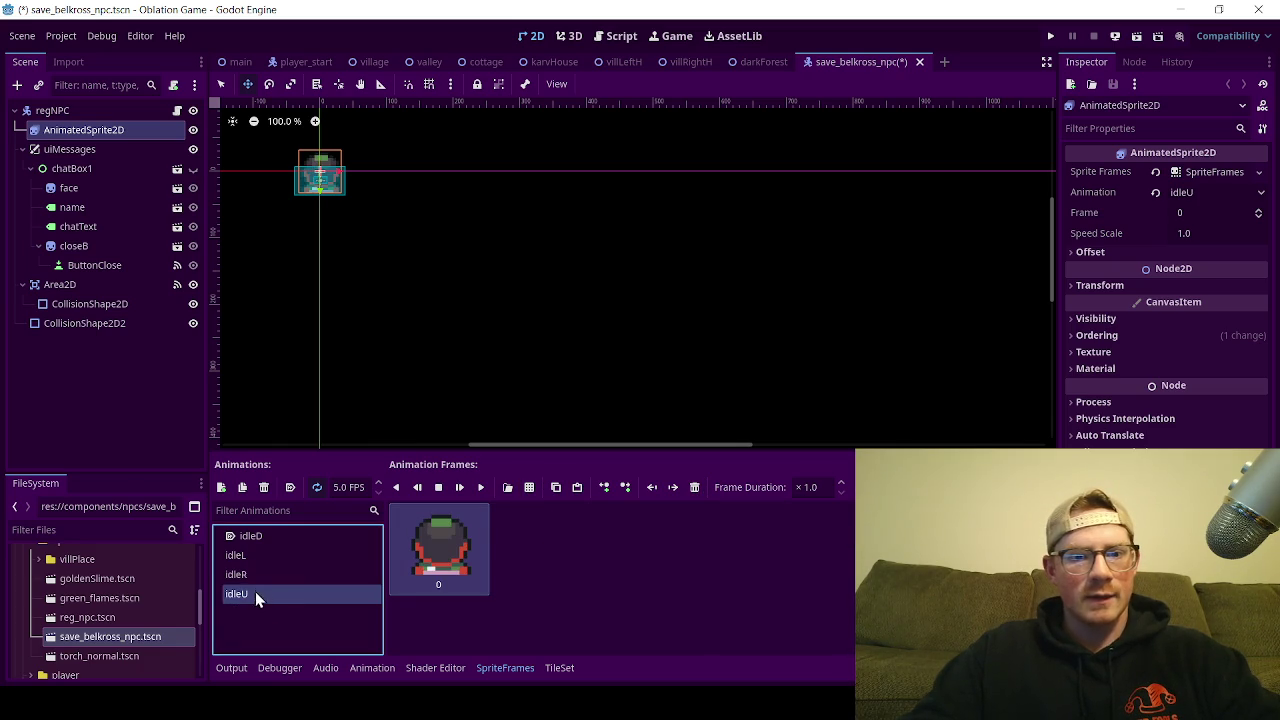
{"action": "left_click", "coordinate": [532, 488]}
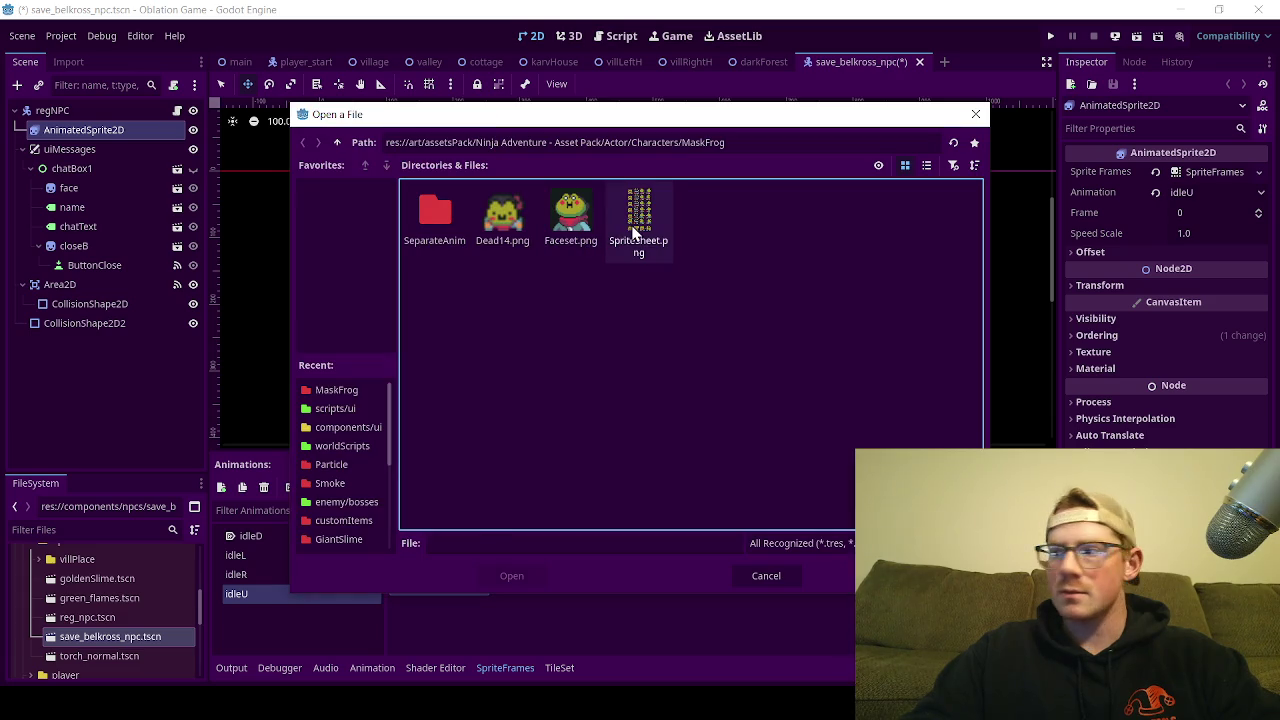
{"action": "double_click", "coordinate": [633, 233]}
{"action": "left_click", "coordinate": [640, 280]}
{"action": "left_click", "coordinate": [604, 272]}
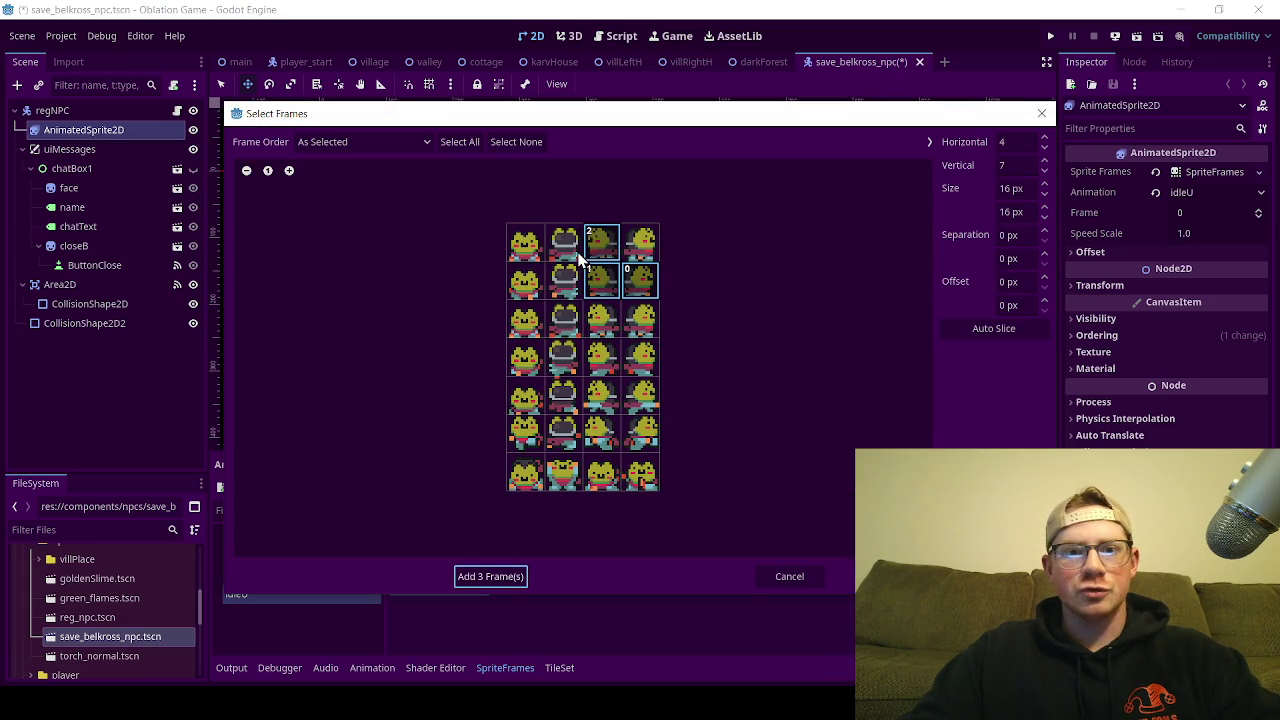
{"action": "left_click", "coordinate": [596, 258]}
{"action": "left_click", "coordinate": [603, 282]}
{"action": "left_click", "coordinate": [624, 282]}
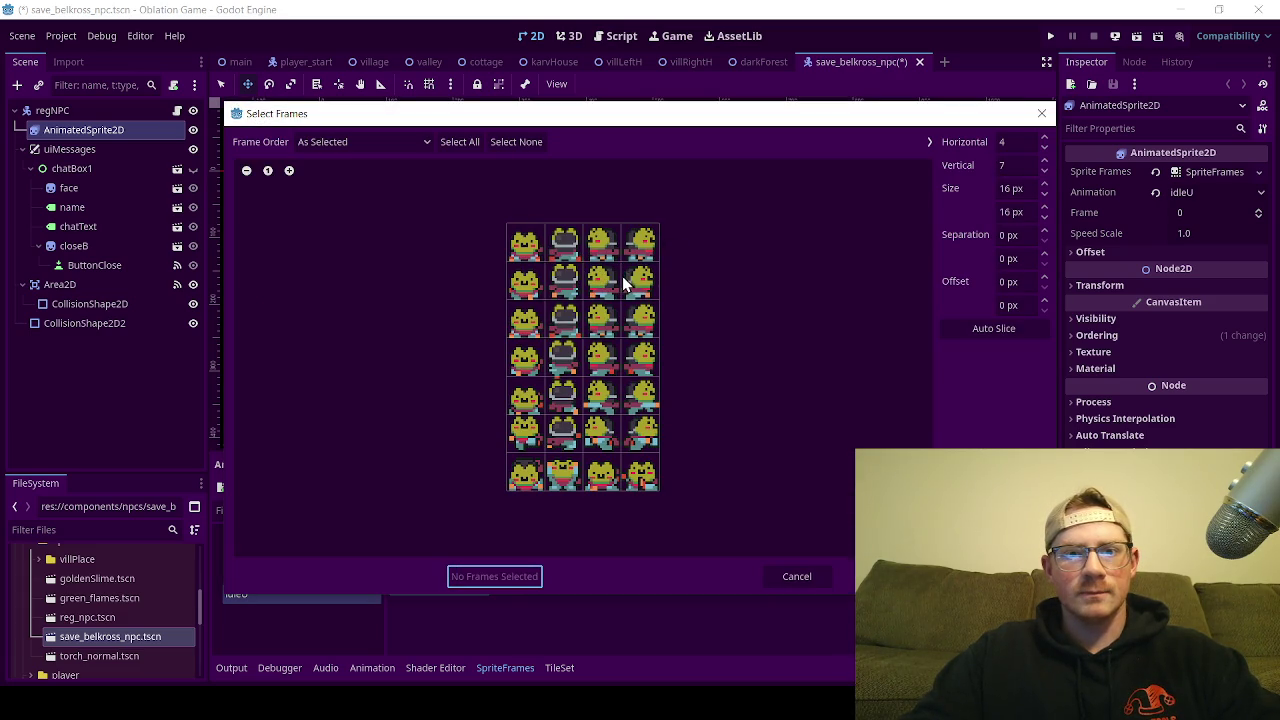
{"action": "left_click", "coordinate": [573, 255]}
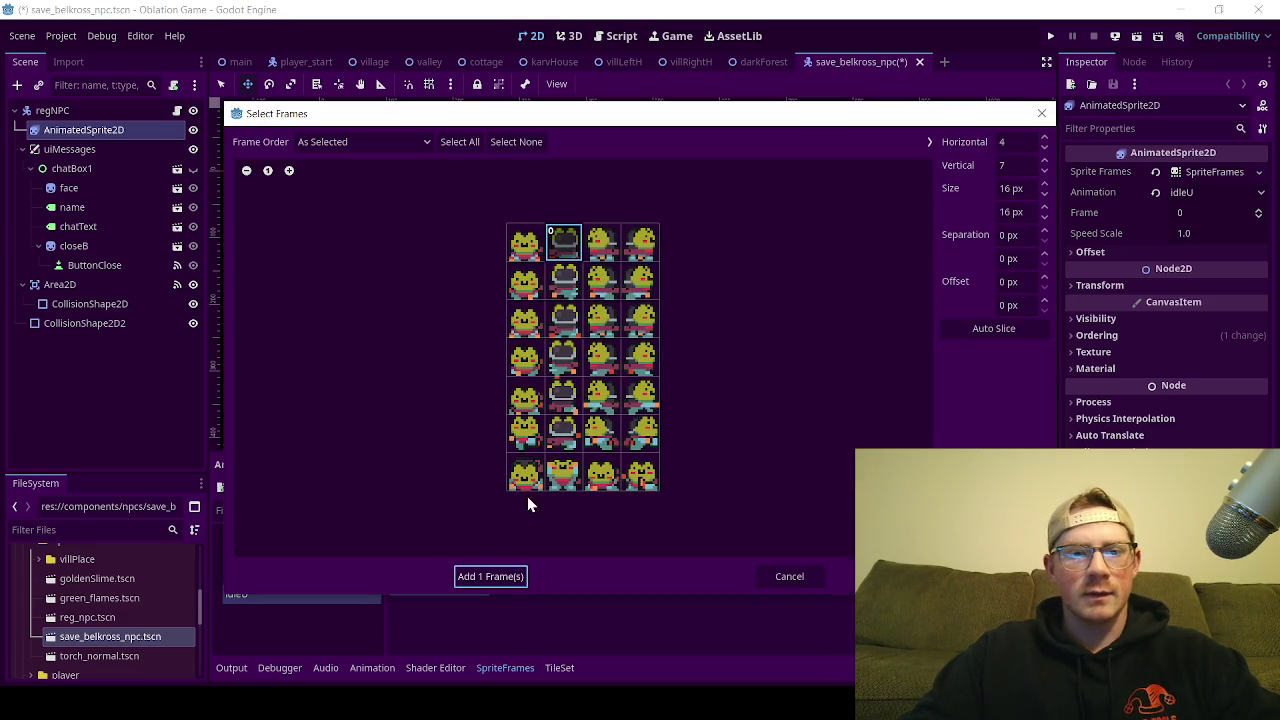
{"action": "left_click", "coordinate": [489, 576]}
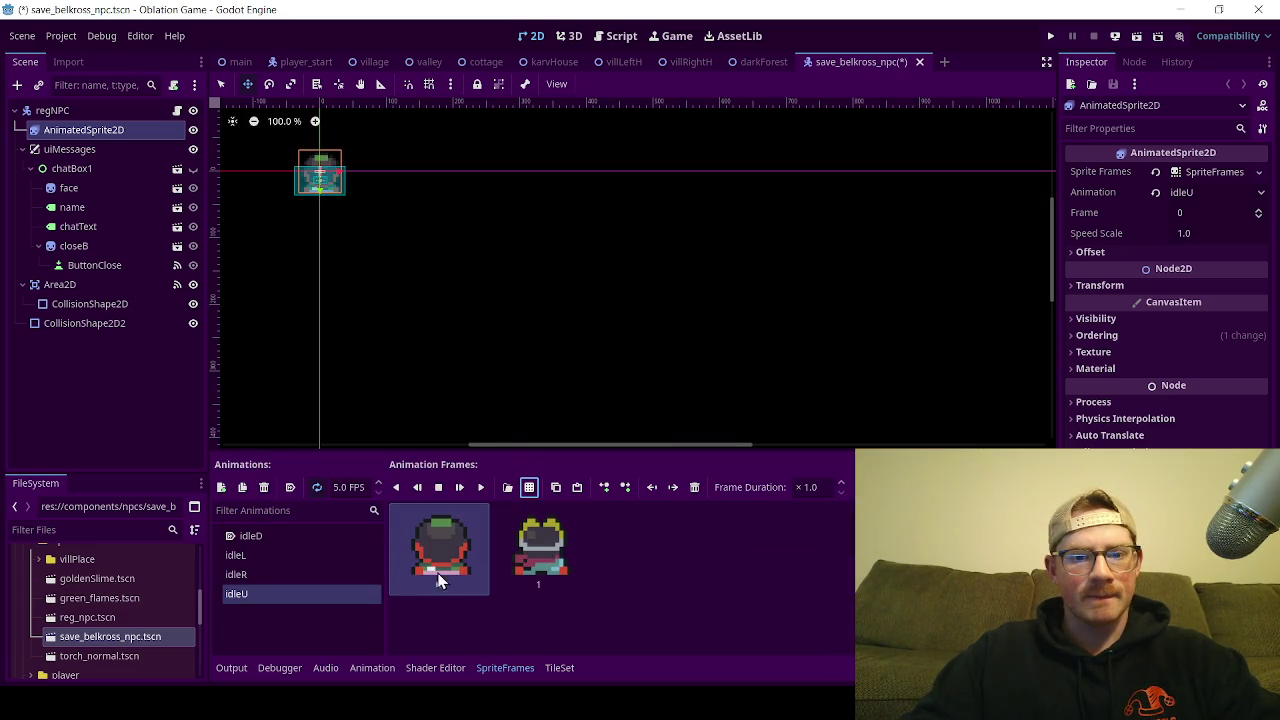
{"action": "left_click", "coordinate": [698, 487]}
Step: Review the idleR, idleL and idleD frames, then save the NPC scene
{"action": "left_click", "coordinate": [255, 572]}
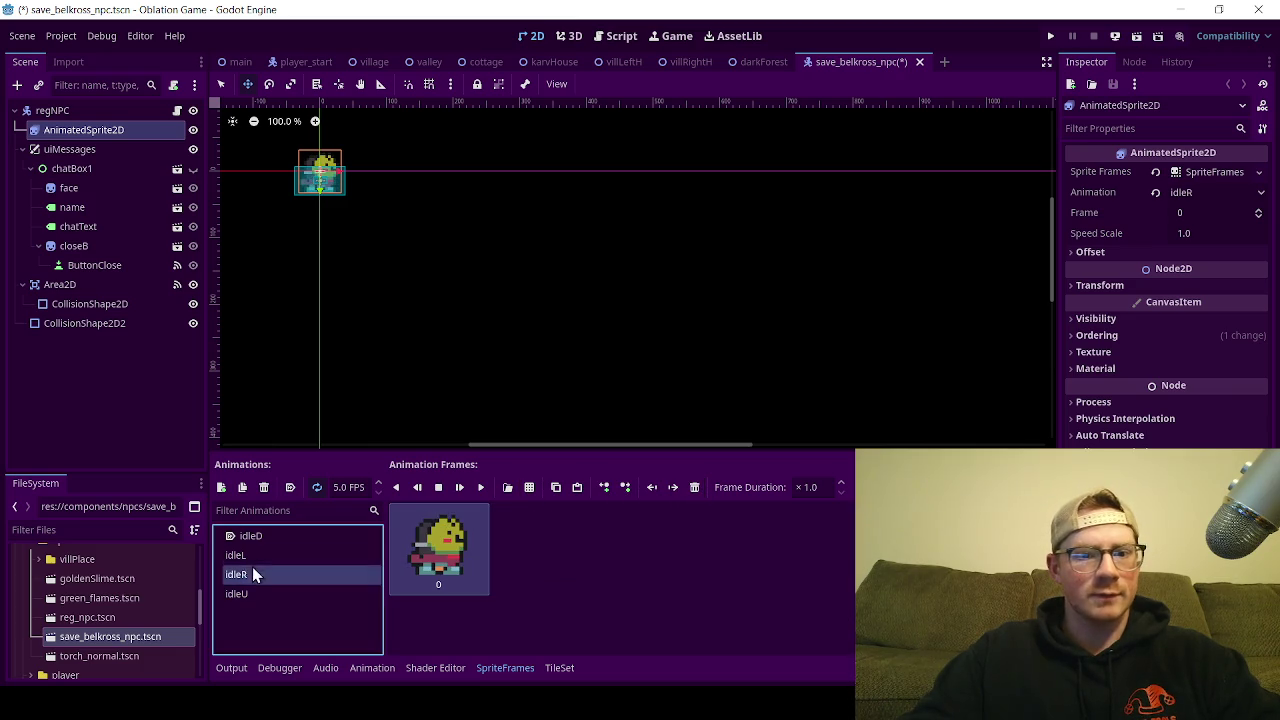
{"action": "left_click", "coordinate": [245, 555]}
{"action": "left_click", "coordinate": [262, 536]}
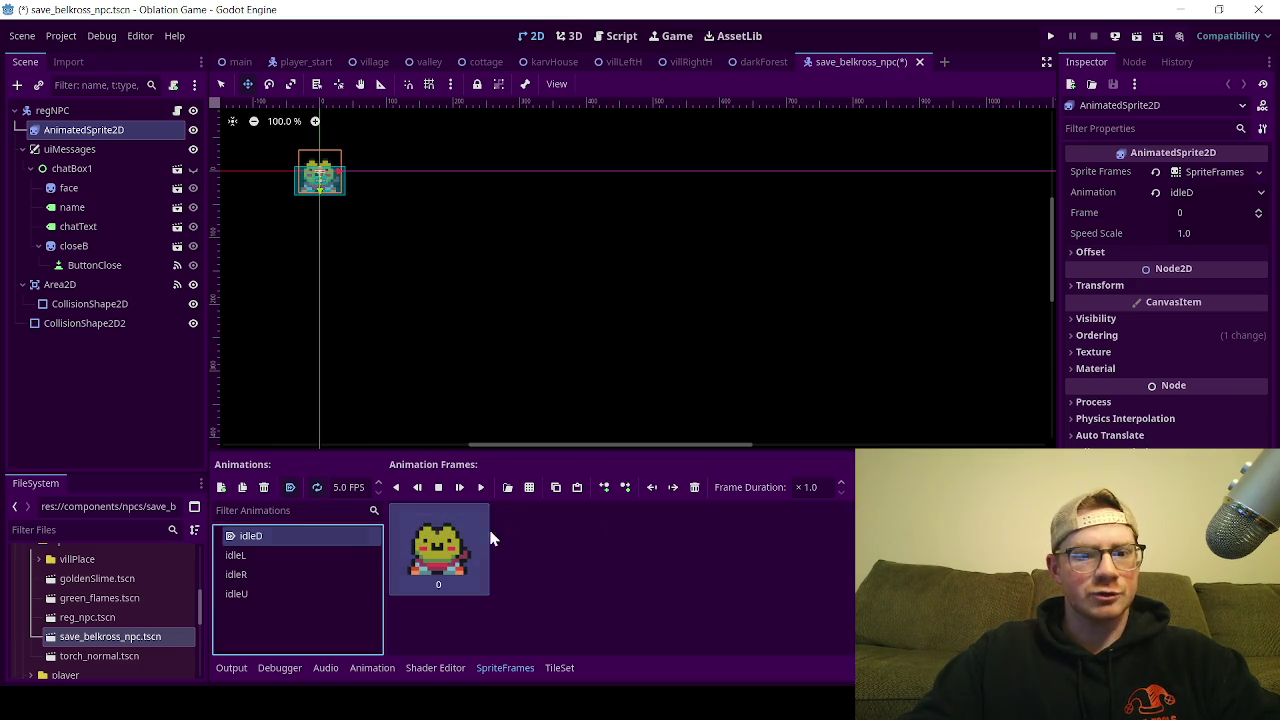
{"action": "left_click", "coordinate": [654, 561]}
{"action": "left_click", "coordinate": [150, 386]}
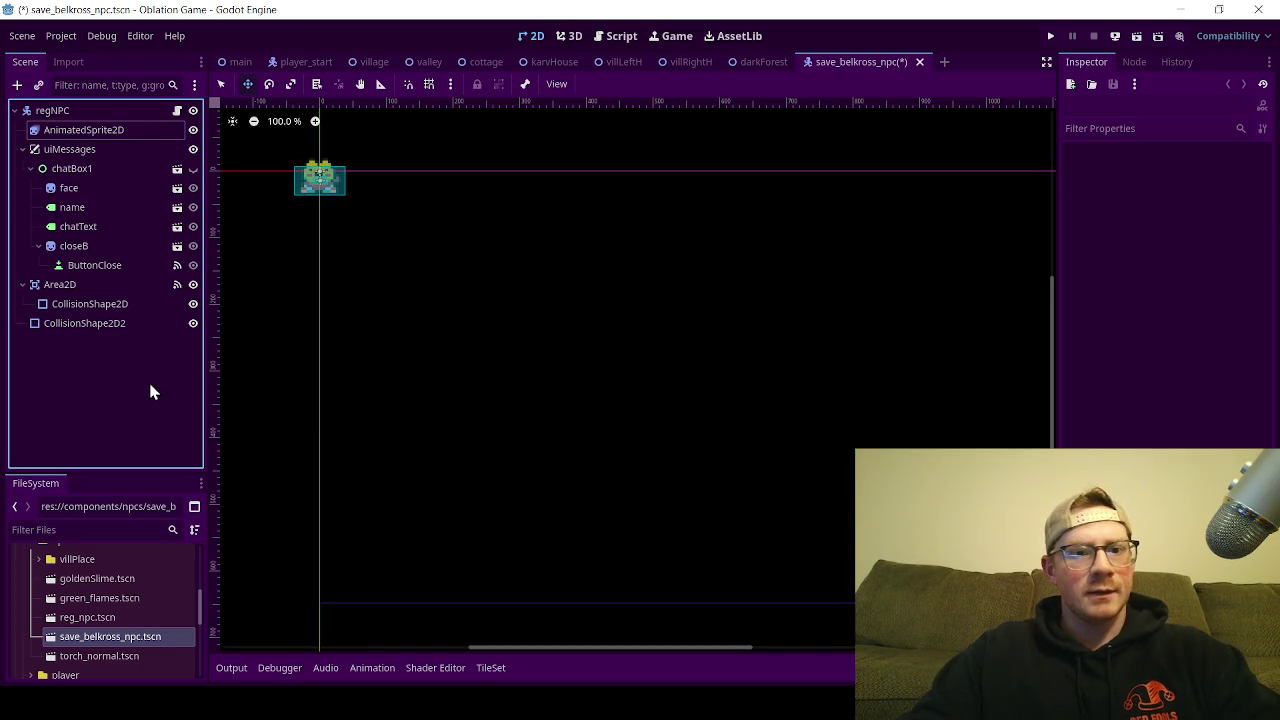
{"action": "key", "text": "ctrl+s"}
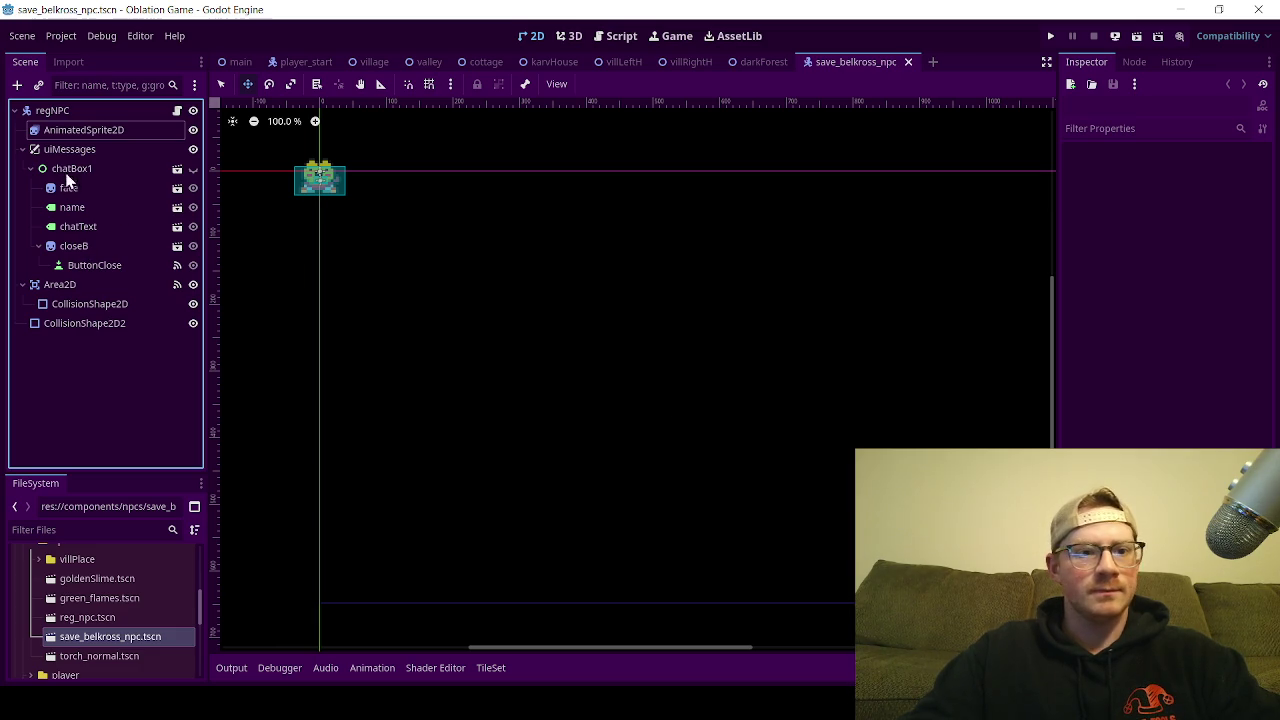
Step: Make chatBox1 visible and bring the chat box into view on the canvas
{"action": "left_click", "coordinate": [193, 169]}
{"action": "scroll", "coordinate": [571, 408], "scroll_direction": "down", "scroll_amount": 1}
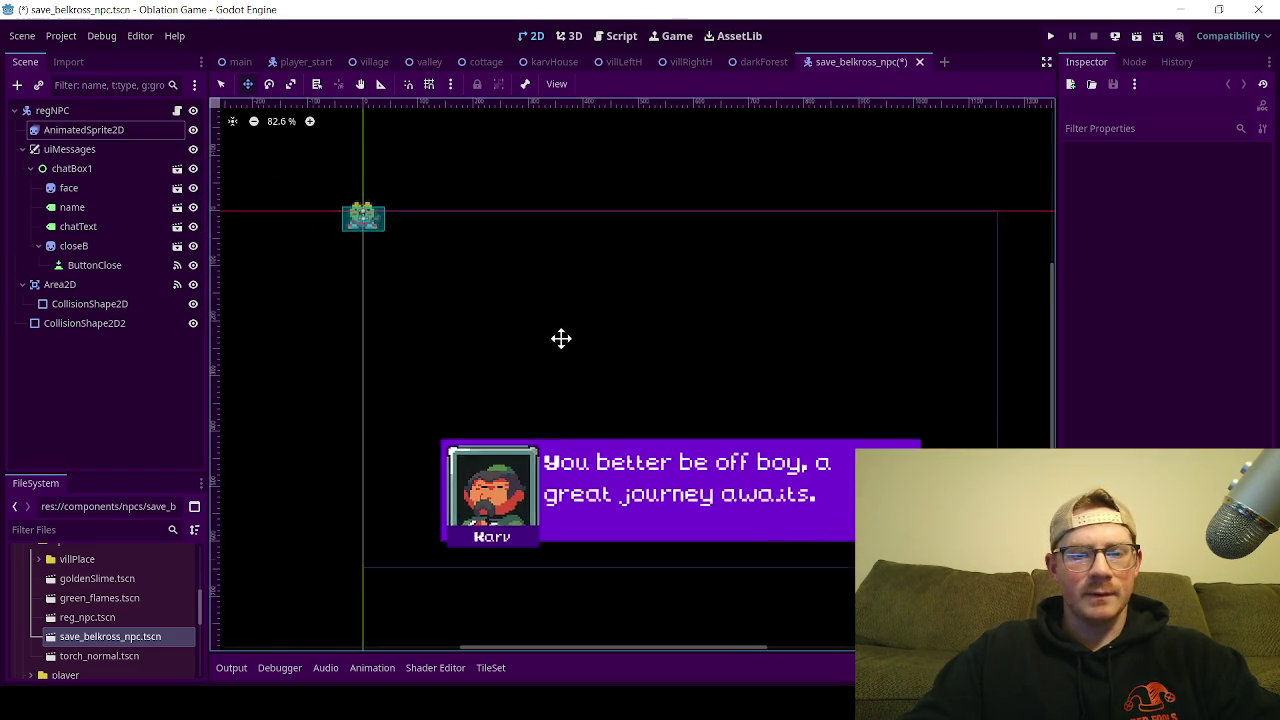
{"action": "left_click_drag", "start_coordinate": [561, 338], "coordinate": [515, 295]}
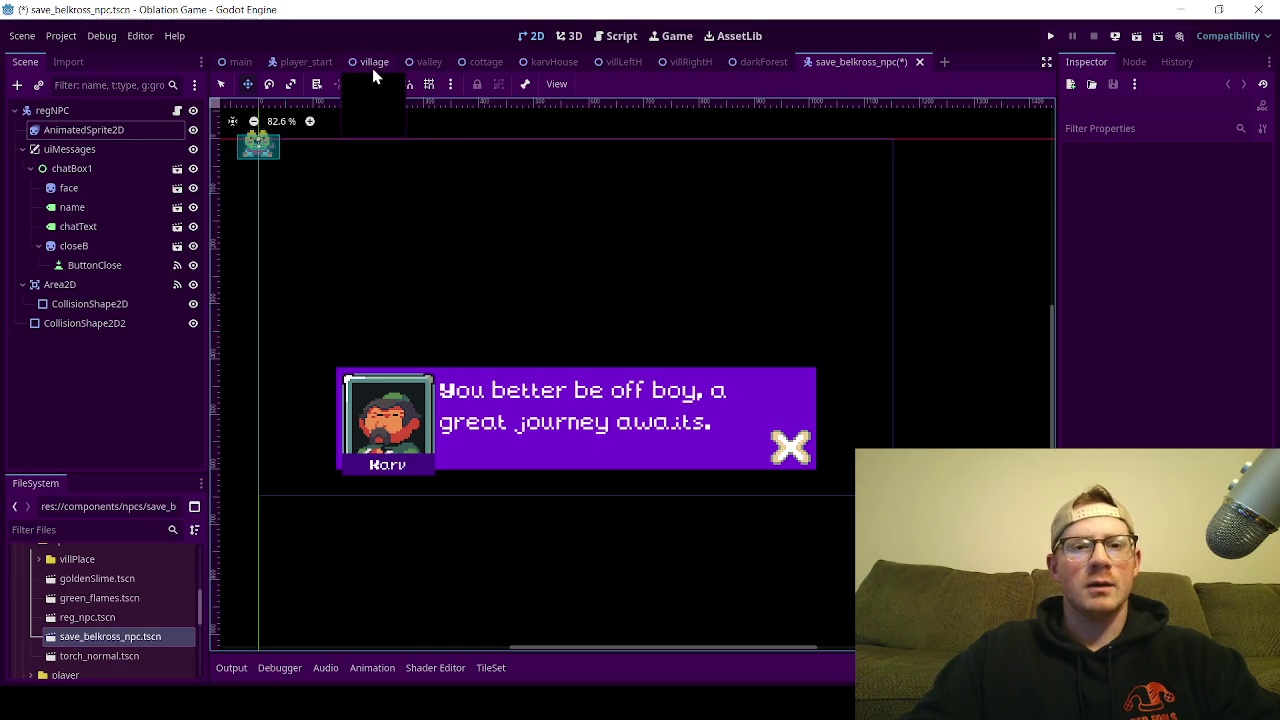
Step: Copy the valley scene's save-point dialogue into the NPC's chatText Text field
{"action": "left_click", "coordinate": [432, 63]}
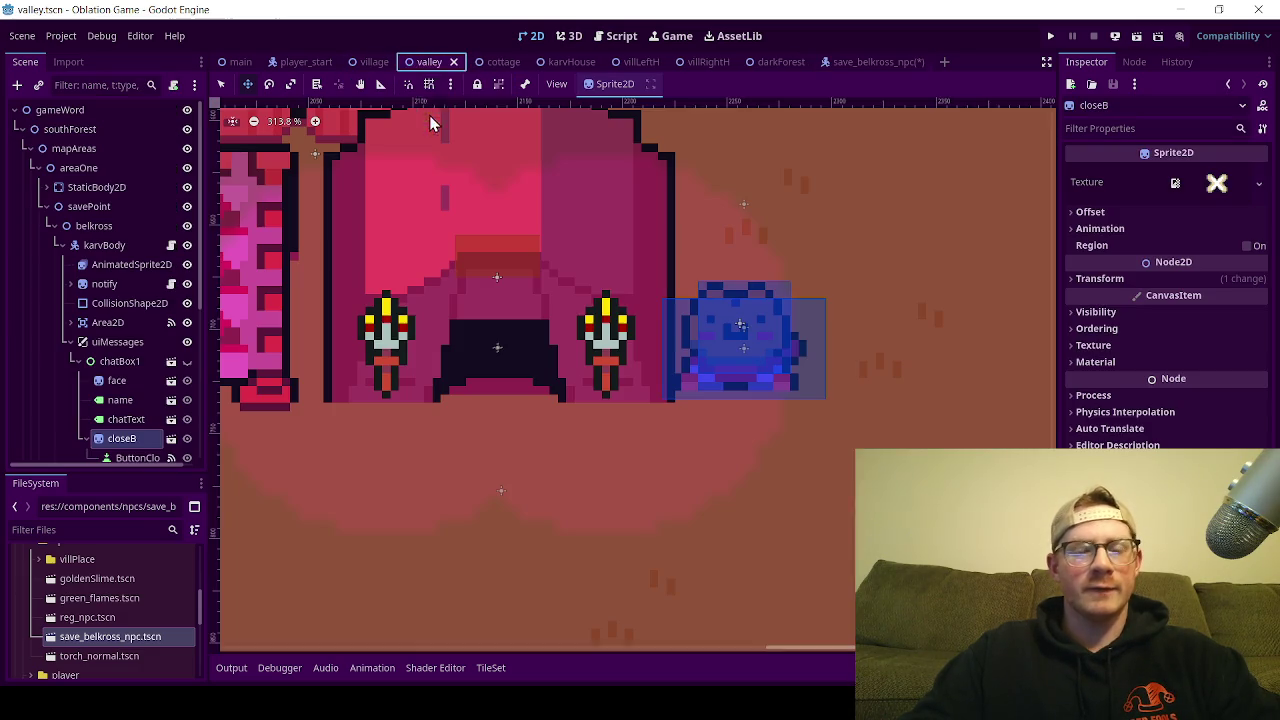
{"action": "left_click", "coordinate": [133, 421]}
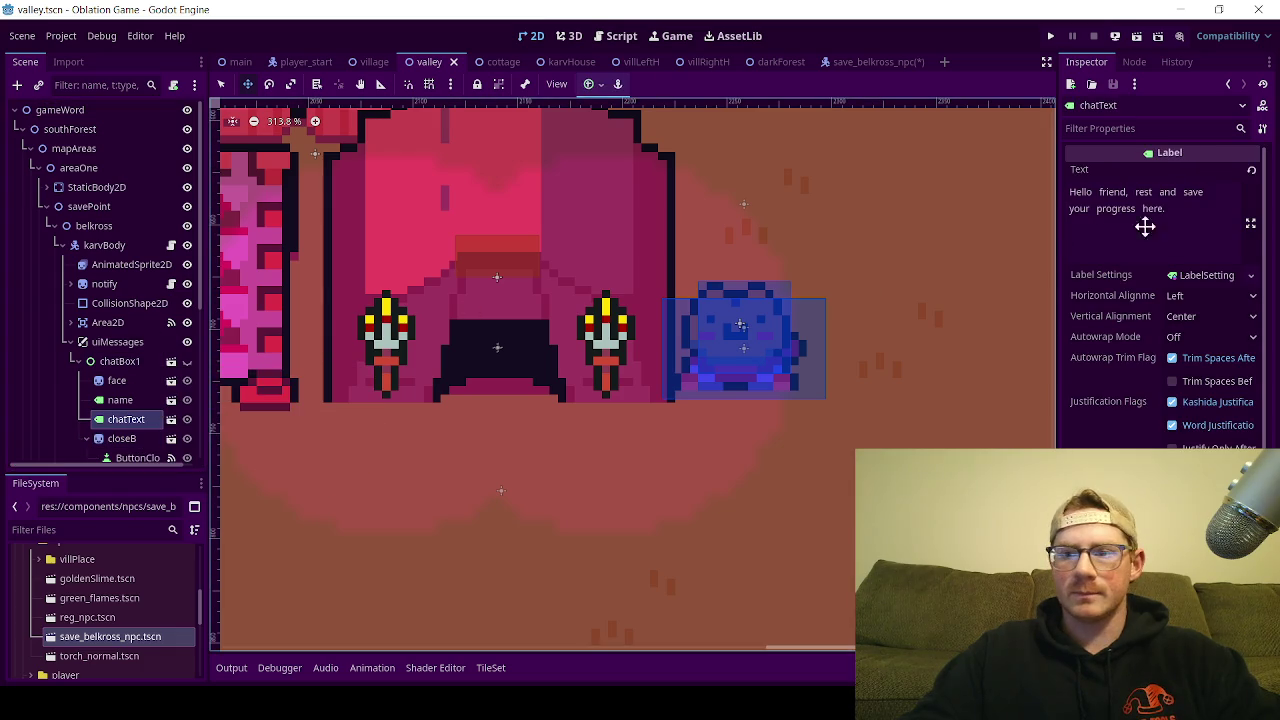
{"action": "left_click_drag", "start_coordinate": [1195, 220], "coordinate": [1043, 186]}
{"action": "key", "text": "ctrl+c"}
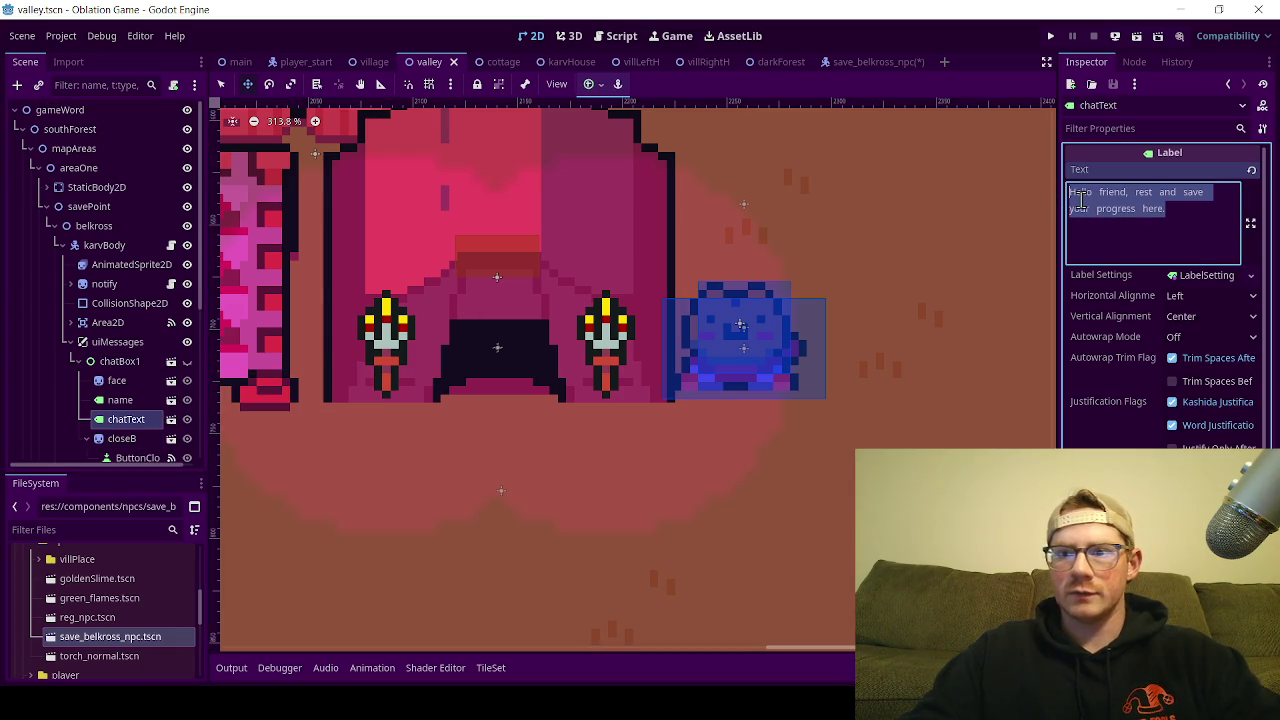
{"action": "left_click", "coordinate": [1209, 194]}
{"action": "left_click", "coordinate": [848, 66]}
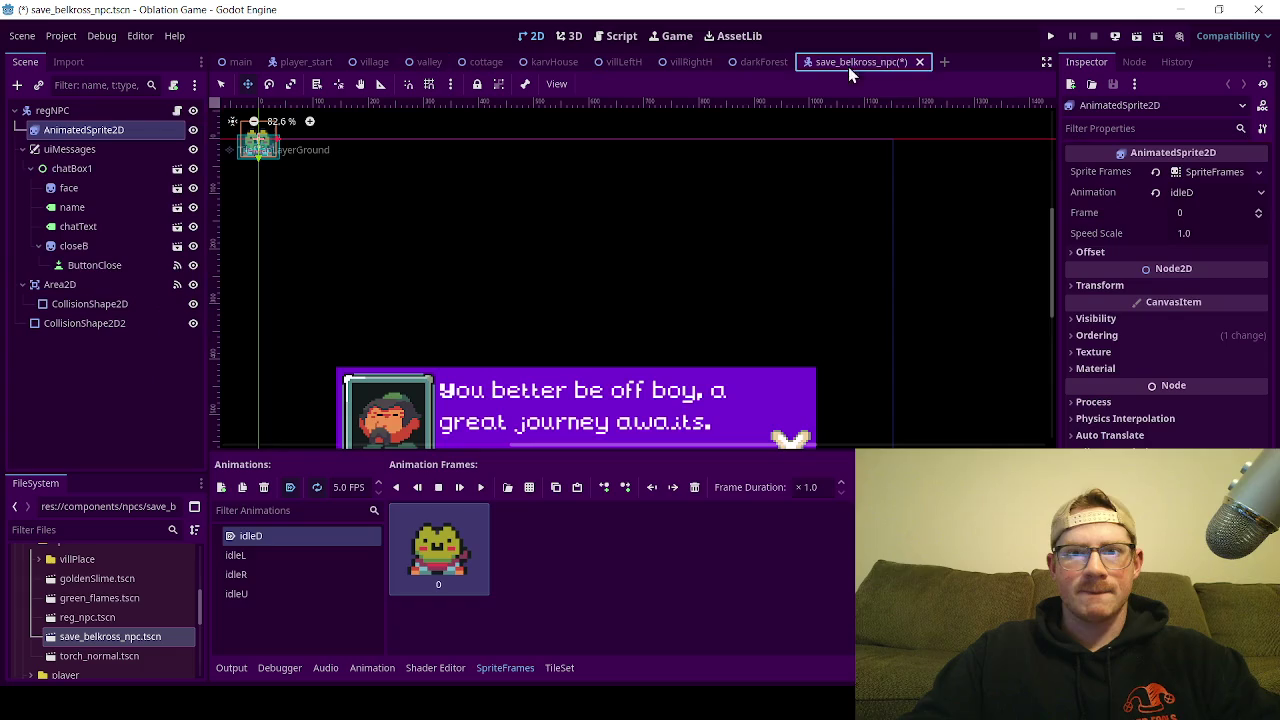
{"action": "left_click", "coordinate": [88, 224]}
{"action": "left_click", "coordinate": [1185, 210]}
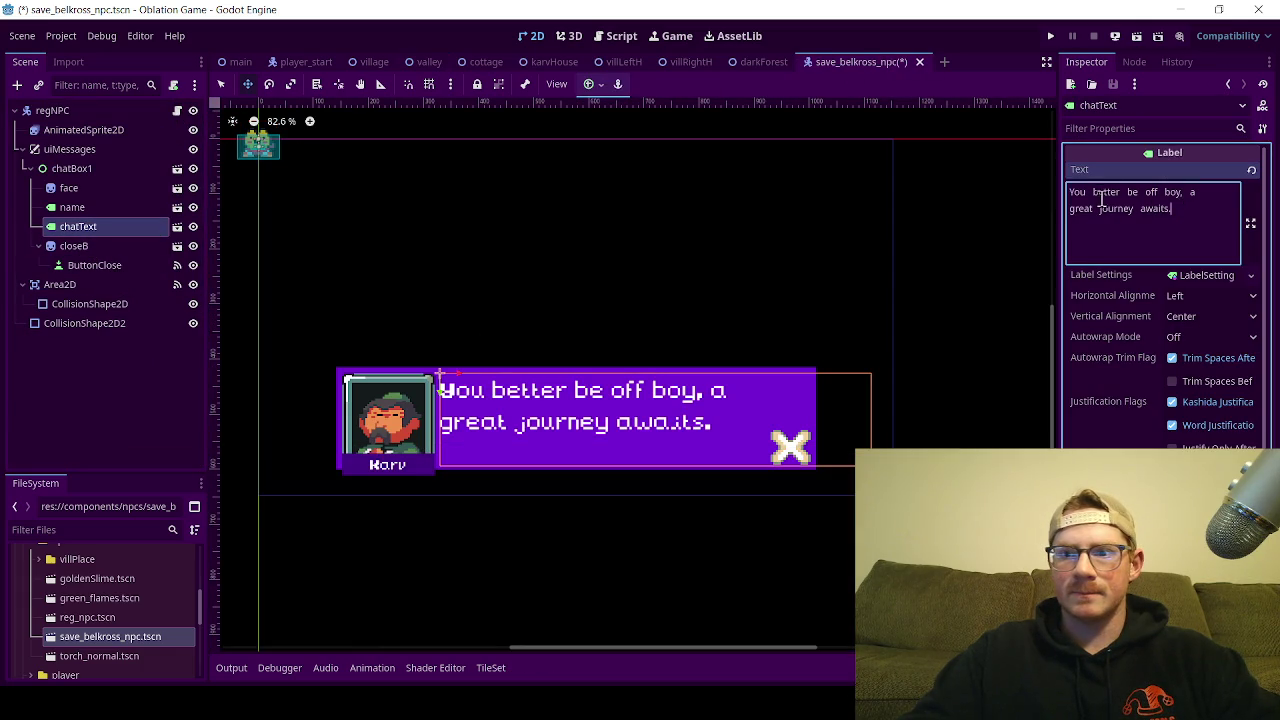
{"action": "key", "text": "ctrl+v"}
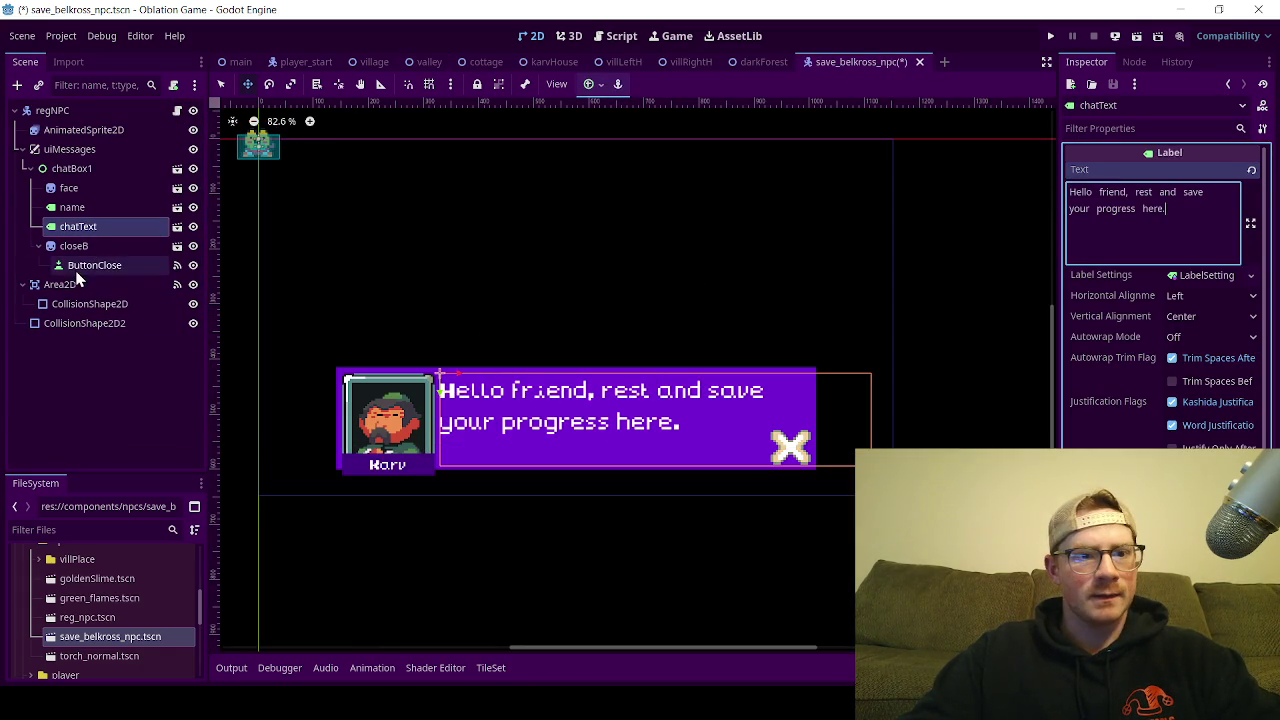
{"action": "scroll", "coordinate": [64, 585], "scroll_direction": "up", "scroll_amount": 10}
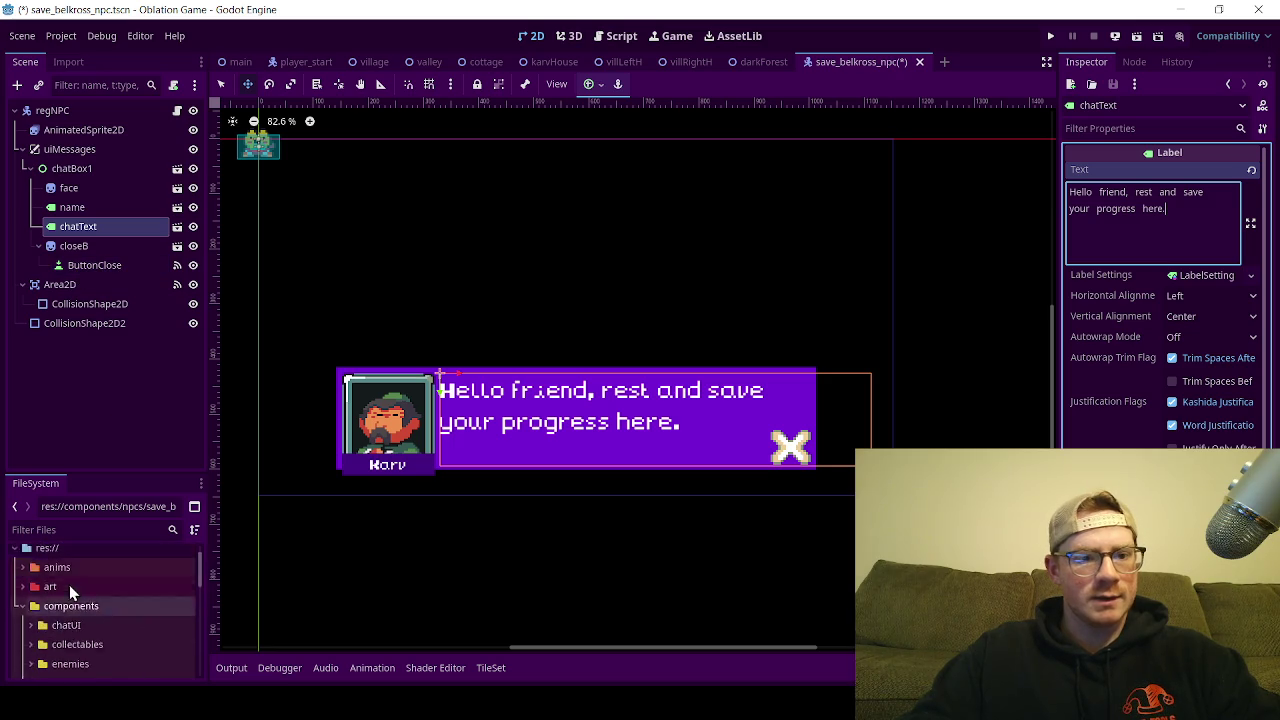
Step: Expand the Ninja Adventure asset pack down to Actor/Characters in FileSystem
{"action": "left_click", "coordinate": [24, 632]}
{"action": "left_click", "coordinate": [24, 613]}
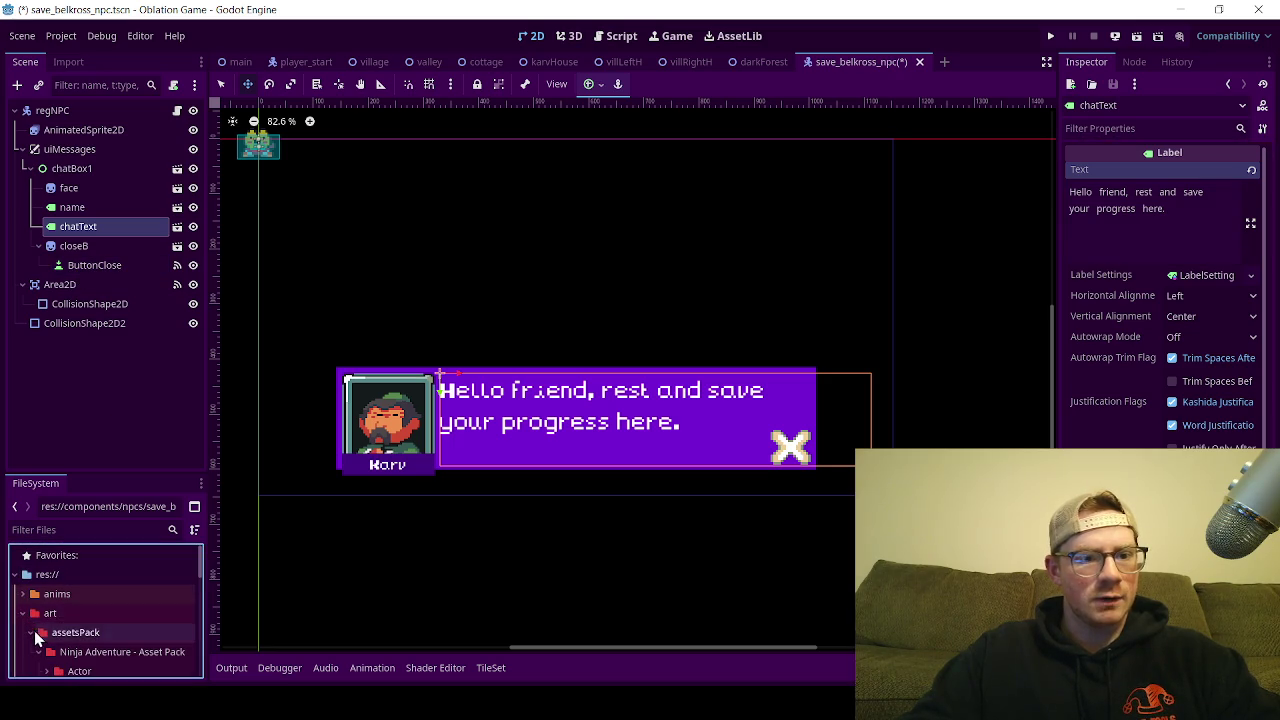
{"action": "left_click", "coordinate": [35, 640]}
{"action": "left_click", "coordinate": [46, 590]}
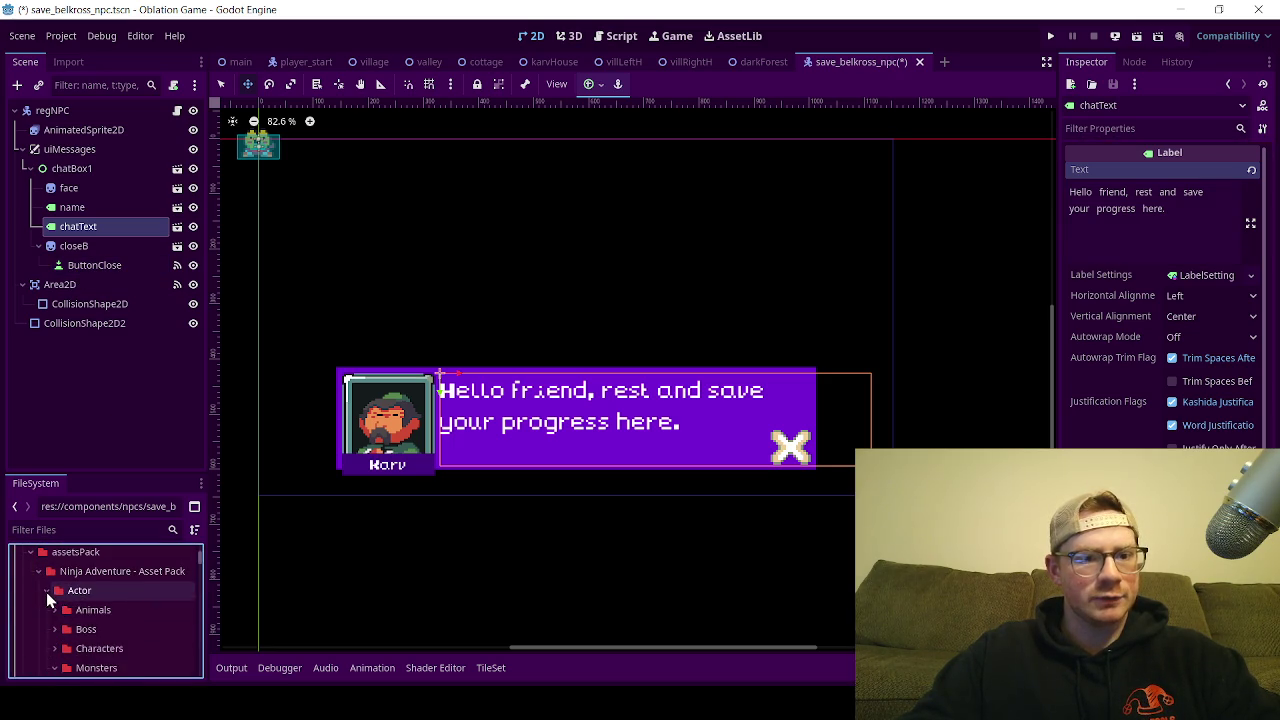
{"action": "scroll", "coordinate": [50, 605], "scroll_direction": "down", "scroll_amount": 1}
{"action": "left_click", "coordinate": [52, 636]}
{"action": "left_click", "coordinate": [46, 622]}
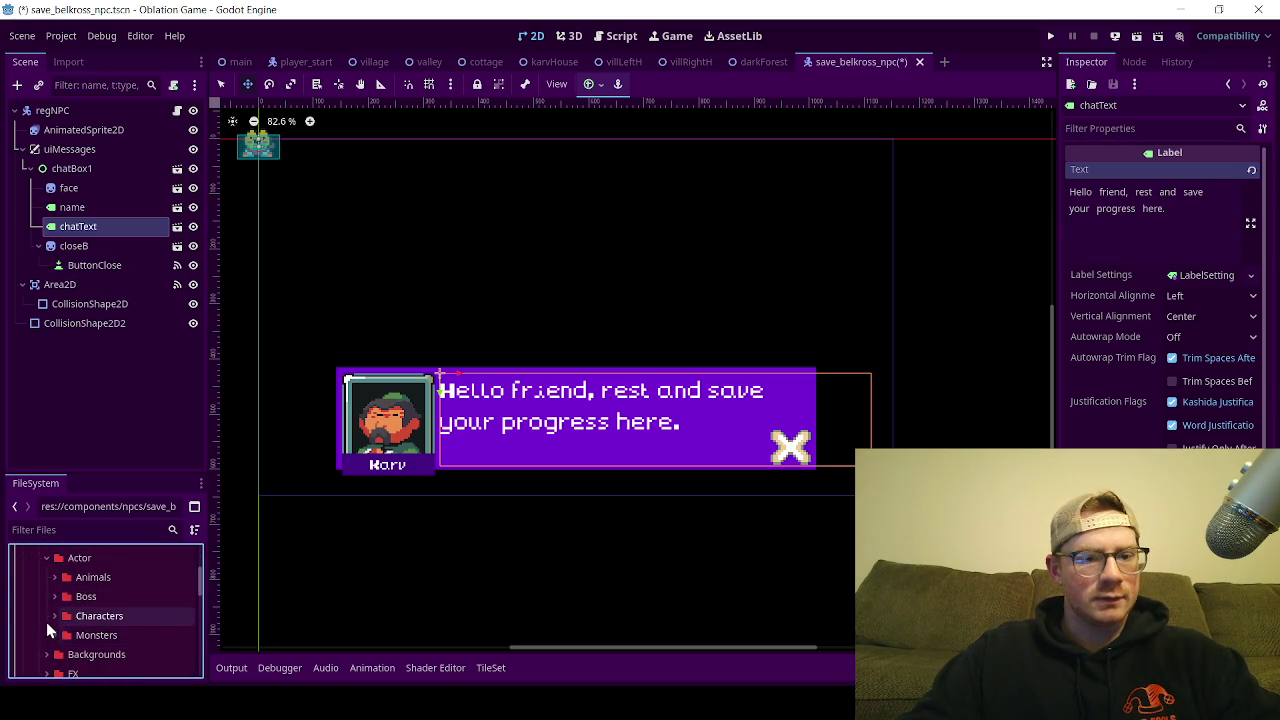
Step: Drag MaskFrog's Faceset.png onto the chat box face node as the portrait
{"action": "scroll", "coordinate": [47, 620], "scroll_direction": "down", "scroll_amount": 5}
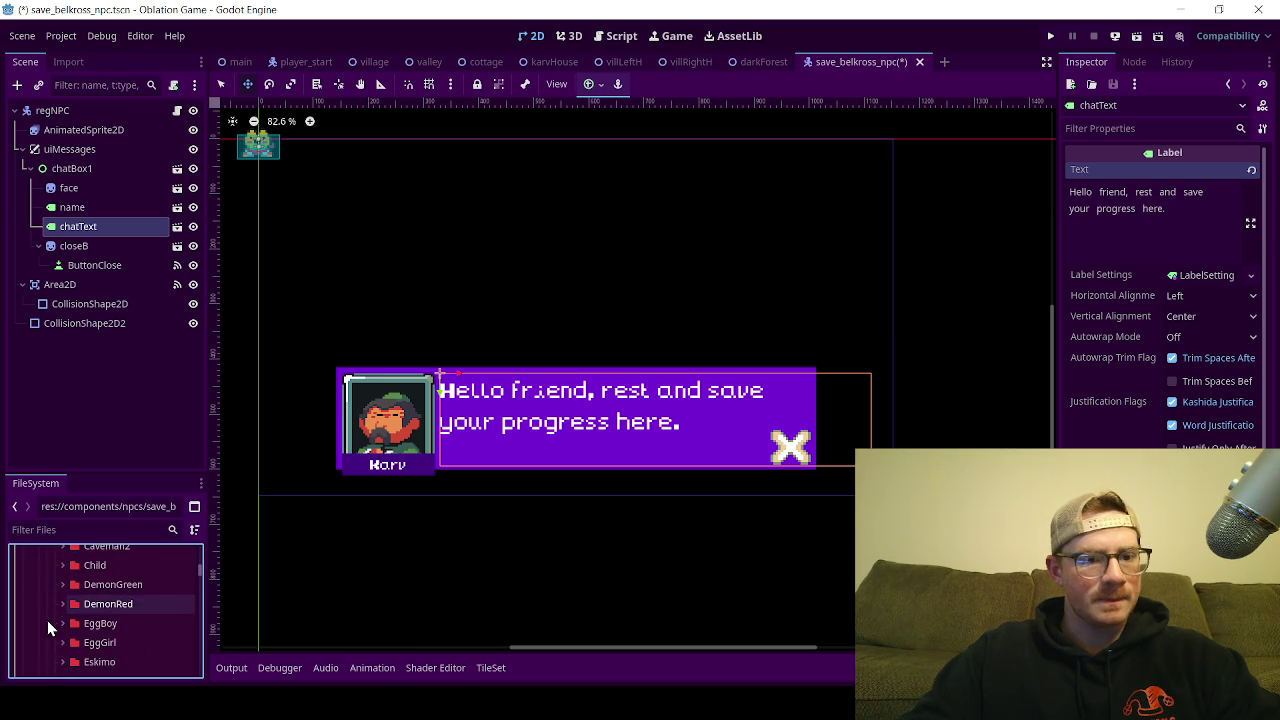
{"action": "scroll", "coordinate": [112, 632], "scroll_direction": "down", "scroll_amount": 3}
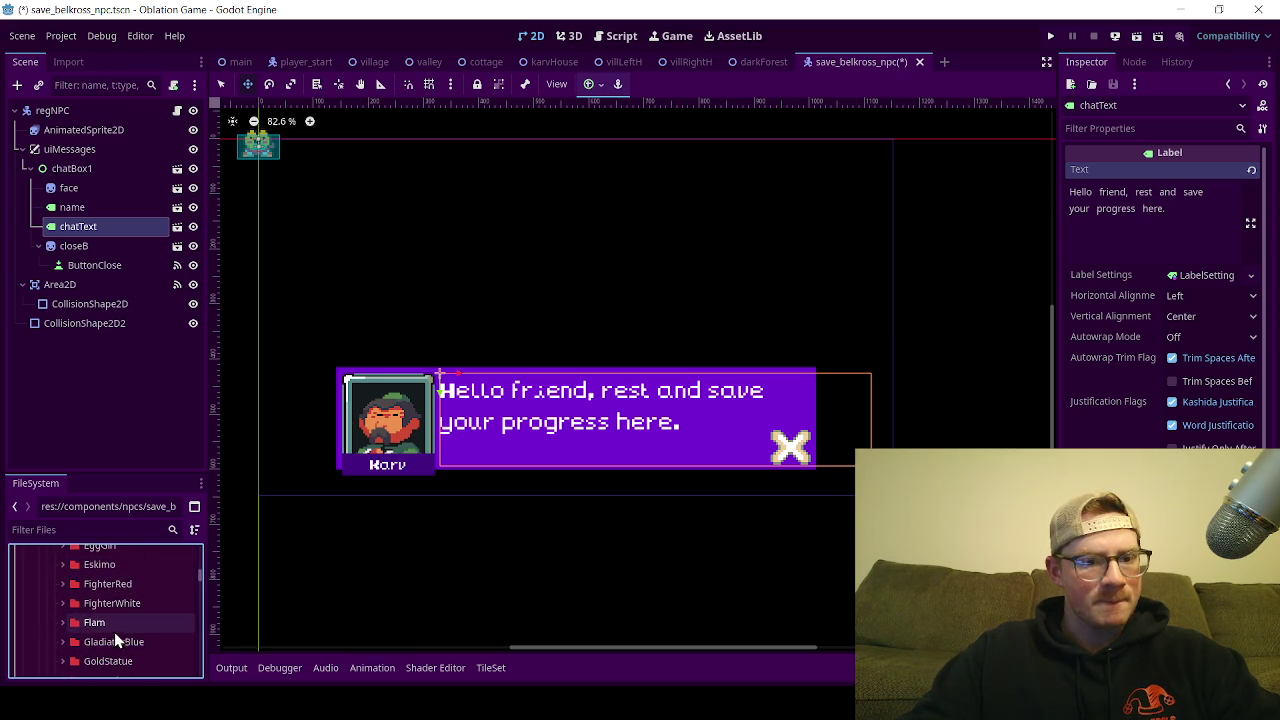
{"action": "scroll", "coordinate": [117, 632], "scroll_direction": "down", "scroll_amount": 5}
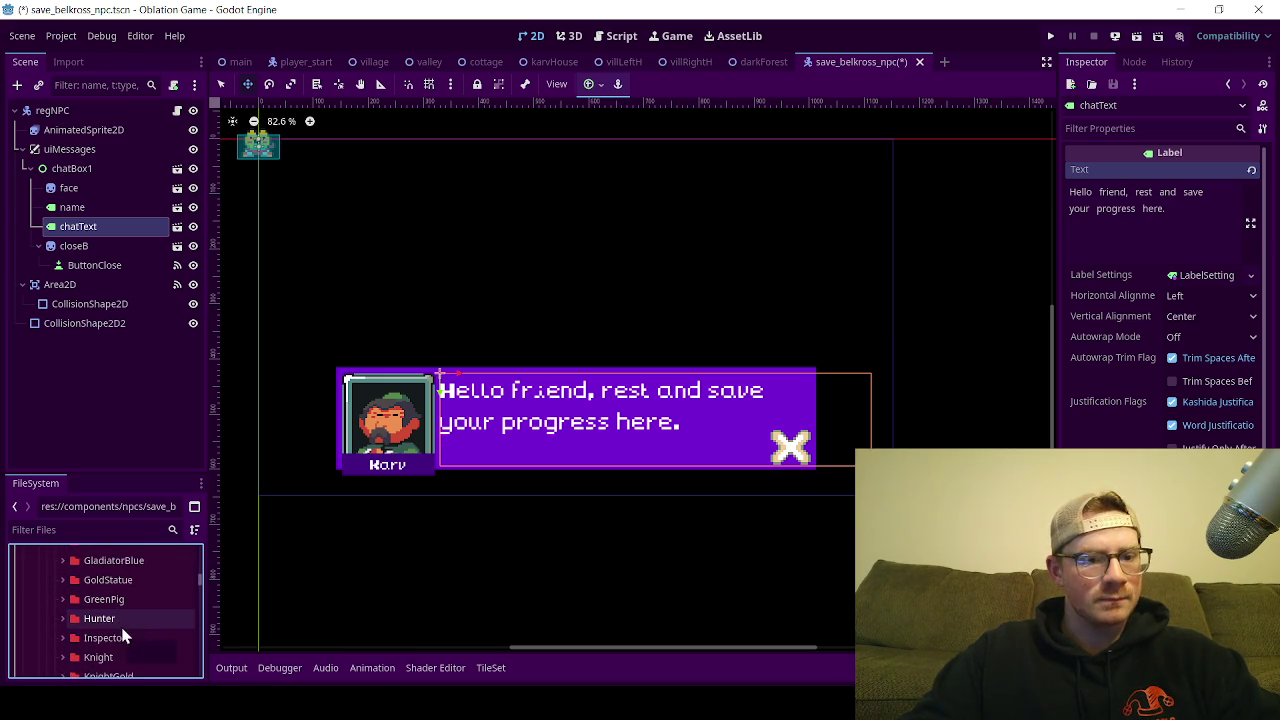
{"action": "scroll", "coordinate": [121, 601], "scroll_direction": "down", "scroll_amount": 4}
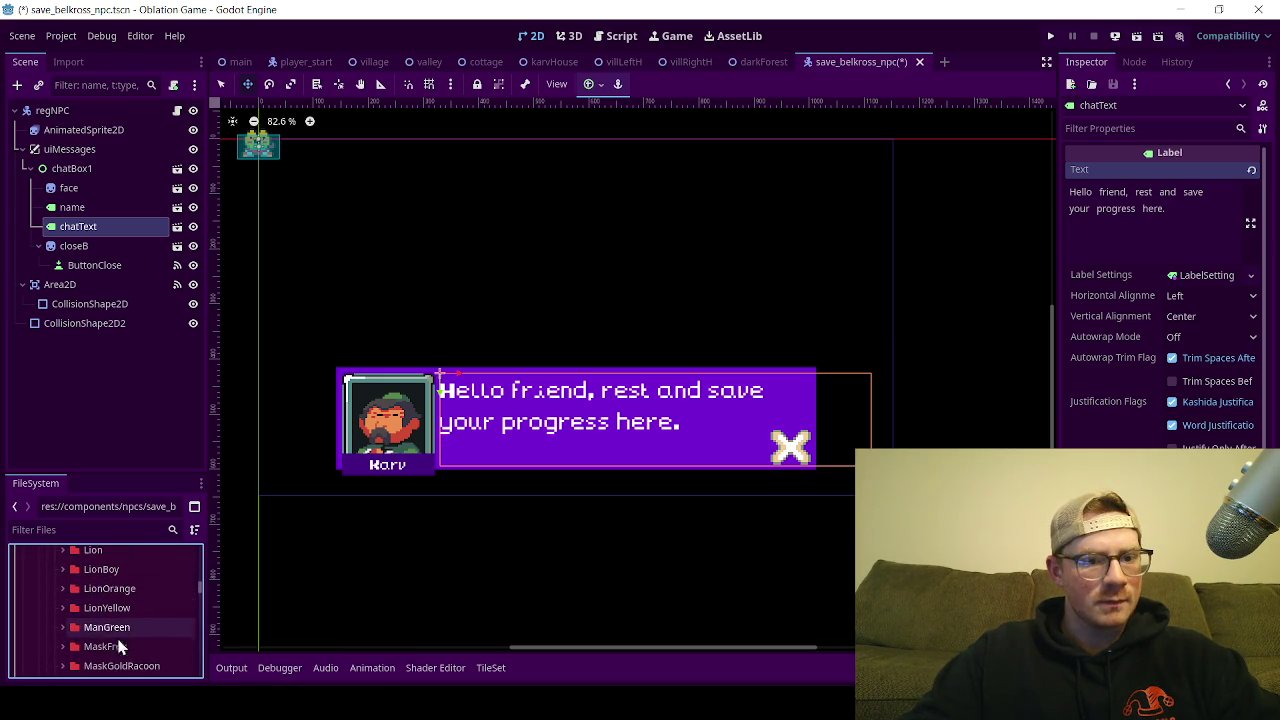
{"action": "left_click", "coordinate": [63, 648]}
{"action": "scroll", "coordinate": [75, 636], "scroll_direction": "down", "scroll_amount": 2}
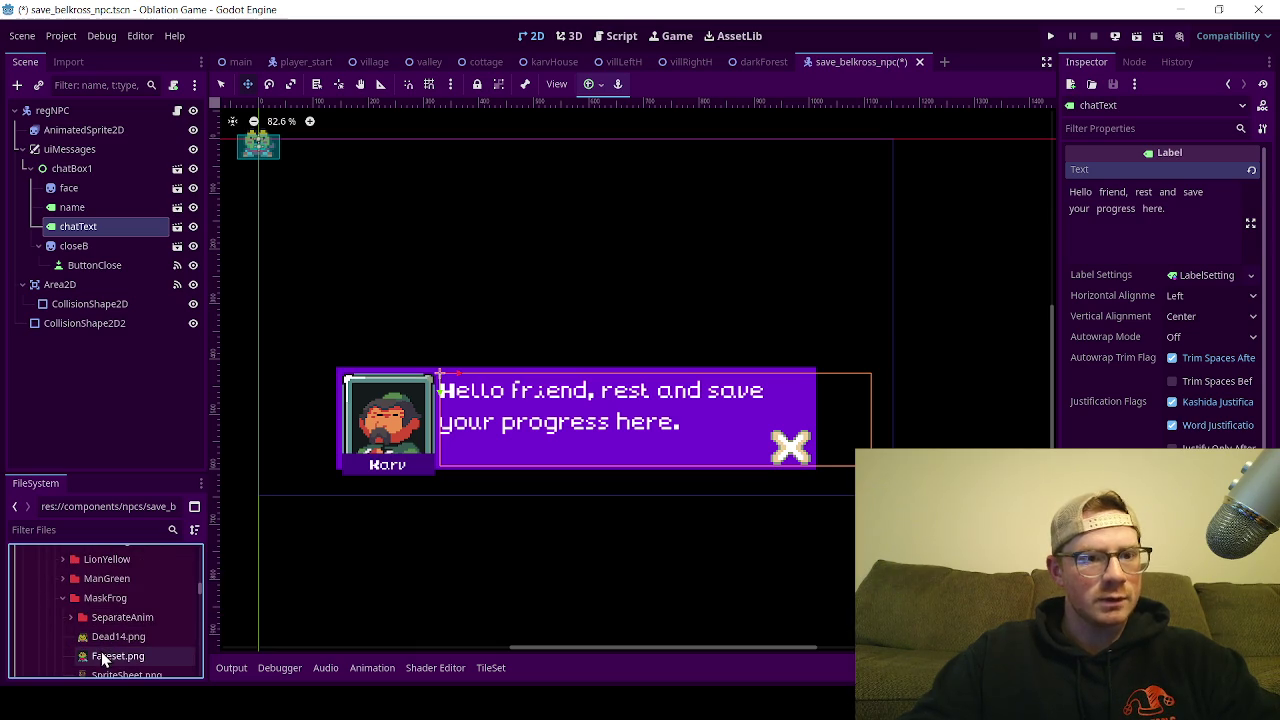
{"action": "left_click", "coordinate": [101, 656]}
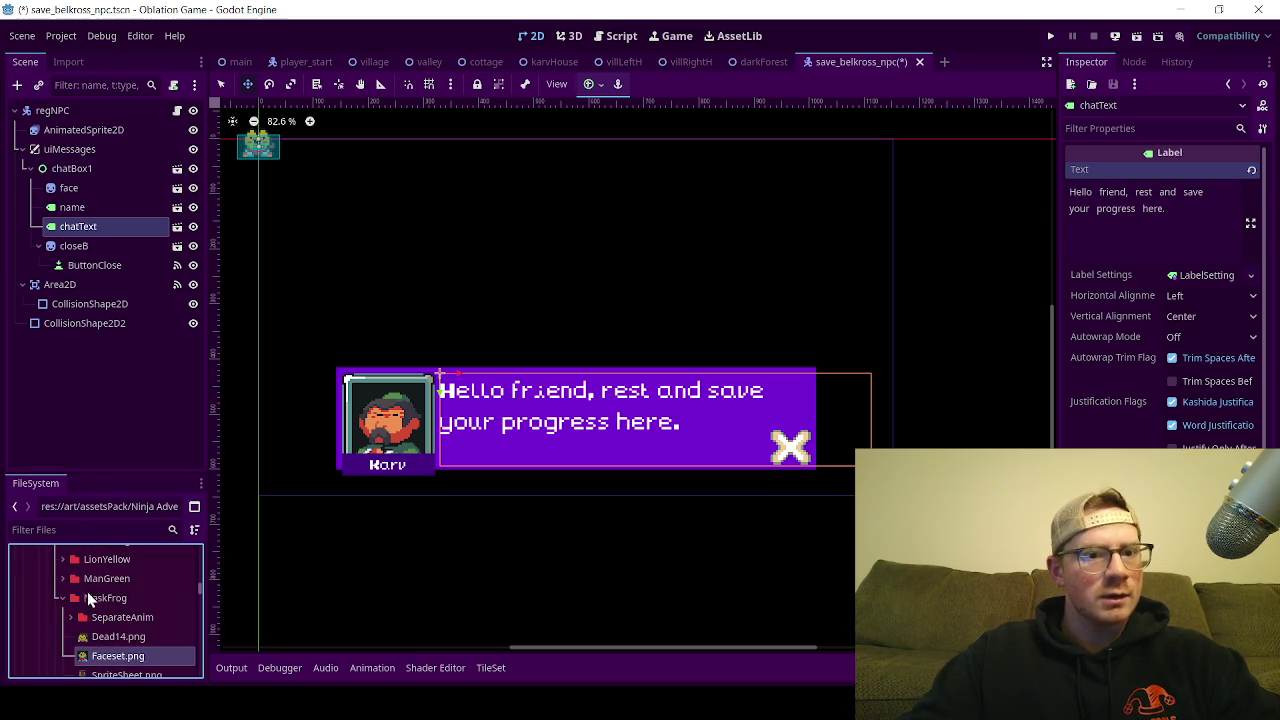
{"action": "left_click_drag", "start_coordinate": [107, 303], "coordinate": [82, 198]}
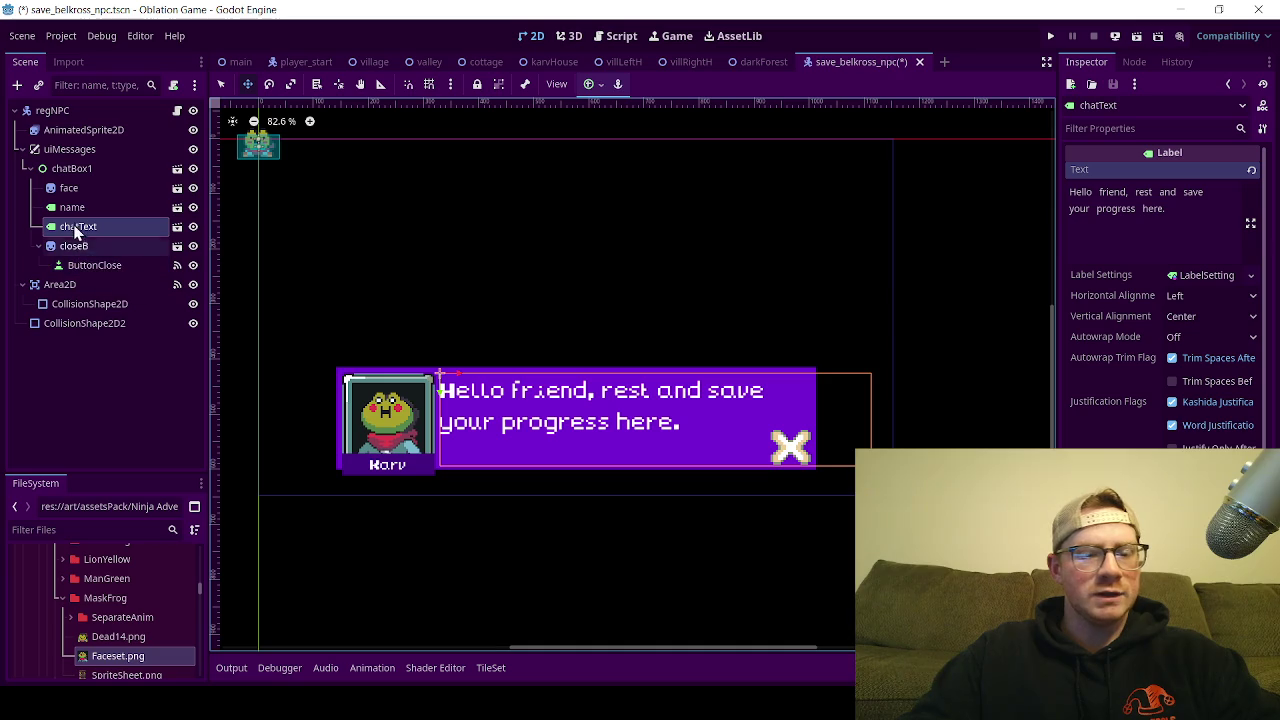
Step: Look up the speaker name Belkross on the valley scene's name label
{"action": "left_click", "coordinate": [427, 65]}
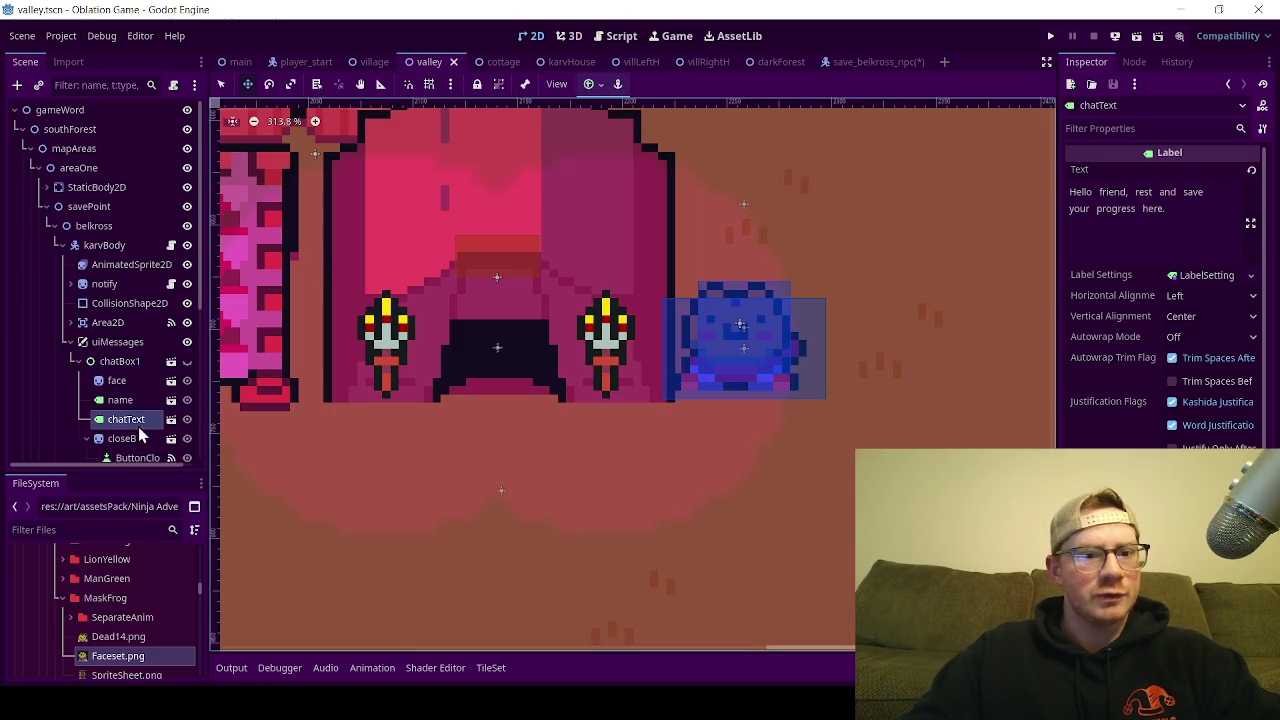
{"action": "left_click", "coordinate": [122, 401]}
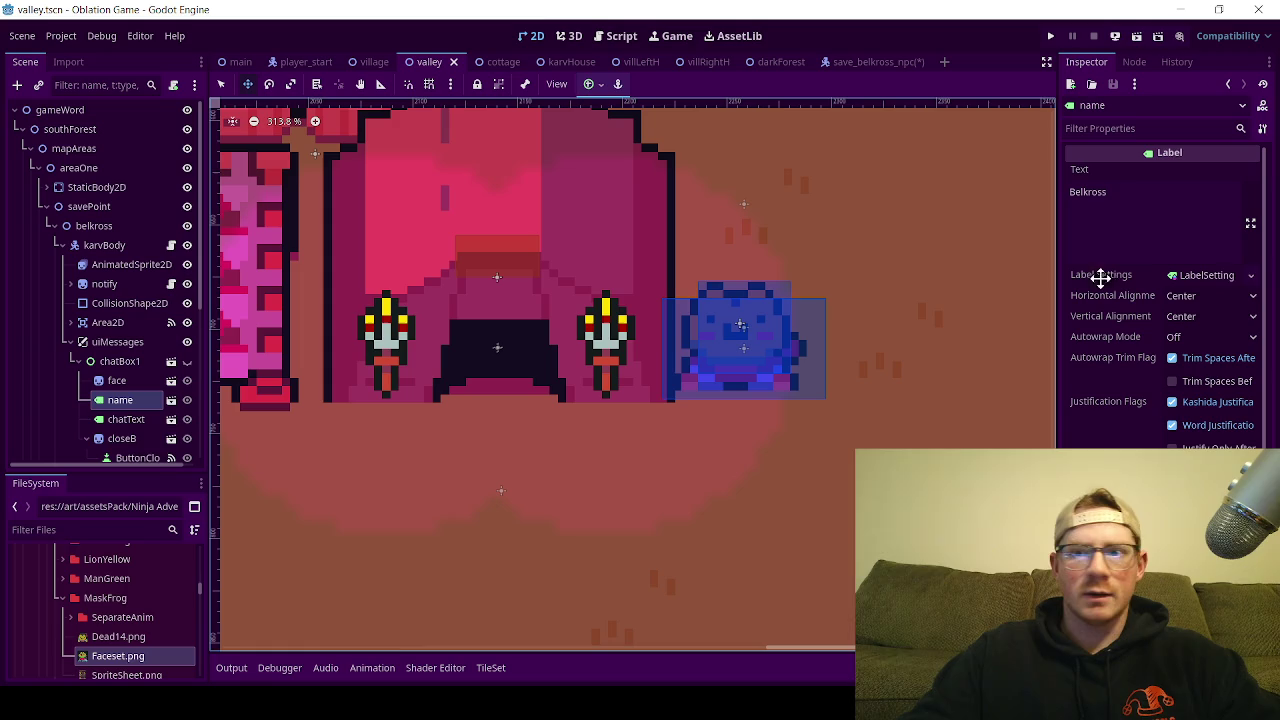
{"action": "left_click", "coordinate": [1095, 197]}
{"action": "double_click", "coordinate": [1095, 197]}
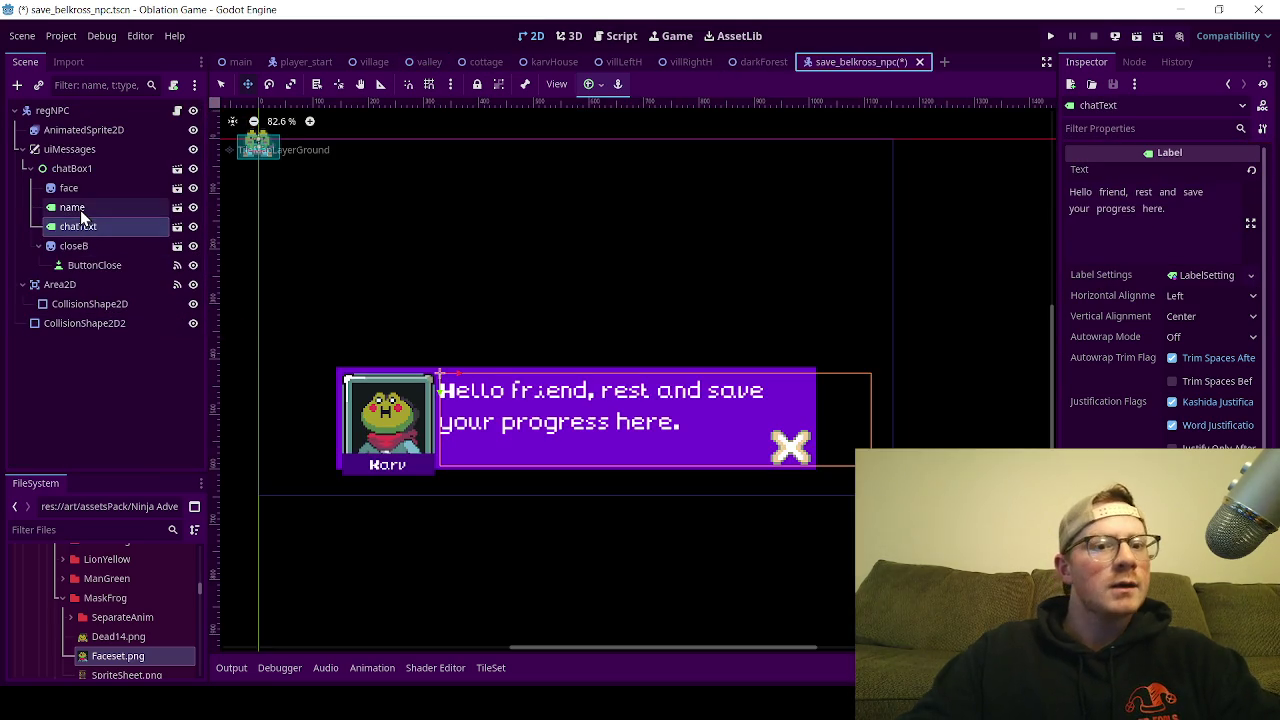
Step: Change the NPC's name label from Karv to Belkross, save, and return to darkForest
{"action": "left_click", "coordinate": [81, 210]}
{"action": "left_click", "coordinate": [1100, 194]}
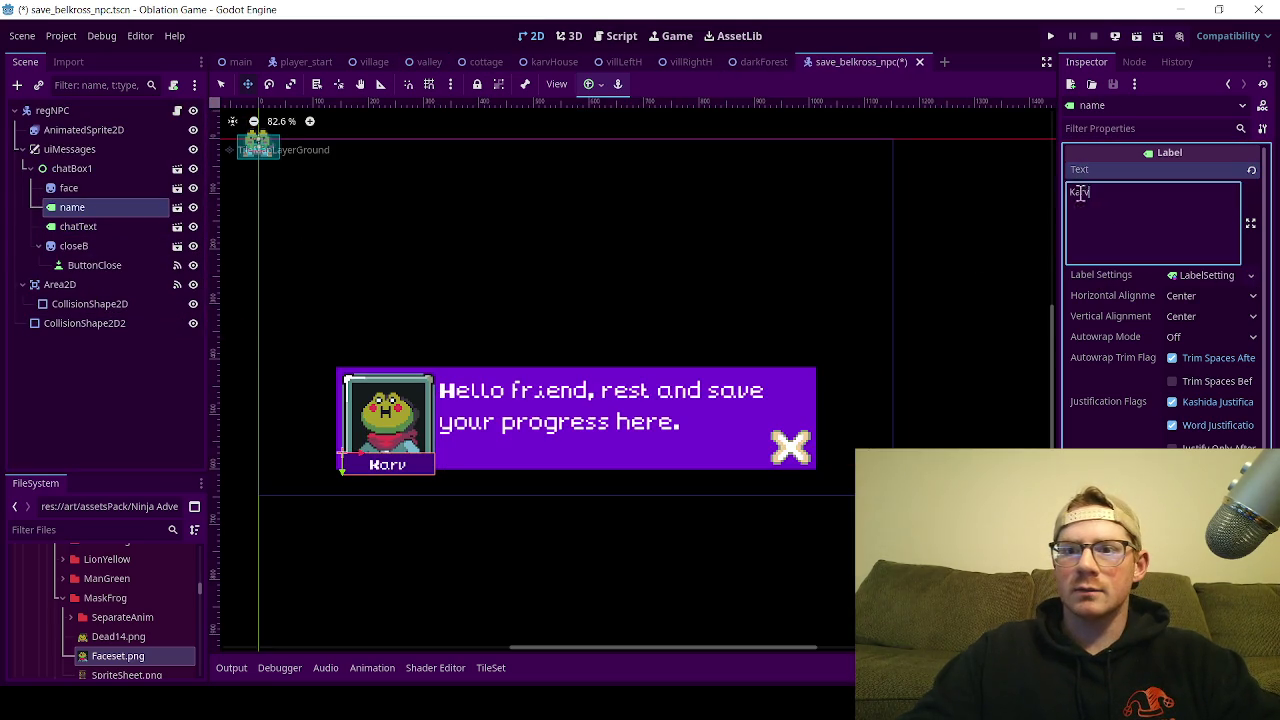
{"action": "key", "text": "ctrl+a"}
{"action": "type", "text": "Belkross"}
{"action": "key", "text": "ctrl+s"}
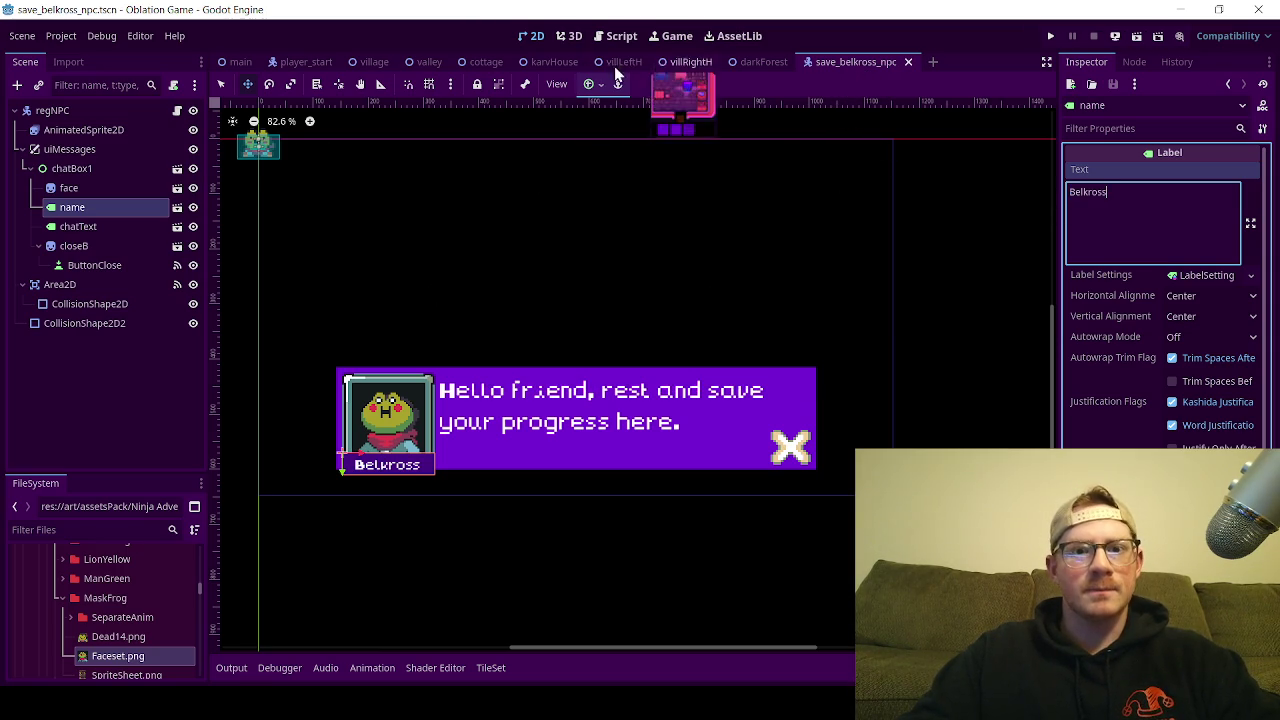
{"action": "left_click", "coordinate": [760, 61]}
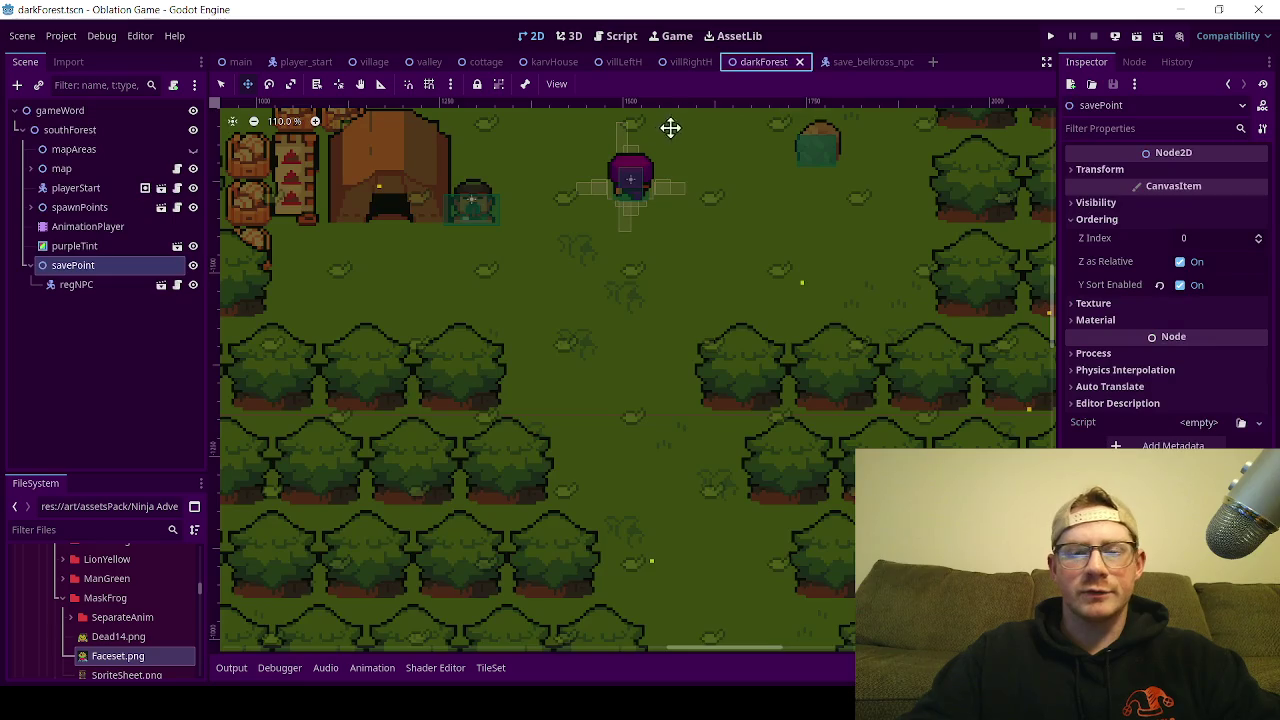
Step: Delete the old regNPC node under savePoint
{"action": "left_click", "coordinate": [79, 290]}
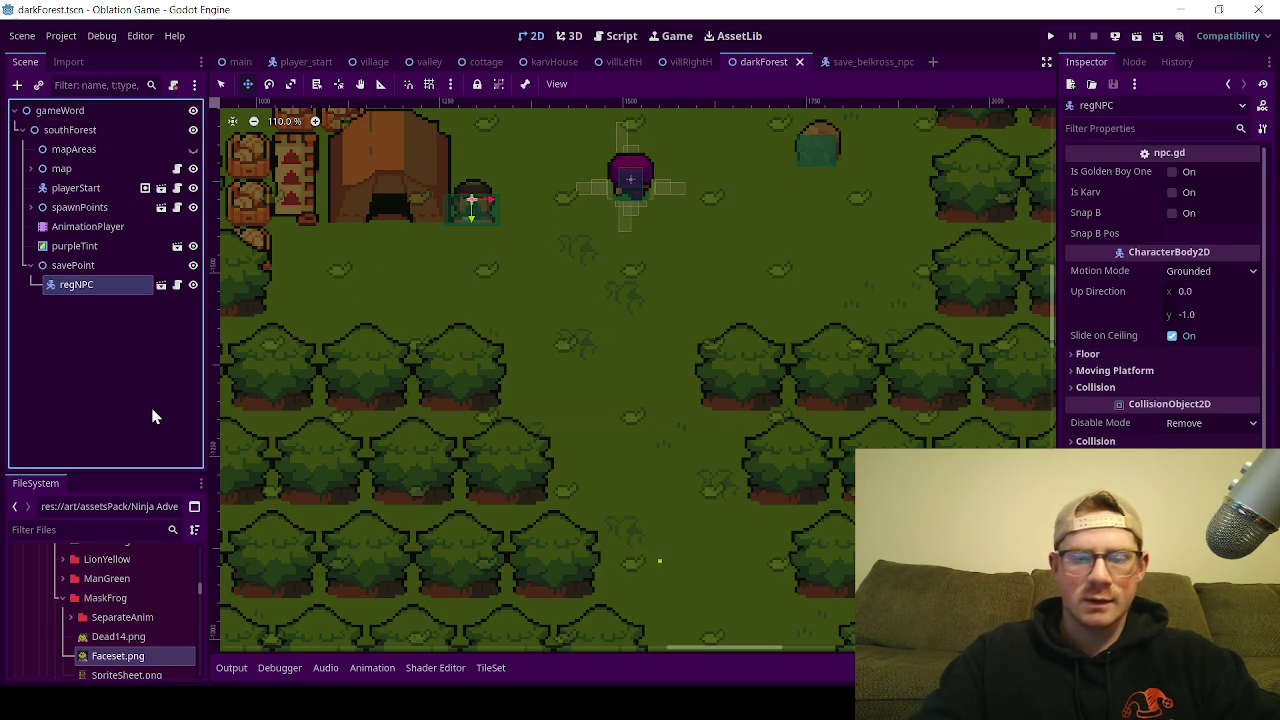
{"action": "key", "text": "Delete"}
{"action": "left_click", "coordinate": [643, 371]}
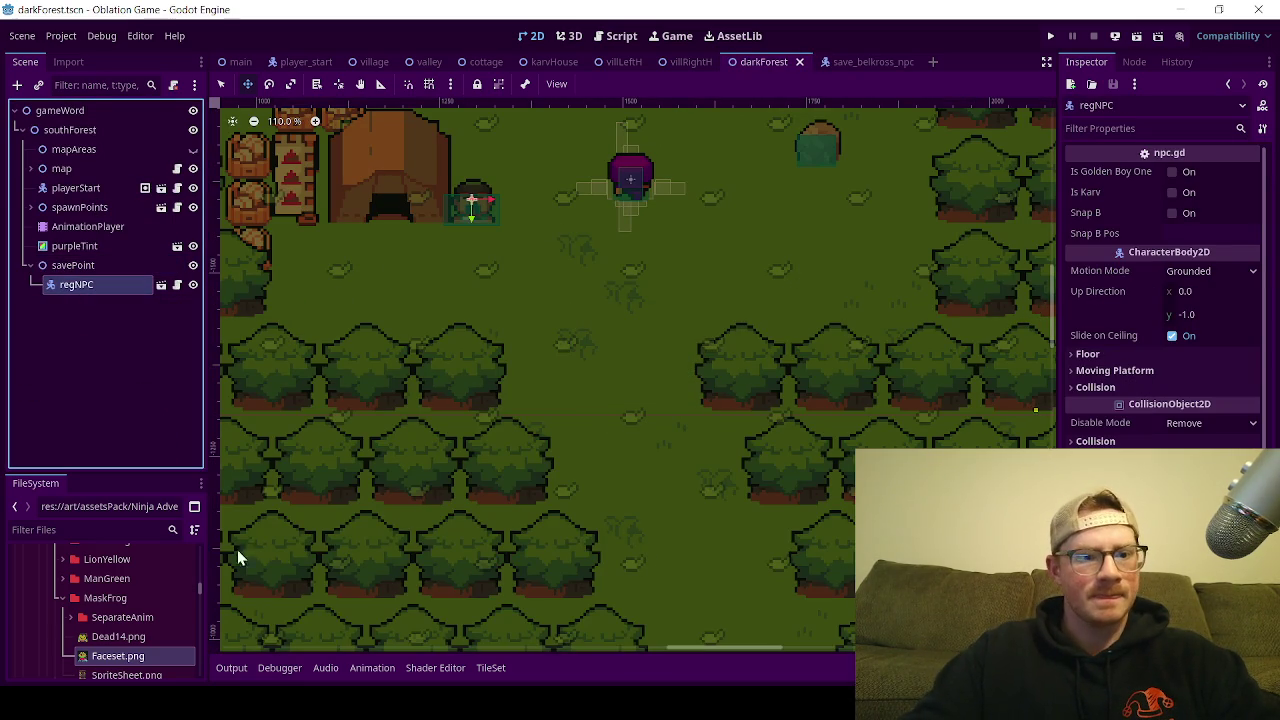
Step: Find and select save_belkross_npc.tscn in the components/npcs folder
{"action": "scroll", "coordinate": [110, 615], "scroll_direction": "down", "scroll_amount": 5}
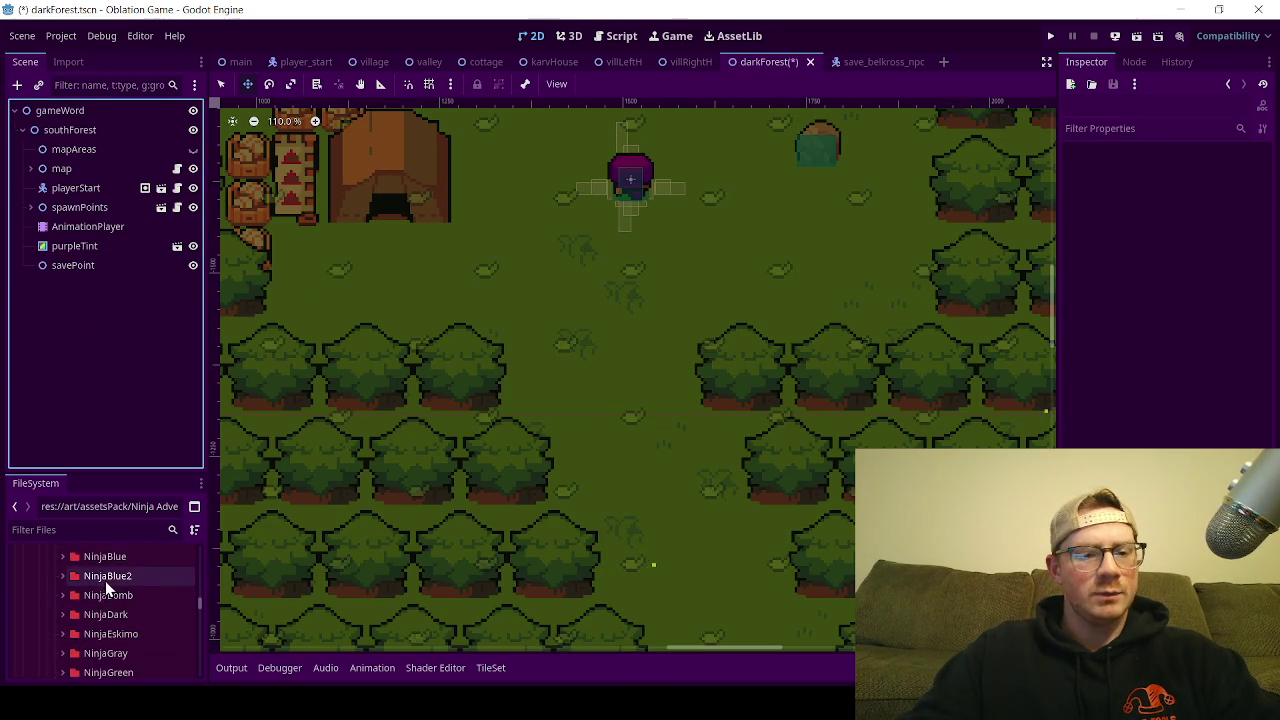
{"action": "scroll", "coordinate": [130, 613], "scroll_direction": "down", "scroll_amount": 10}
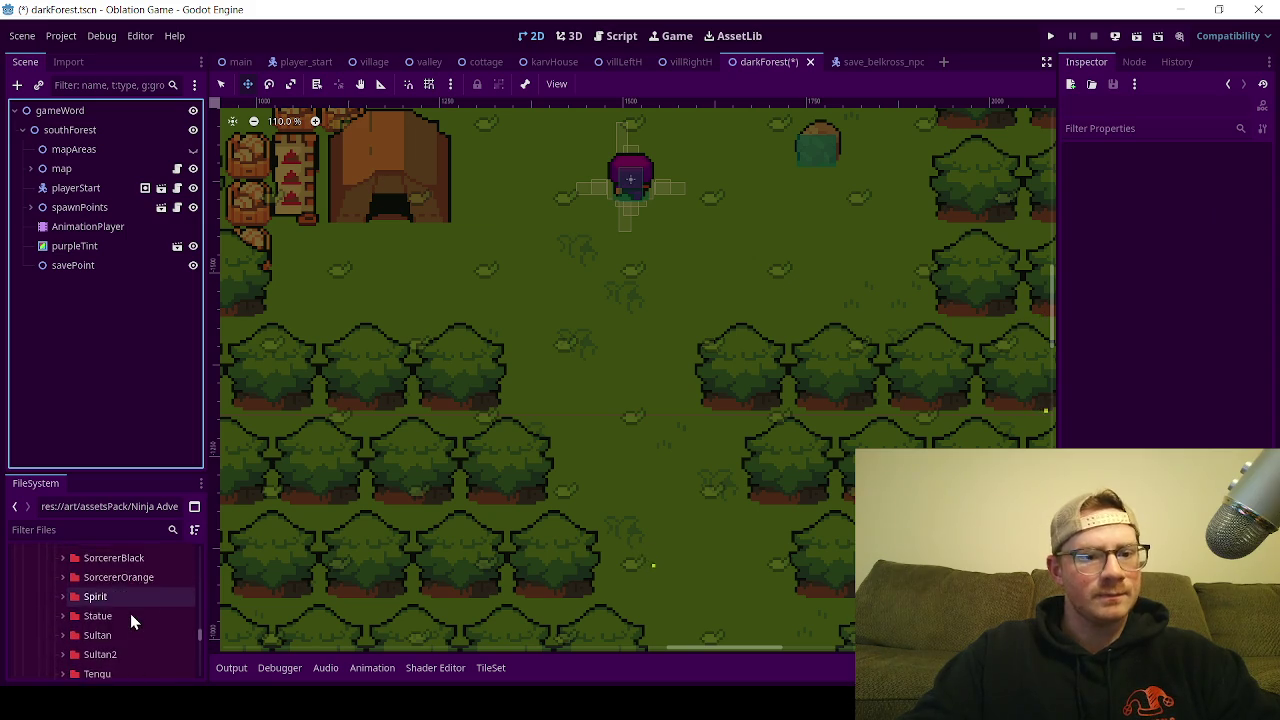
{"action": "scroll", "coordinate": [130, 613], "scroll_direction": "down", "scroll_amount": 15}
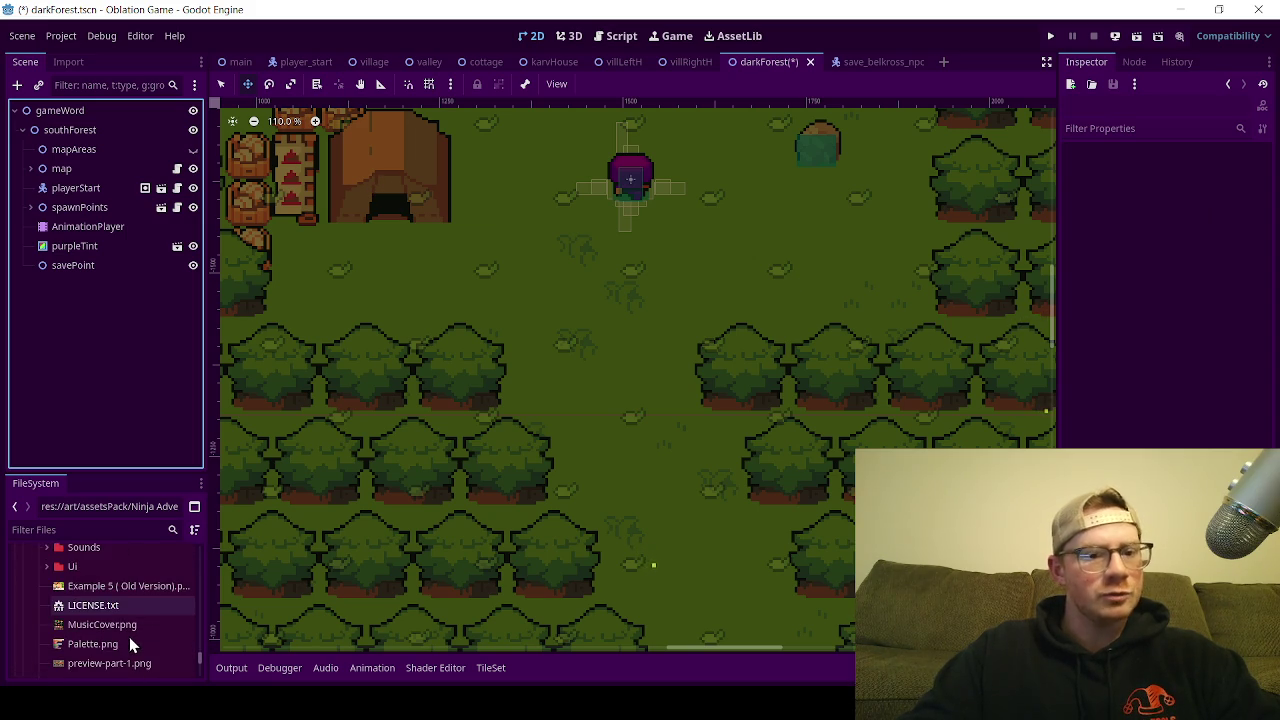
{"action": "scroll", "coordinate": [129, 637], "scroll_direction": "down", "scroll_amount": 6}
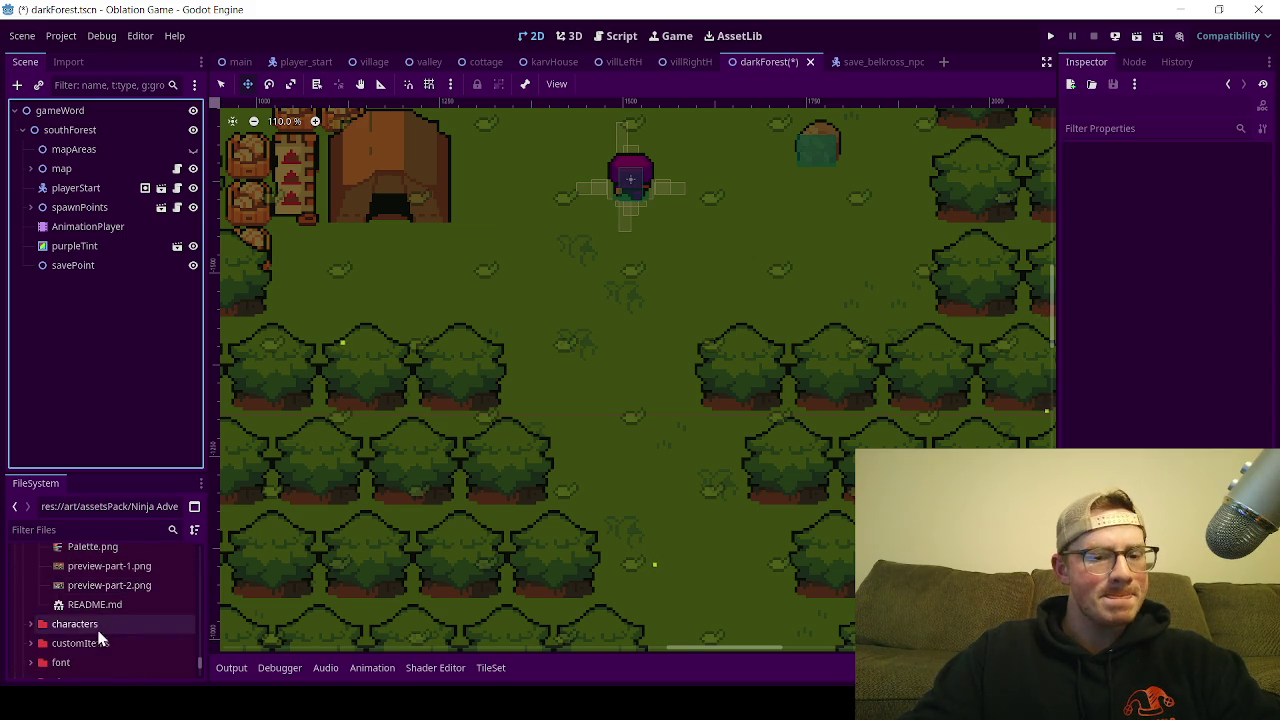
{"action": "scroll", "coordinate": [105, 627], "scroll_direction": "down", "scroll_amount": 4}
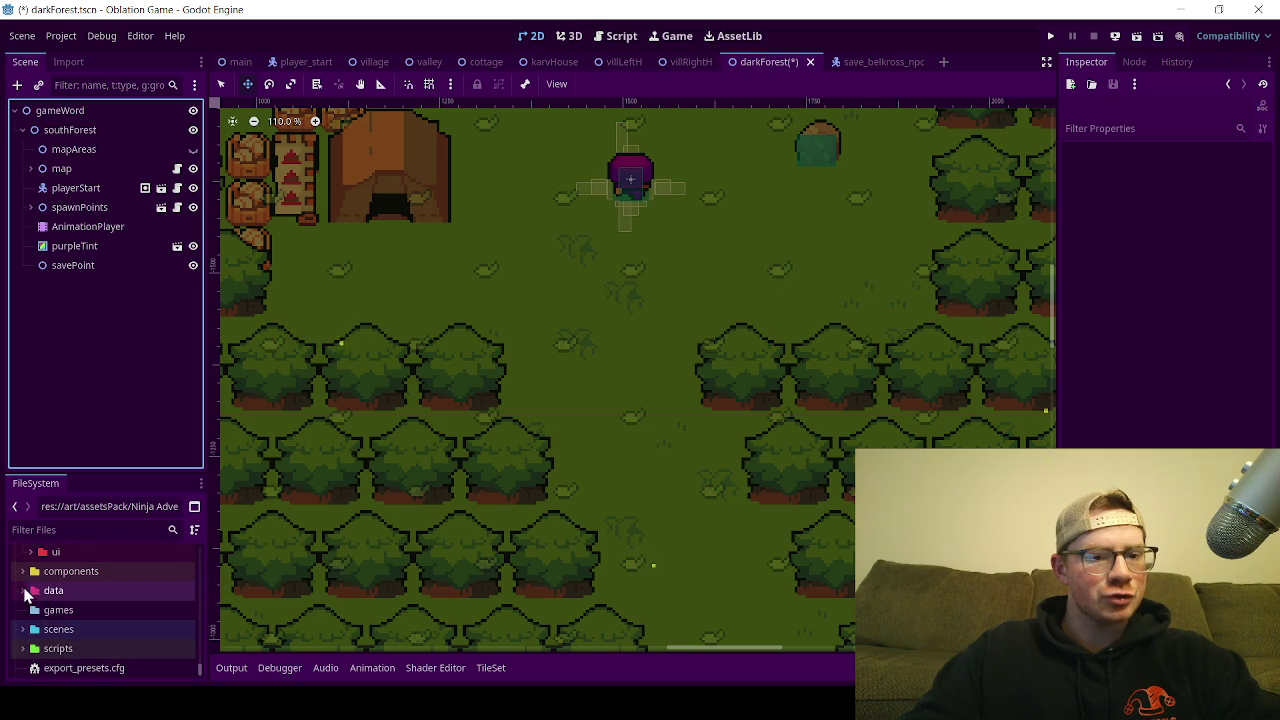
{"action": "left_click", "coordinate": [22, 571]}
{"action": "scroll", "coordinate": [40, 640], "scroll_direction": "down", "scroll_amount": 2}
{"action": "left_click", "coordinate": [37, 643]}
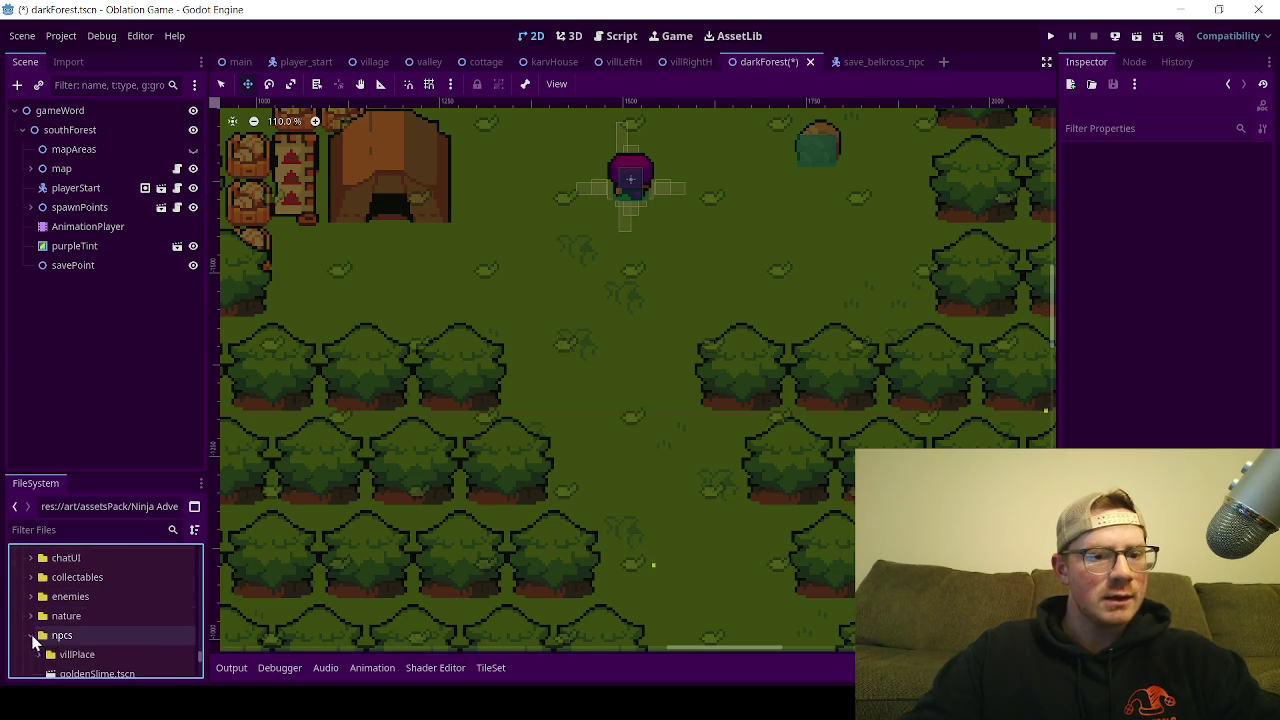
{"action": "scroll", "coordinate": [121, 627], "scroll_direction": "down", "scroll_amount": 1}
{"action": "scroll", "coordinate": [121, 623], "scroll_direction": "down", "scroll_amount": 4}
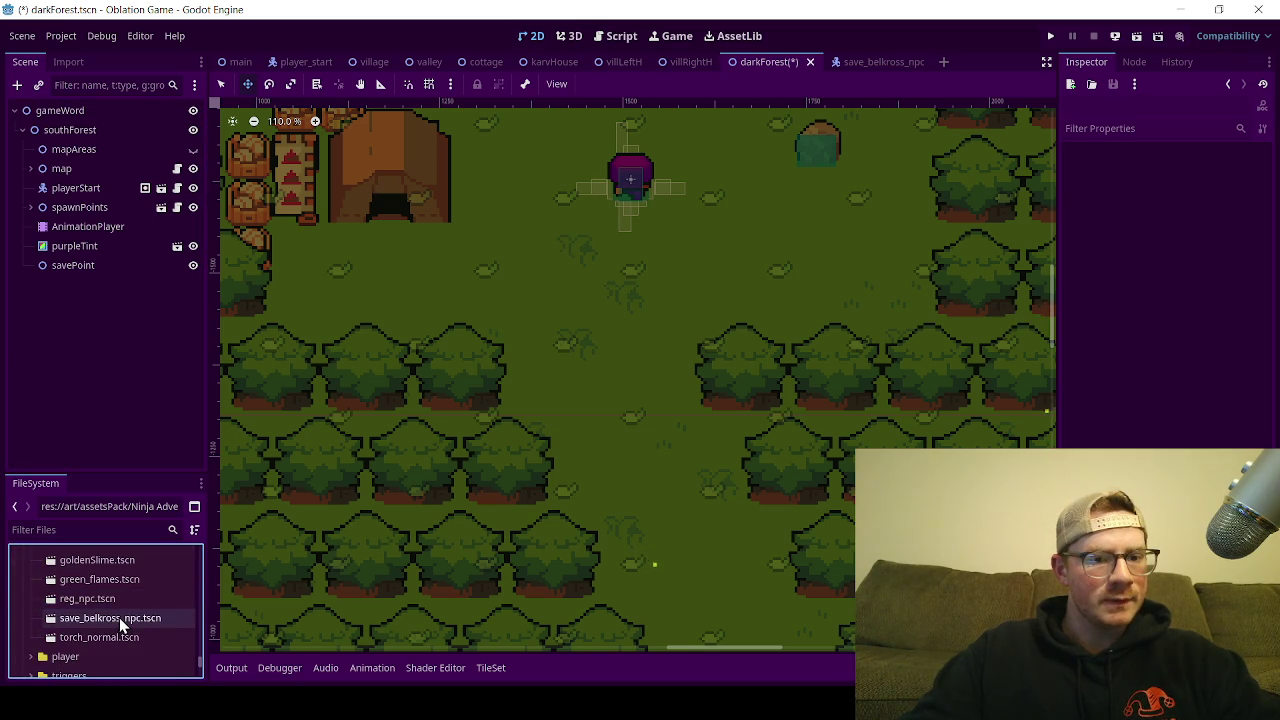
{"action": "left_click", "coordinate": [119, 617]}
Step: Instance save_belkross_npc under savePoint and move it into the forest clearing
{"action": "mouse_move", "coordinate": [111, 604]}
{"action": "left_mouse_down"}
{"action": "mouse_move", "coordinate": [50, 336]}
{"action": "mouse_move", "coordinate": [110, 270]}
{"action": "mouse_move", "coordinate": [160, 300]}
{"action": "left_mouse_up"}
{"action": "scroll", "coordinate": [448, 395], "scroll_direction": "down", "scroll_amount": 3}
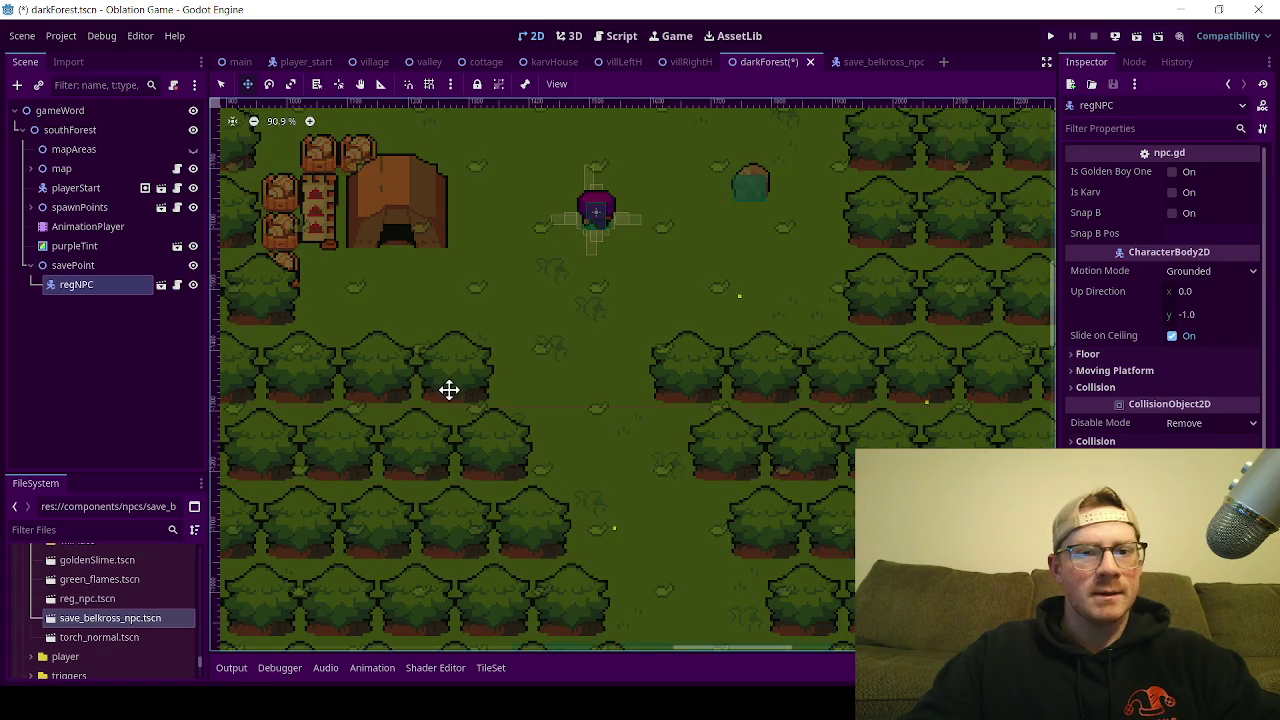
{"action": "scroll", "coordinate": [447, 413], "scroll_direction": "down", "scroll_amount": 6}
{"action": "mouse_move", "coordinate": [362, 540]}
{"action": "left_mouse_down"}
{"action": "mouse_move", "coordinate": [461, 391]}
{"action": "mouse_move", "coordinate": [497, 366]}
{"action": "left_mouse_up"}
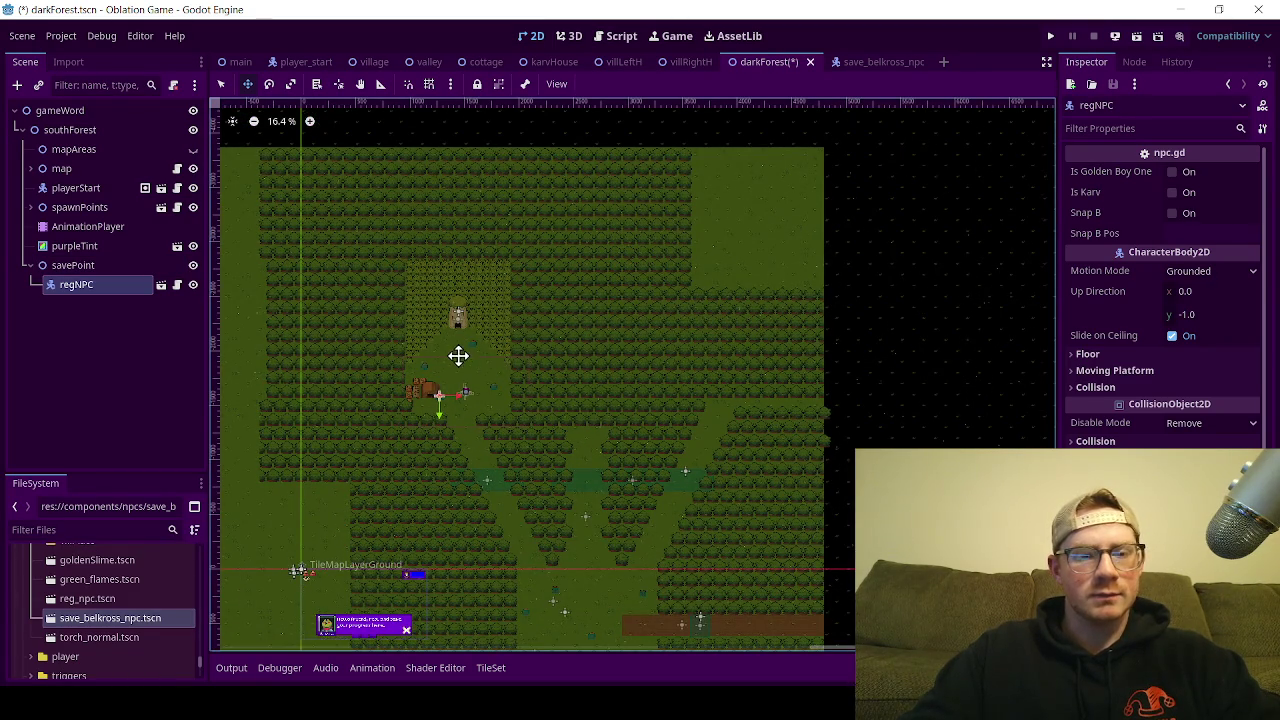
Step: Position the frog NPC just right of the tent and save darkForest
{"action": "scroll", "coordinate": [400, 400], "scroll_direction": "up", "scroll_amount": 2}
{"action": "scroll", "coordinate": [390, 408], "scroll_direction": "up", "scroll_amount": 8}
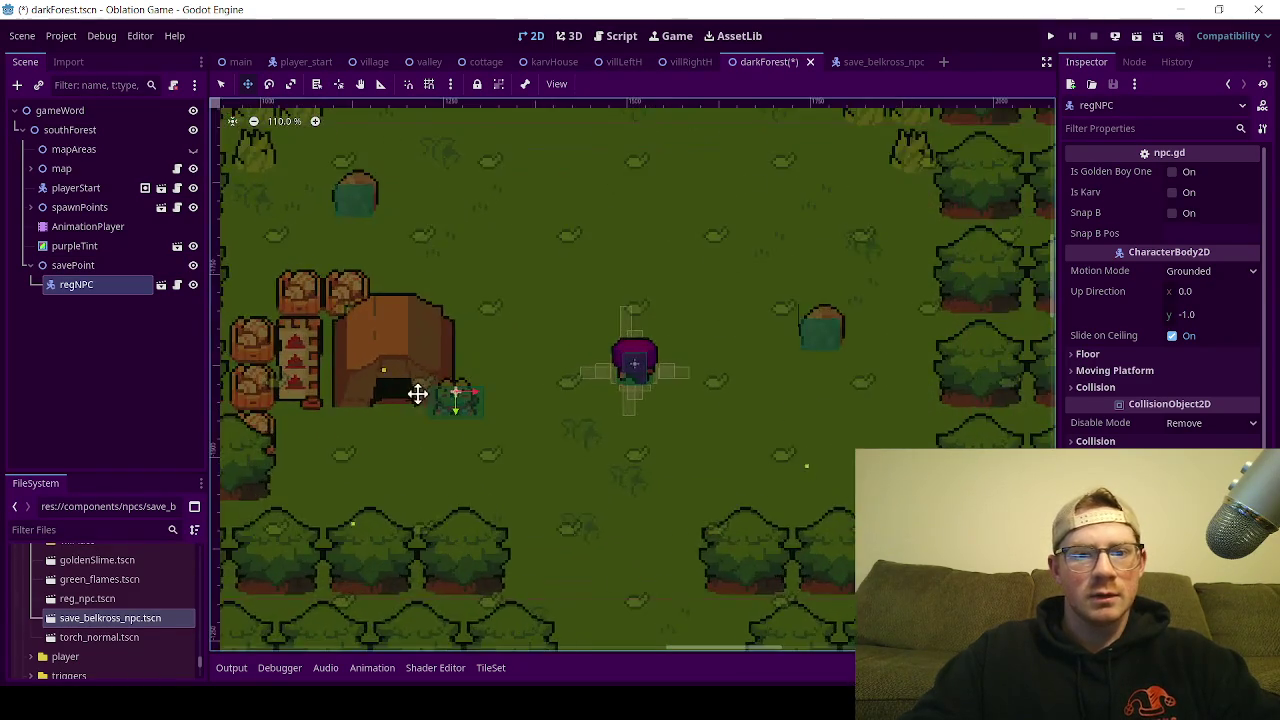
{"action": "scroll", "coordinate": [460, 400], "scroll_direction": "up", "scroll_amount": 1}
{"action": "mouse_move", "coordinate": [531, 489]}
{"action": "left_mouse_down"}
{"action": "mouse_move", "coordinate": [551, 463]}
{"action": "mouse_move", "coordinate": [573, 471]}
{"action": "left_mouse_up"}
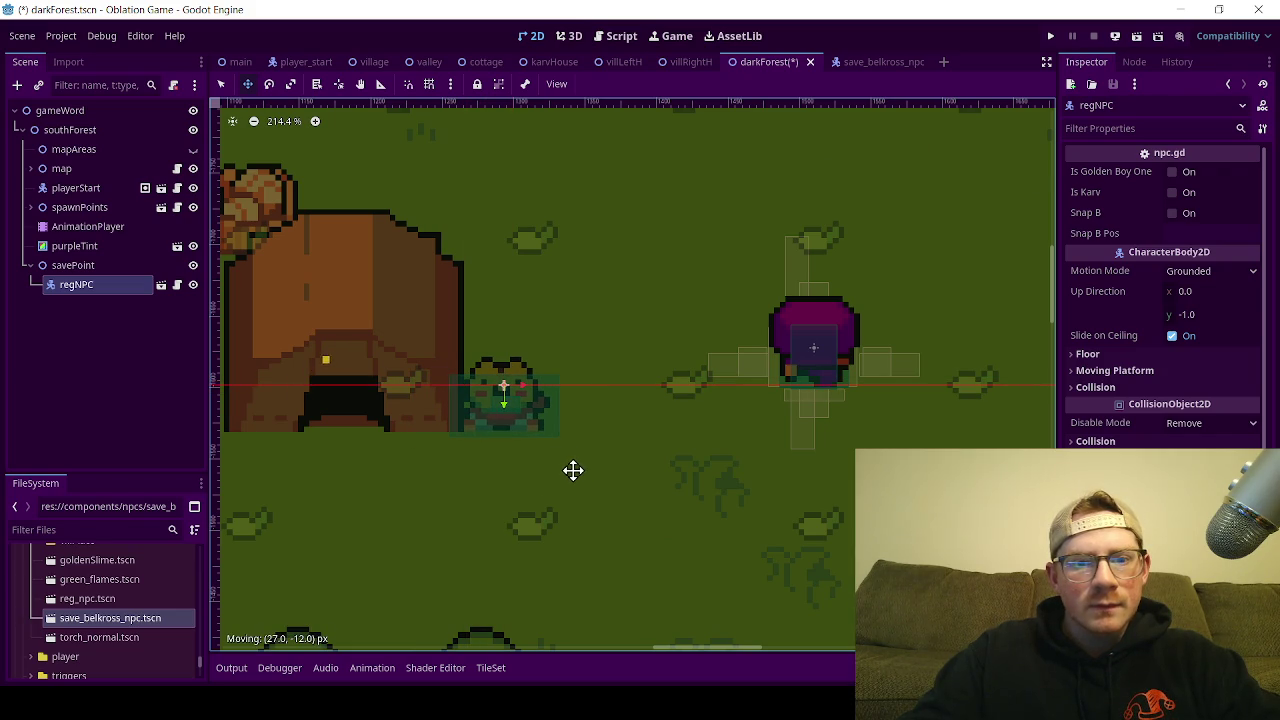
{"action": "left_click_drag", "start_coordinate": [523, 389], "coordinate": [526, 389]}
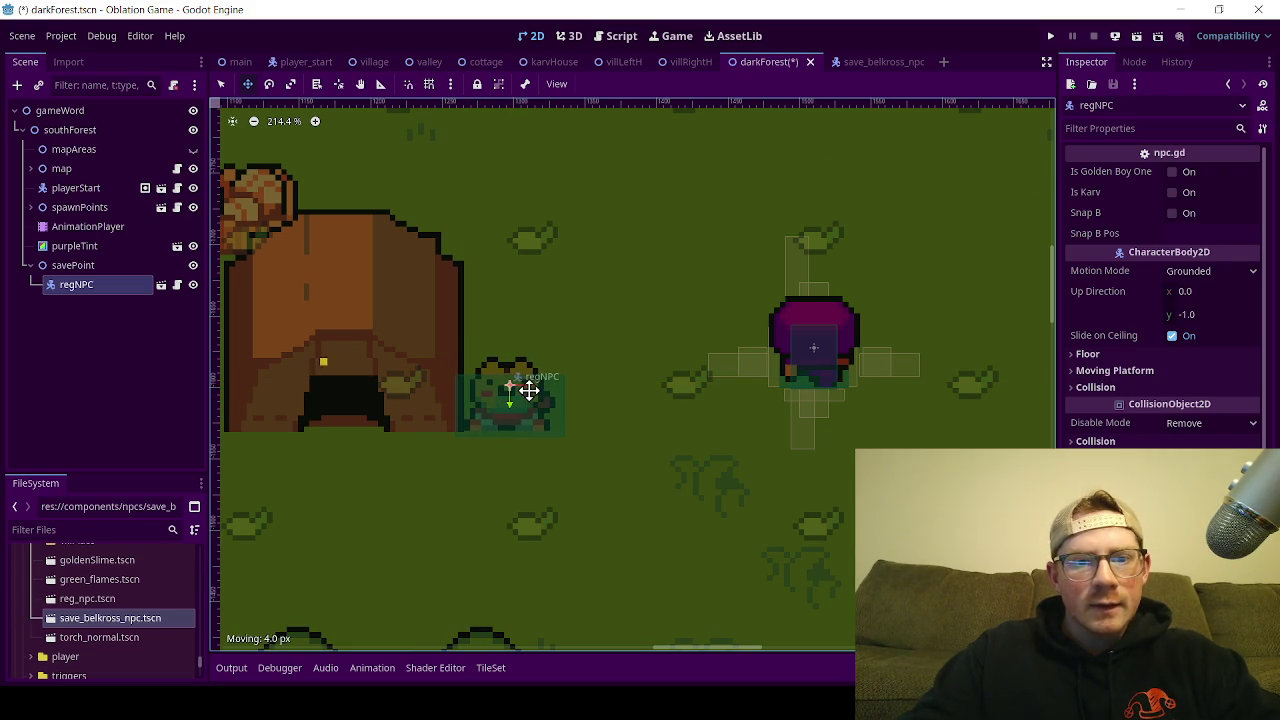
{"action": "key", "text": "ctrl+s"}
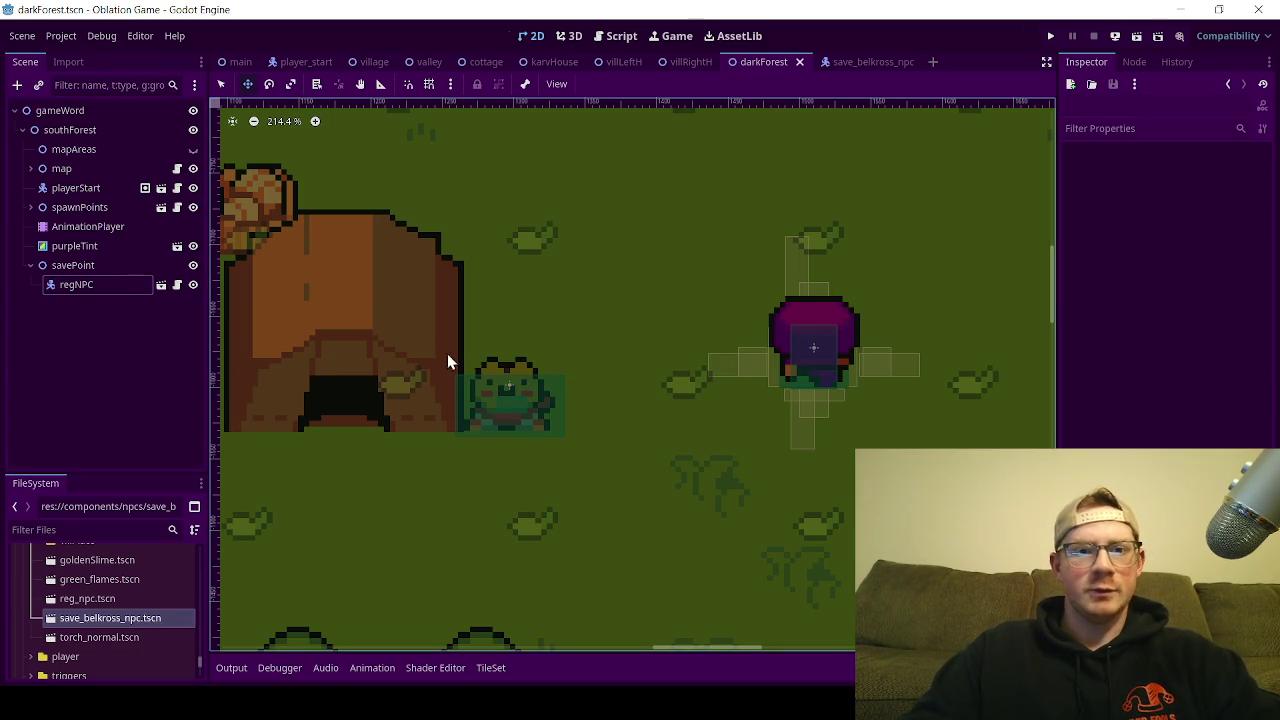
{"action": "key", "text": "ctrl+s"}
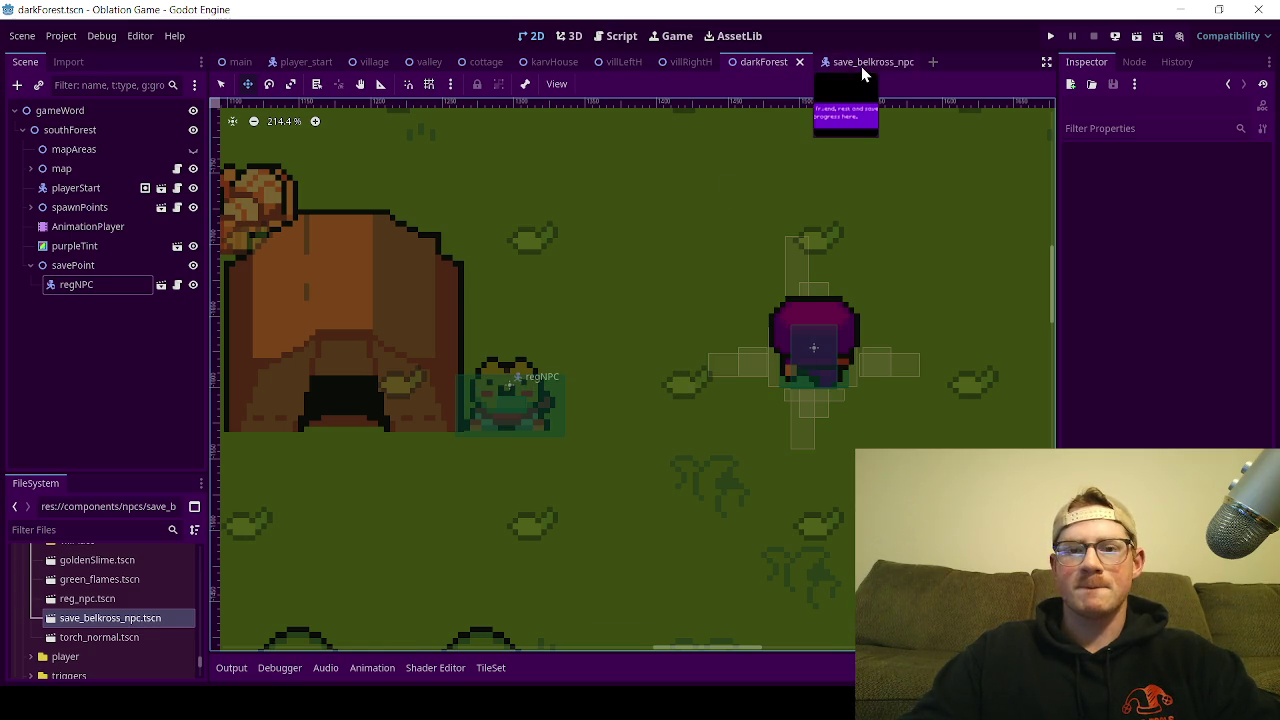
Step: Hide Belkross's chatBox1 by default, save the NPC scene, and run darkForest
{"action": "left_click", "coordinate": [872, 62]}
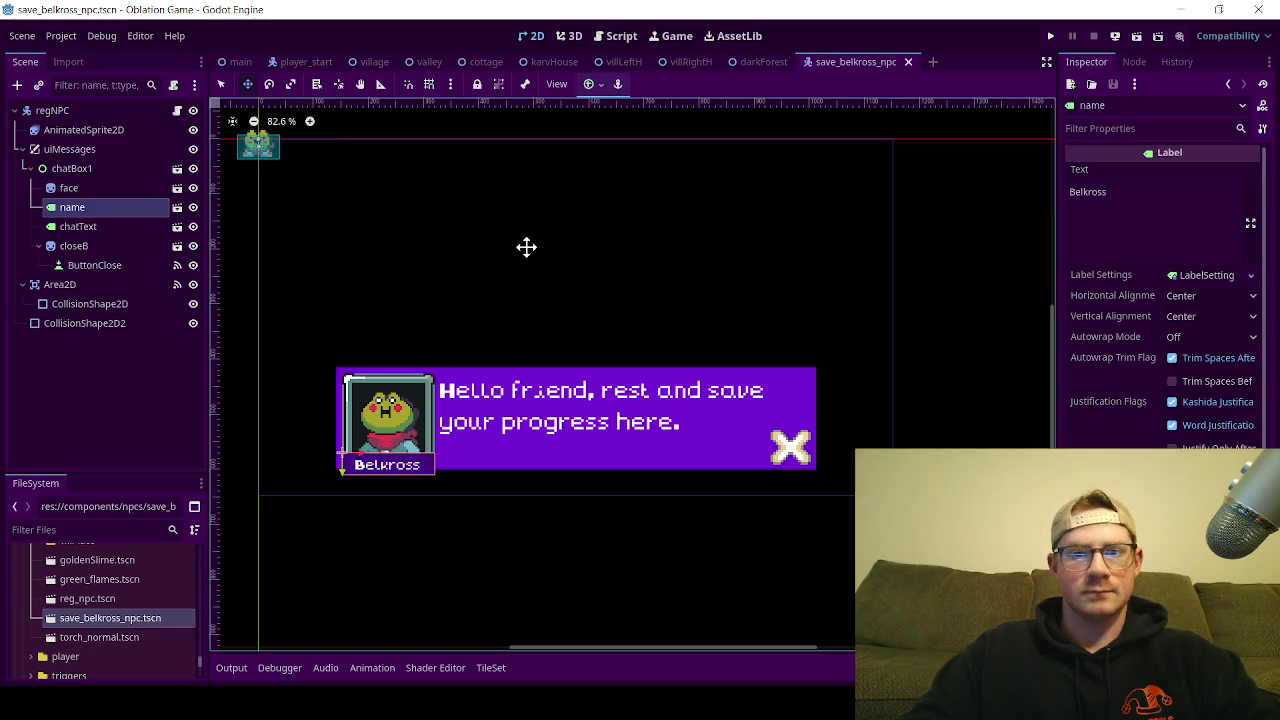
{"action": "left_click", "coordinate": [193, 168]}
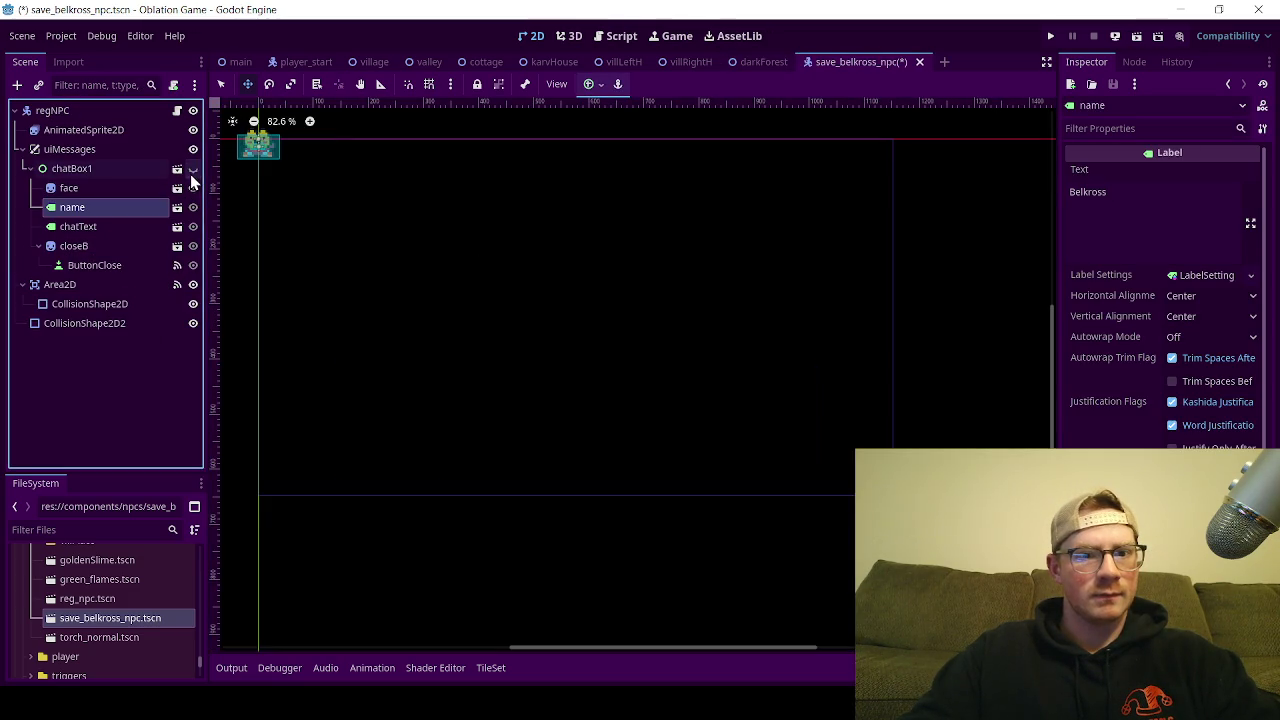
{"action": "left_click", "coordinate": [22, 149]}
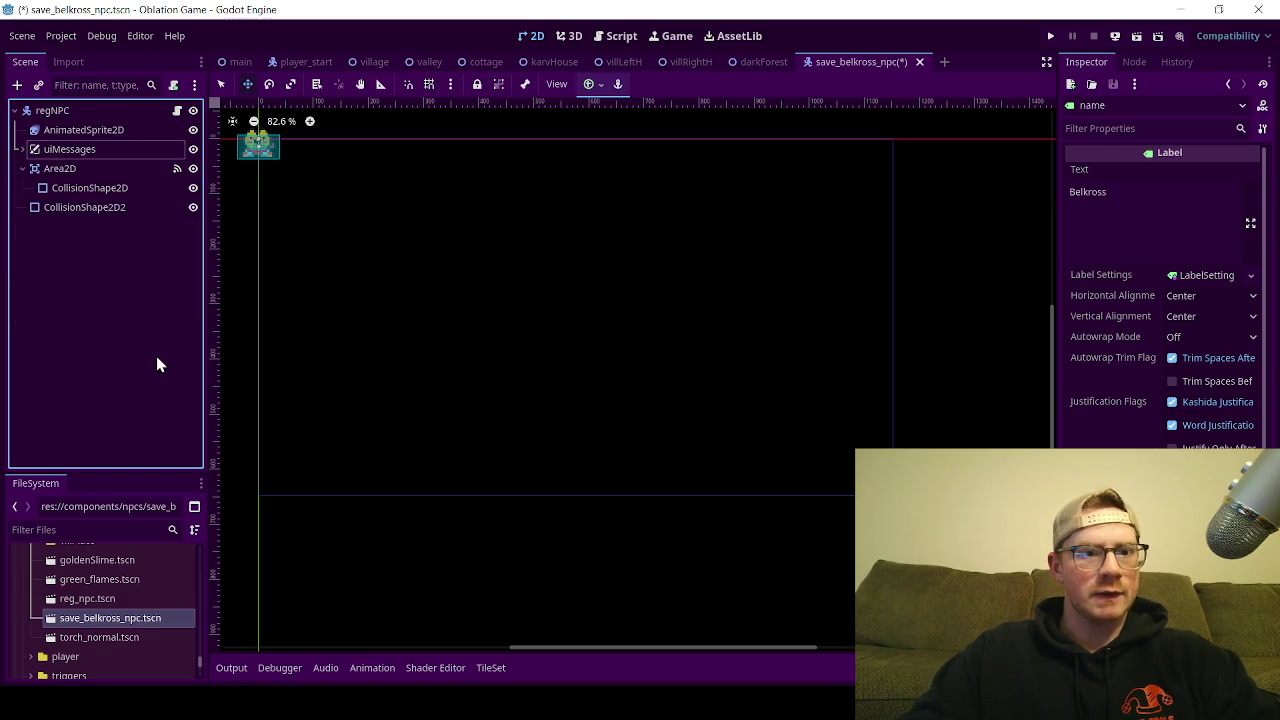
{"action": "key", "text": "ctrl+s"}
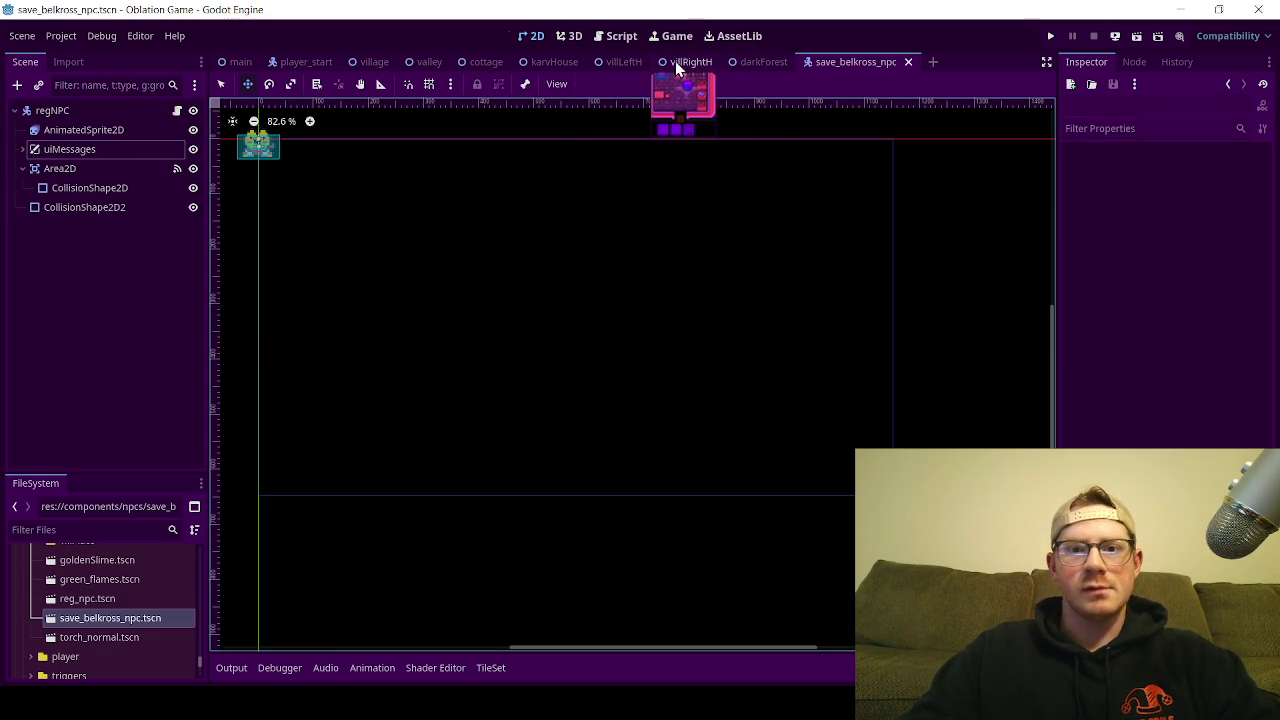
{"action": "key", "text": "ctrl+shift+Tab"}
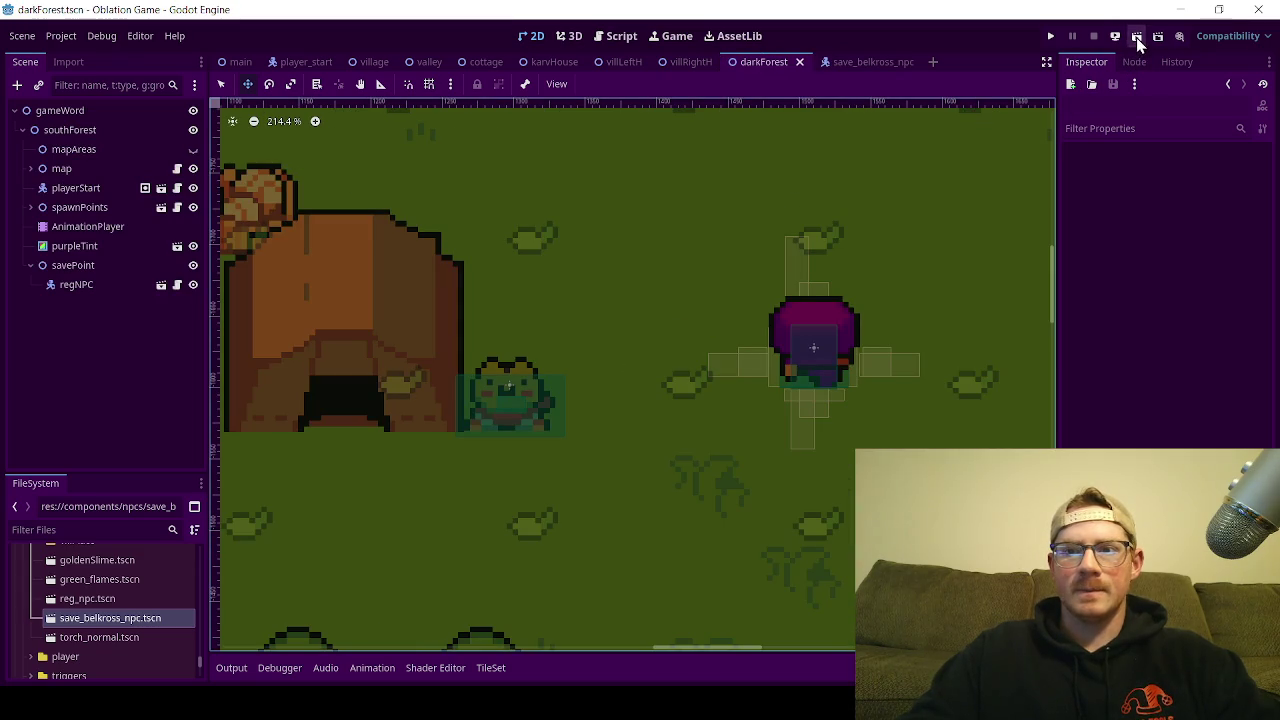
{"action": "left_click", "coordinate": [1136, 37]}
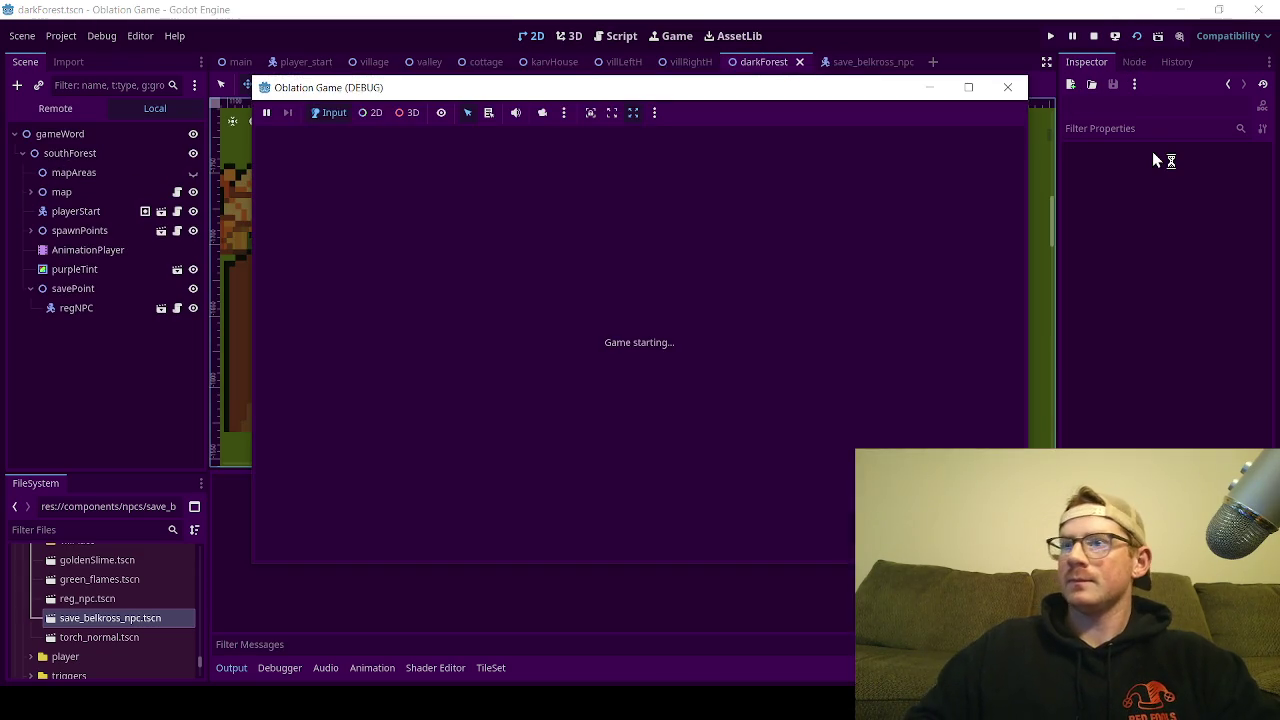
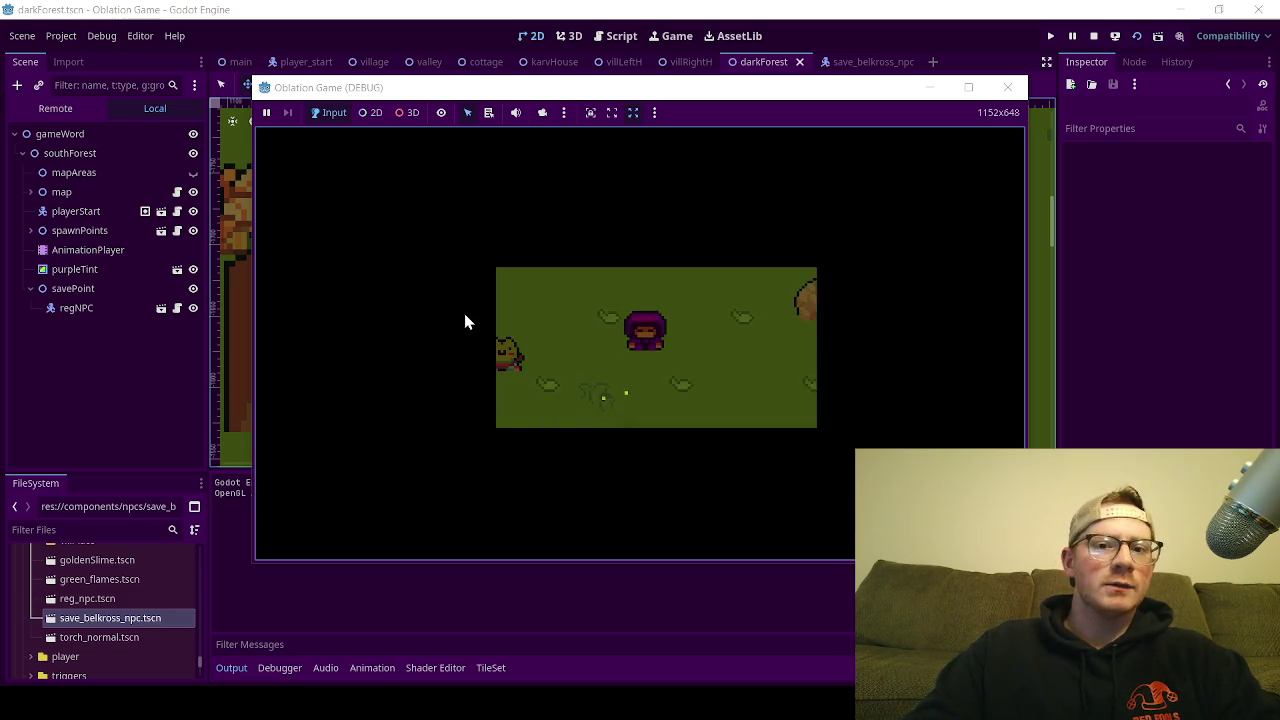
Step: Walk the player down, left and up to the frog NPC, talk to it, then dismiss its greeting
{"action": "key", "text": "Down"}
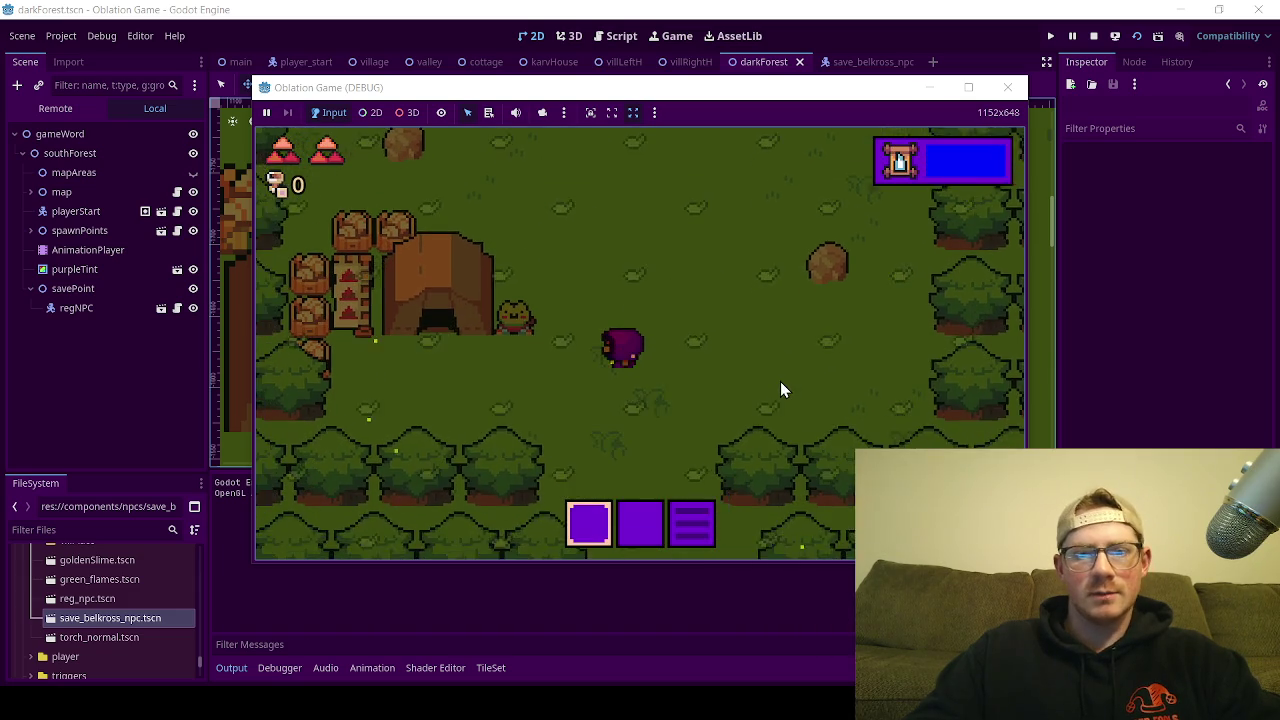
{"action": "key", "text": "Left"}
{"action": "key", "text": "Up"}
{"action": "key", "text": "e"}
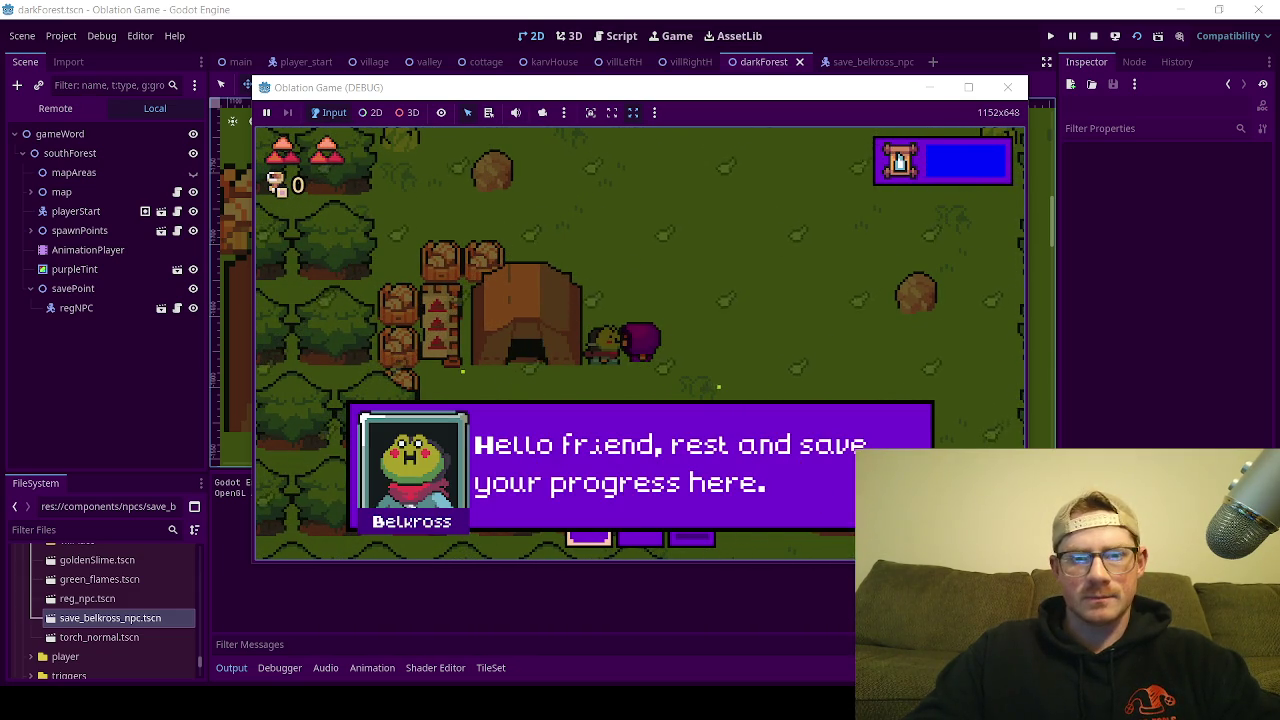
{"action": "key", "text": "e"}
Step: Walk around and talk to the frog again, restarting its rest-and-save greeting several times
{"action": "key", "text": "Down"}
{"action": "key", "text": "Left"}
{"action": "key", "text": "Up"}
{"action": "key", "text": "e"}
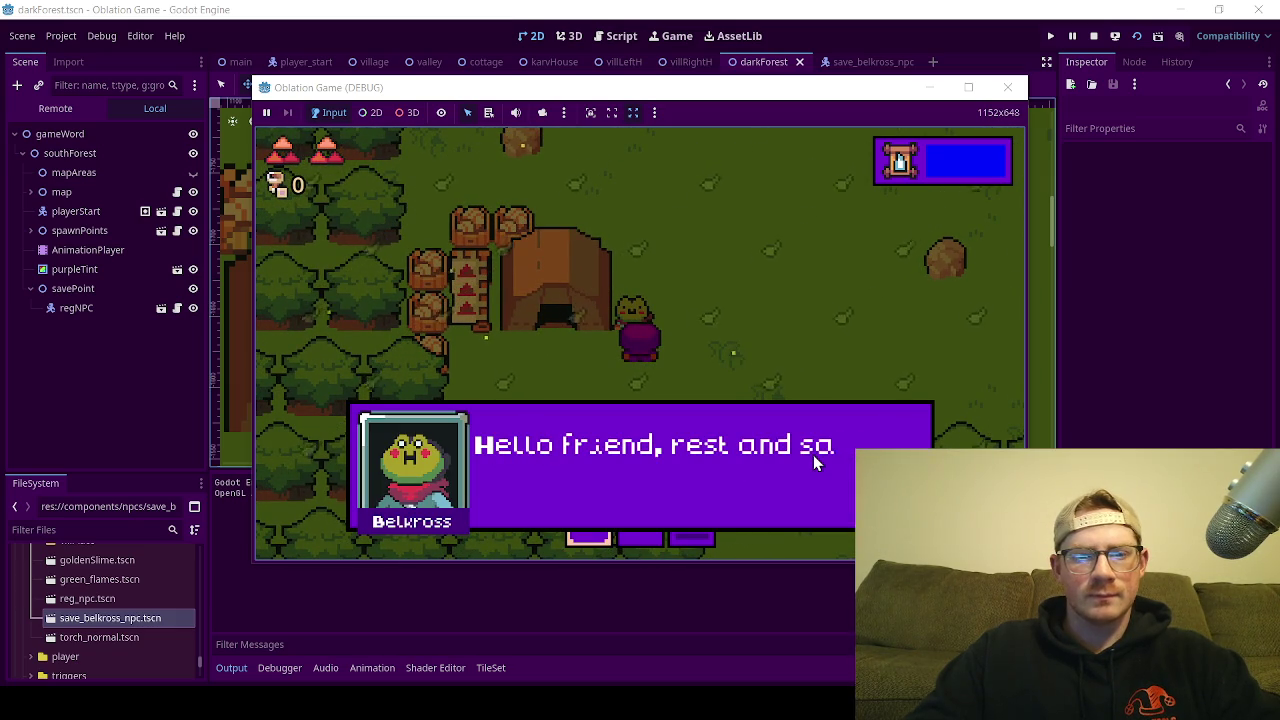
{"action": "key", "text": "e"}
{"action": "key", "text": "e"}
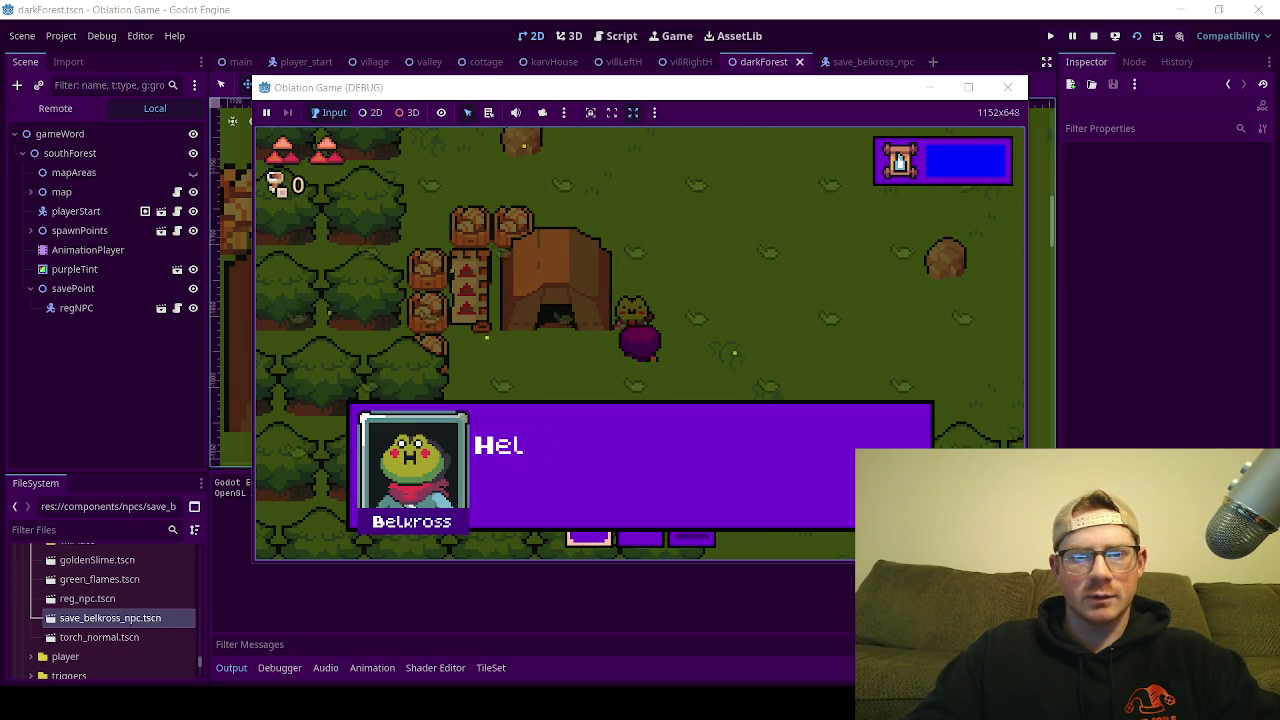
{"action": "key", "text": "e"}
{"action": "key", "text": "e"}
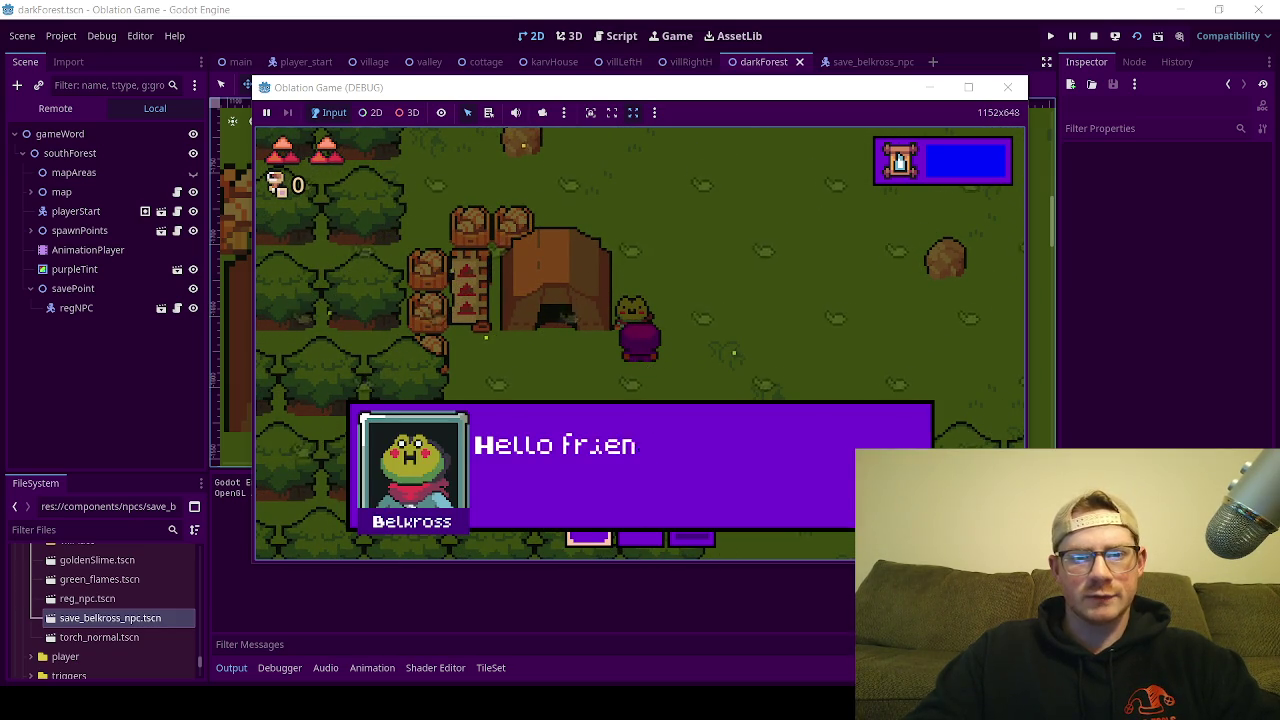
{"action": "key", "text": "e"}
{"action": "key", "text": "e"}
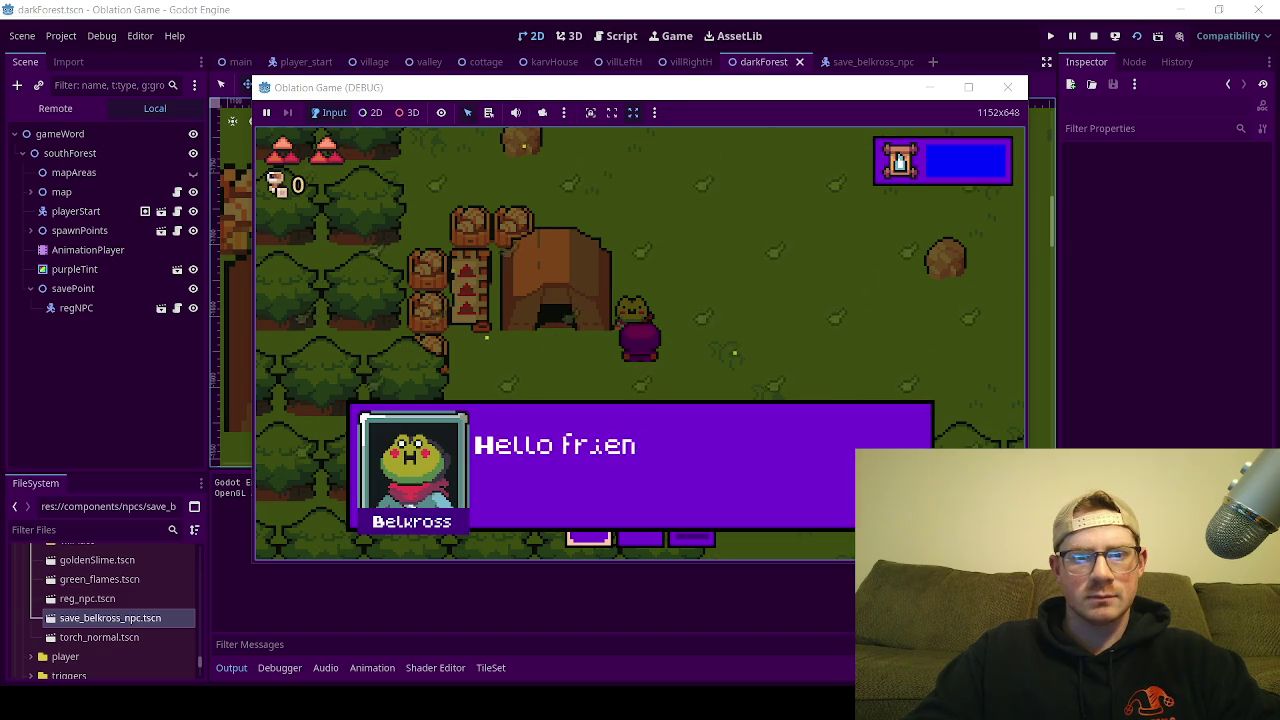
{"action": "key", "text": "e"}
{"action": "key", "text": "e"}
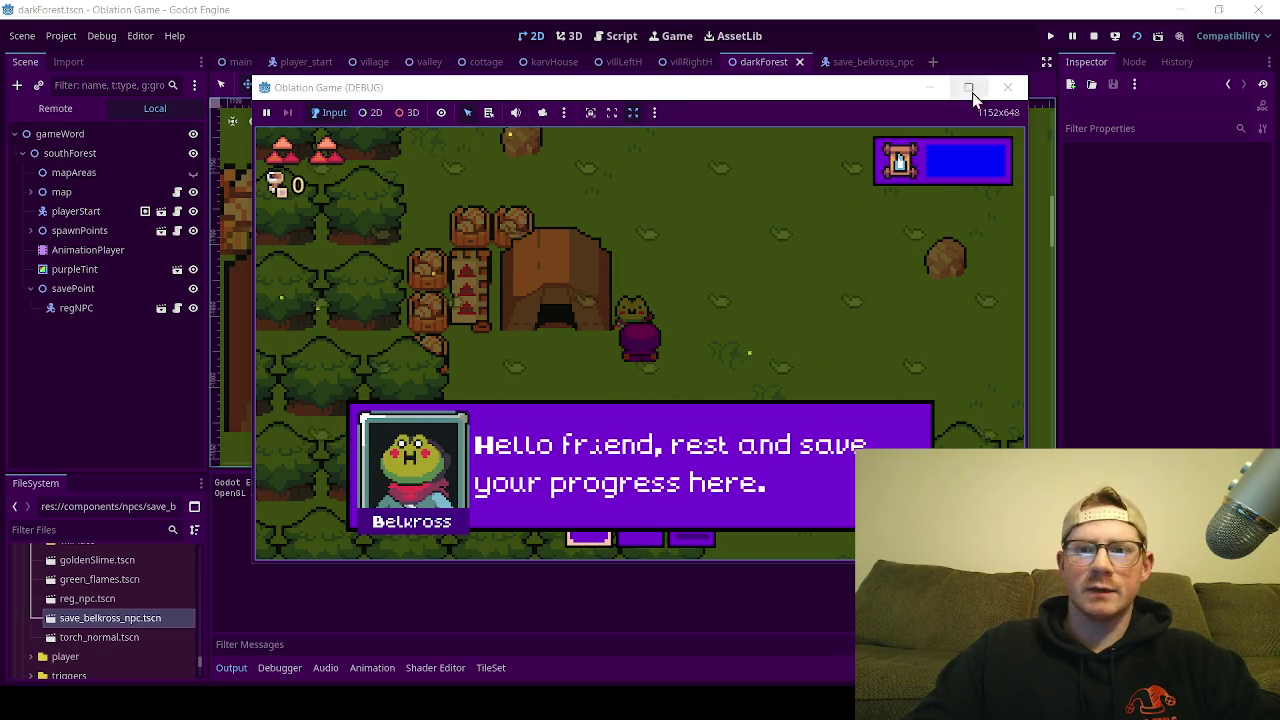
Step: Close the debug game window to stop the run and return to the editor
{"action": "left_click", "coordinate": [1003, 88]}
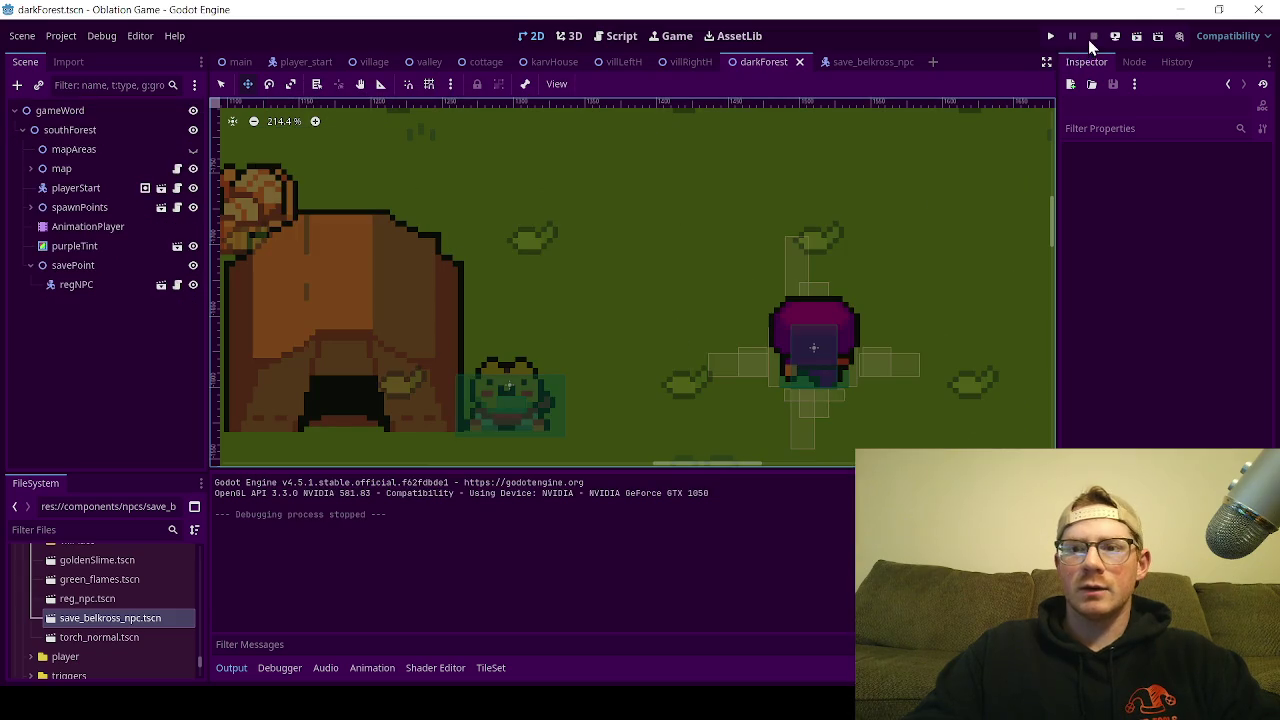
{"action": "scroll", "coordinate": [666, 334], "scroll_direction": "down", "scroll_amount": 5}
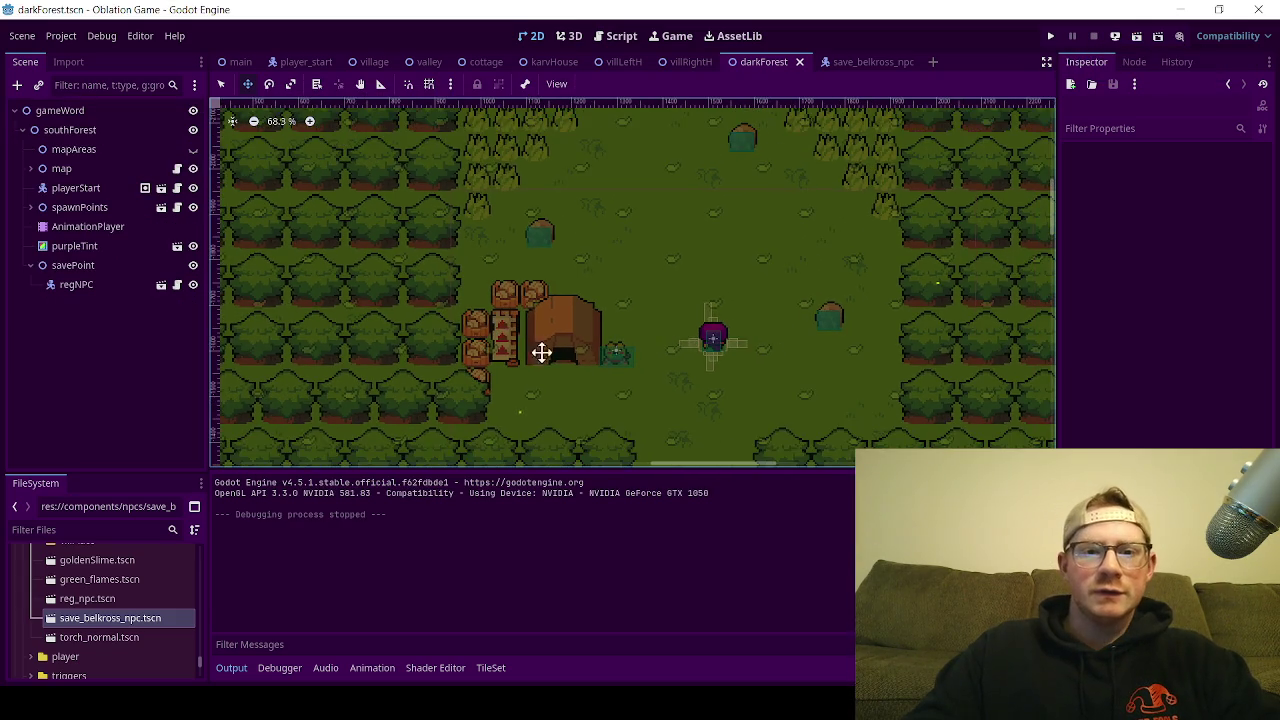
{"action": "scroll", "coordinate": [391, 357], "scroll_direction": "up", "scroll_amount": 1}
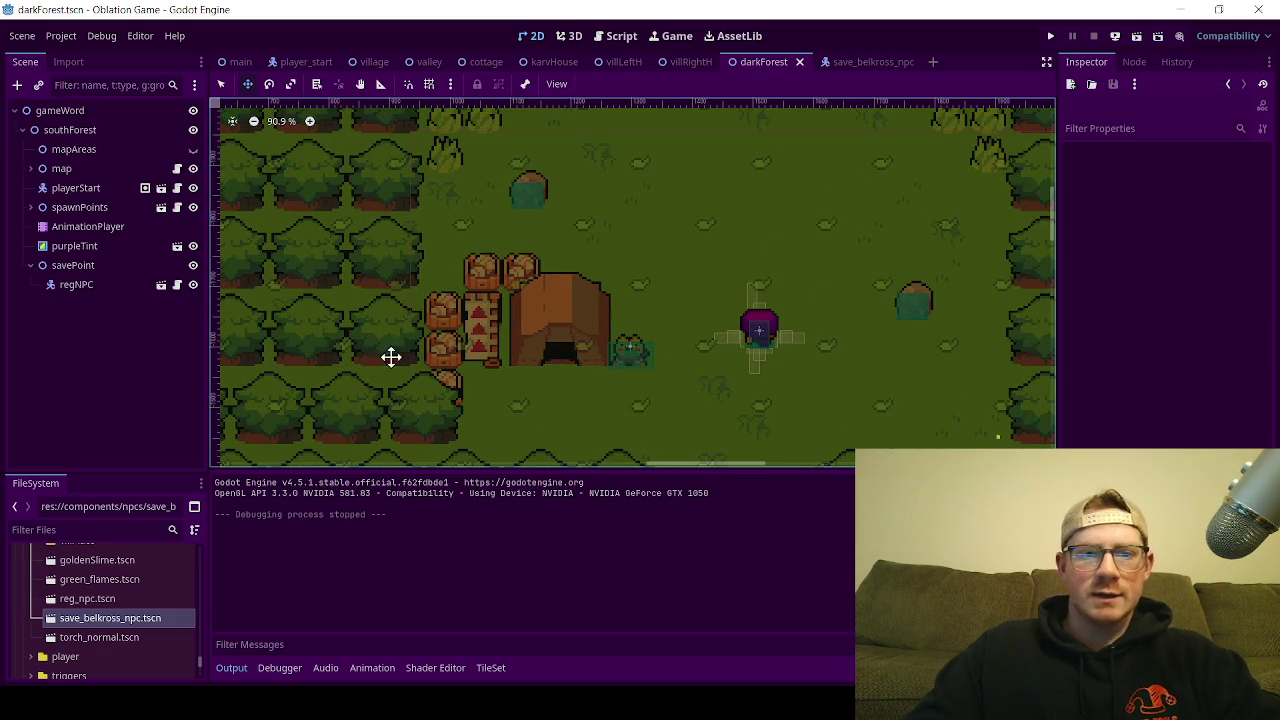
Step: Expand the map node and compare the Inspector destinations of door, door3 and door2, ending on door3
{"action": "left_click", "coordinate": [29, 170]}
{"action": "scroll", "coordinate": [95, 338], "scroll_direction": "down", "scroll_amount": 3}
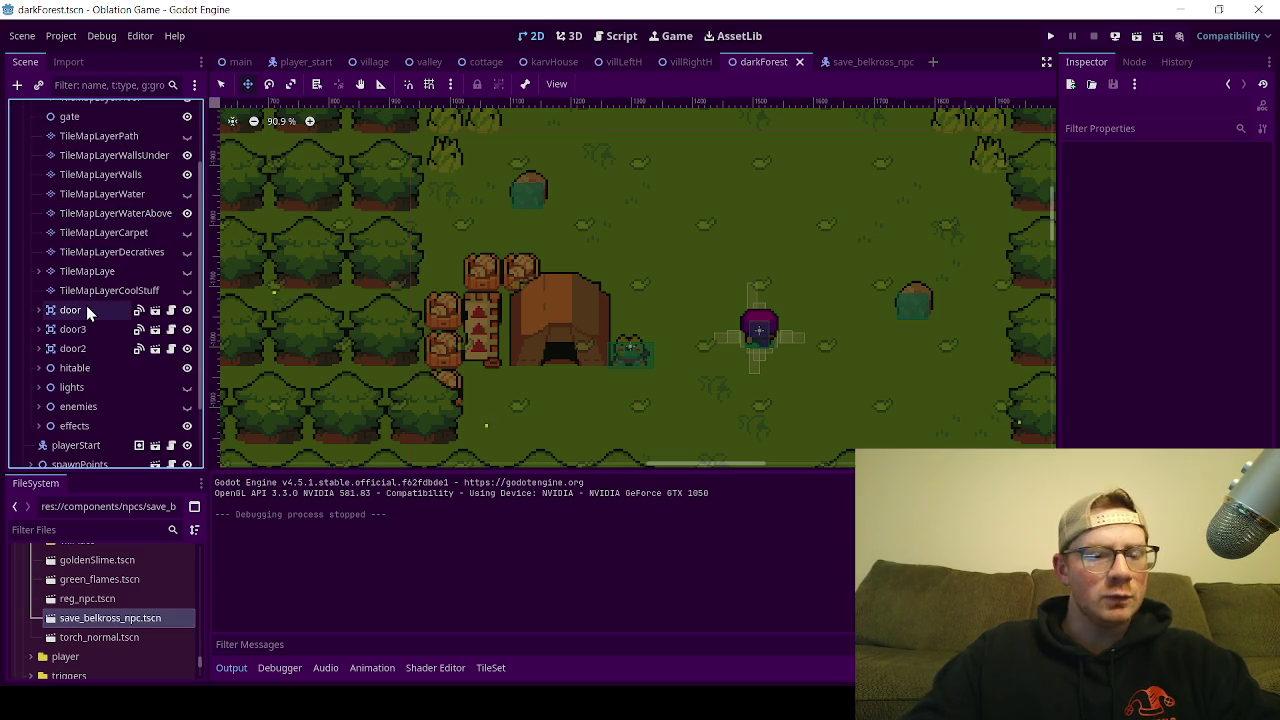
{"action": "left_click", "coordinate": [78, 314]}
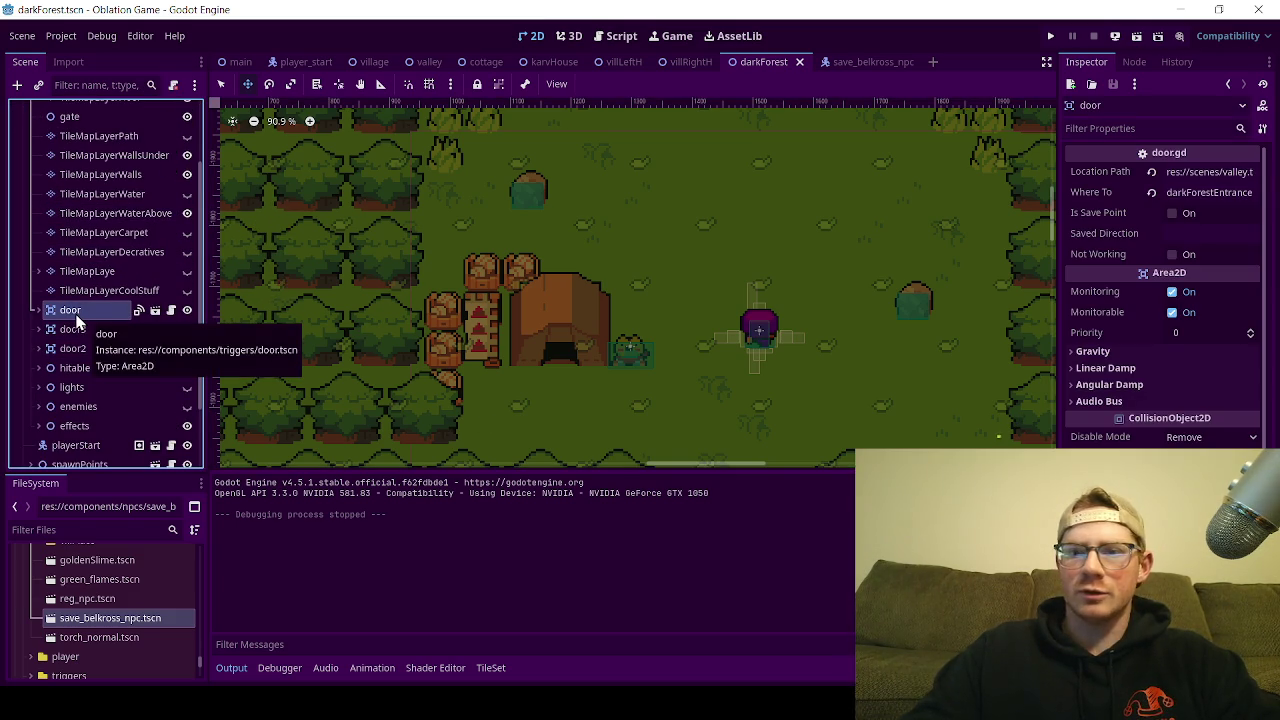
{"action": "left_click", "coordinate": [80, 331]}
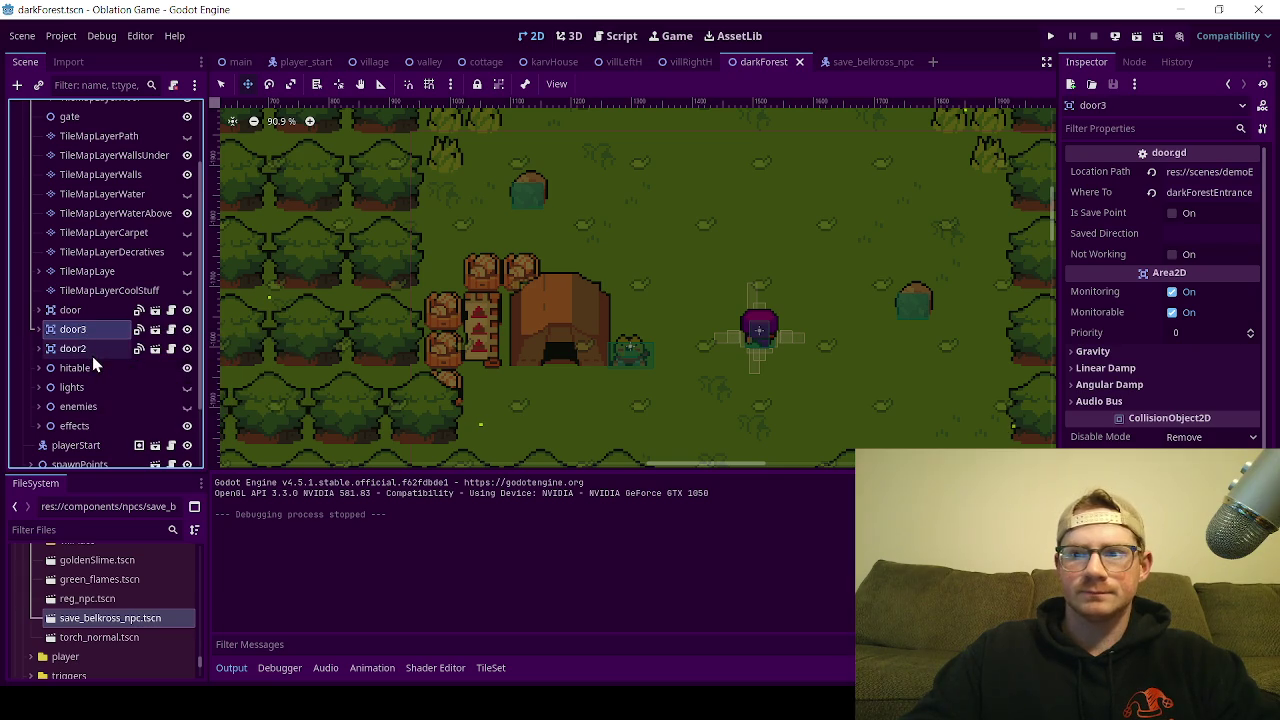
{"action": "left_click", "coordinate": [92, 352]}
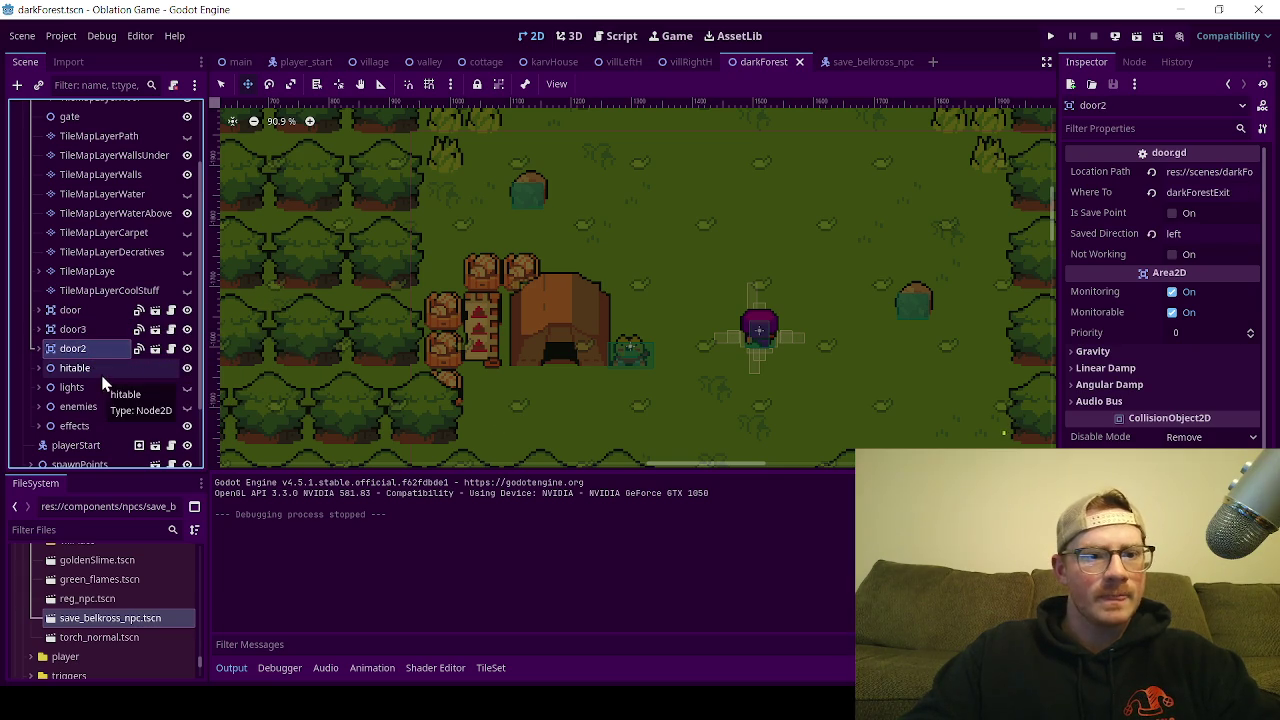
{"action": "scroll", "coordinate": [655, 260], "scroll_direction": "down", "scroll_amount": 4}
{"action": "scroll", "coordinate": [669, 193], "scroll_direction": "up", "scroll_amount": 5}
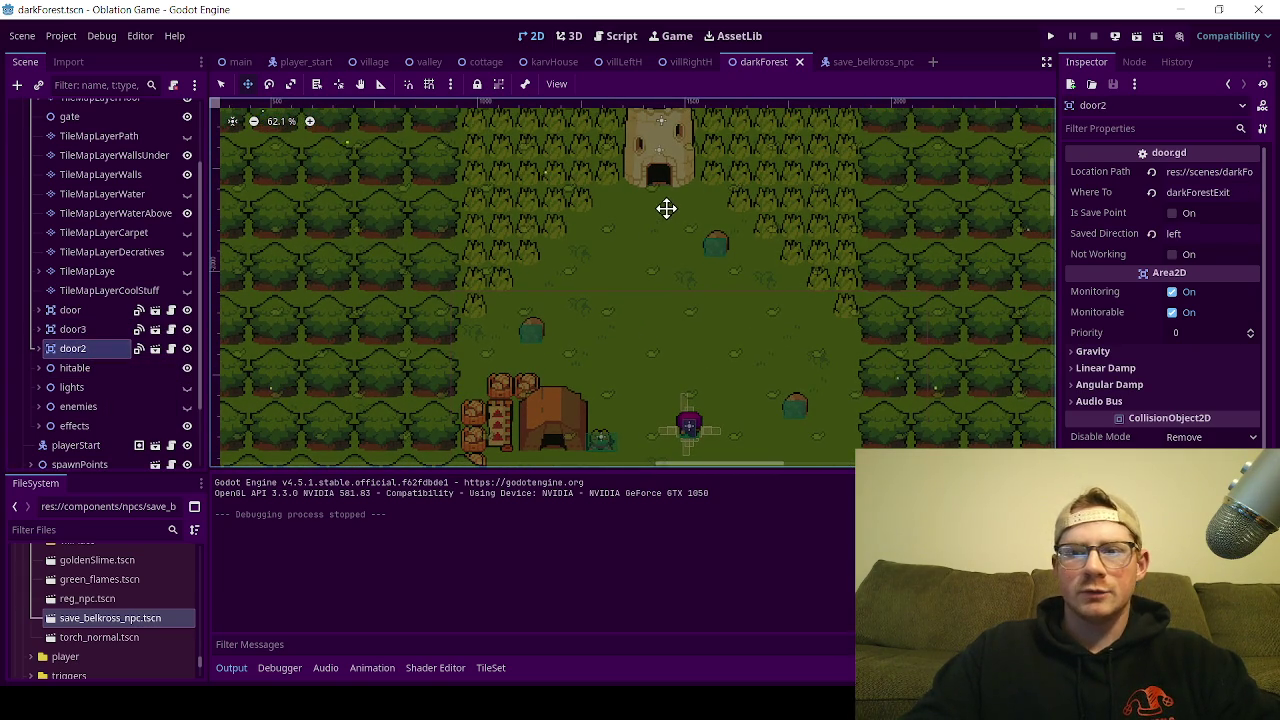
{"action": "scroll", "coordinate": [661, 214], "scroll_direction": "down", "scroll_amount": 4}
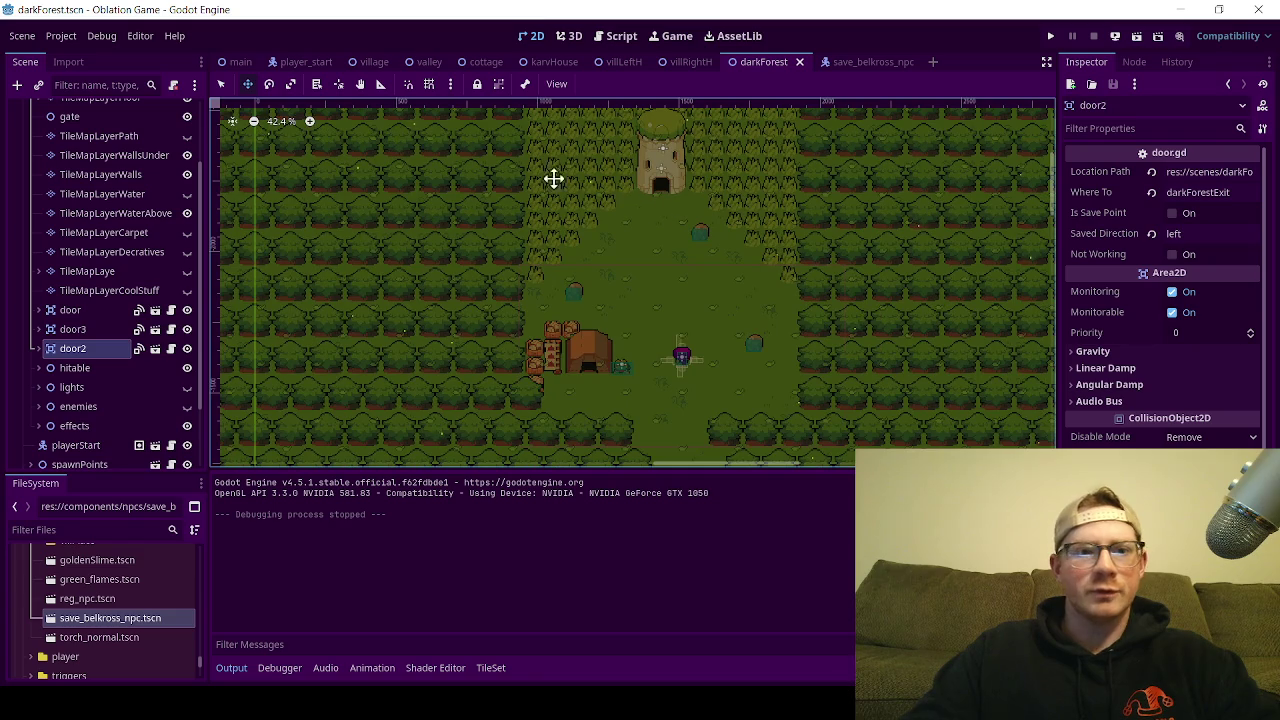
{"action": "left_click", "coordinate": [85, 335]}
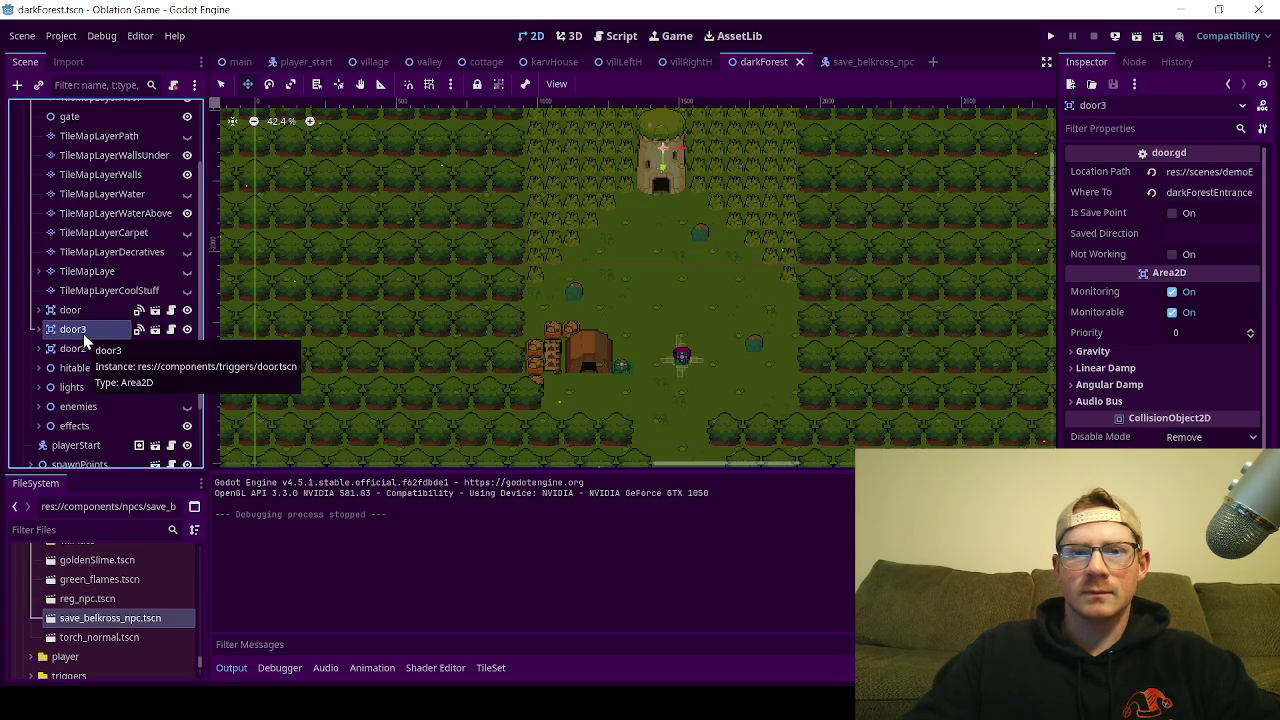
{"action": "scroll", "coordinate": [686, 164], "scroll_direction": "up", "scroll_amount": 6}
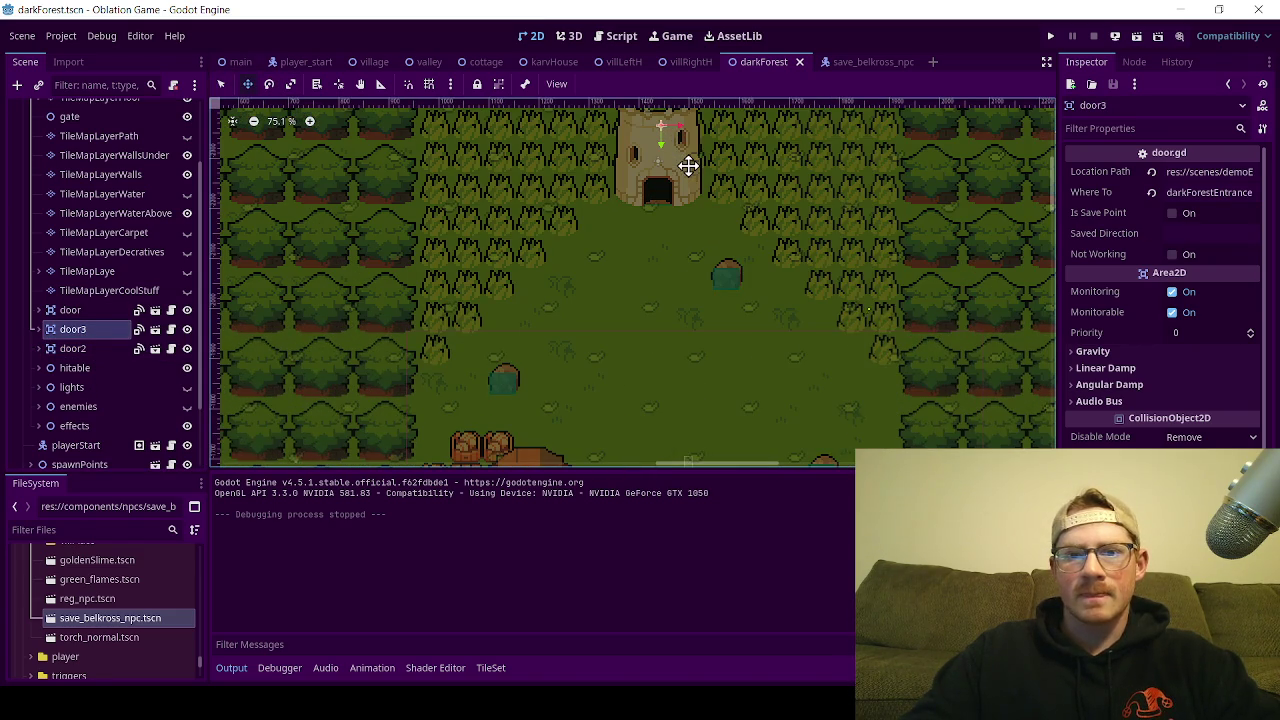
{"action": "left_click", "coordinate": [72, 312]}
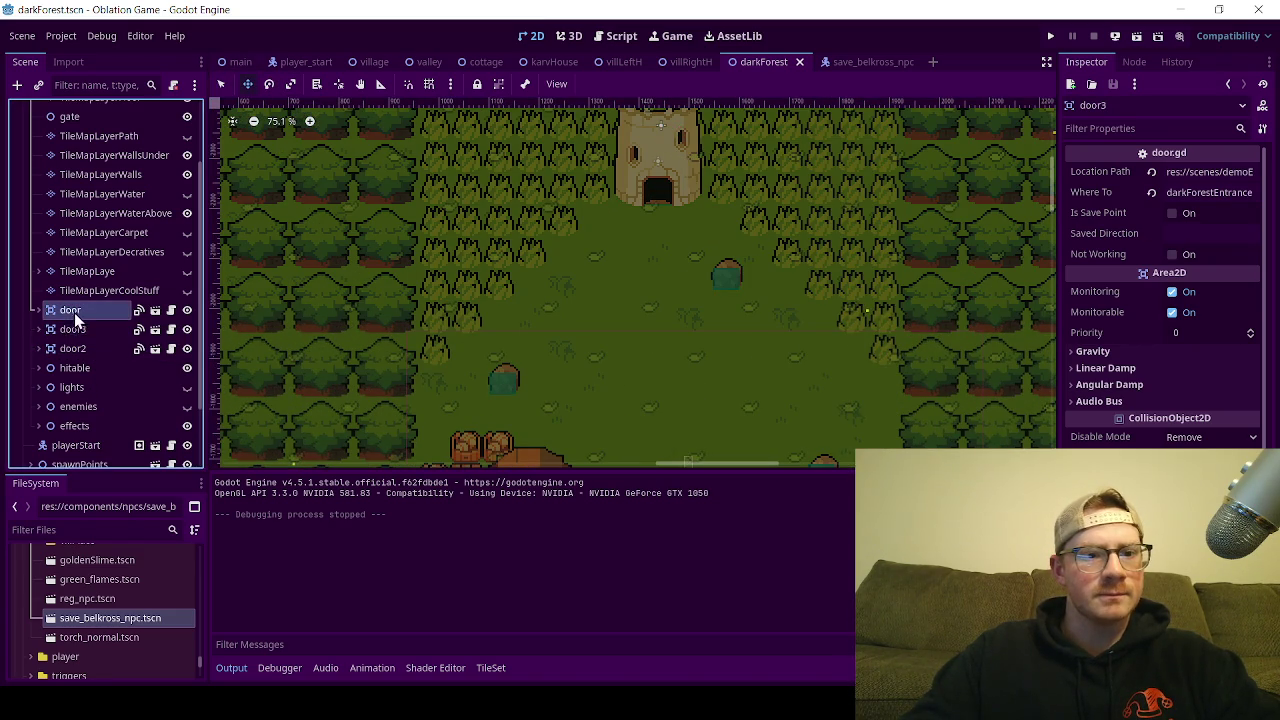
{"action": "left_click", "coordinate": [78, 330]}
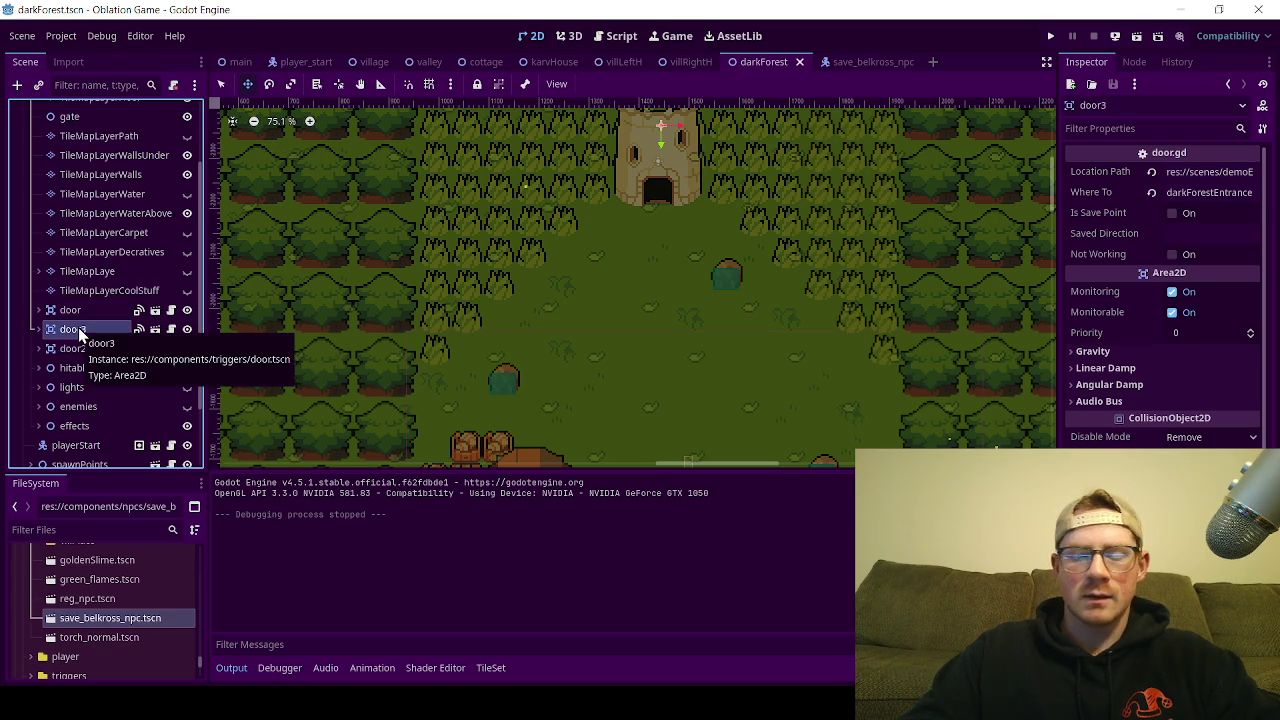
Step: Duplicate door3 as door4 and move it over the hut entrance
{"action": "key", "text": "ctrl+d"}
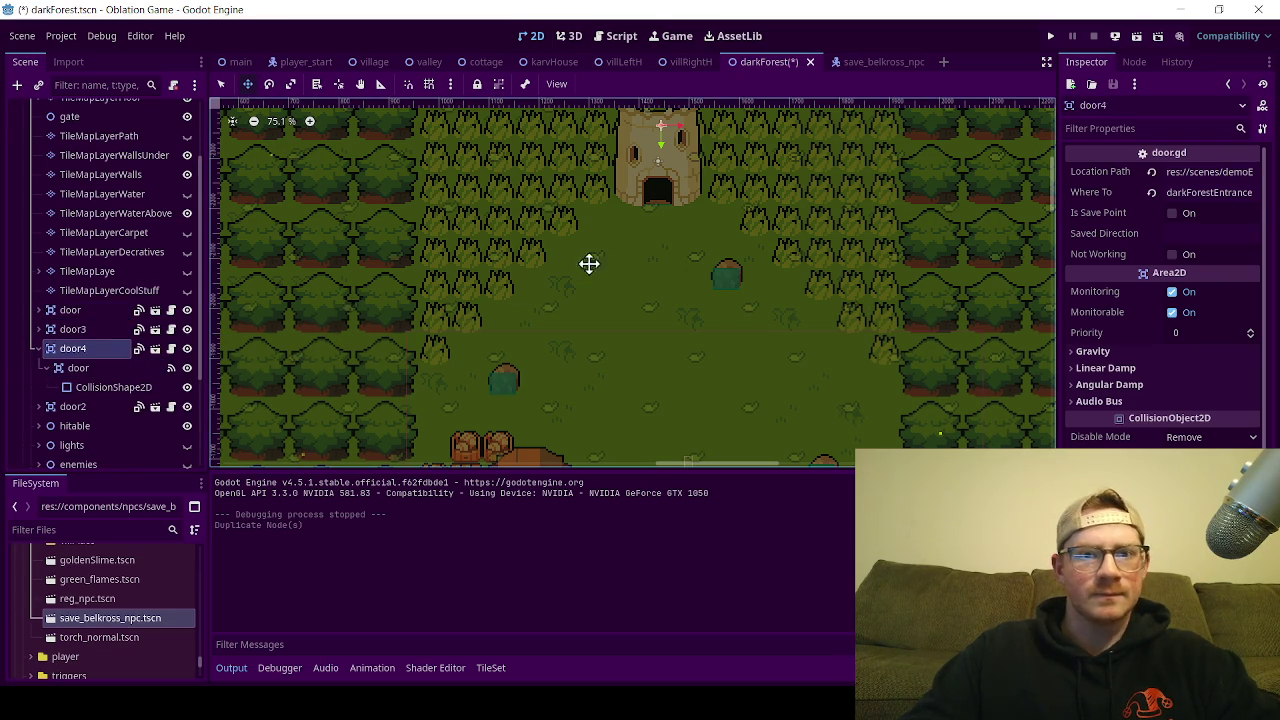
{"action": "mouse_move", "coordinate": [569, 278]}
{"action": "left_mouse_down"}
{"action": "mouse_move", "coordinate": [503, 380]}
{"action": "mouse_move", "coordinate": [469, 346]}
{"action": "left_mouse_up"}
{"action": "scroll", "coordinate": [469, 346], "scroll_direction": "down", "scroll_amount": 5}
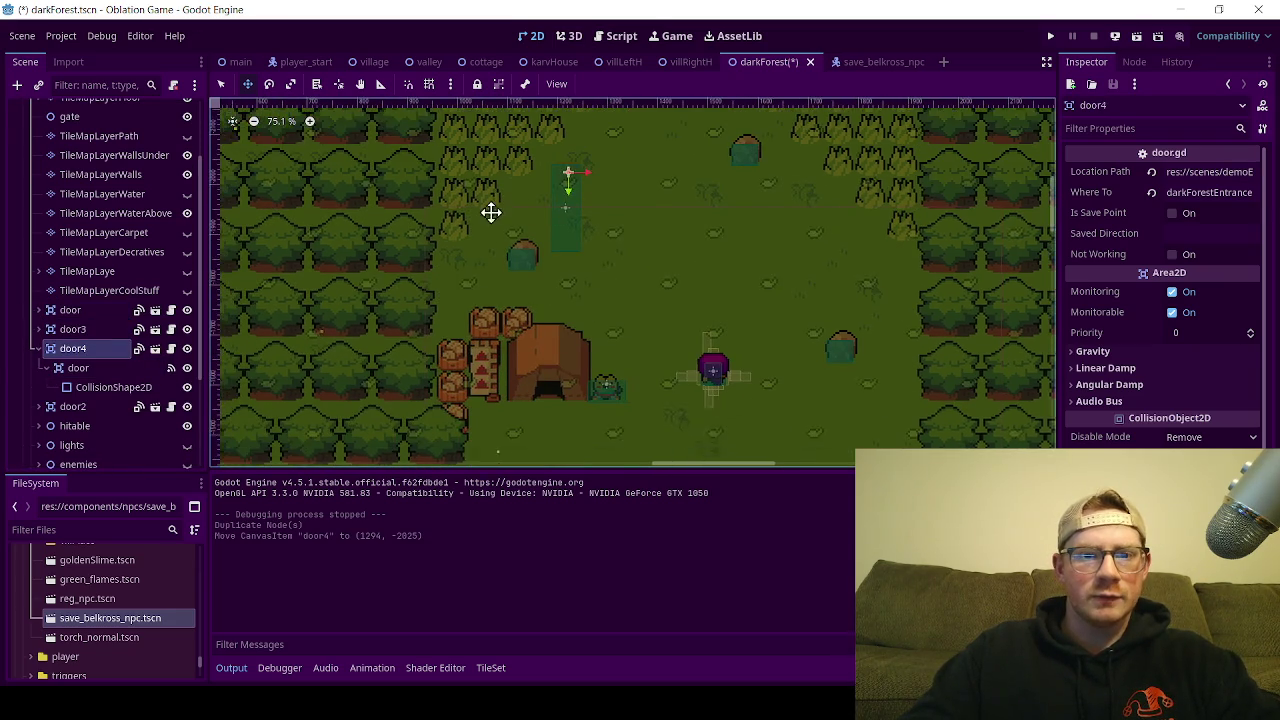
{"action": "mouse_move", "coordinate": [544, 255]}
{"action": "left_mouse_down"}
{"action": "mouse_move", "coordinate": [520, 377]}
{"action": "mouse_move", "coordinate": [536, 383]}
{"action": "left_mouse_up"}
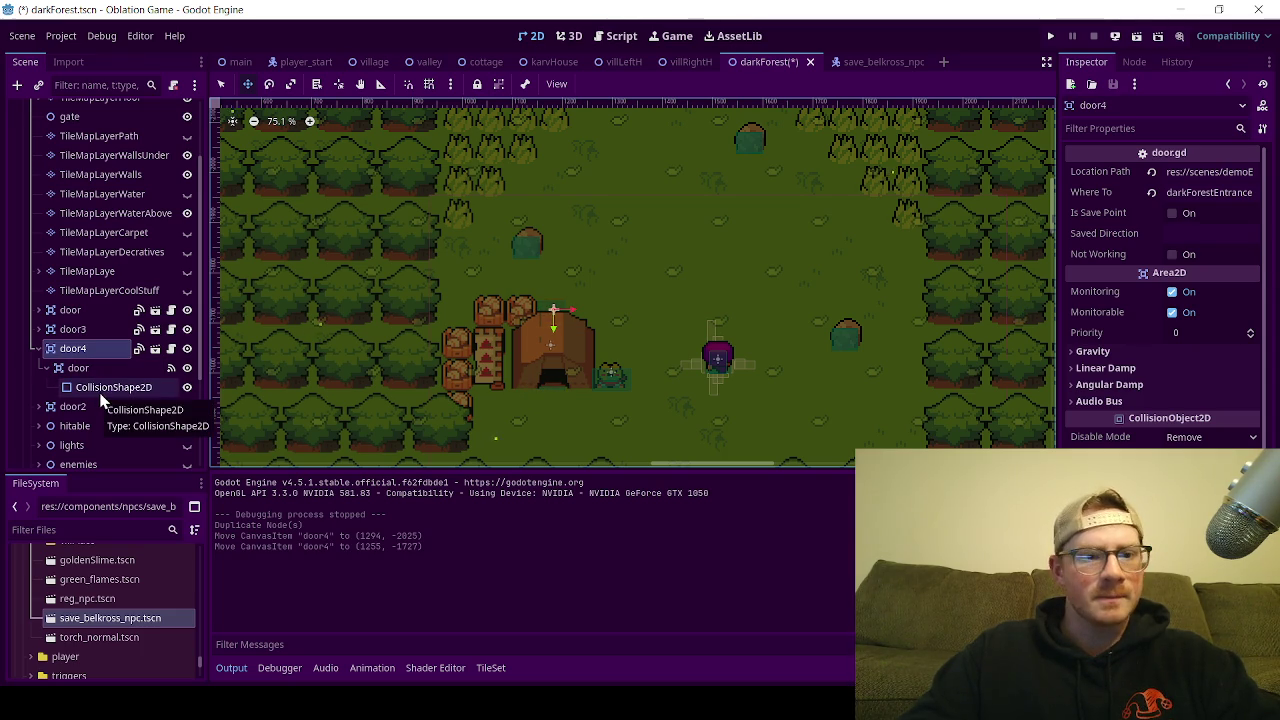
Step: Make door4's CollisionShape2D shape unique and shrink the rectangle down to the doorway
{"action": "left_click", "coordinate": [100, 392]}
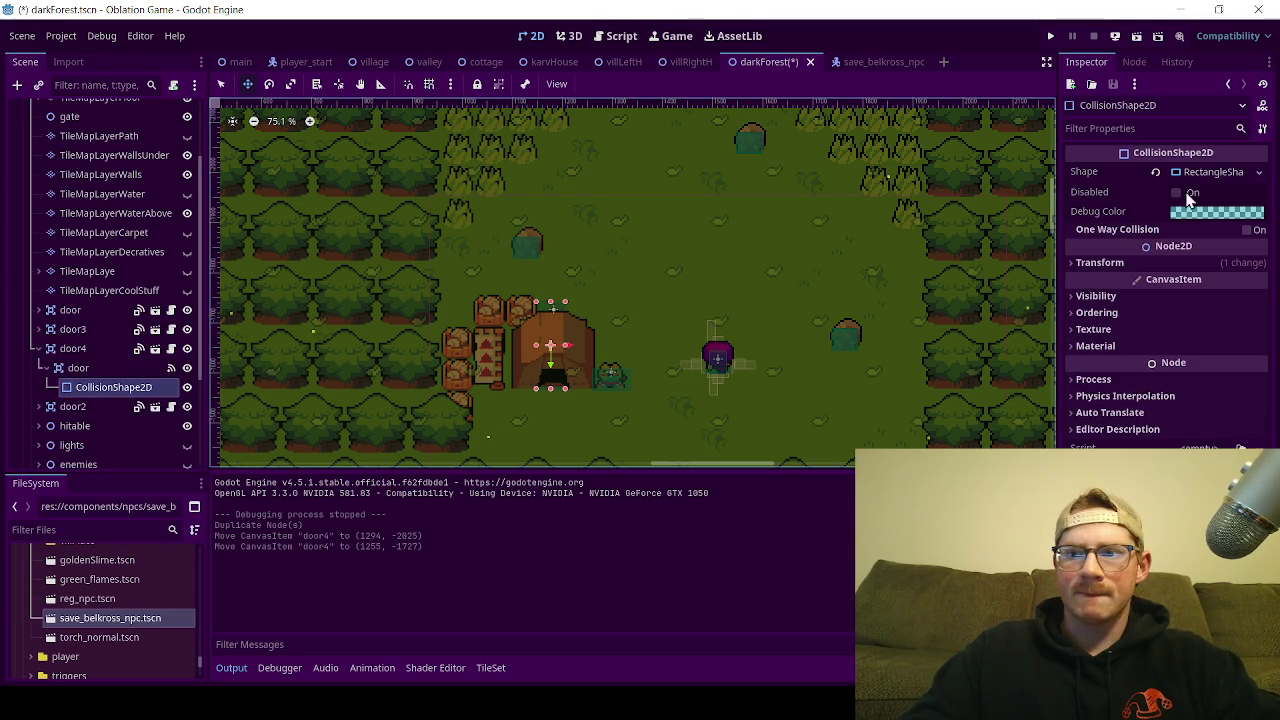
{"action": "left_click", "coordinate": [1210, 176]}
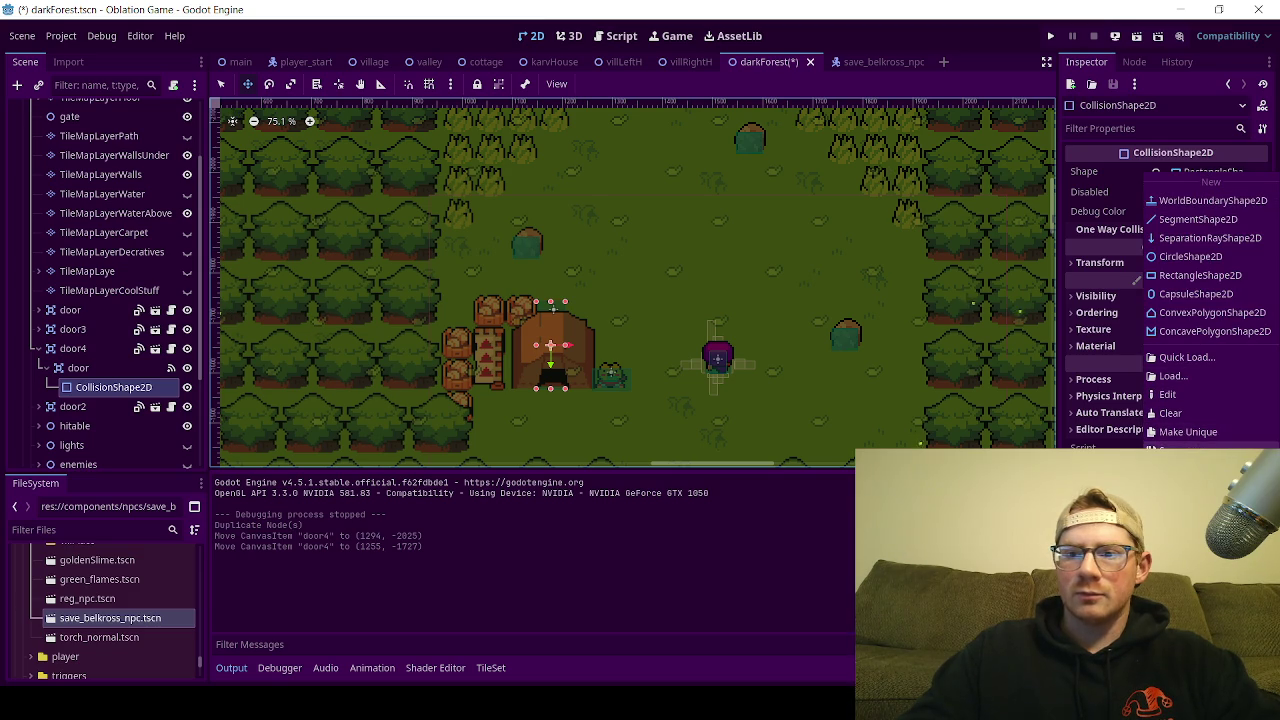
{"action": "left_click", "coordinate": [1200, 431]}
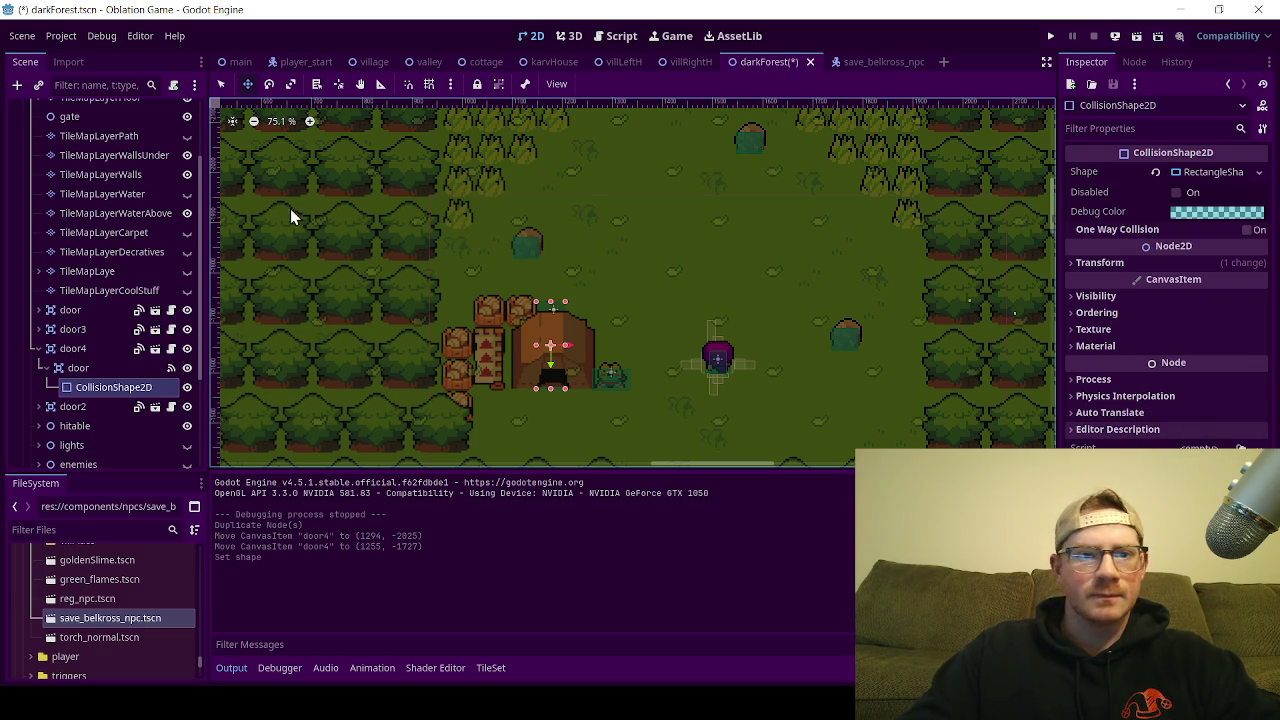
{"action": "scroll", "coordinate": [454, 248], "scroll_direction": "up", "scroll_amount": 2}
{"action": "scroll", "coordinate": [531, 298], "scroll_direction": "up", "scroll_amount": 3}
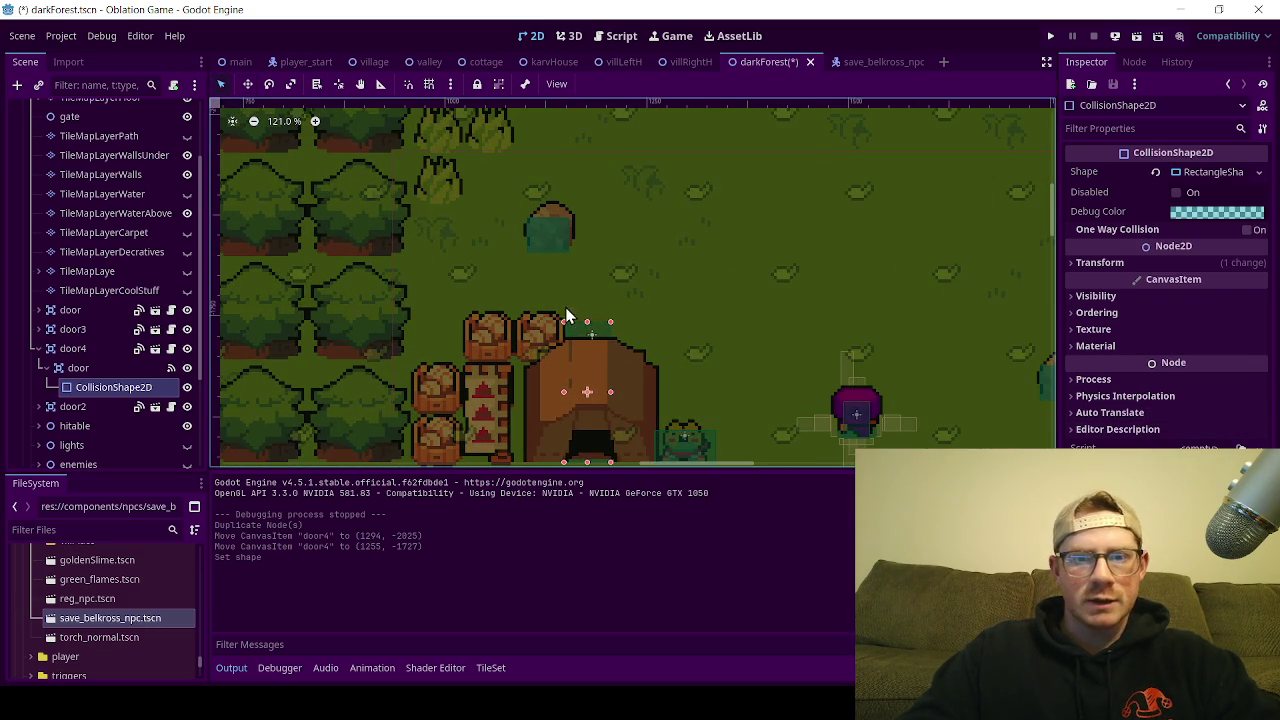
{"action": "left_click_drag", "start_coordinate": [589, 323], "coordinate": [592, 378]}
{"action": "scroll", "coordinate": [579, 346], "scroll_direction": "up", "scroll_amount": 10}
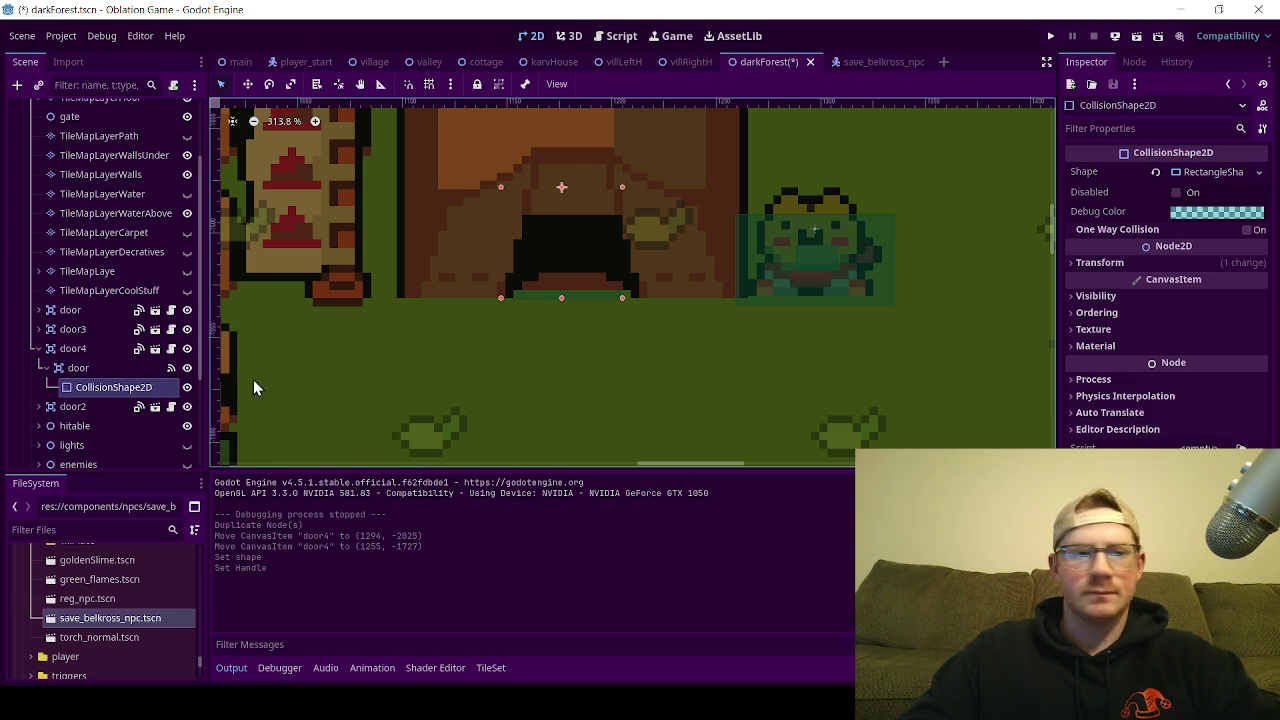
{"action": "left_click", "coordinate": [72, 348]}
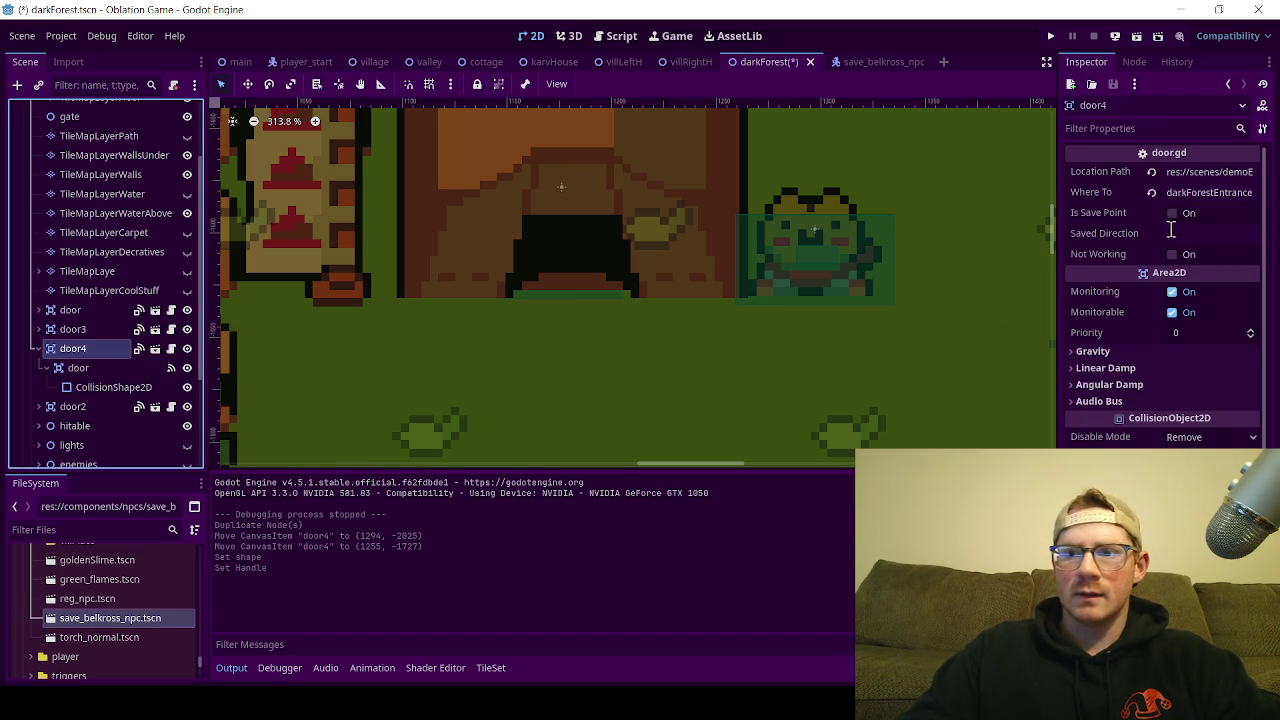
Step: Flag door4 as a save point, with Where To darkForestSave and Location Path res://scenes/darkForest.tscn
{"action": "left_click", "coordinate": [1172, 213]}
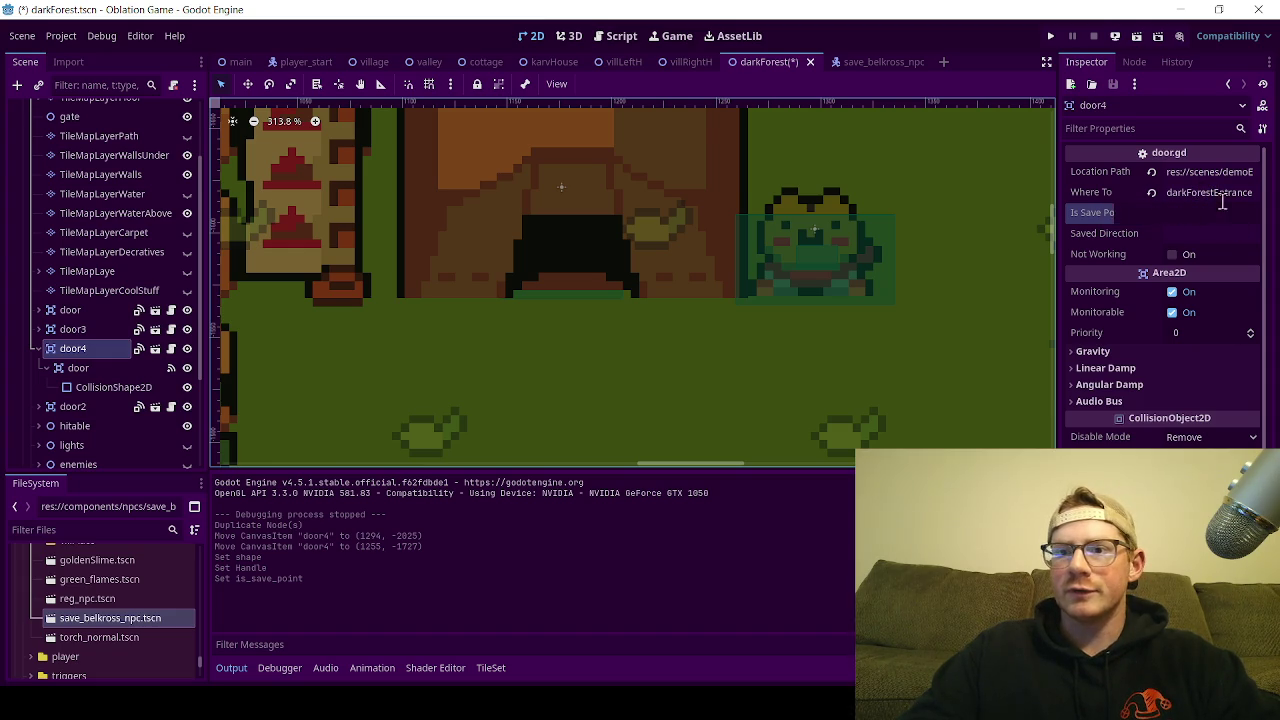
{"action": "left_click", "coordinate": [1224, 200]}
{"action": "left_click_drag", "start_coordinate": [1230, 198], "coordinate": [1264, 205]}
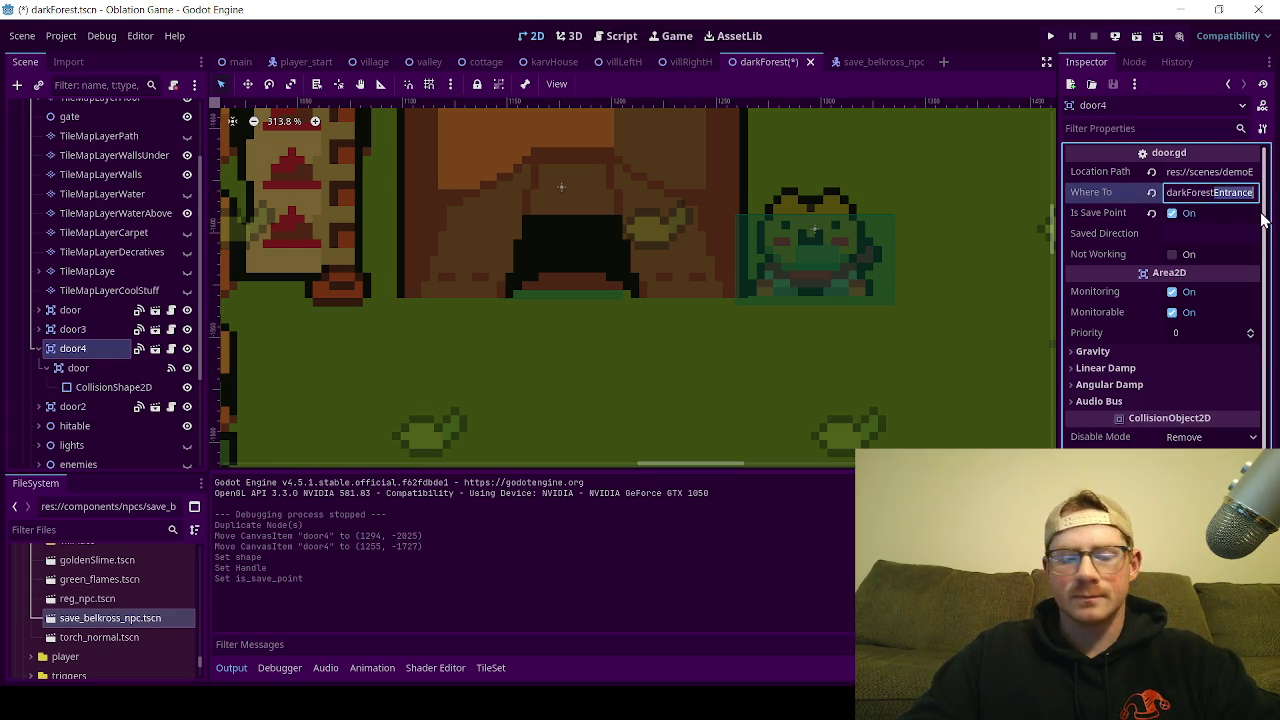
{"action": "type", "text": "Sav"}
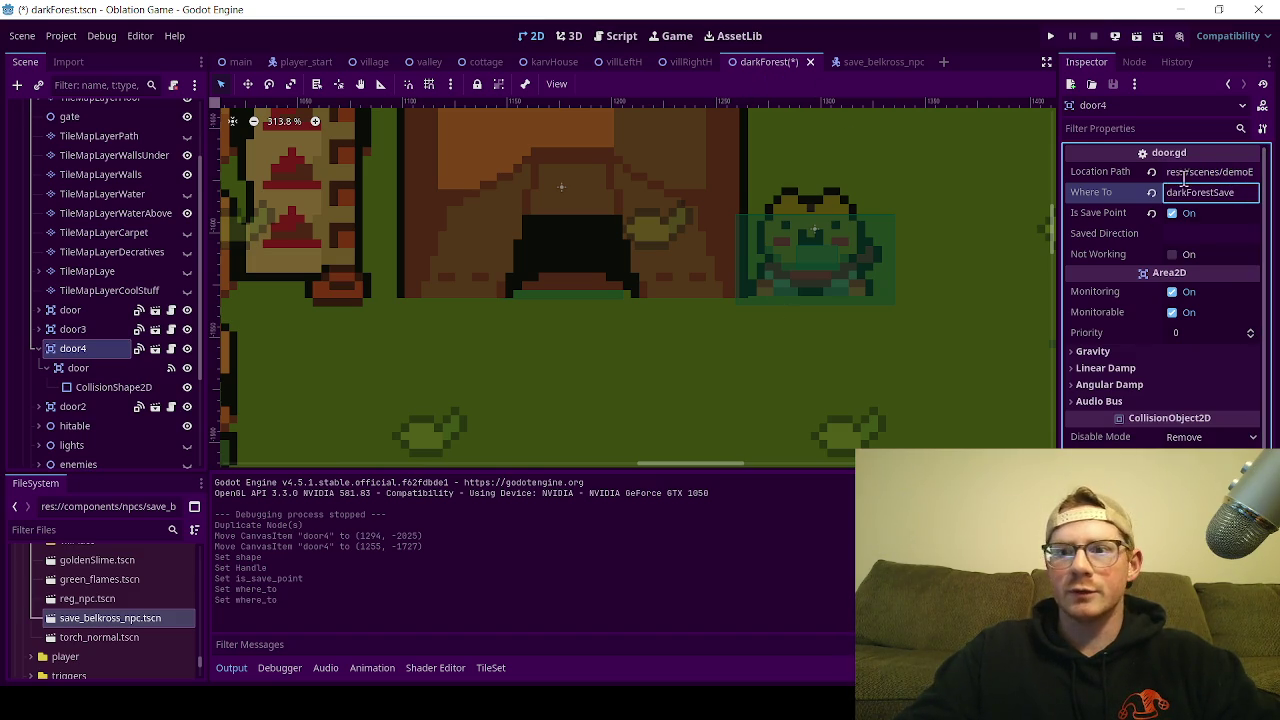
{"action": "left_click", "coordinate": [1229, 174]}
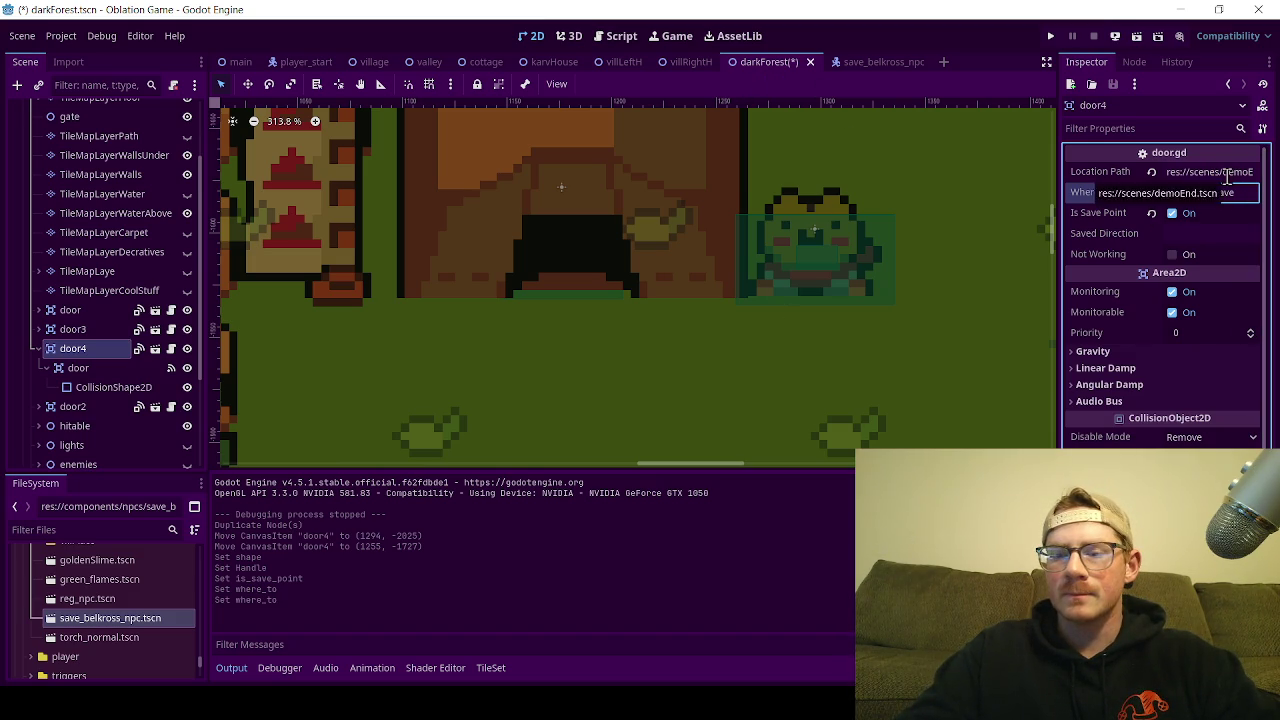
{"action": "left_click_drag", "start_coordinate": [1228, 172], "coordinate": [1268, 172]}
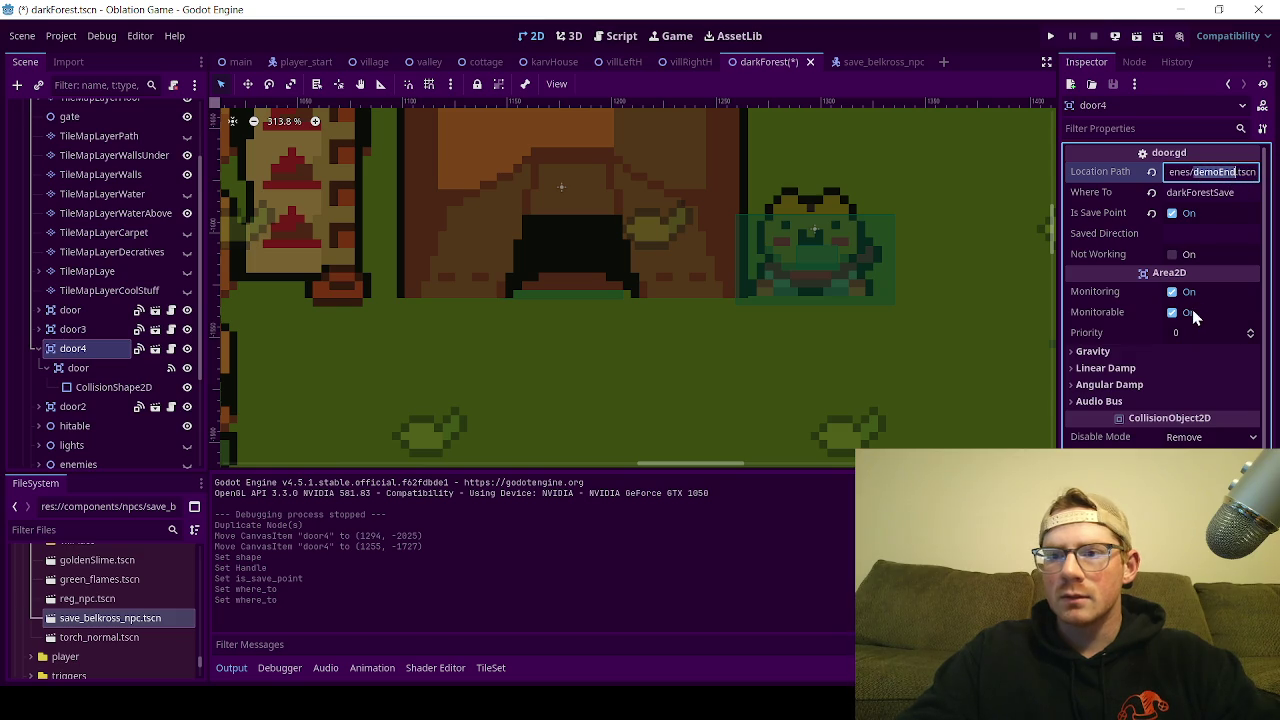
{"action": "type", "text": "dark"}
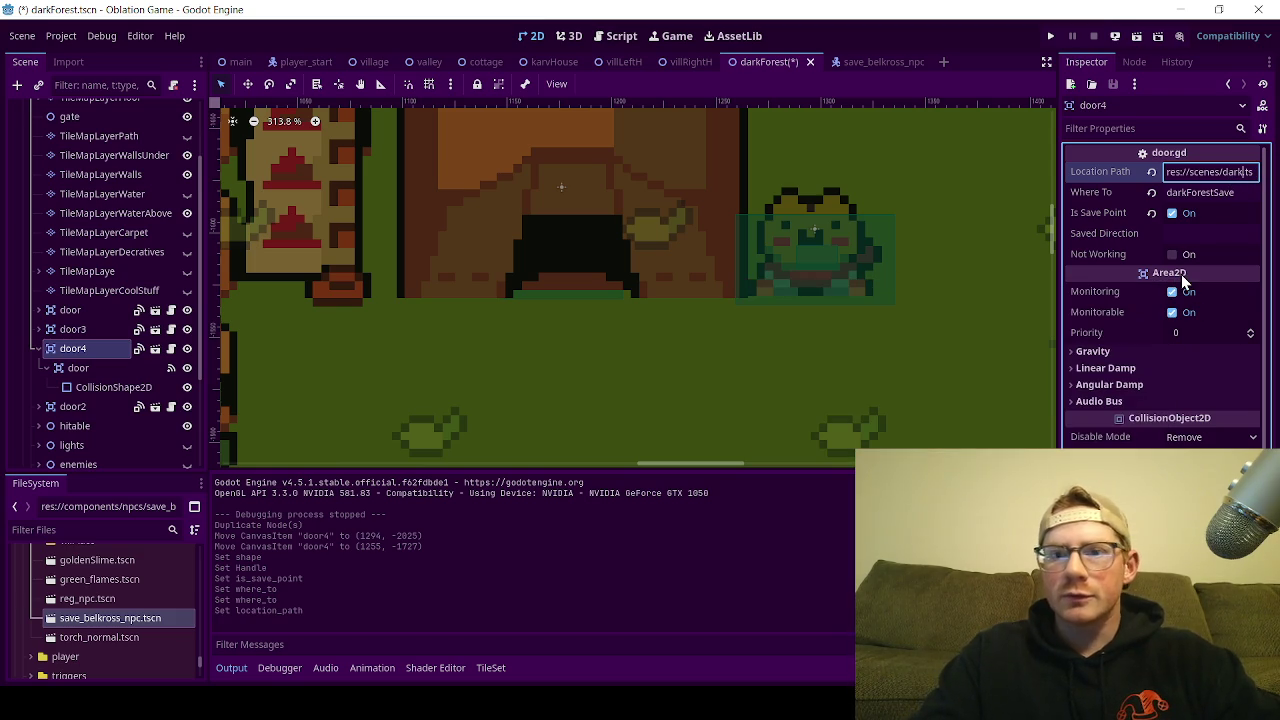
{"action": "type", "text": "Forest"}
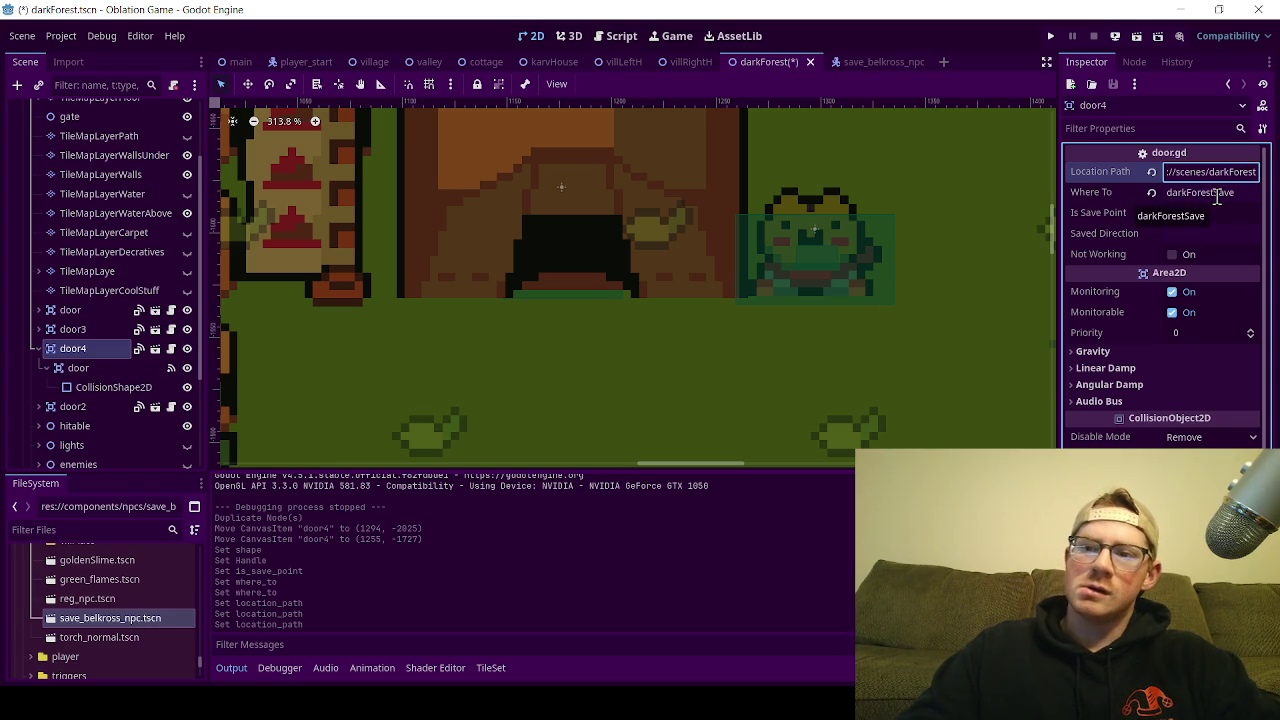
{"action": "double_click", "coordinate": [1221, 193]}
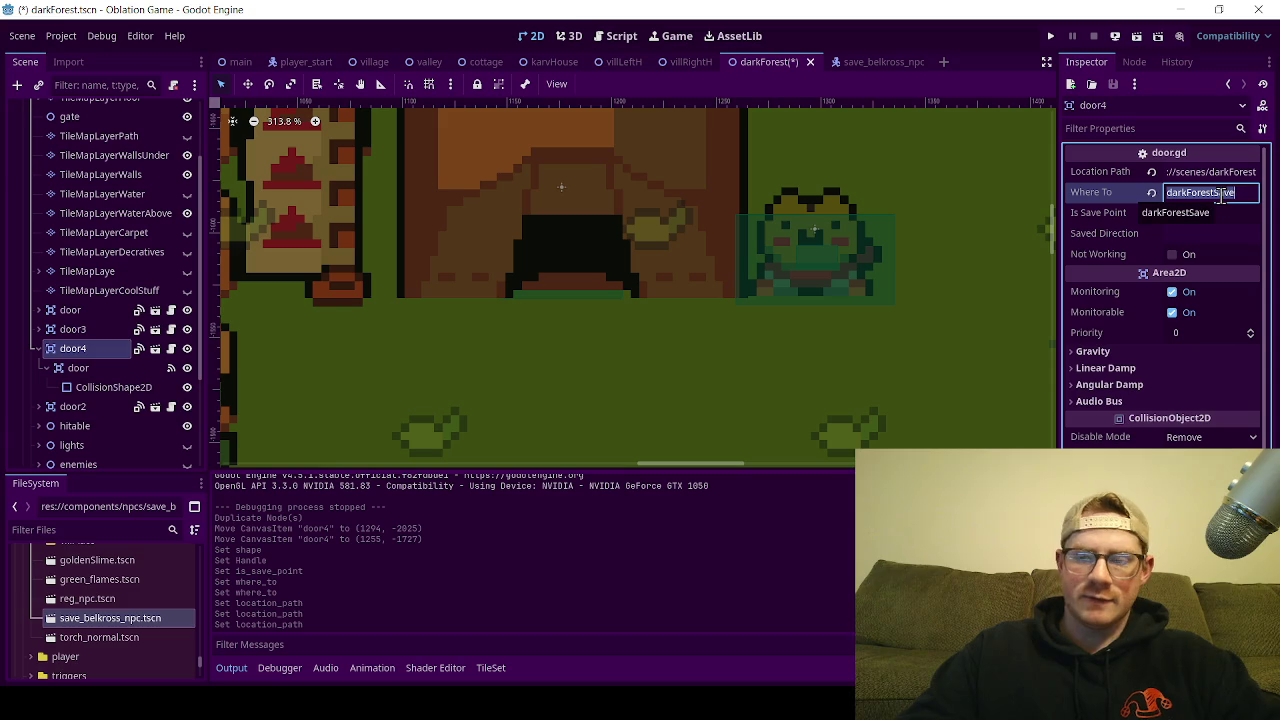
Step: Collapse door4 in the Scene dock and expand the spawnPoints group
{"action": "left_click", "coordinate": [31, 352]}
{"action": "scroll", "coordinate": [40, 360], "scroll_direction": "down", "scroll_amount": 3}
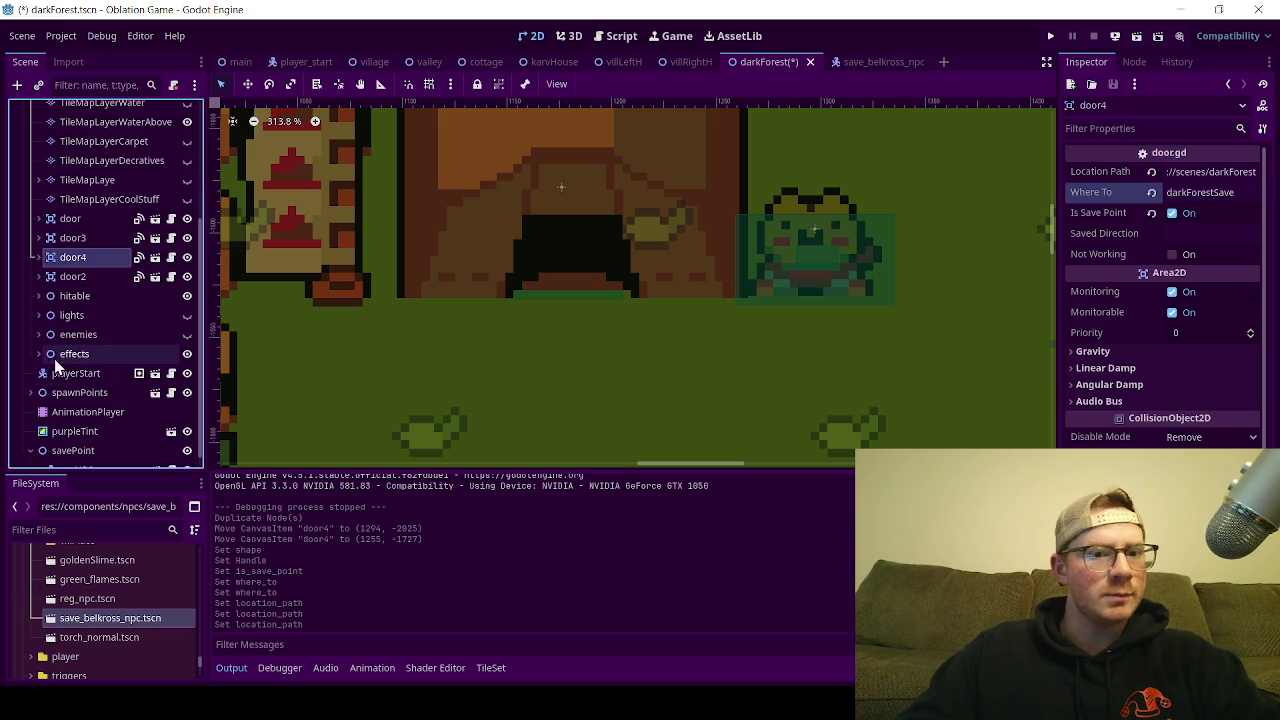
{"action": "left_click", "coordinate": [30, 378]}
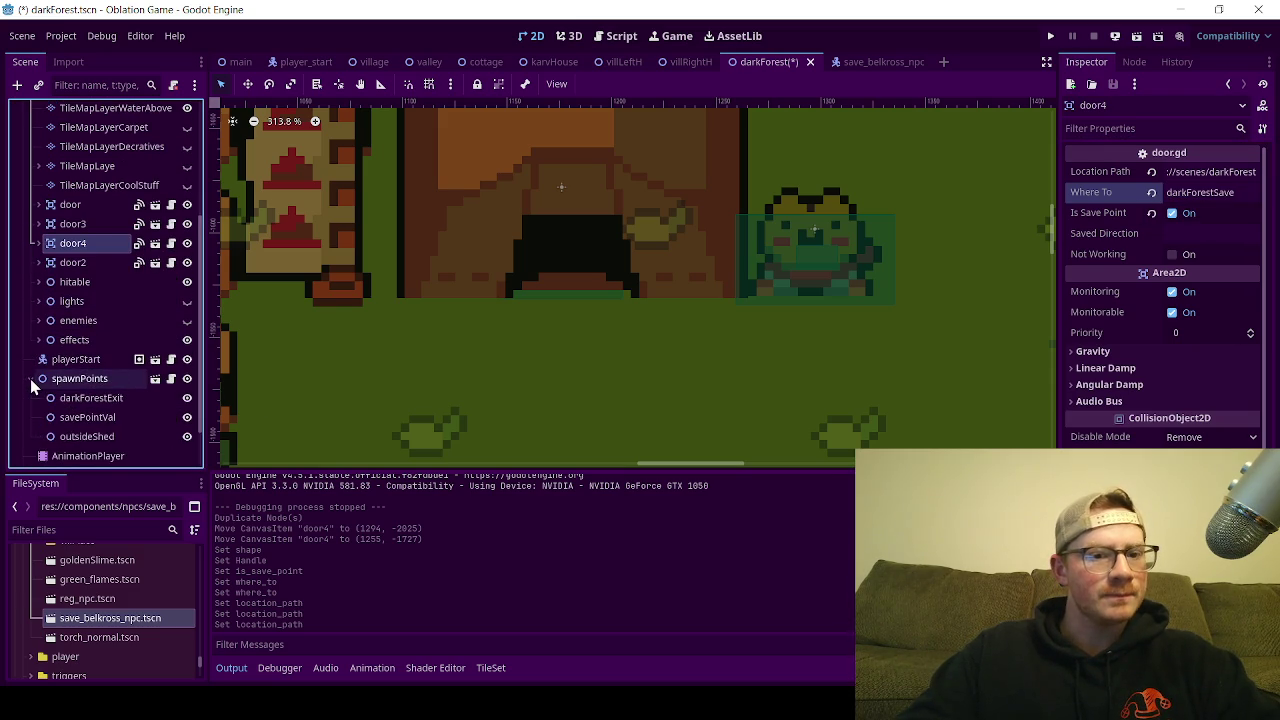
{"action": "scroll", "coordinate": [90, 405], "scroll_direction": "down", "scroll_amount": 2}
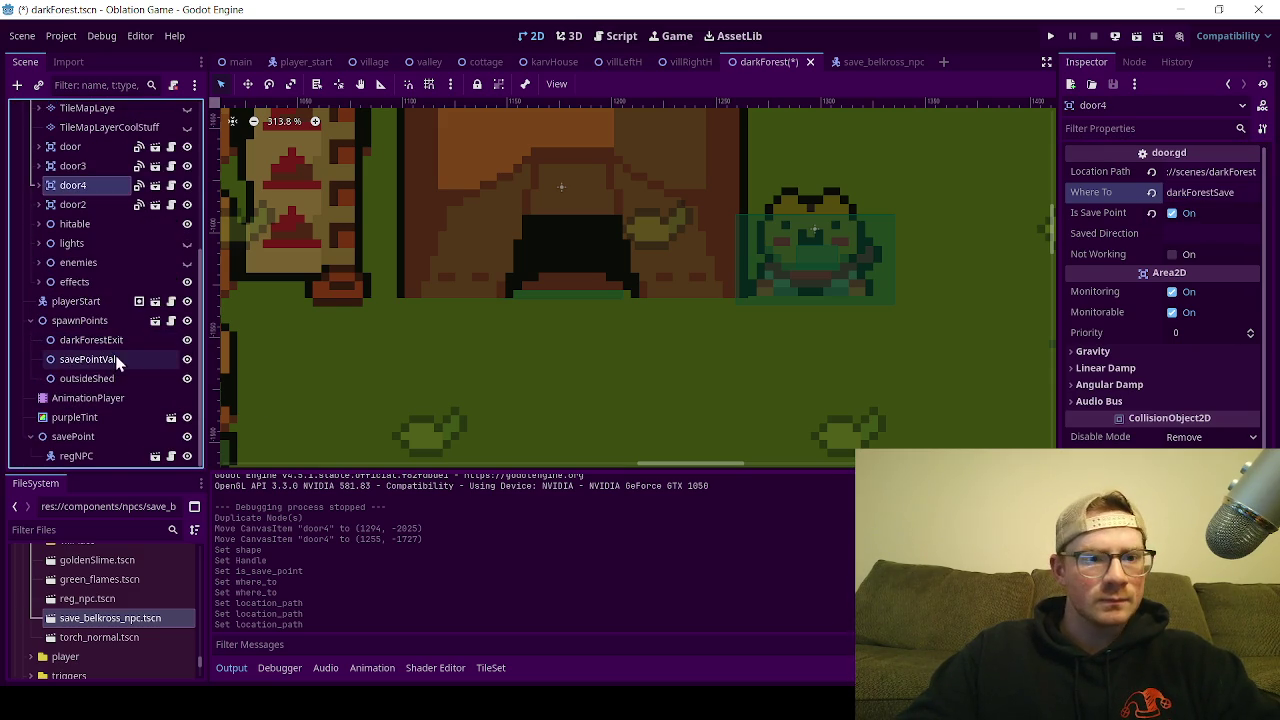
Step: Select the darkForestExit spawn point and duplicate it with Ctrl+D
{"action": "left_click", "coordinate": [130, 380]}
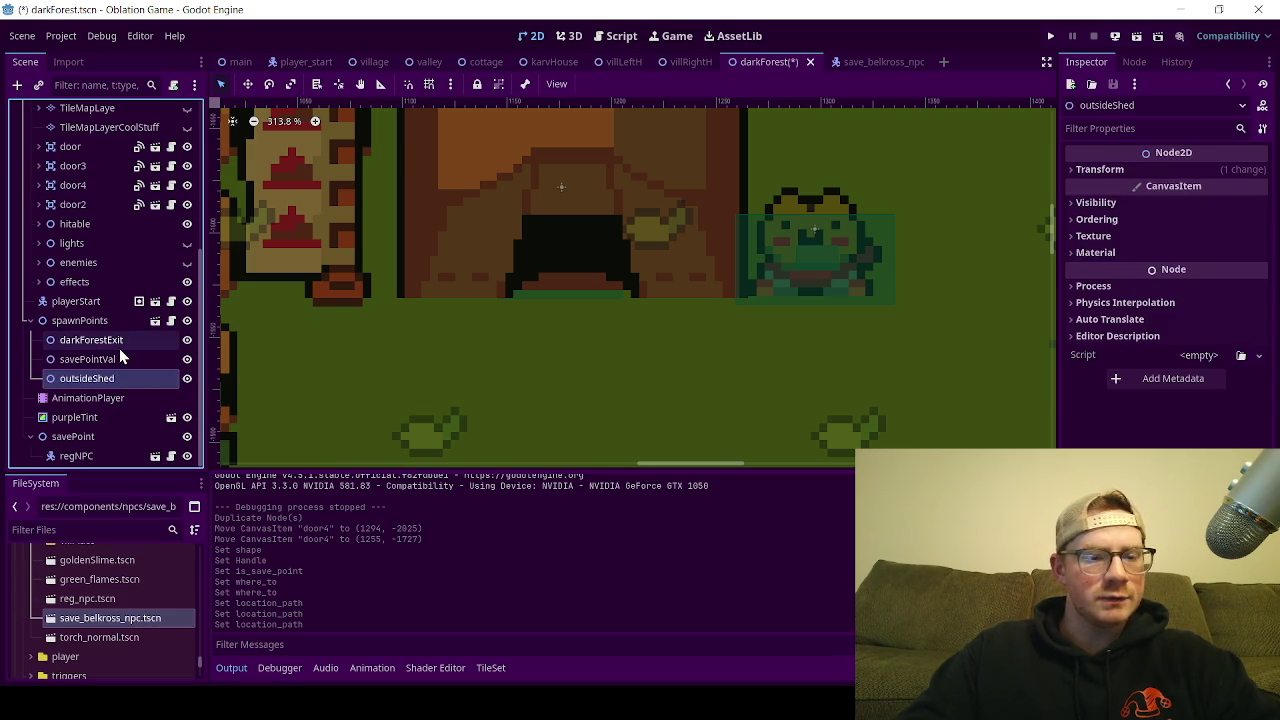
{"action": "double_click", "coordinate": [120, 345]}
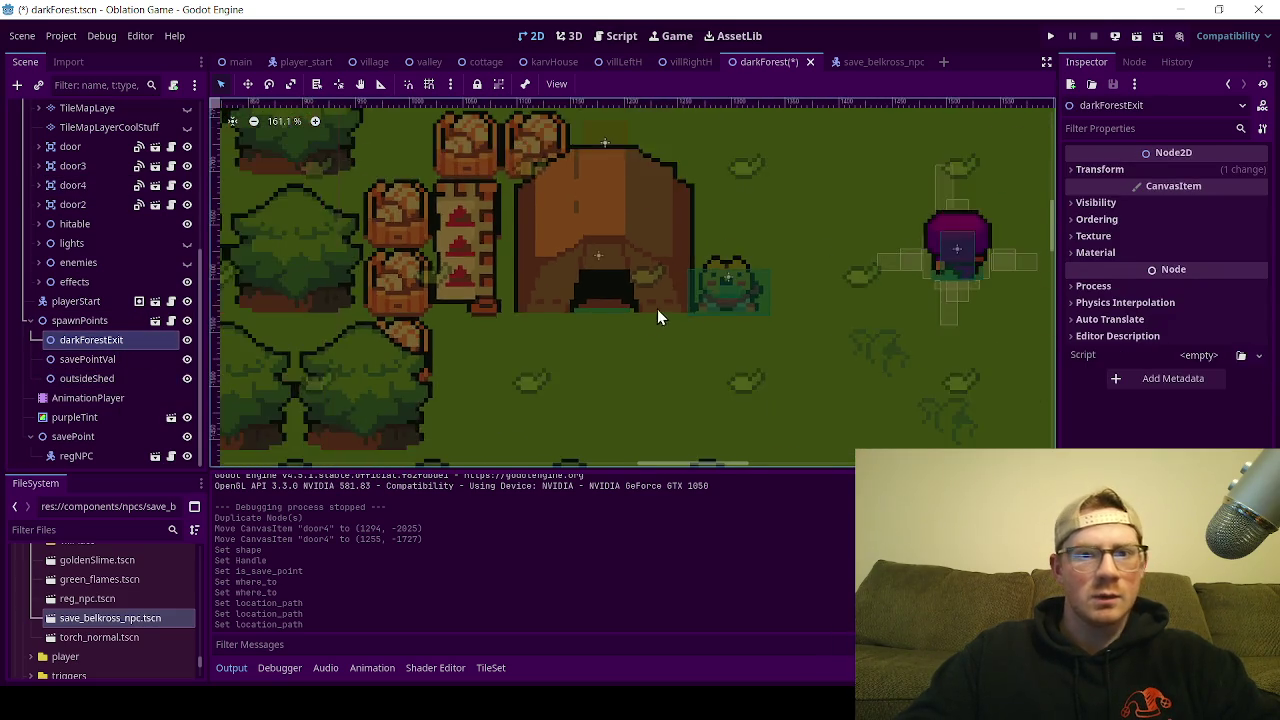
{"action": "scroll", "coordinate": [685, 237], "scroll_direction": "down", "scroll_amount": 2}
{"action": "scroll", "coordinate": [685, 237], "scroll_direction": "down", "scroll_amount": 3}
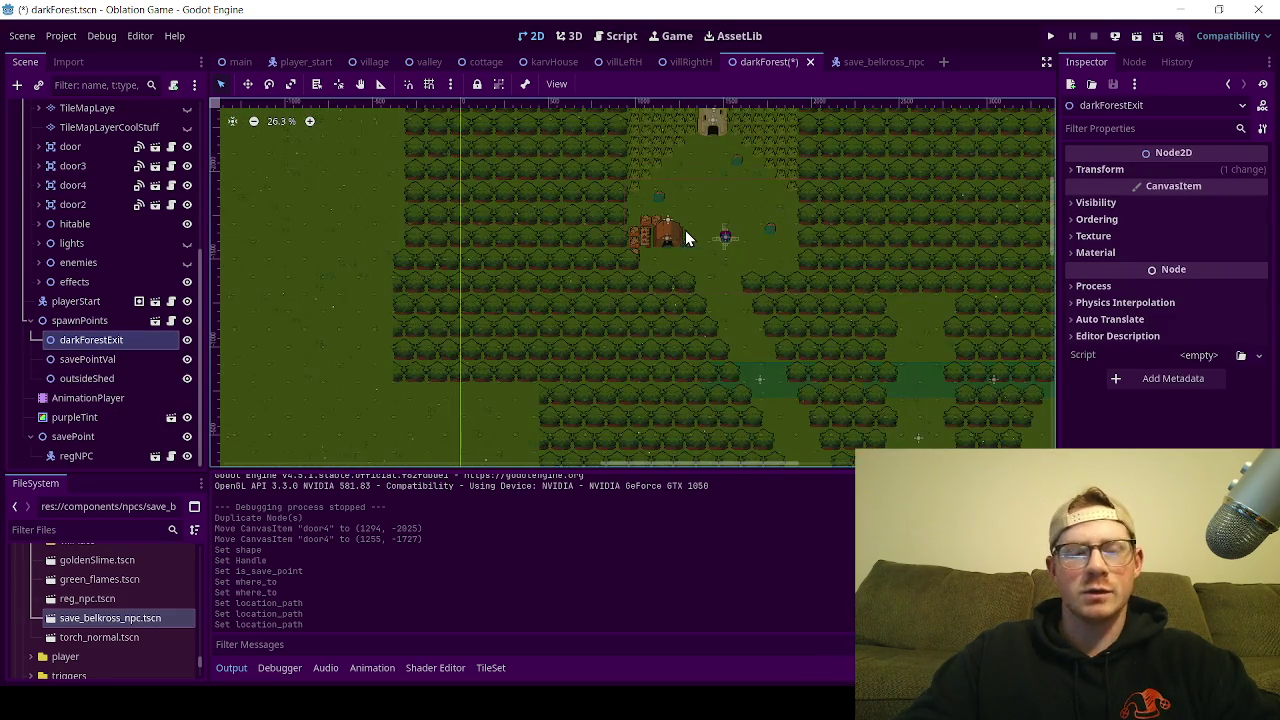
{"action": "key", "text": "ctrl+d"}
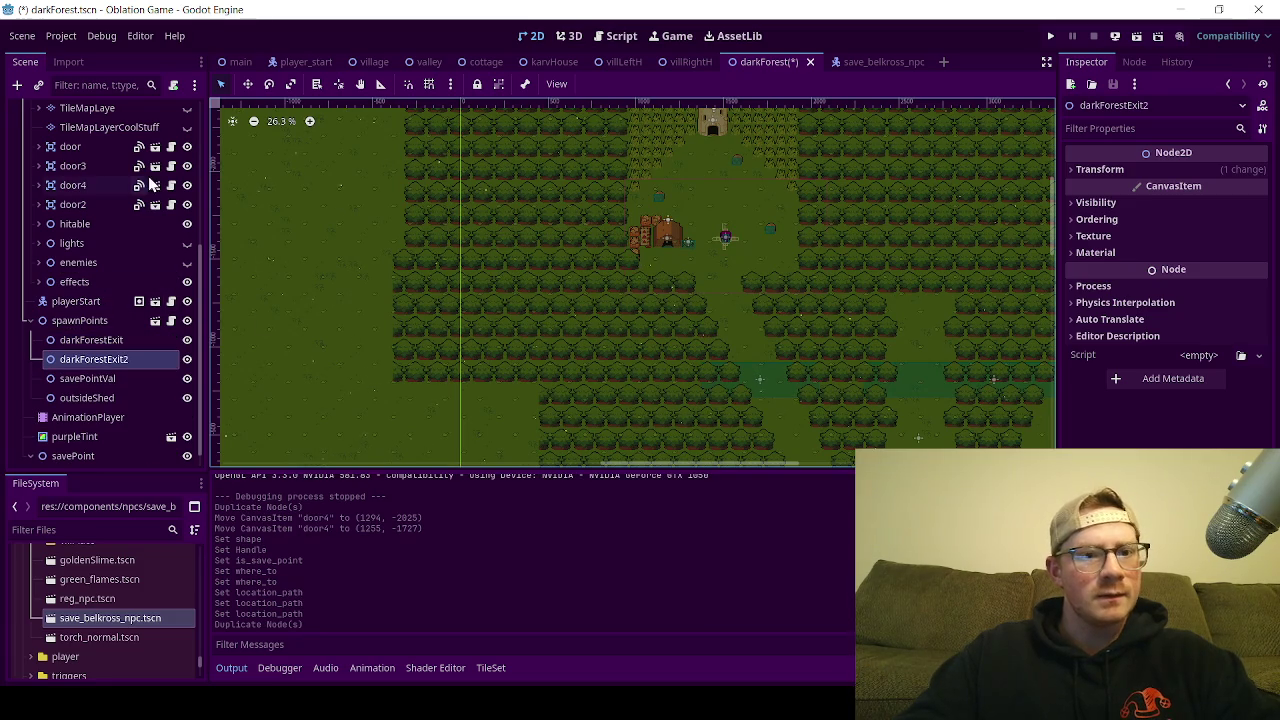
Step: Move darkForestExit2 in the viewport to just below the cave hut's entrance
{"action": "left_click", "coordinate": [247, 84]}
{"action": "scroll", "coordinate": [468, 307], "scroll_direction": "down", "scroll_amount": 12}
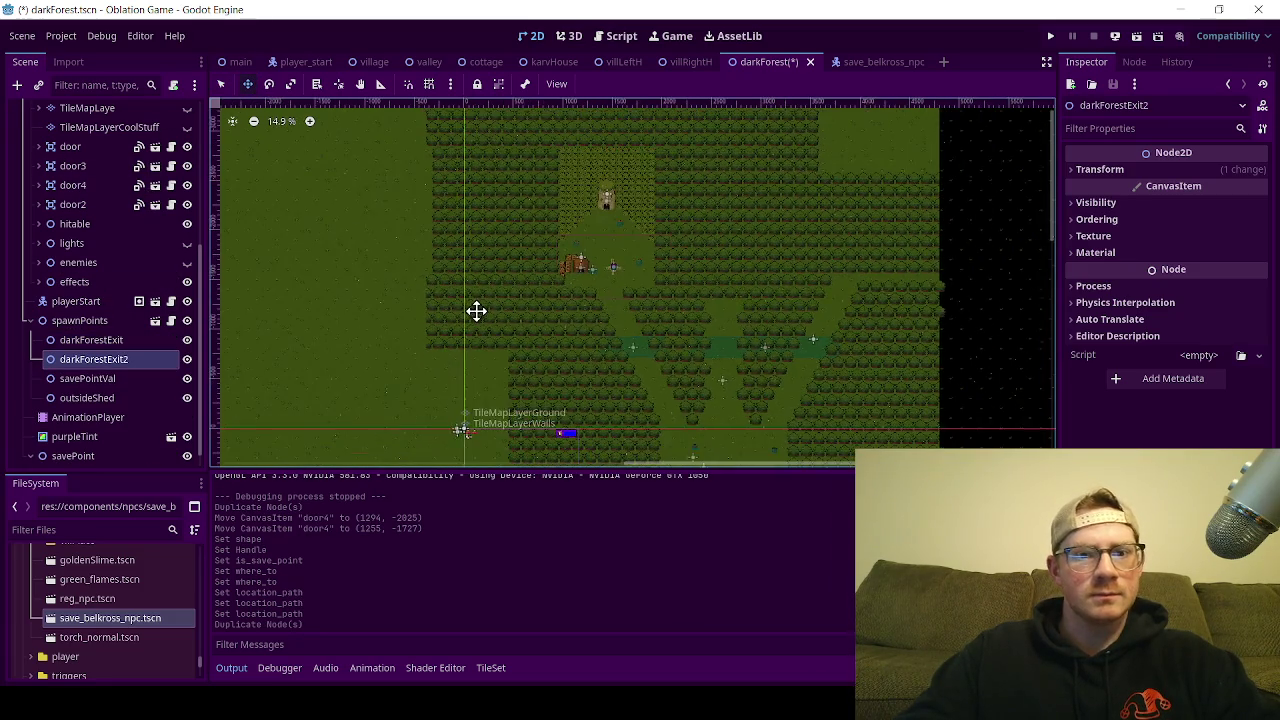
{"action": "left_click_drag", "start_coordinate": [508, 332], "coordinate": [443, 246]}
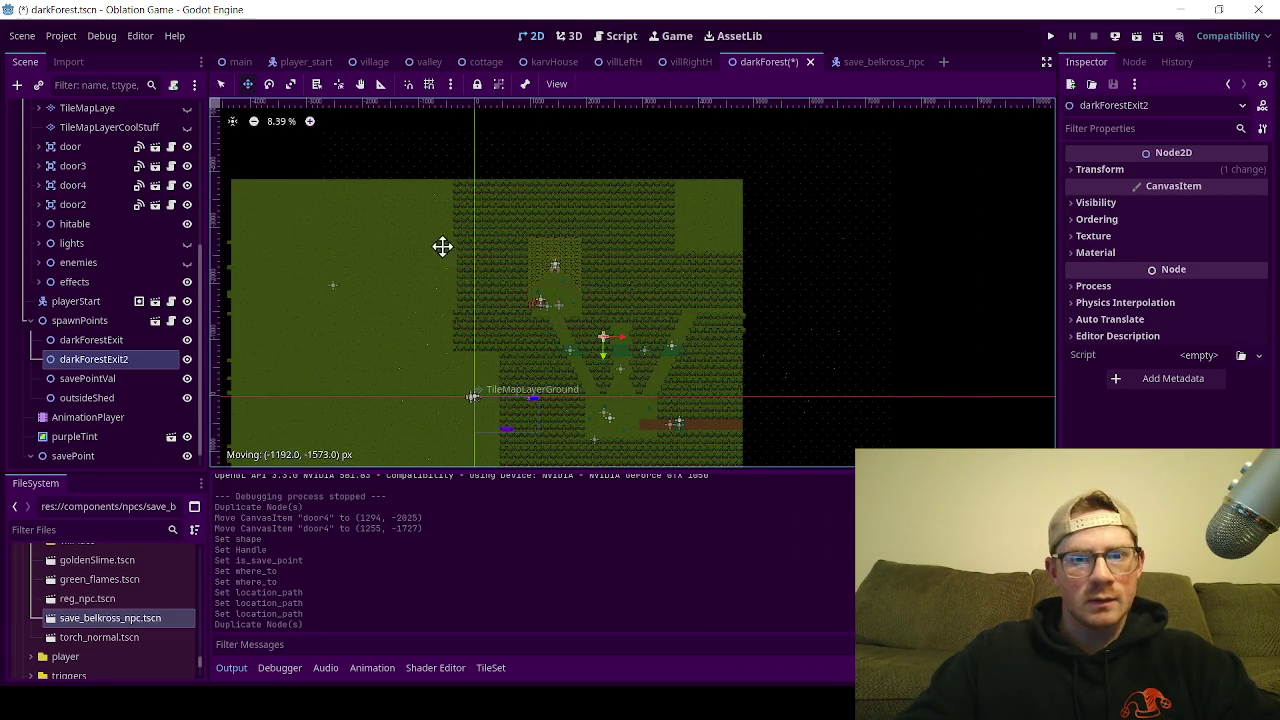
{"action": "scroll", "coordinate": [533, 306], "scroll_direction": "up", "scroll_amount": 10}
{"action": "scroll", "coordinate": [535, 301], "scroll_direction": "up", "scroll_amount": 18}
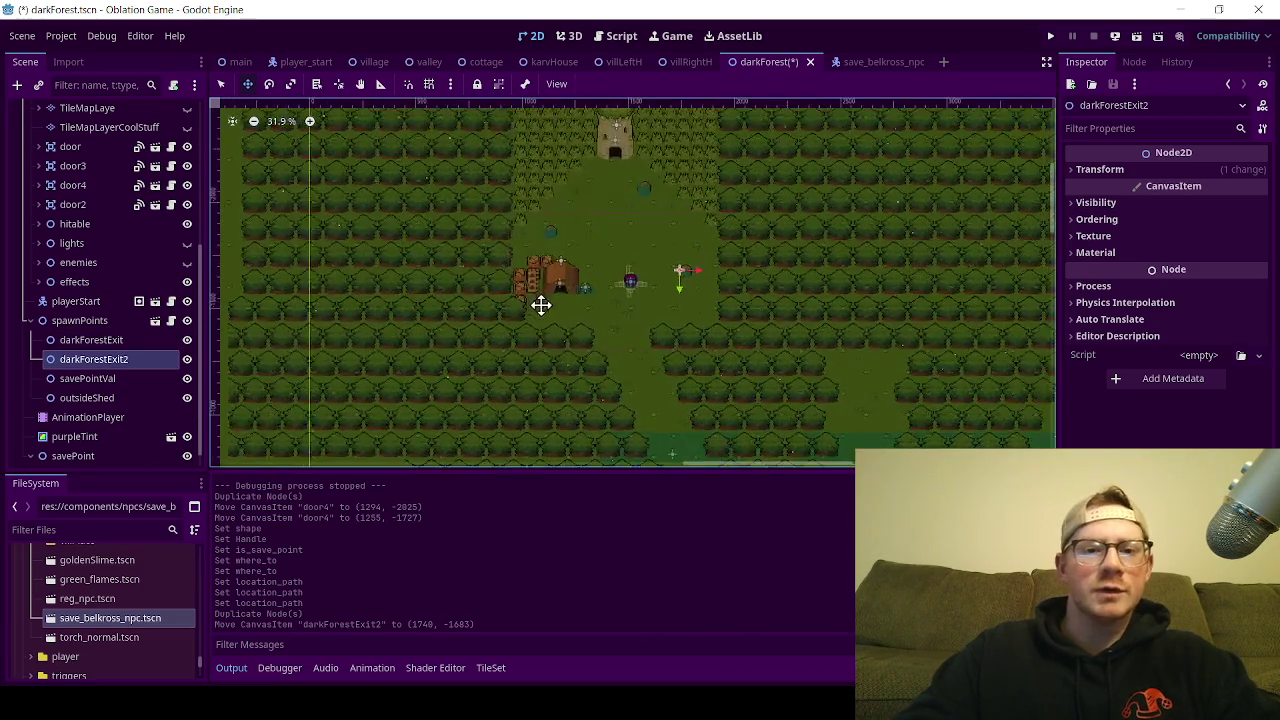
{"action": "mouse_move", "coordinate": [779, 219]}
{"action": "left_mouse_down"}
{"action": "mouse_move", "coordinate": [452, 303]}
{"action": "mouse_move", "coordinate": [352, 347]}
{"action": "mouse_move", "coordinate": [324, 331]}
{"action": "mouse_move", "coordinate": [377, 374]}
{"action": "left_mouse_up"}
{"action": "scroll", "coordinate": [417, 343], "scroll_direction": "up", "scroll_amount": 4}
{"action": "scroll", "coordinate": [417, 343], "scroll_direction": "up", "scroll_amount": 3}
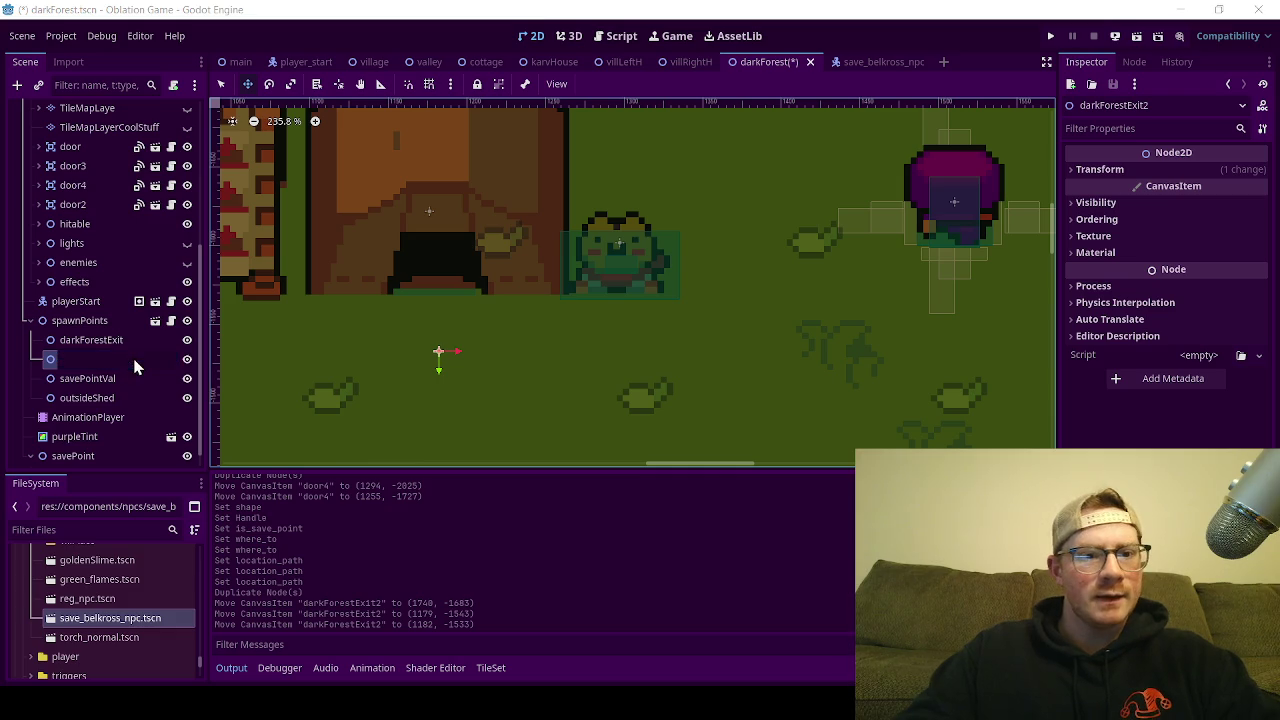
Step: Rename darkForestExit2 to darkForestSave in the Scene dock and reselect it
{"action": "double_click", "coordinate": [127, 359]}
{"action": "type", "text": "darkForestSave"}
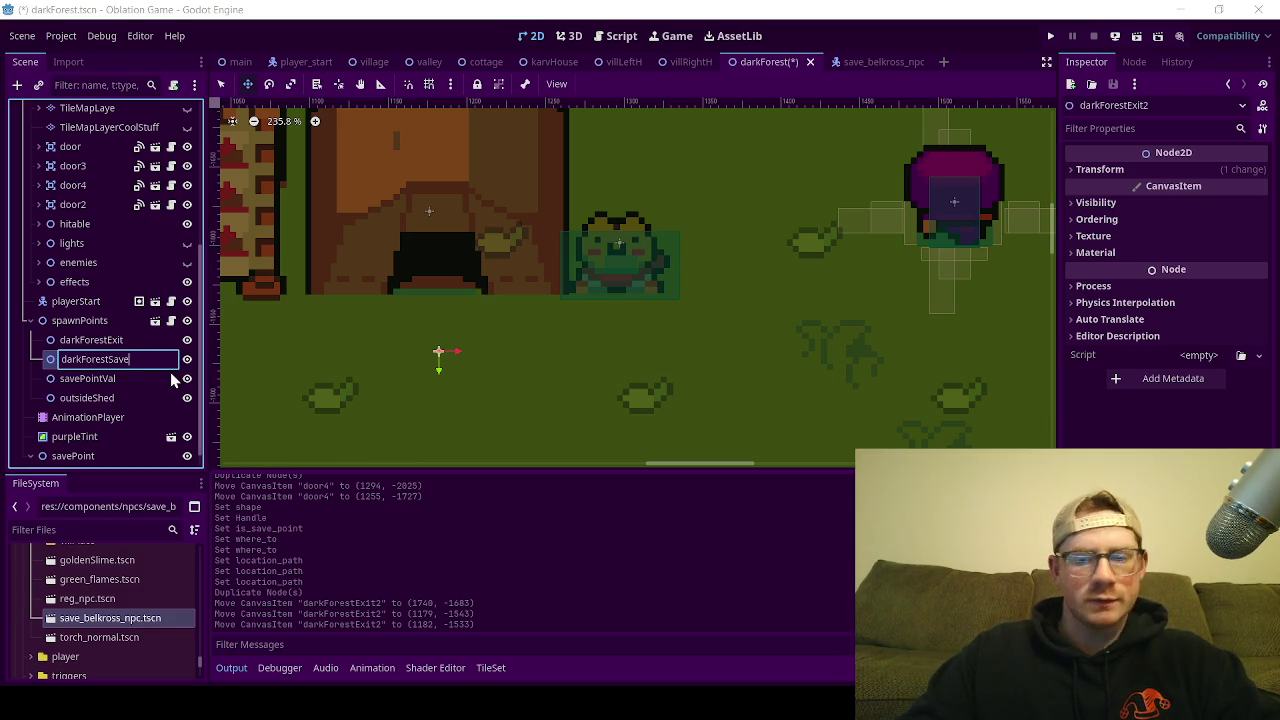
{"action": "key", "text": "Escape"}
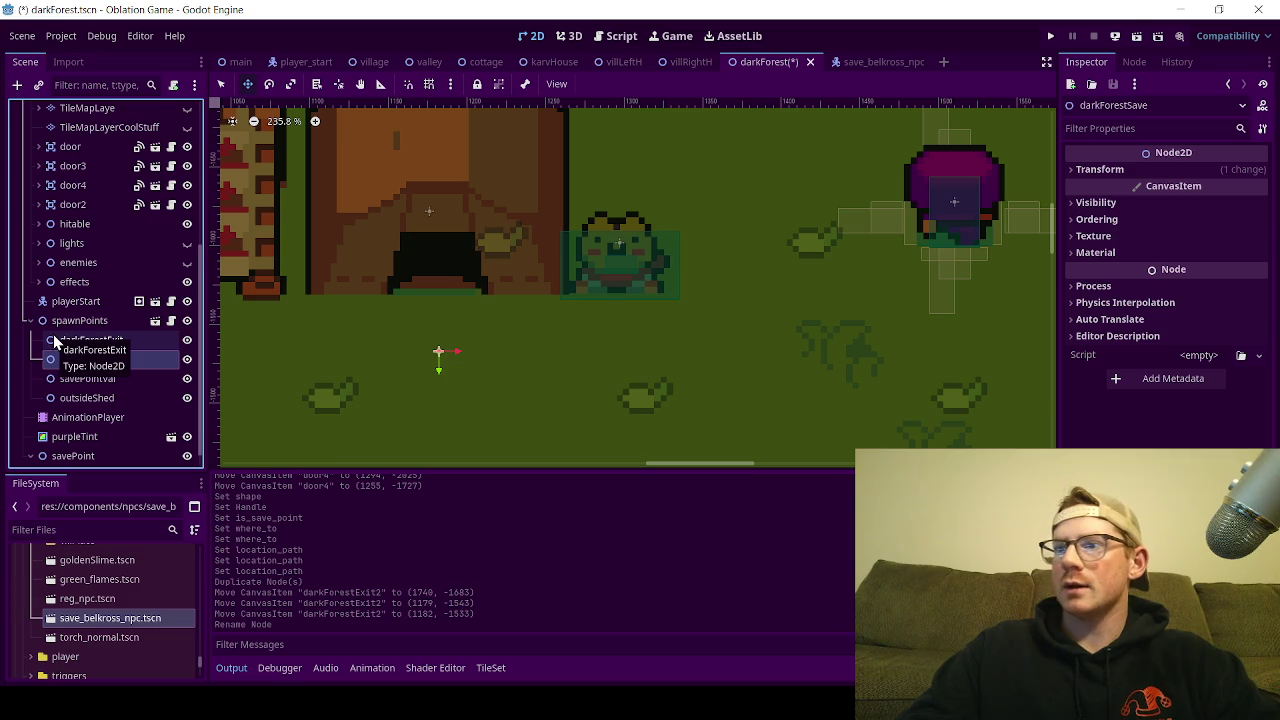
{"action": "left_click", "coordinate": [70, 320]}
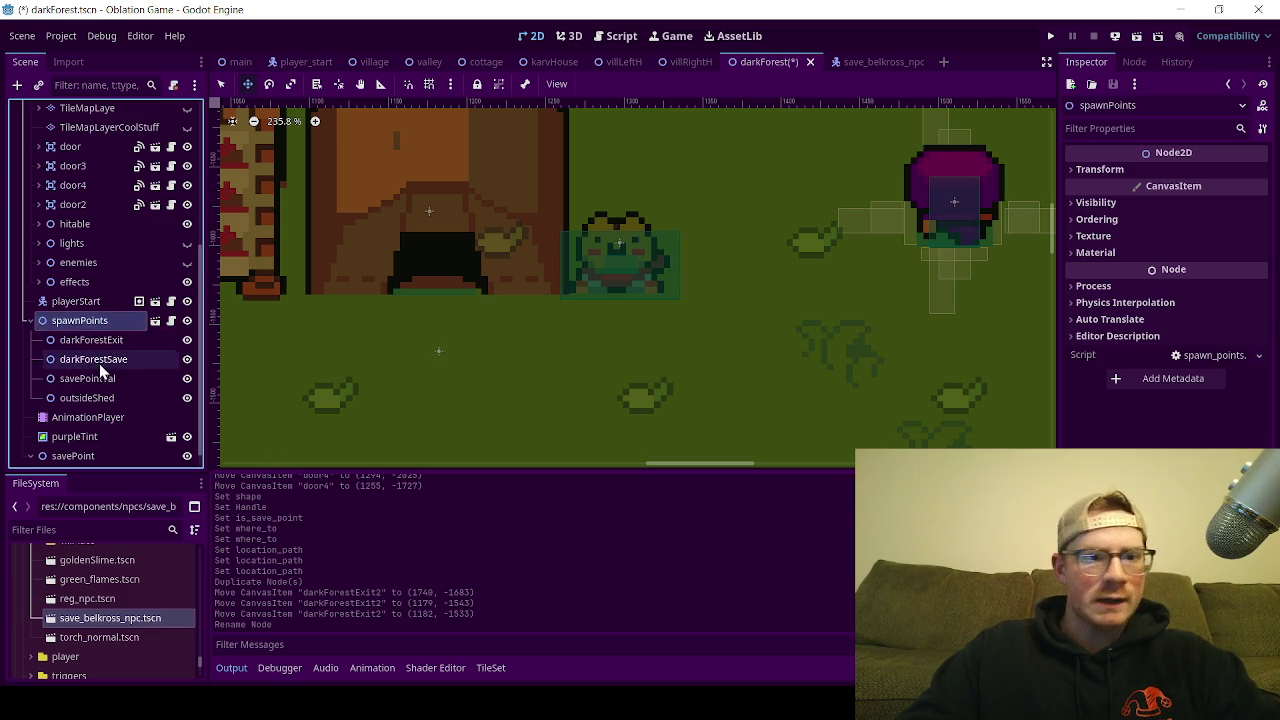
{"action": "left_click", "coordinate": [116, 360]}
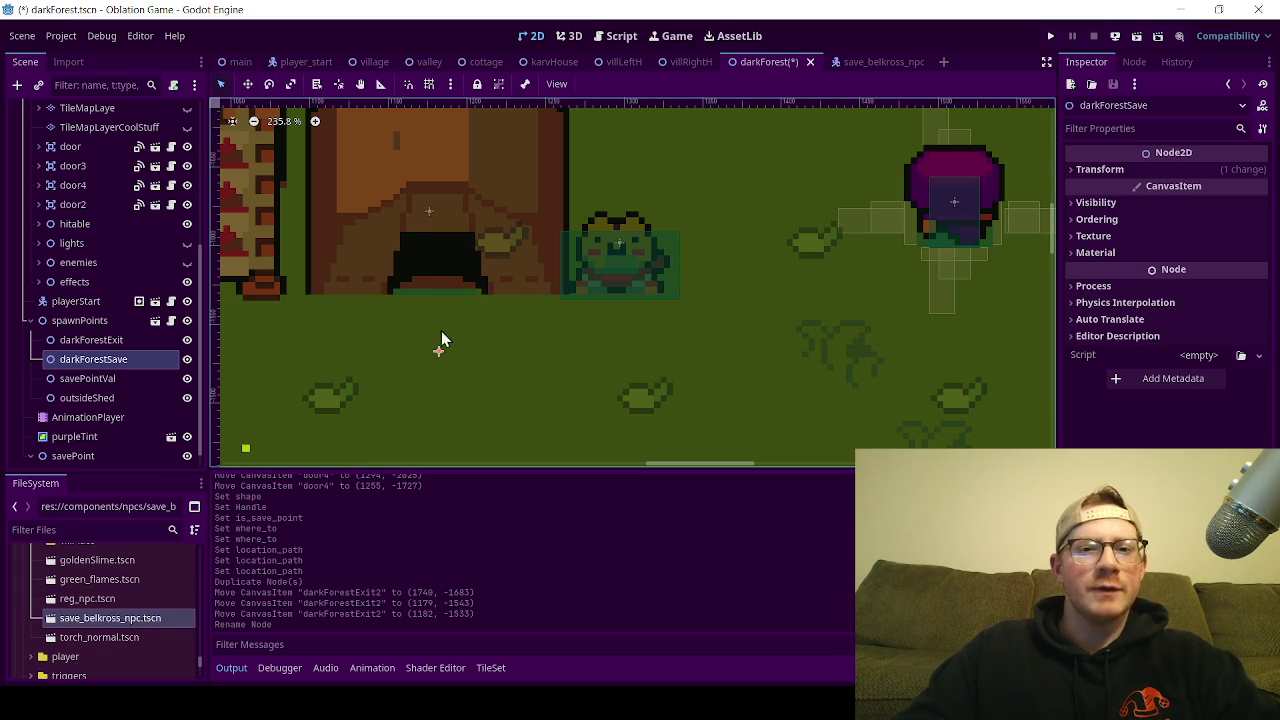
{"action": "scroll", "coordinate": [395, 280], "scroll_direction": "down", "scroll_amount": 2}
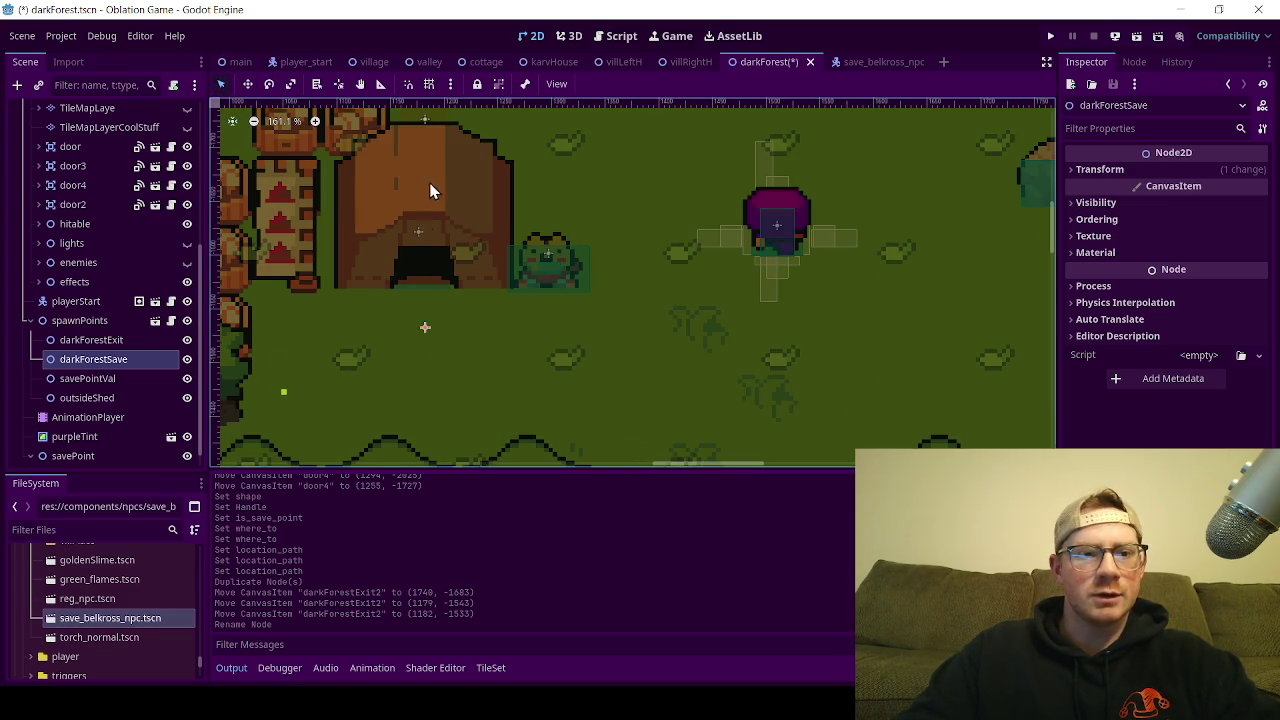
Step: From the main scene, open main_menu.gd, enlarge the code view and select the valley_place preload line
{"action": "left_click", "coordinate": [239, 60]}
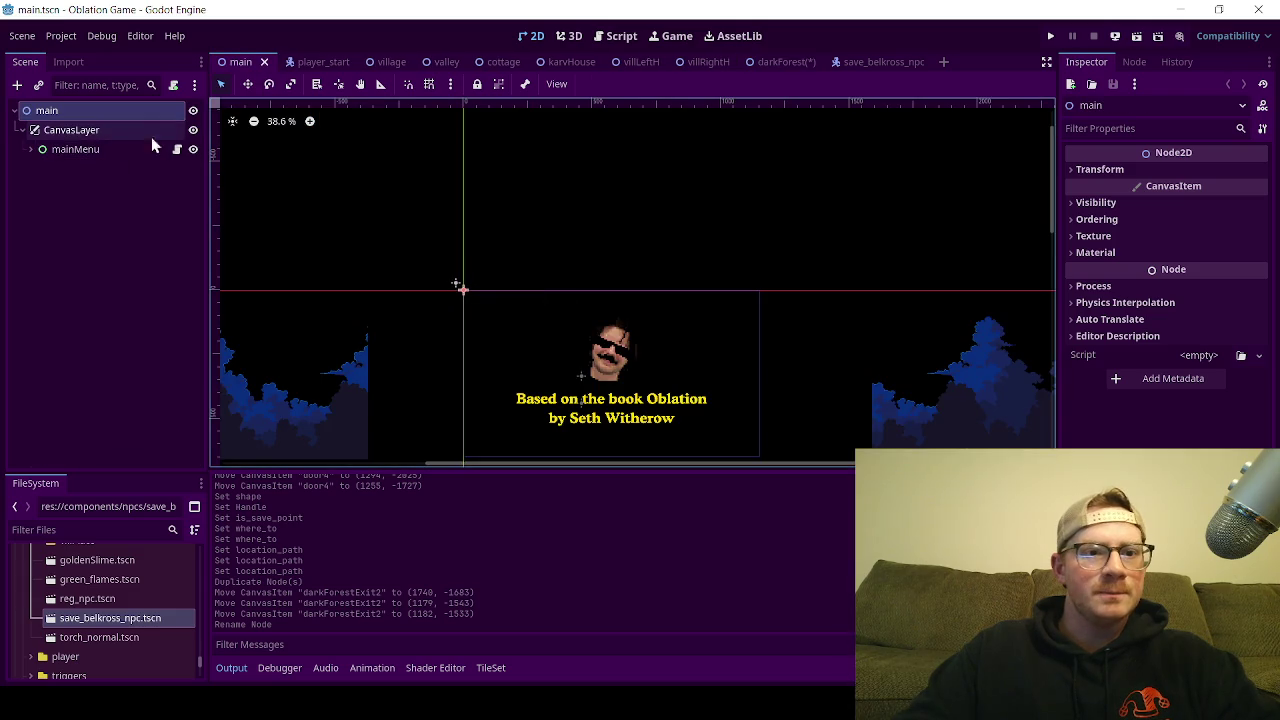
{"action": "left_click", "coordinate": [179, 148]}
{"action": "scroll", "coordinate": [1042, 147], "scroll_direction": "up", "scroll_amount": 9}
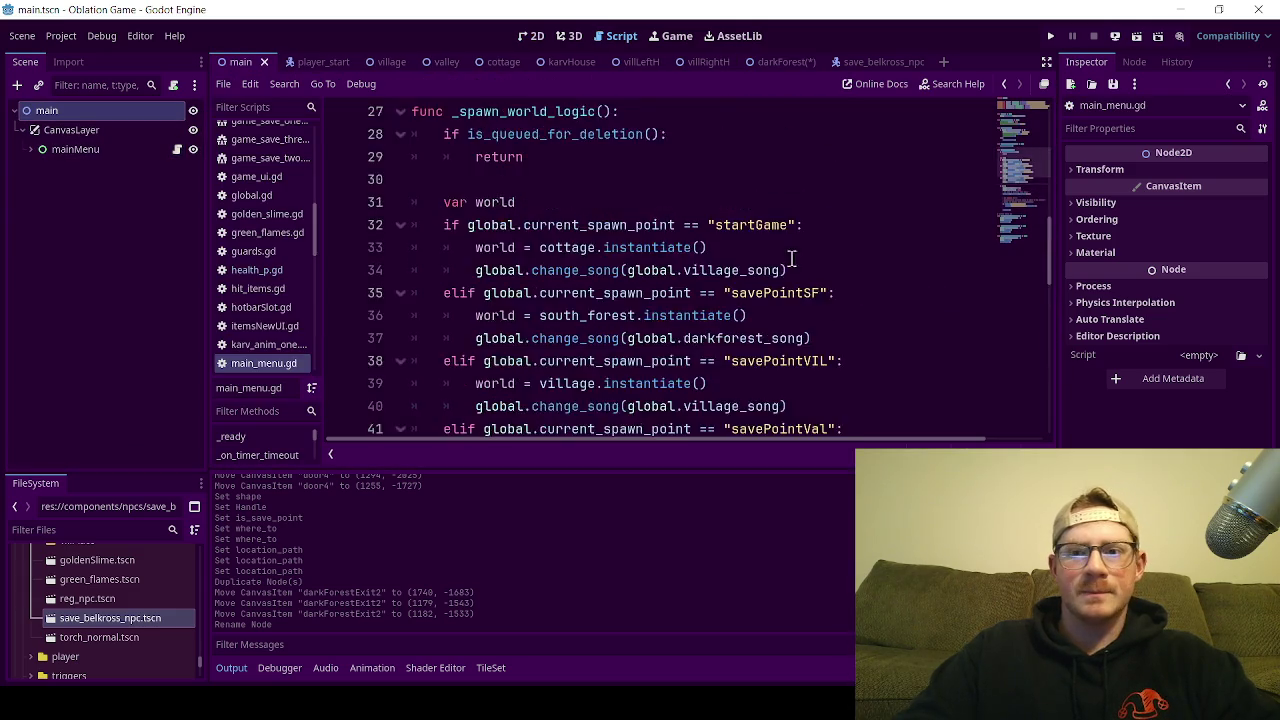
{"action": "scroll", "coordinate": [1042, 147], "scroll_direction": "up", "scroll_amount": 4}
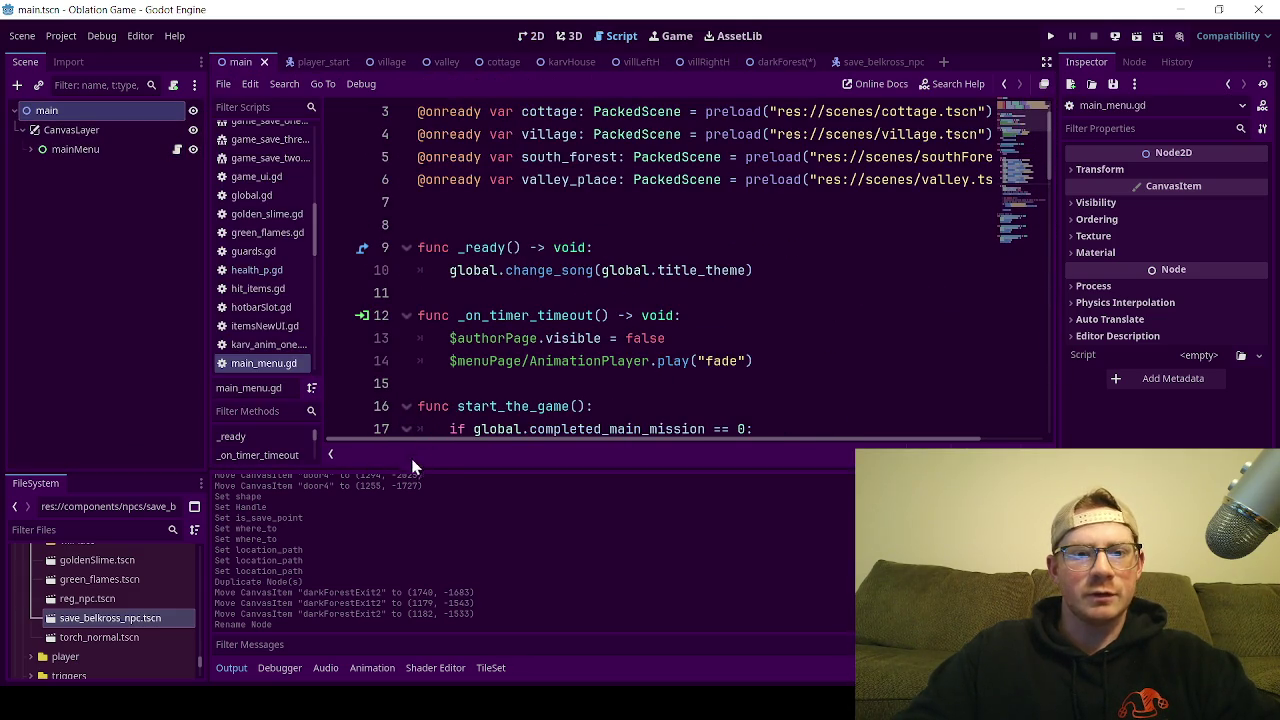
{"action": "left_click_drag", "start_coordinate": [406, 466], "coordinate": [397, 580]}
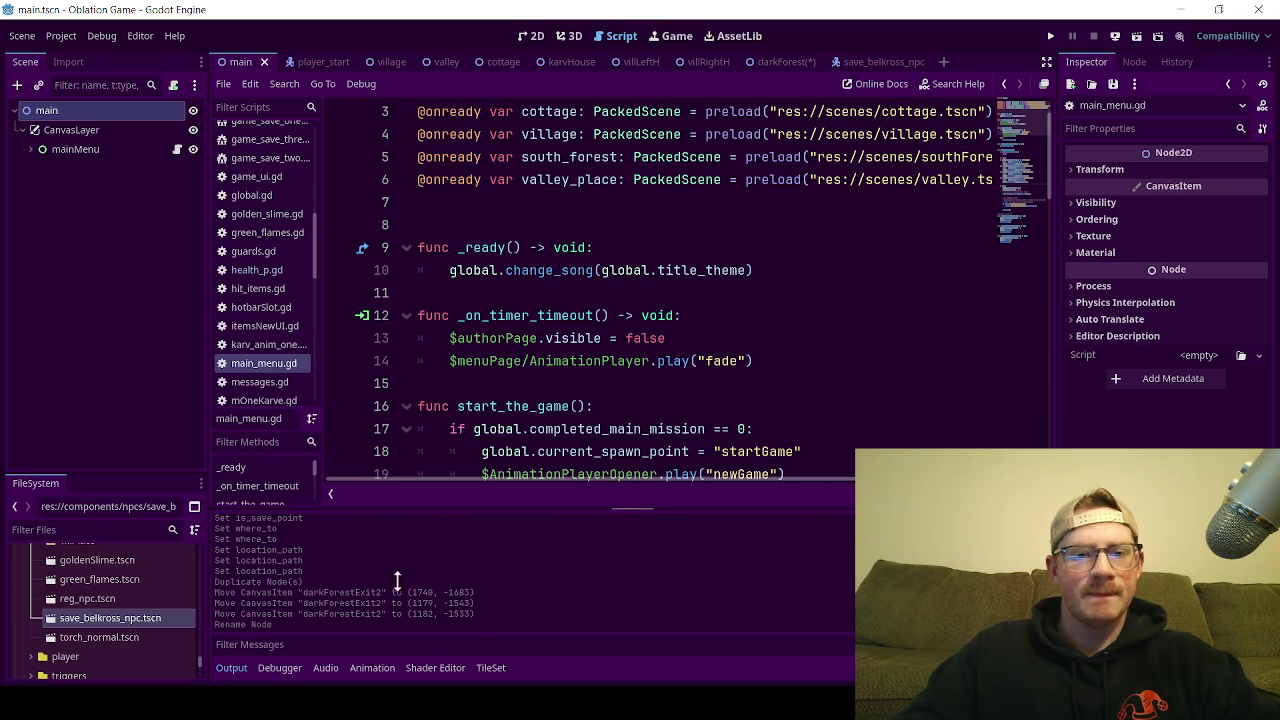
{"action": "scroll", "coordinate": [598, 270], "scroll_direction": "down", "scroll_amount": 10}
{"action": "scroll", "coordinate": [598, 270], "scroll_direction": "up", "scroll_amount": 5}
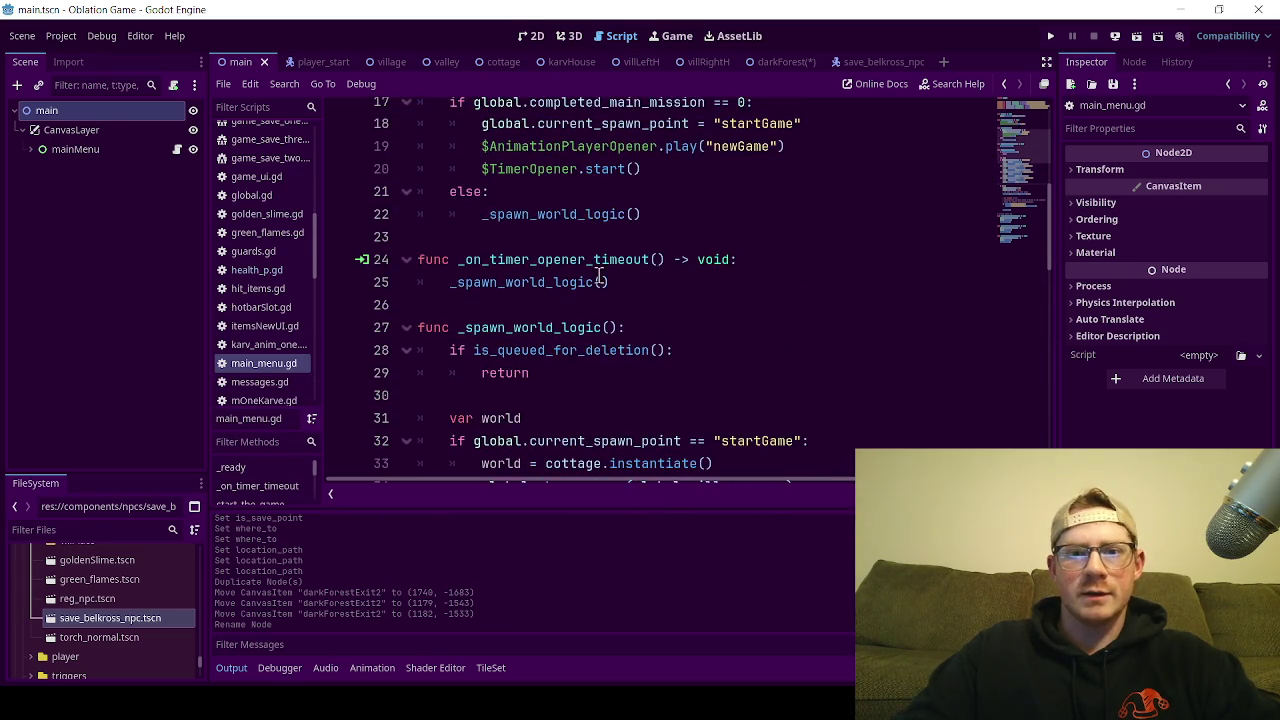
{"action": "scroll", "coordinate": [598, 270], "scroll_direction": "up", "scroll_amount": 5}
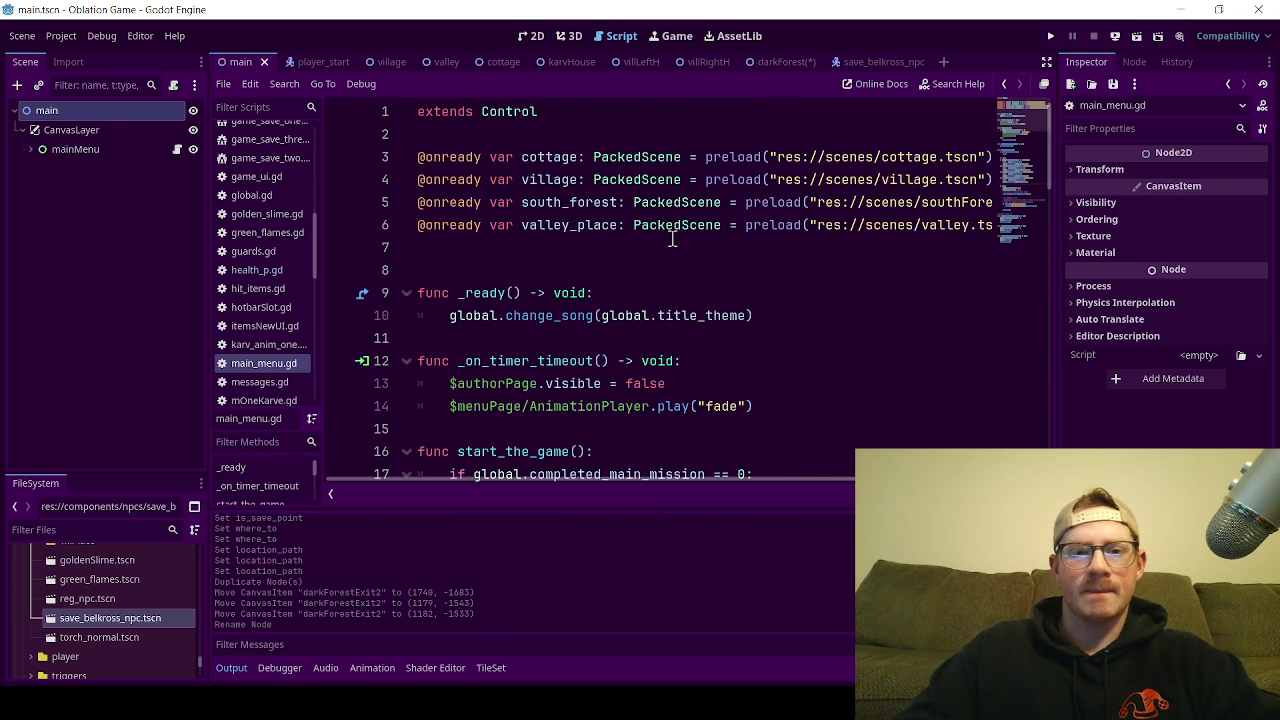
{"action": "scroll", "coordinate": [723, 229], "scroll_direction": "down", "scroll_amount": 2, "text": "ctrl"}
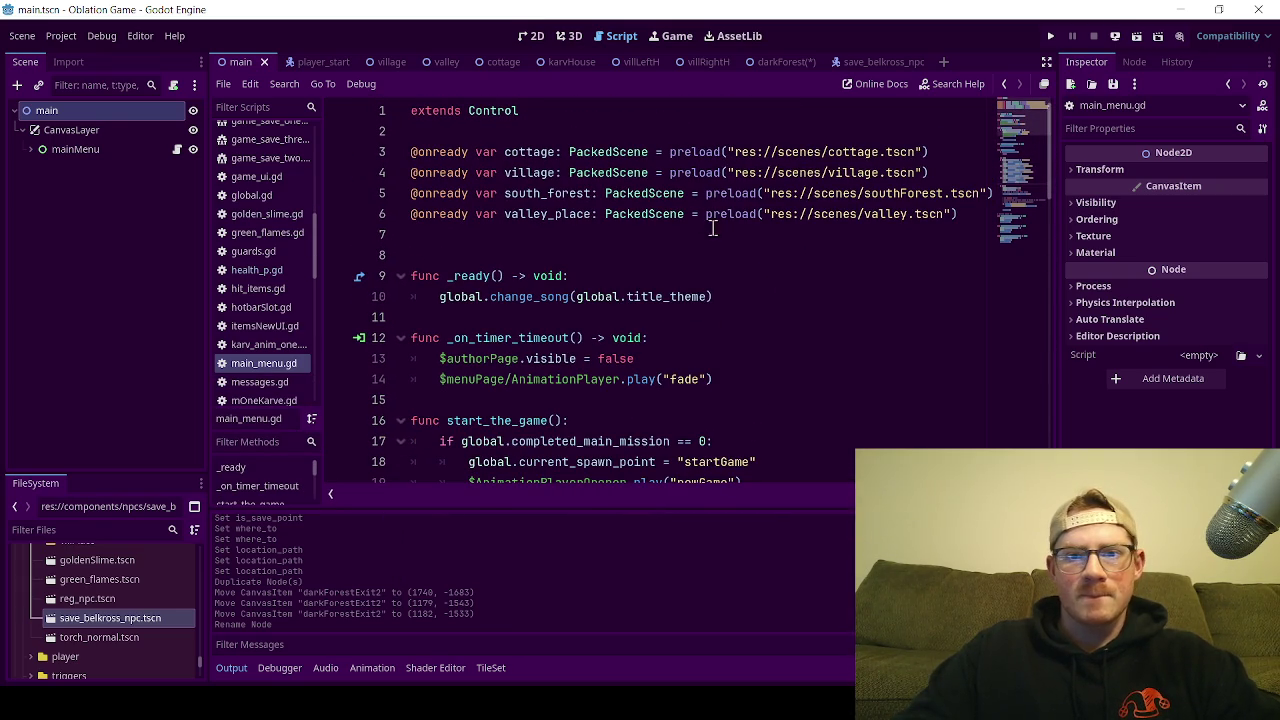
{"action": "left_click", "coordinate": [727, 217]}
{"action": "left_click", "coordinate": [646, 246]}
{"action": "left_click_drag", "start_coordinate": [958, 214], "coordinate": [412, 216]}
{"action": "key", "text": "ctrl+c"}
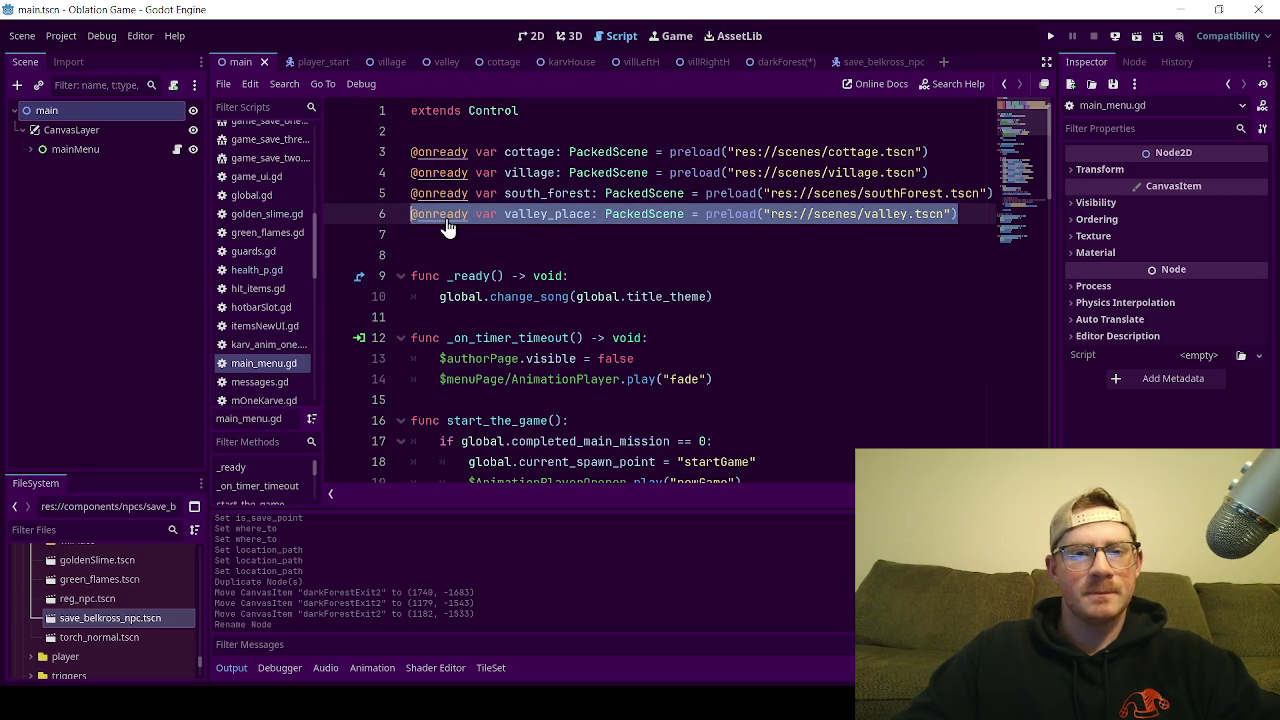
Step: Paste a copy of the valley_place preload line below it and rename the variable dark_forest
{"action": "left_click", "coordinate": [968, 214]}
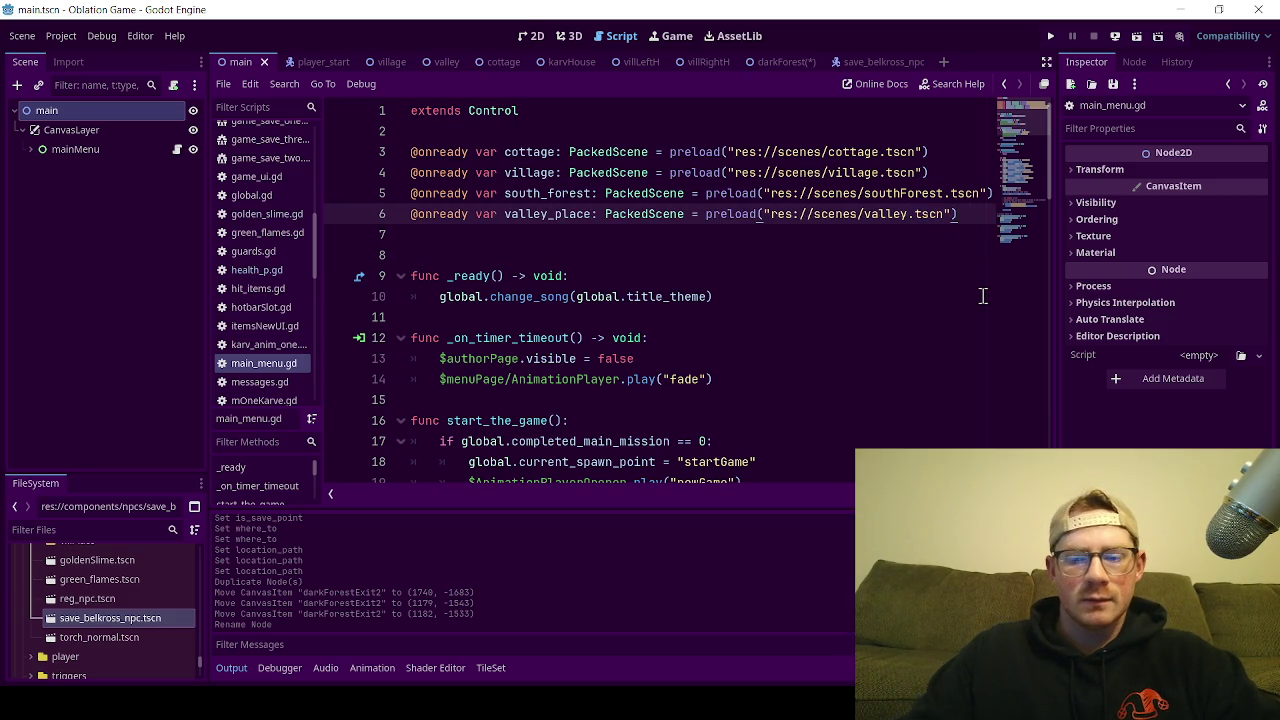
{"action": "key", "text": "Return"}
{"action": "key", "text": "ctrl+v"}
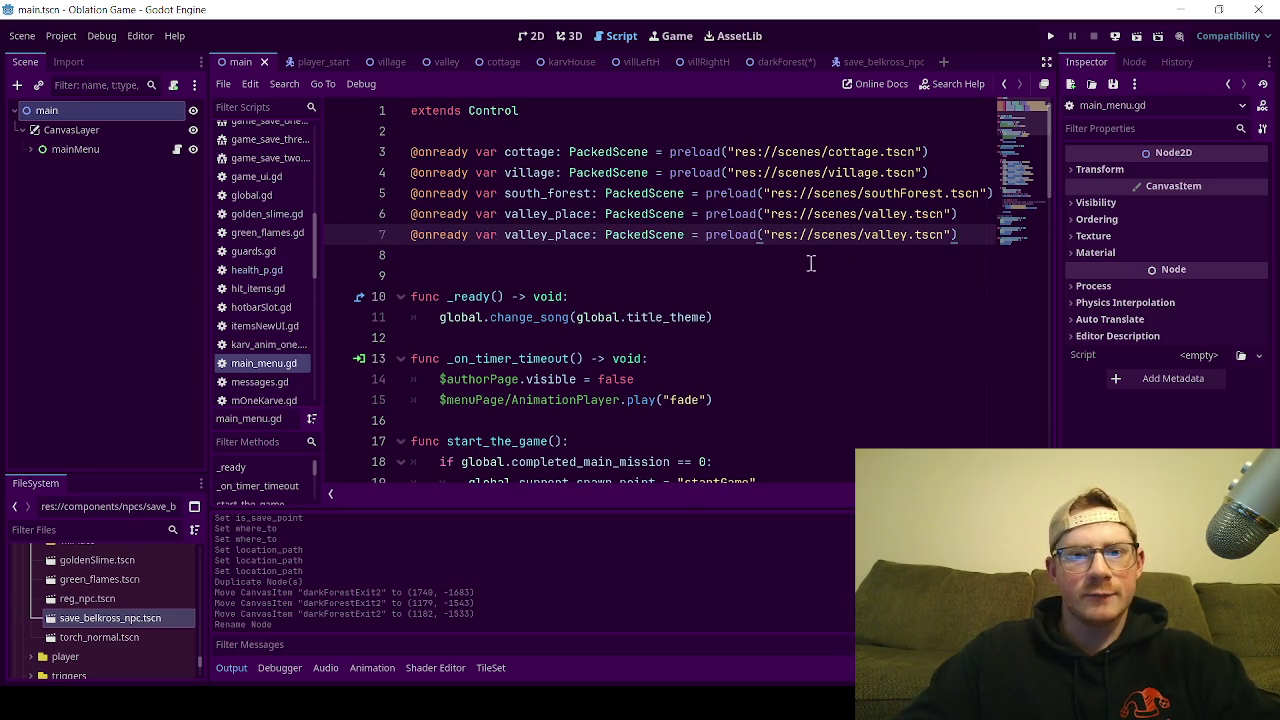
{"action": "double_click", "coordinate": [565, 235]}
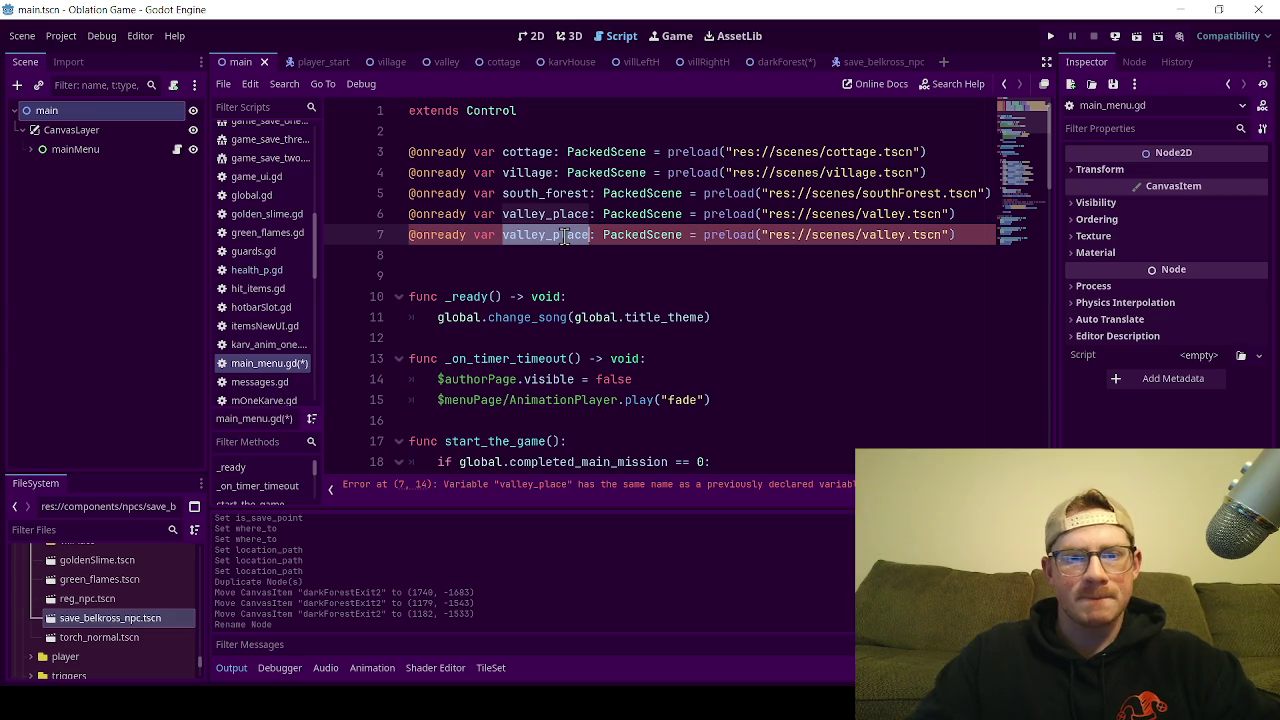
{"action": "type", "text": "dark"}
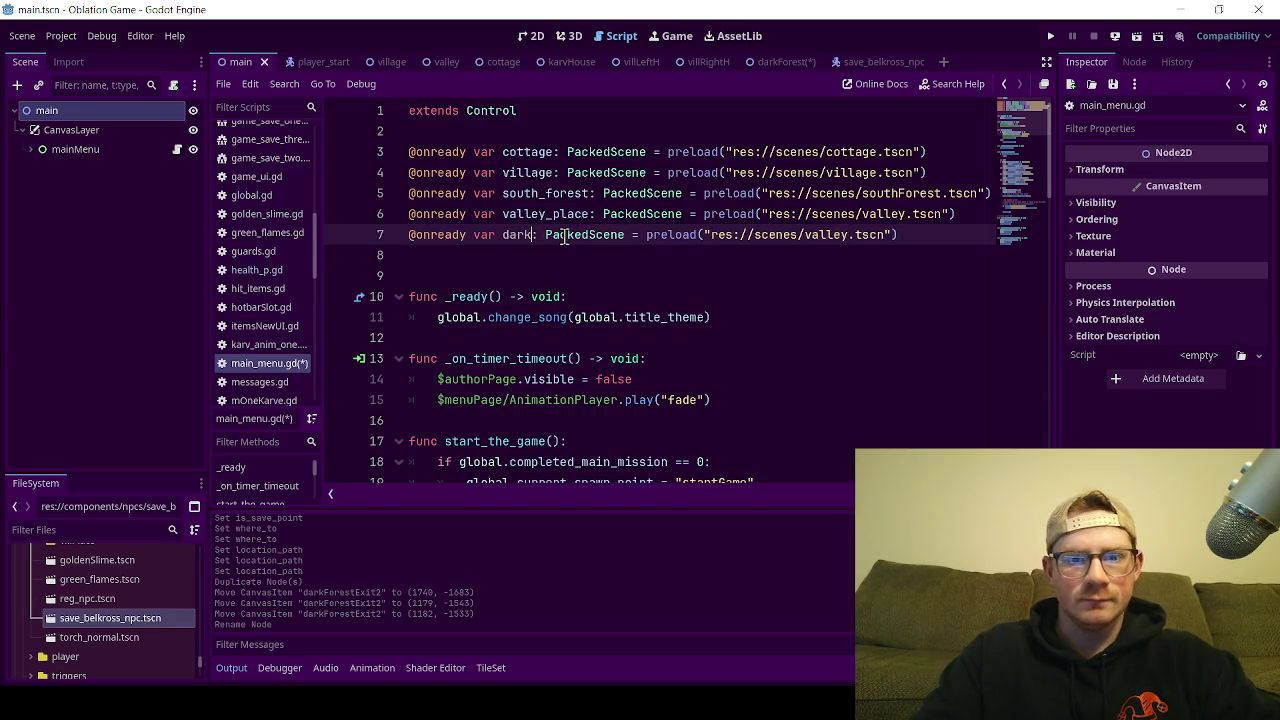
{"action": "type", "text": "_forest"}
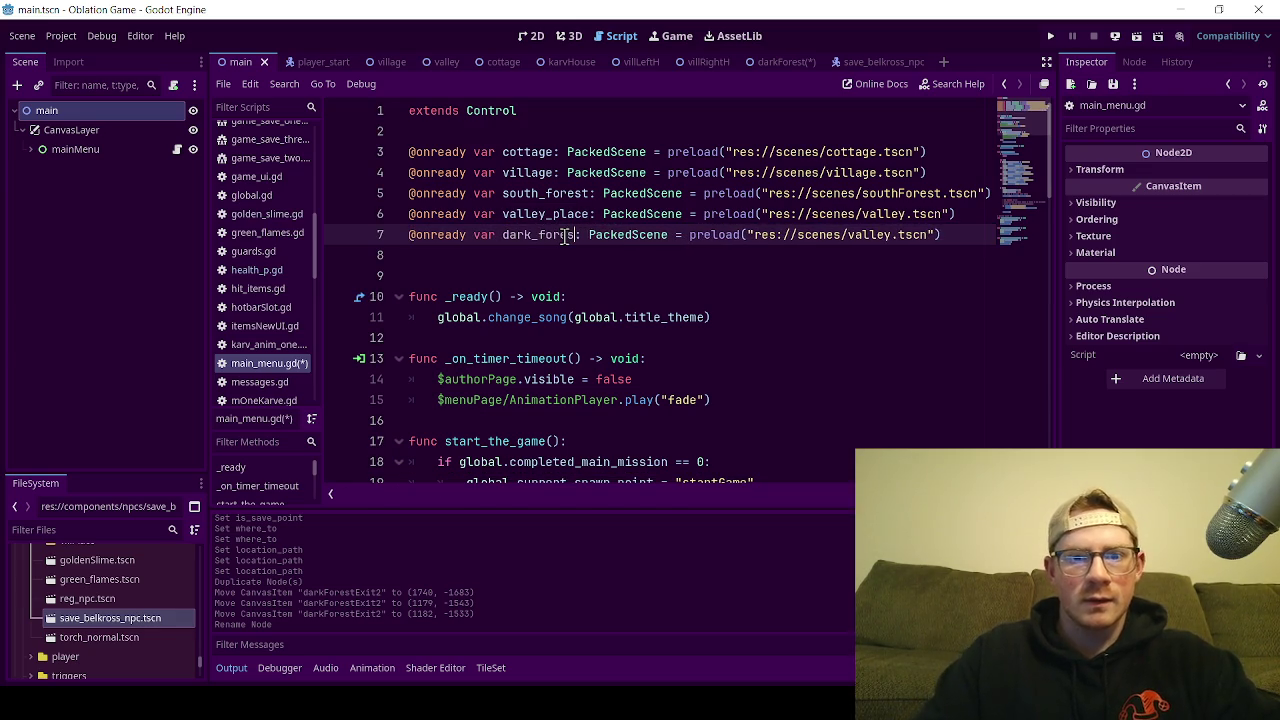
Step: Change the dark_forest preload path to res://scenes/darkForest.tscn and fix the closing parenthesis
{"action": "double_click", "coordinate": [871, 234]}
{"action": "type", "text": "d"}
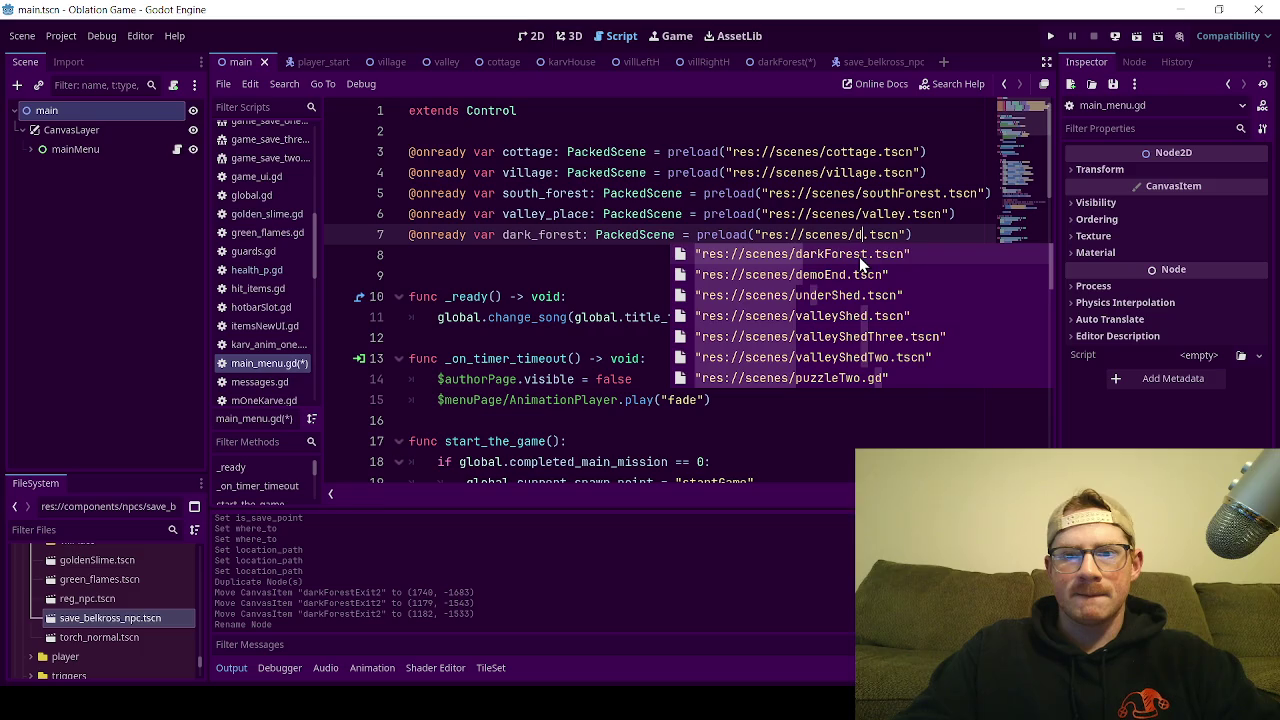
{"action": "left_click", "coordinate": [860, 263]}
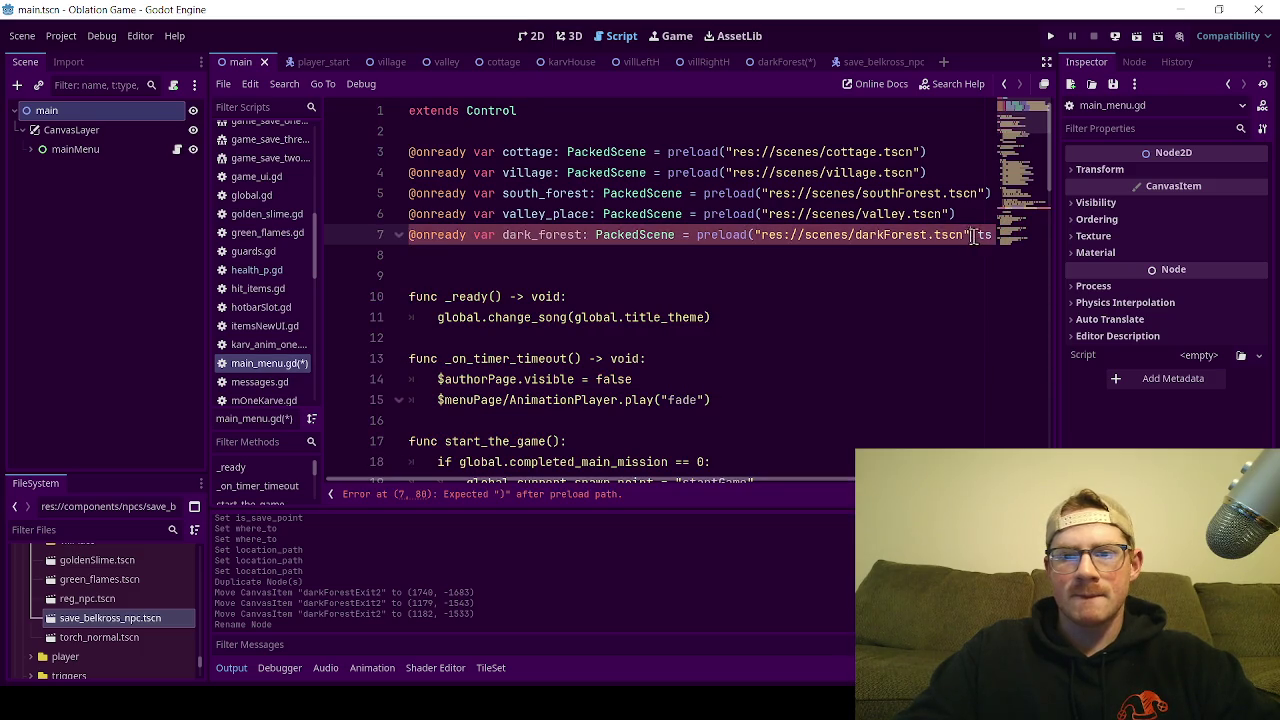
{"action": "left_click_drag", "start_coordinate": [972, 236], "coordinate": [1012, 235]}
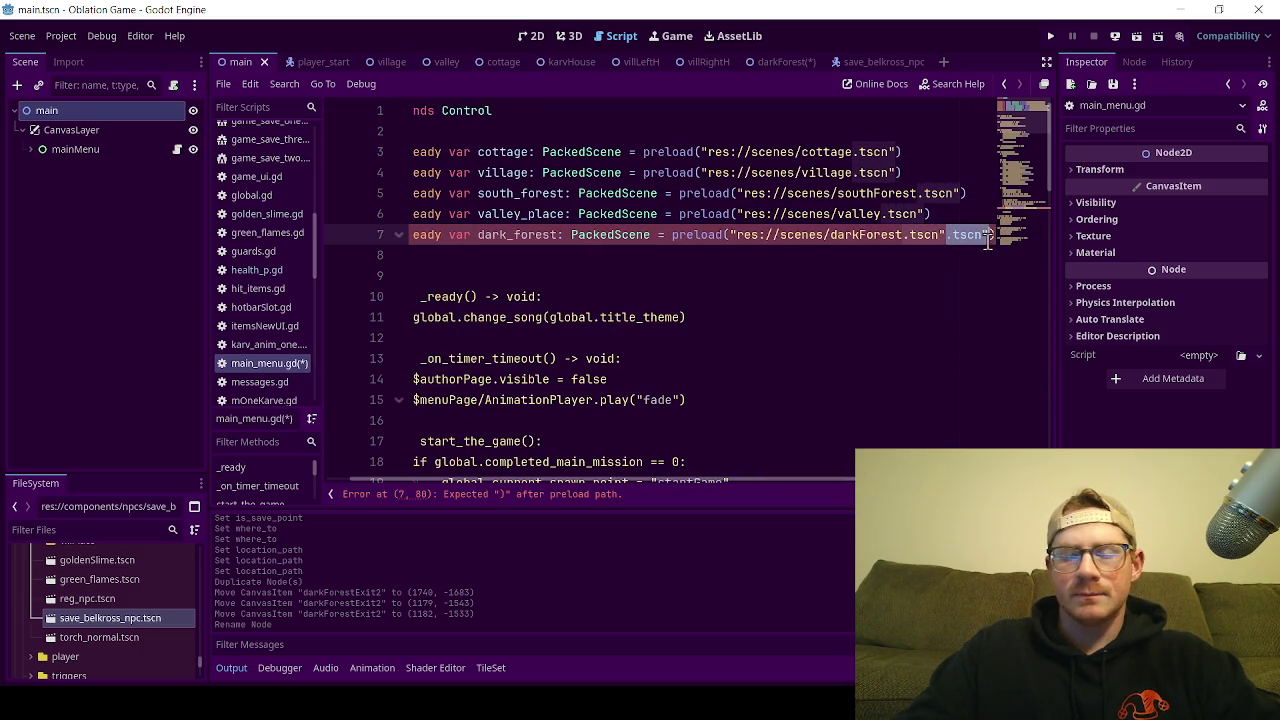
{"action": "type", "text": ")"}
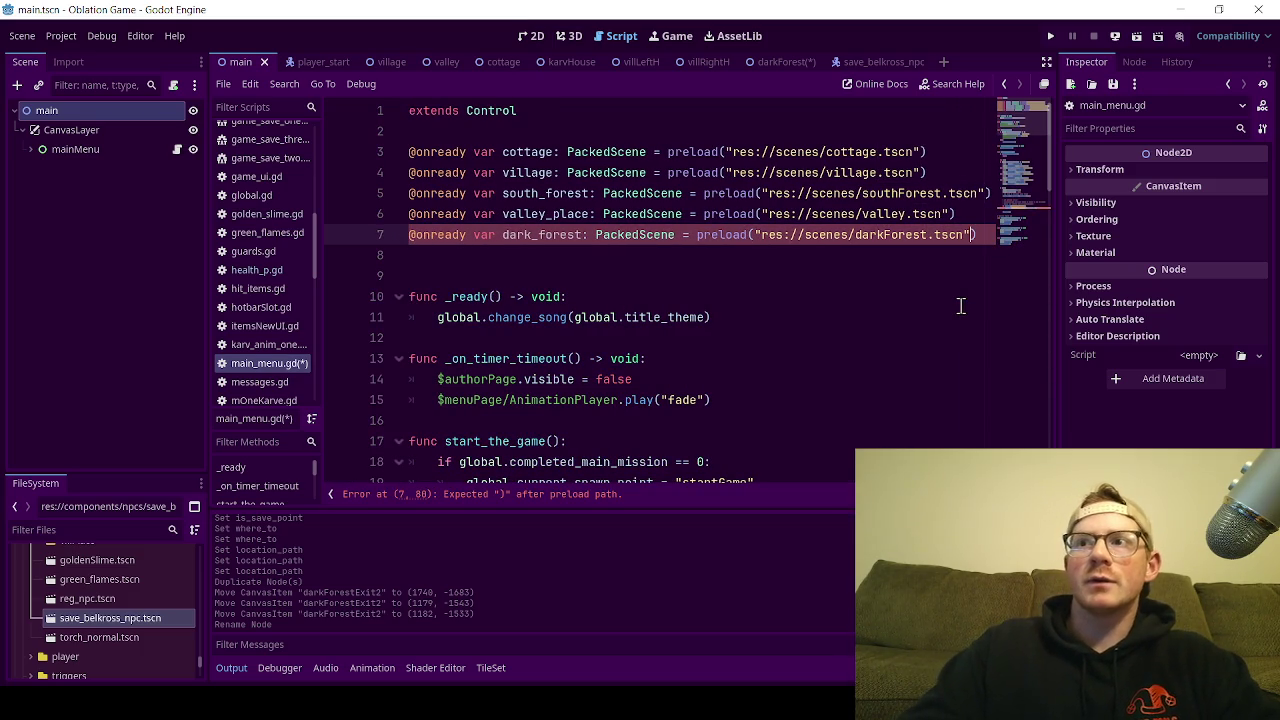
{"action": "left_click", "coordinate": [850, 277]}
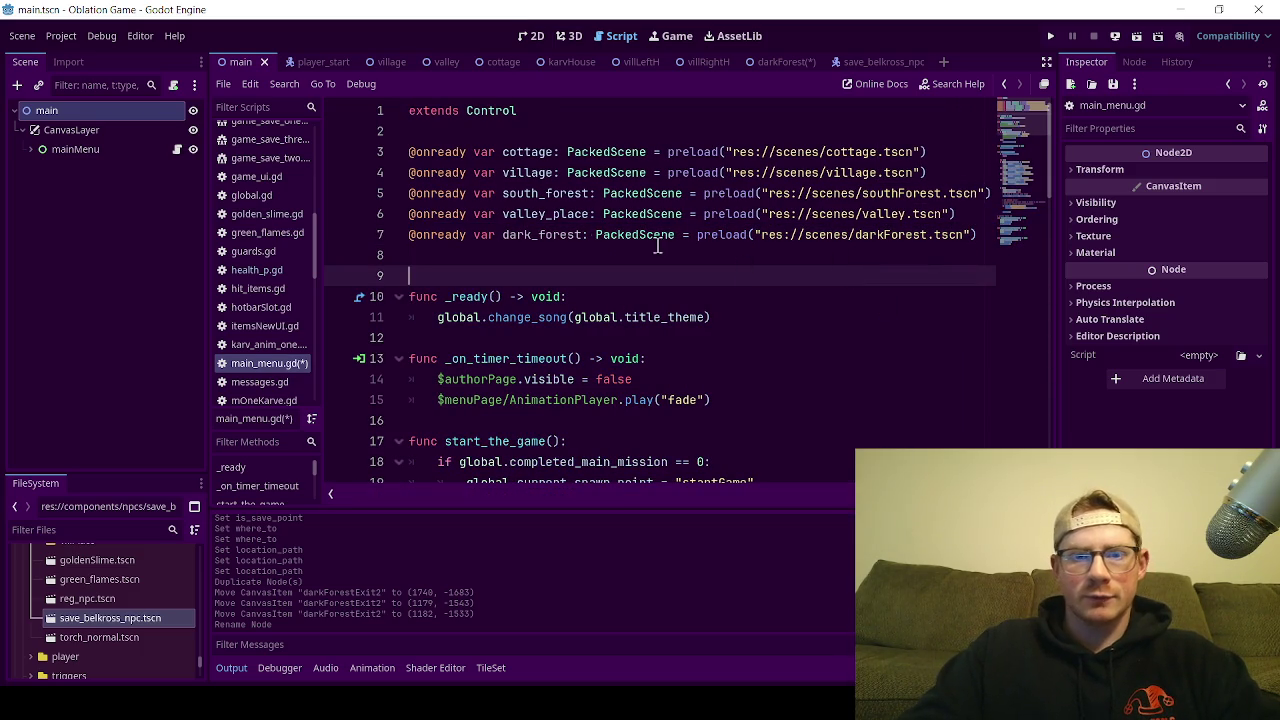
{"action": "double_click", "coordinate": [535, 236]}
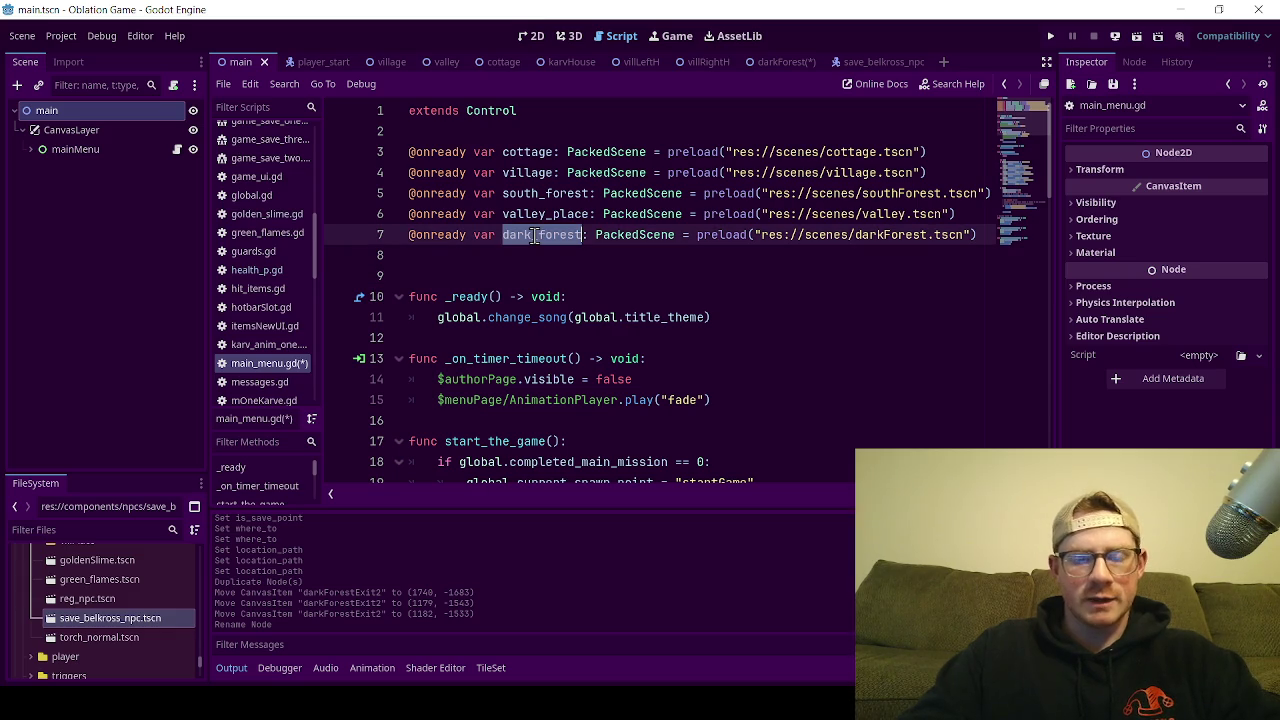
{"action": "left_click", "coordinate": [492, 270]}
{"action": "scroll", "coordinate": [492, 270], "scroll_direction": "down", "scroll_amount": 2}
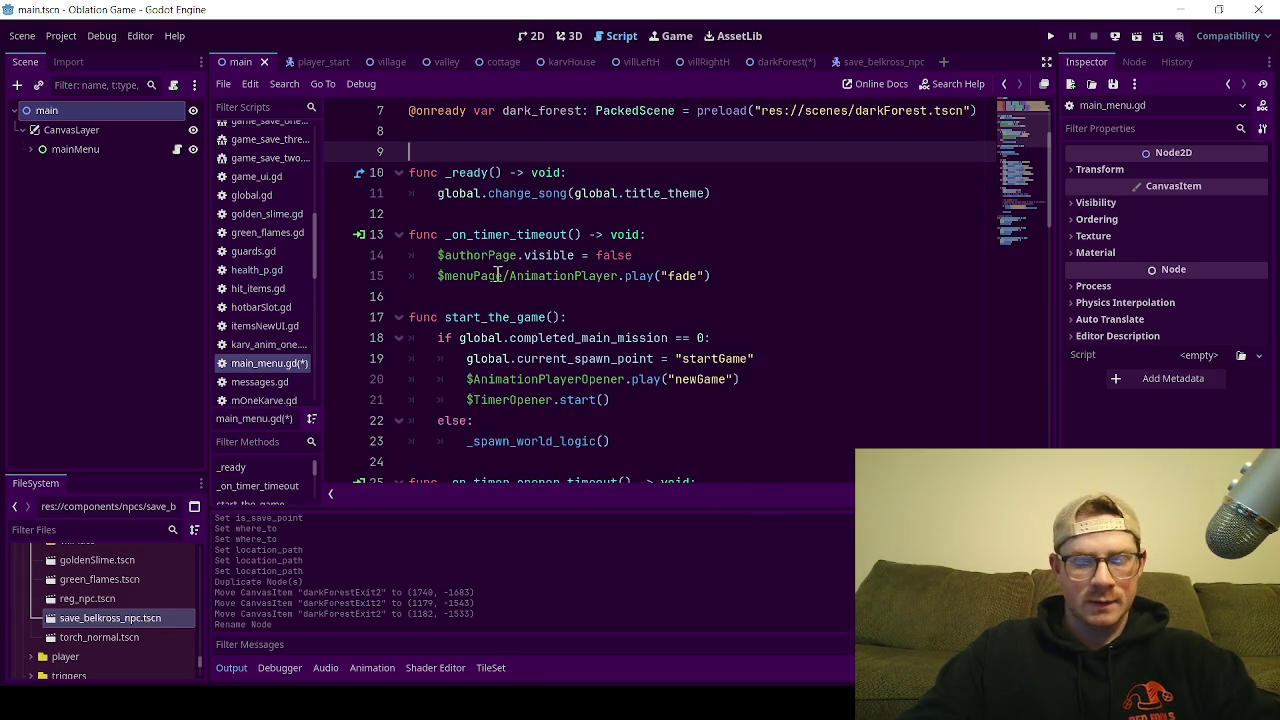
{"action": "scroll", "coordinate": [510, 290], "scroll_direction": "down", "scroll_amount": 2}
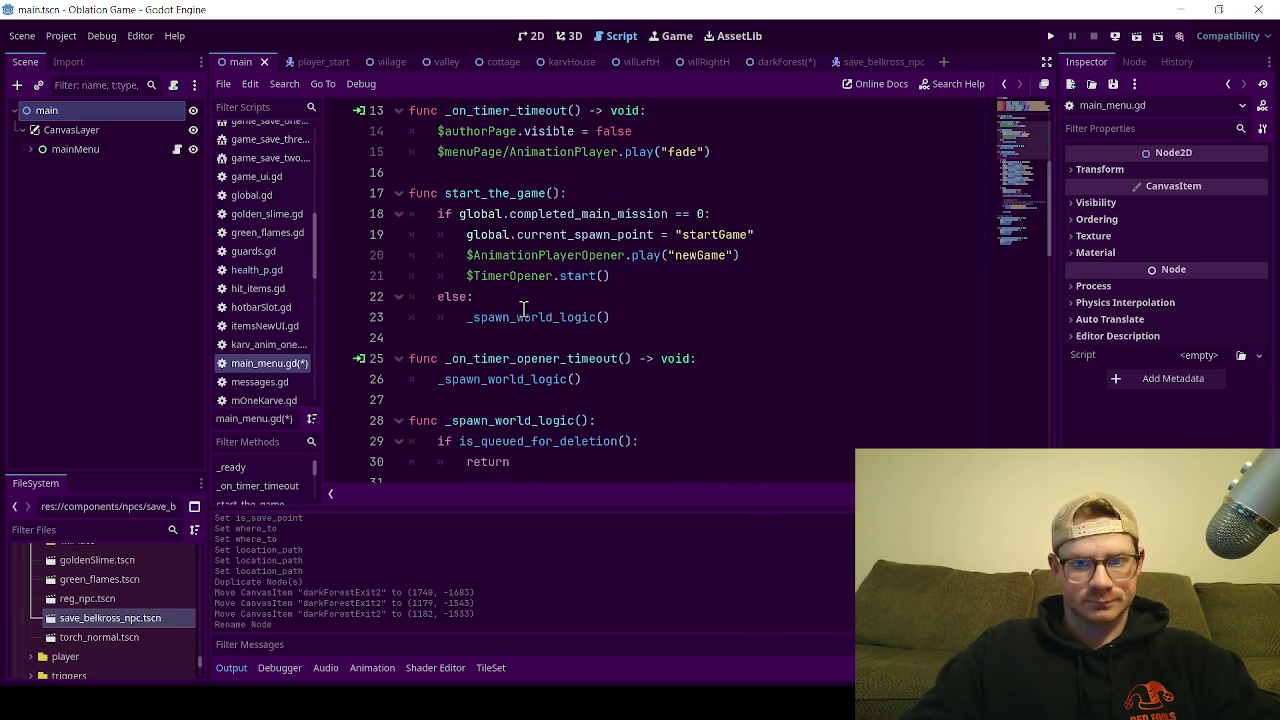
{"action": "scroll", "coordinate": [522, 309], "scroll_direction": "down", "scroll_amount": 2}
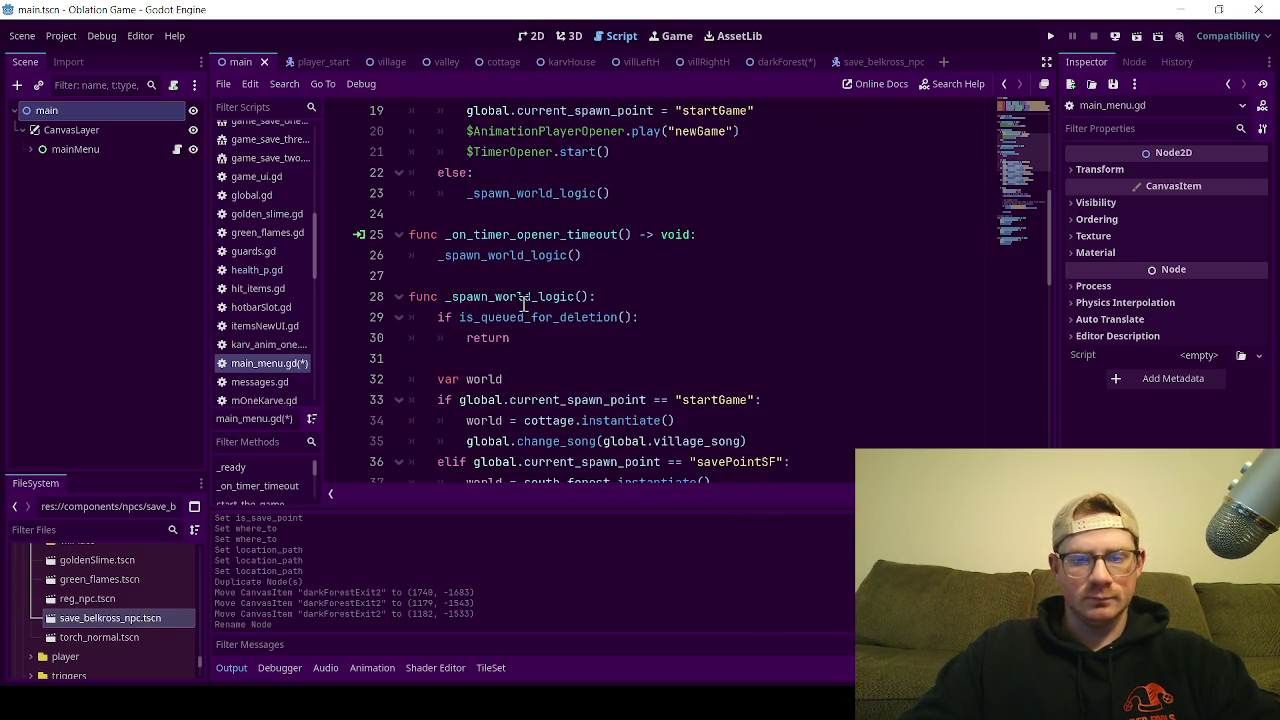
{"action": "scroll", "coordinate": [530, 300], "scroll_direction": "down", "scroll_amount": 2}
{"action": "scroll", "coordinate": [563, 272], "scroll_direction": "down", "scroll_amount": 1}
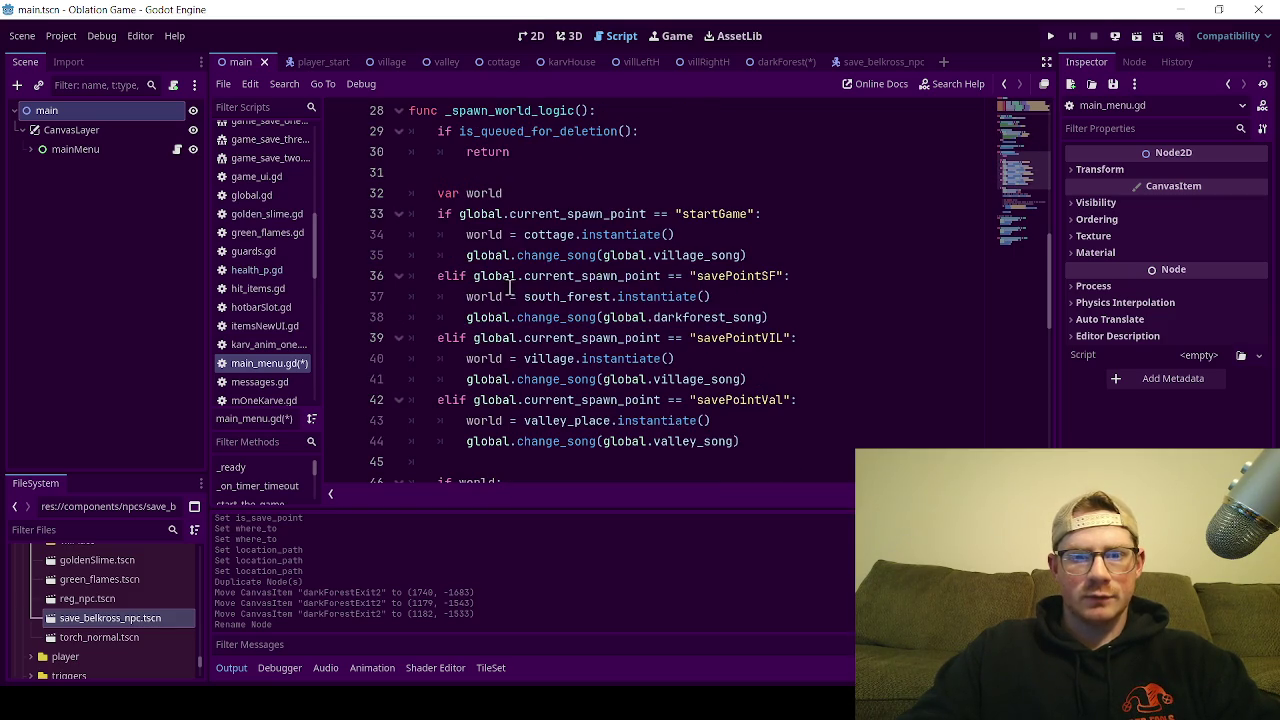
Step: Copy the elif savePointVal block on lines 42–44 and paste a duplicate below line 44
{"action": "scroll", "coordinate": [740, 280], "scroll_direction": "down", "scroll_amount": 1}
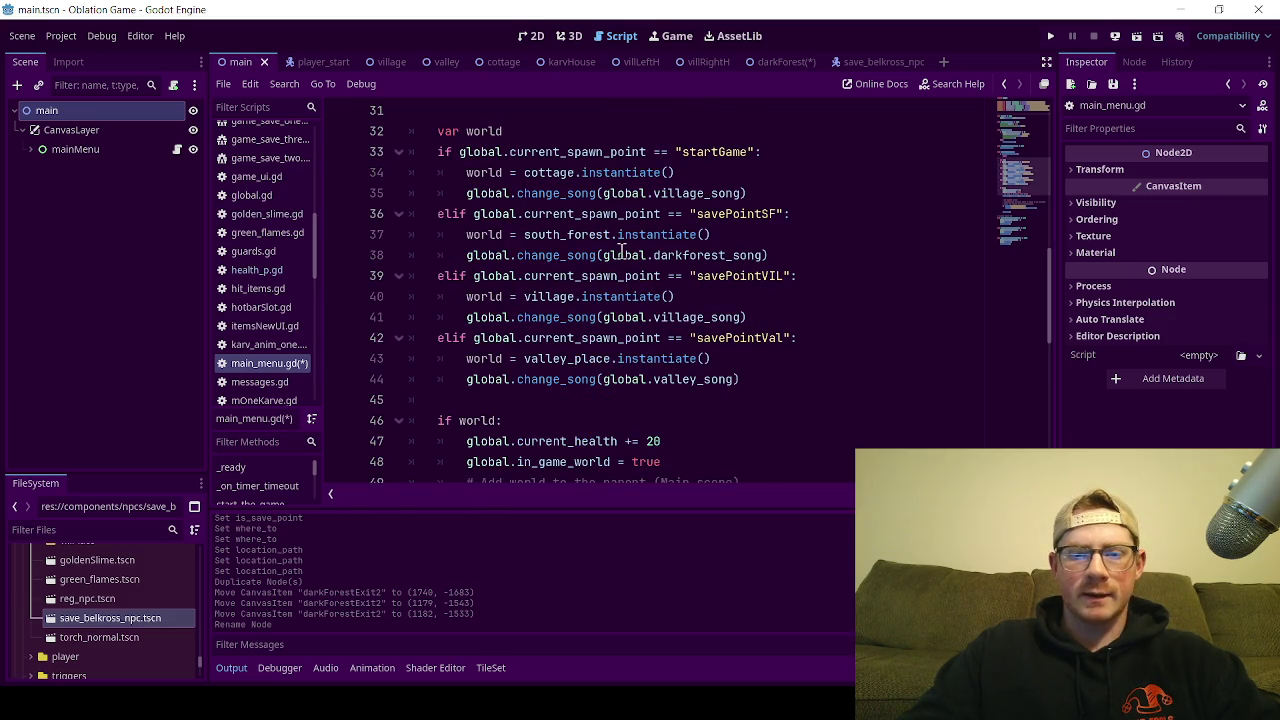
{"action": "left_click_drag", "start_coordinate": [752, 382], "coordinate": [437, 340]}
{"action": "key", "text": "ctrl+c"}
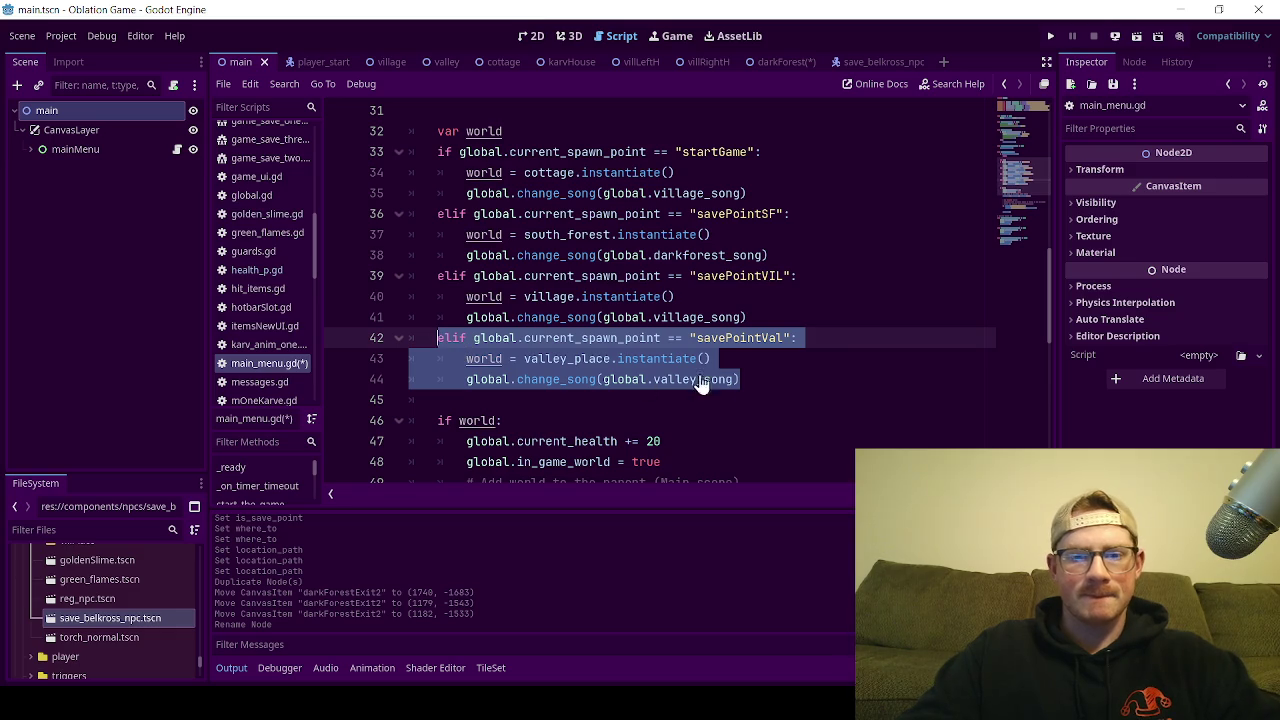
{"action": "left_click", "coordinate": [752, 379]}
{"action": "key", "text": "Return"}
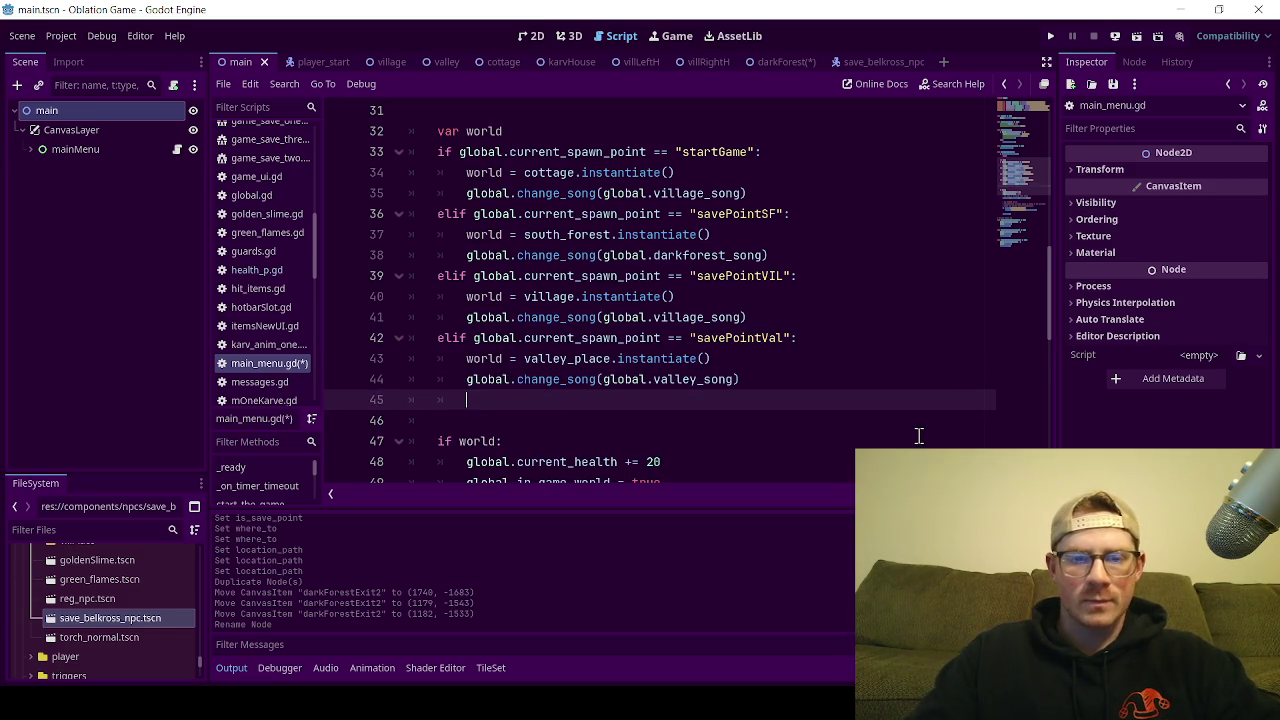
{"action": "key", "text": "ctrl+v"}
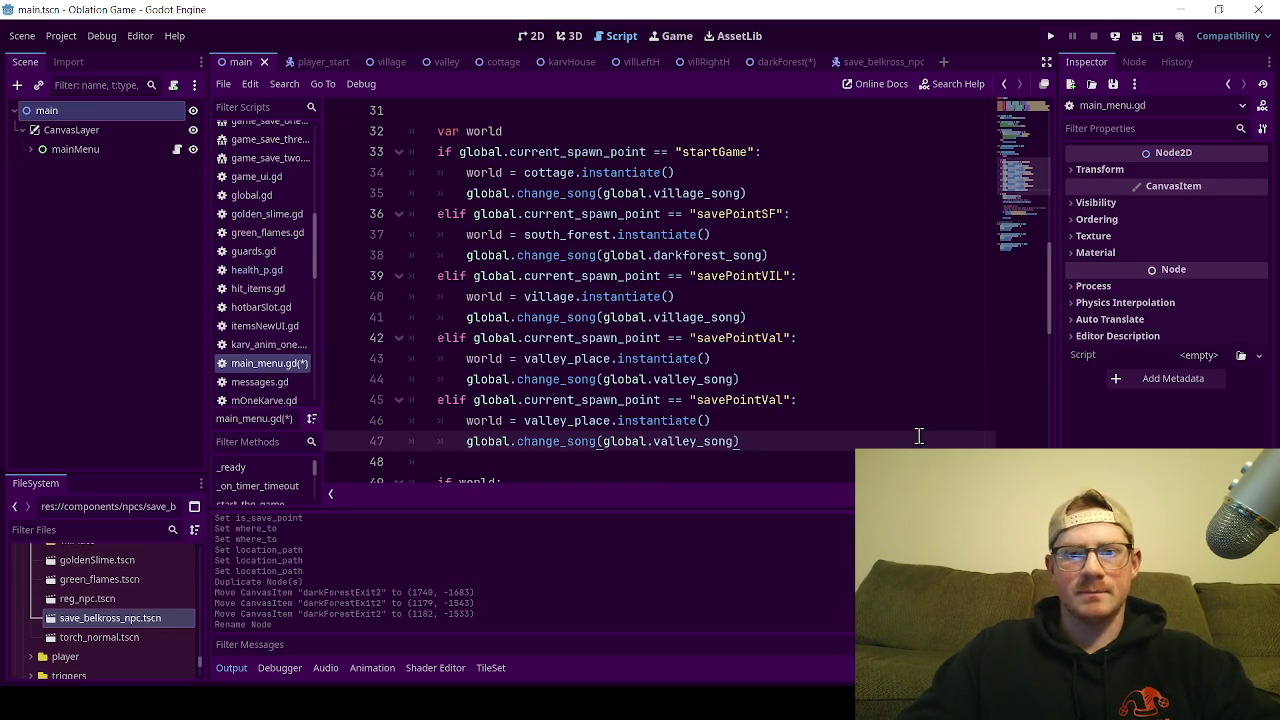
{"action": "left_click", "coordinate": [796, 381]}
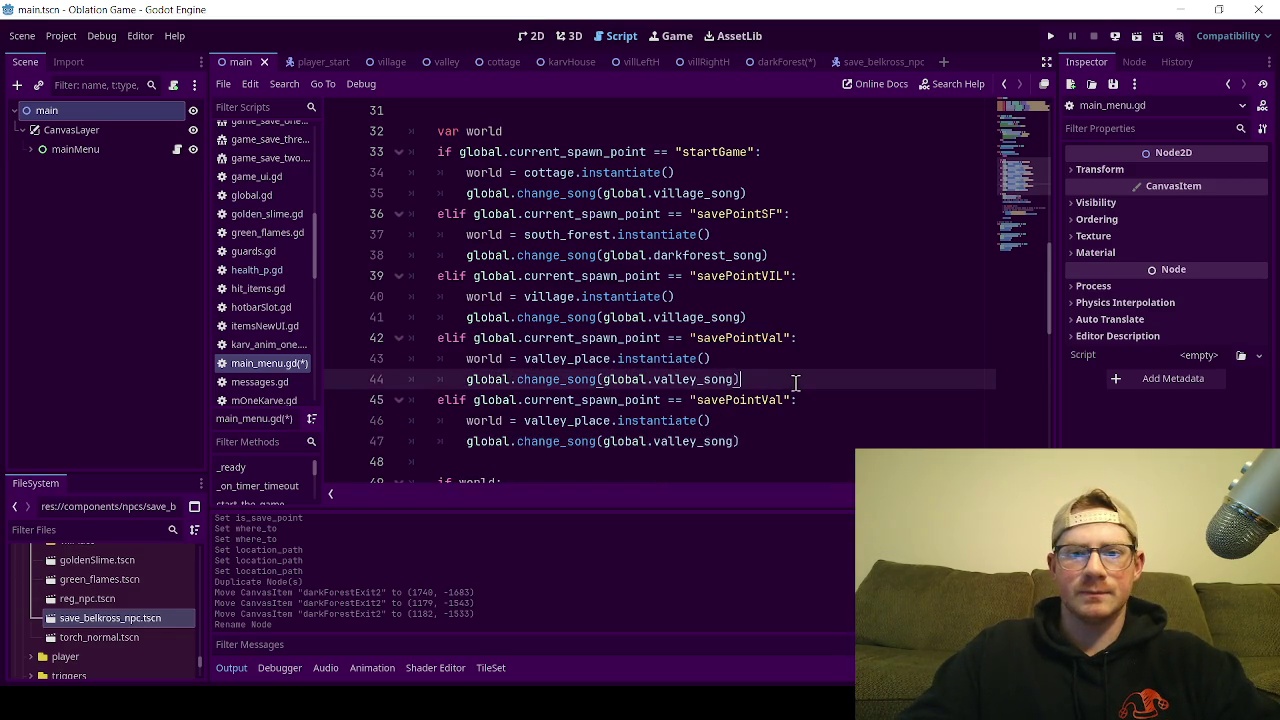
Step: In the darkForest scene, check the darkForestSave and darkForestExit spawn points, then save with Ctrl+S
{"action": "left_click", "coordinate": [770, 64]}
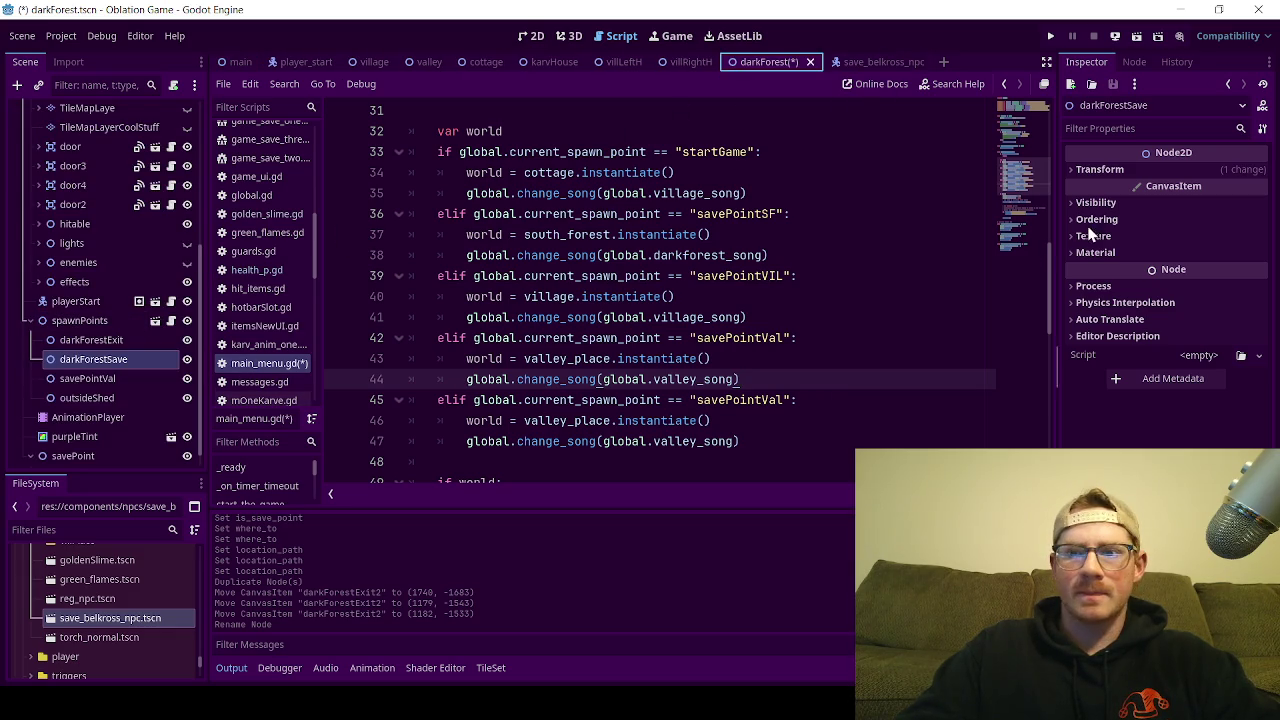
{"action": "double_click", "coordinate": [100, 358]}
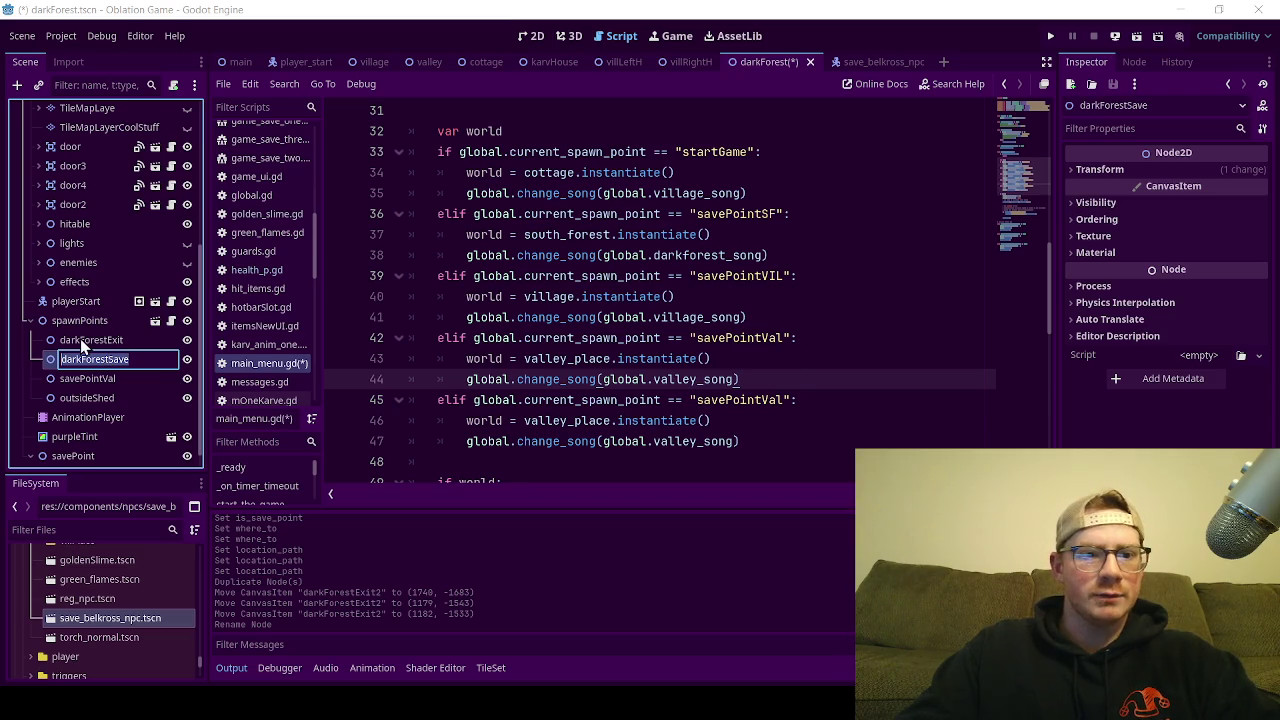
{"action": "key", "text": "Escape"}
{"action": "left_click", "coordinate": [111, 340]}
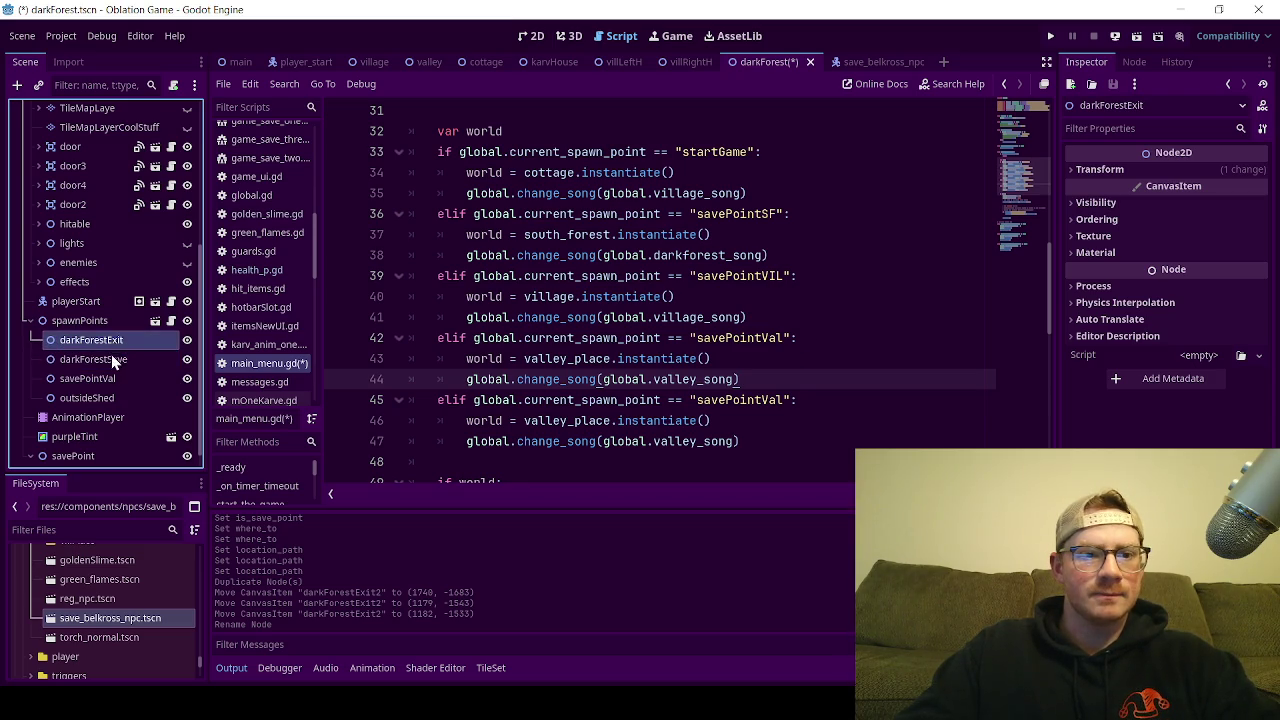
{"action": "left_click", "coordinate": [109, 363]}
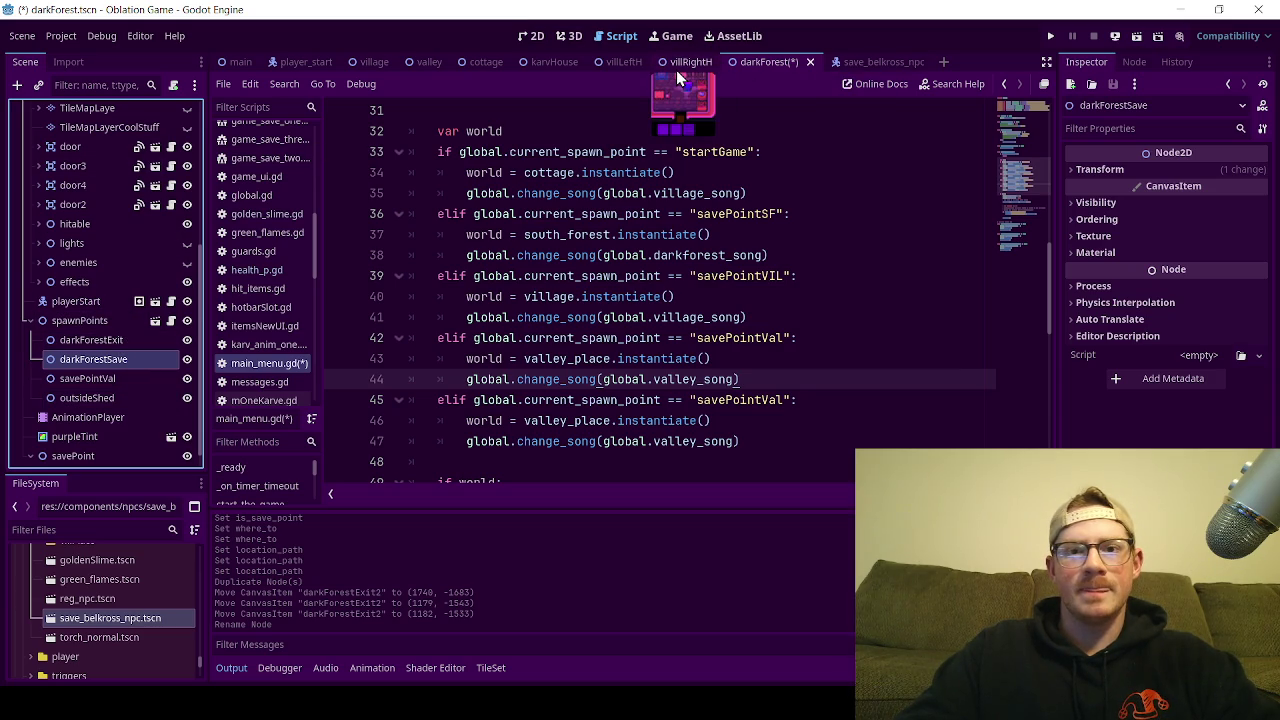
{"action": "key", "text": "ctrl+s"}
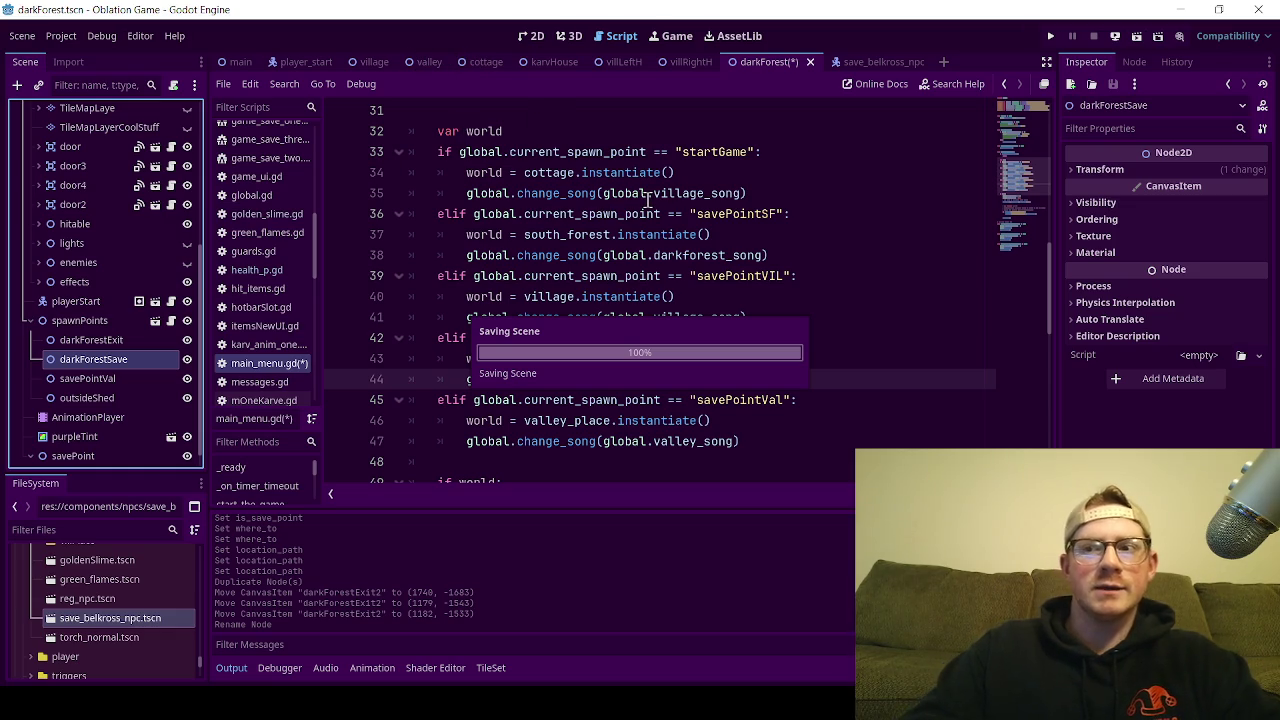
Step: Show the valley scene in 2D, collapsing belkross, savePoint and areaOne and expanding map
{"action": "left_click", "coordinate": [427, 62]}
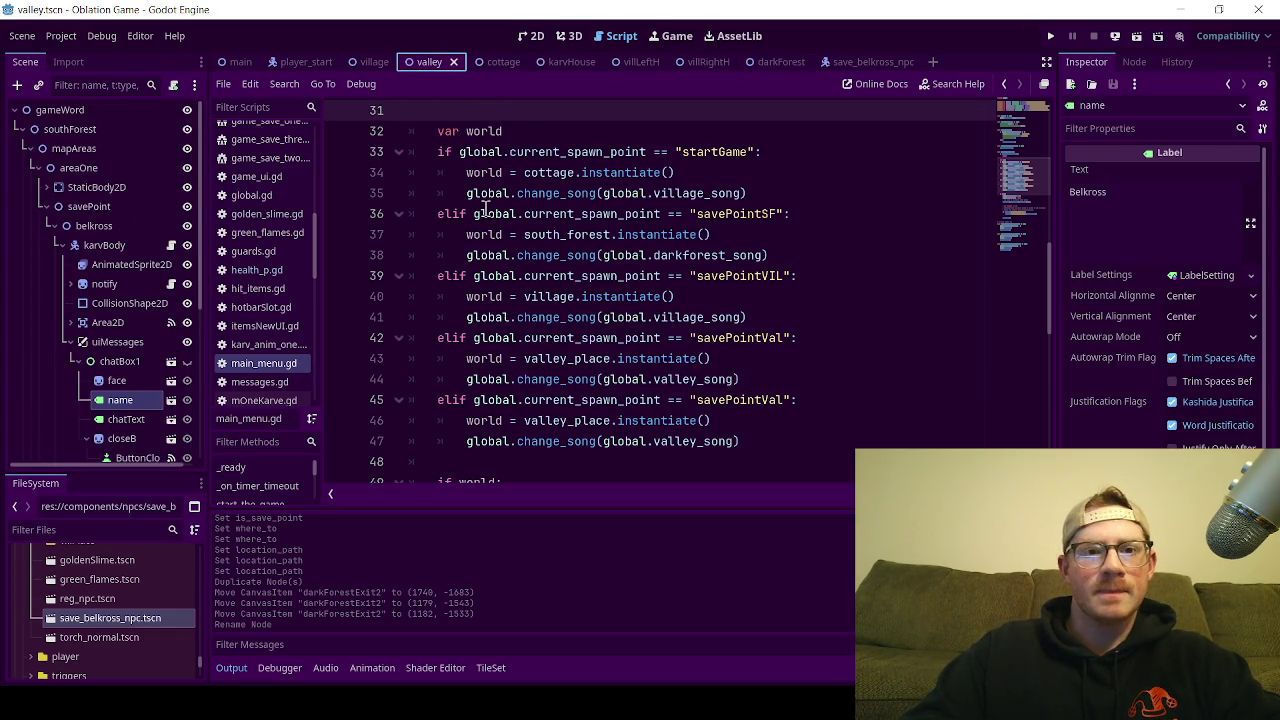
{"action": "left_click", "coordinate": [527, 38]}
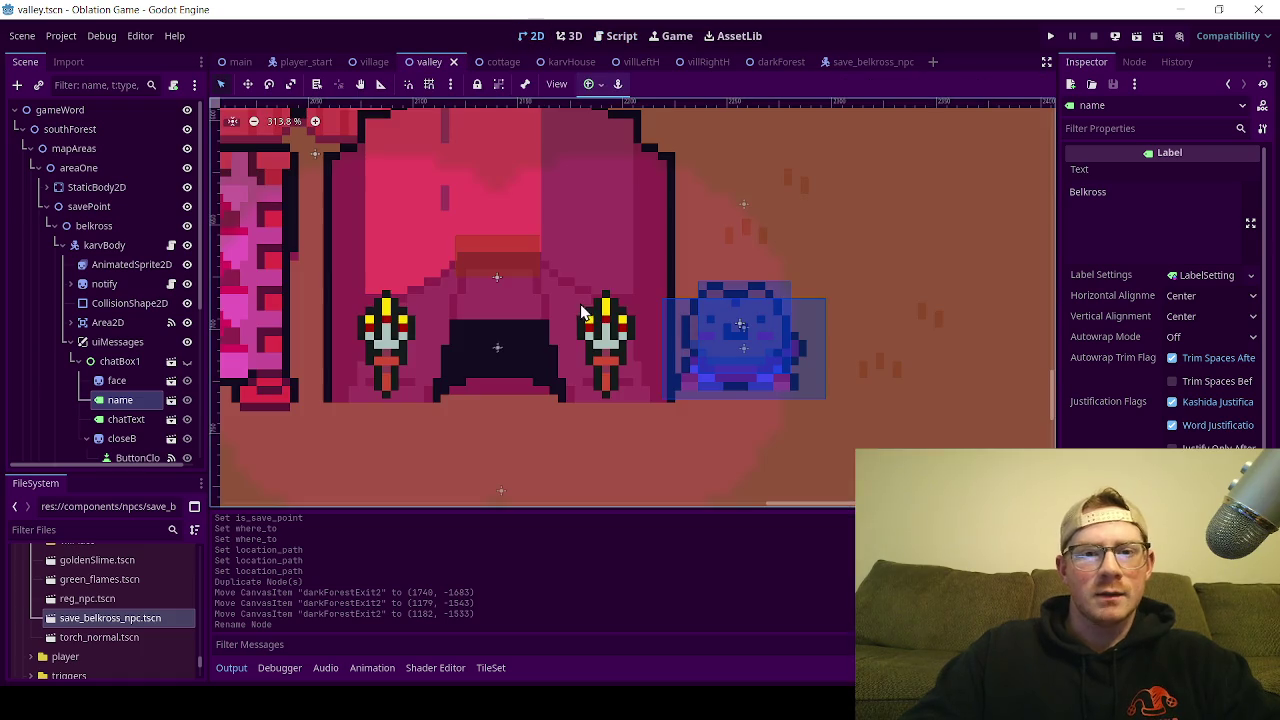
{"action": "left_click", "coordinate": [45, 231]}
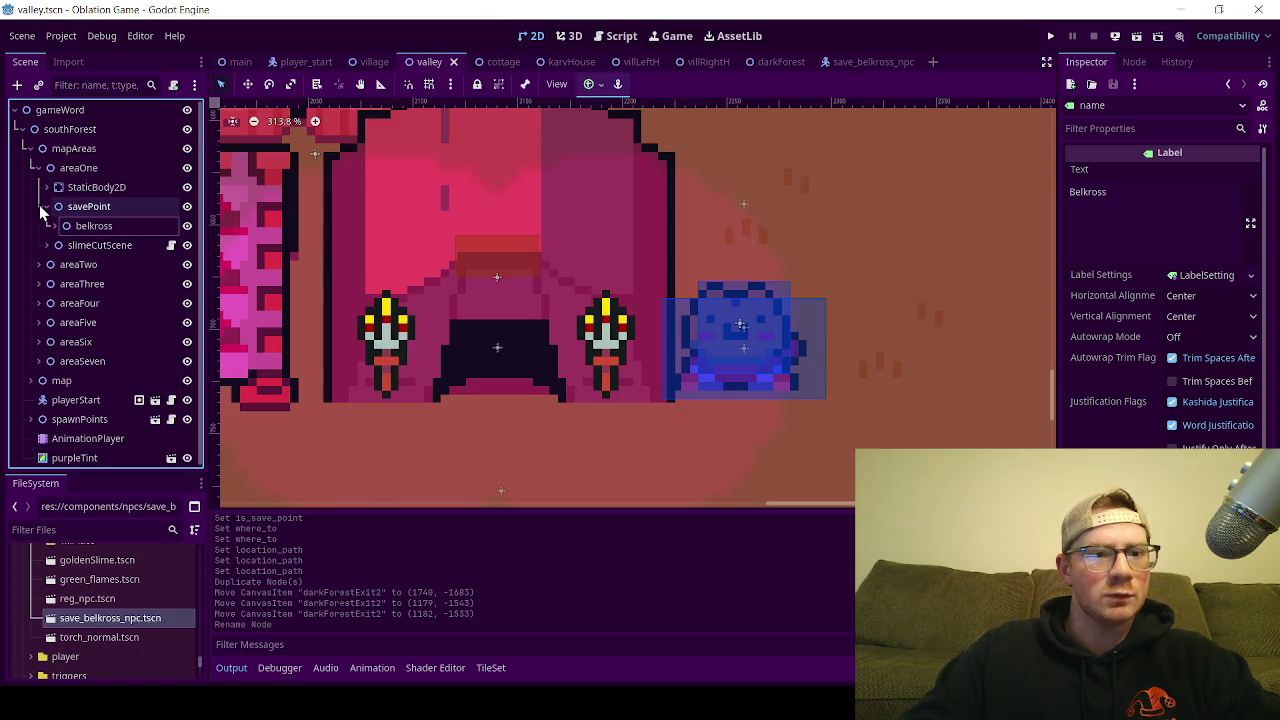
{"action": "left_click", "coordinate": [41, 206]}
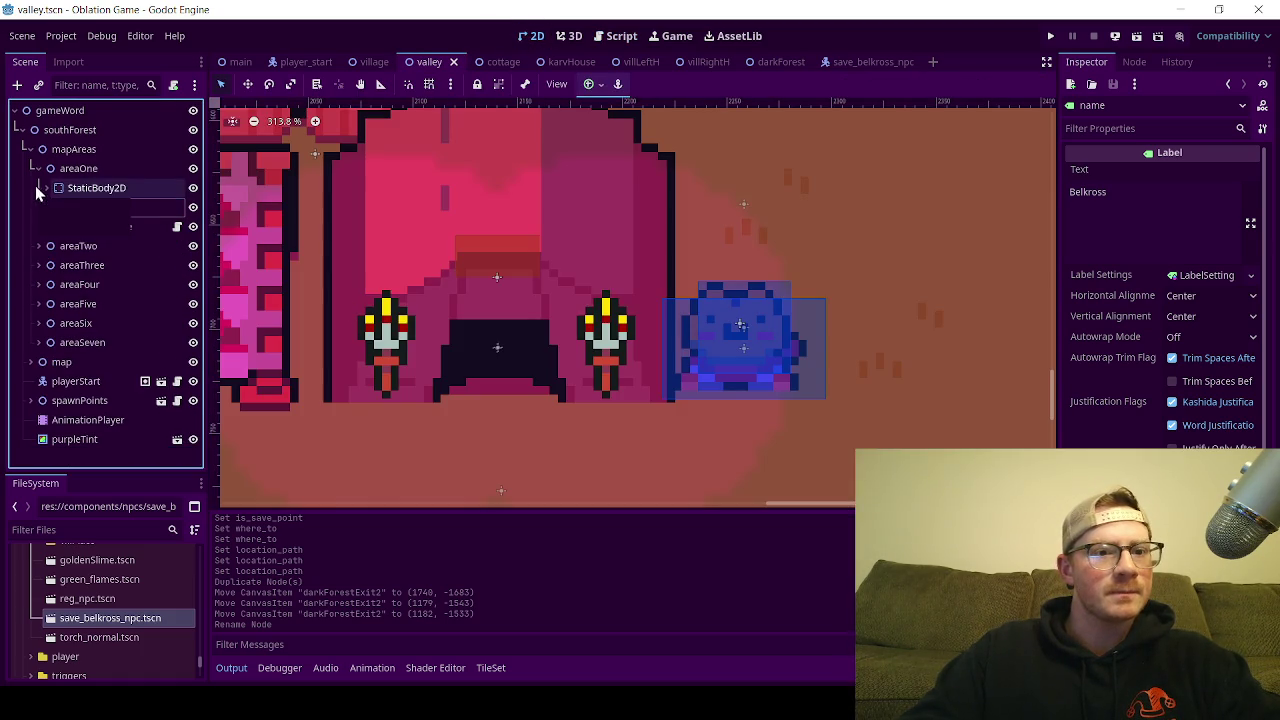
{"action": "left_click", "coordinate": [35, 169]}
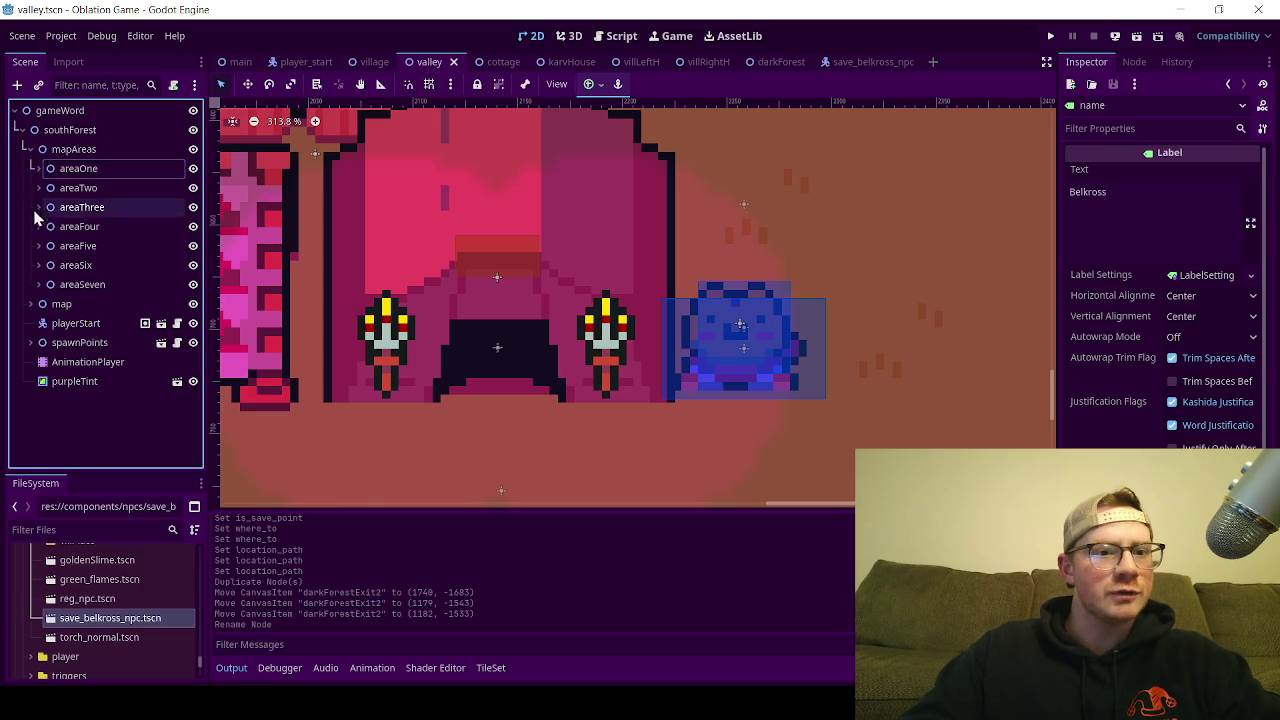
{"action": "left_click", "coordinate": [30, 303]}
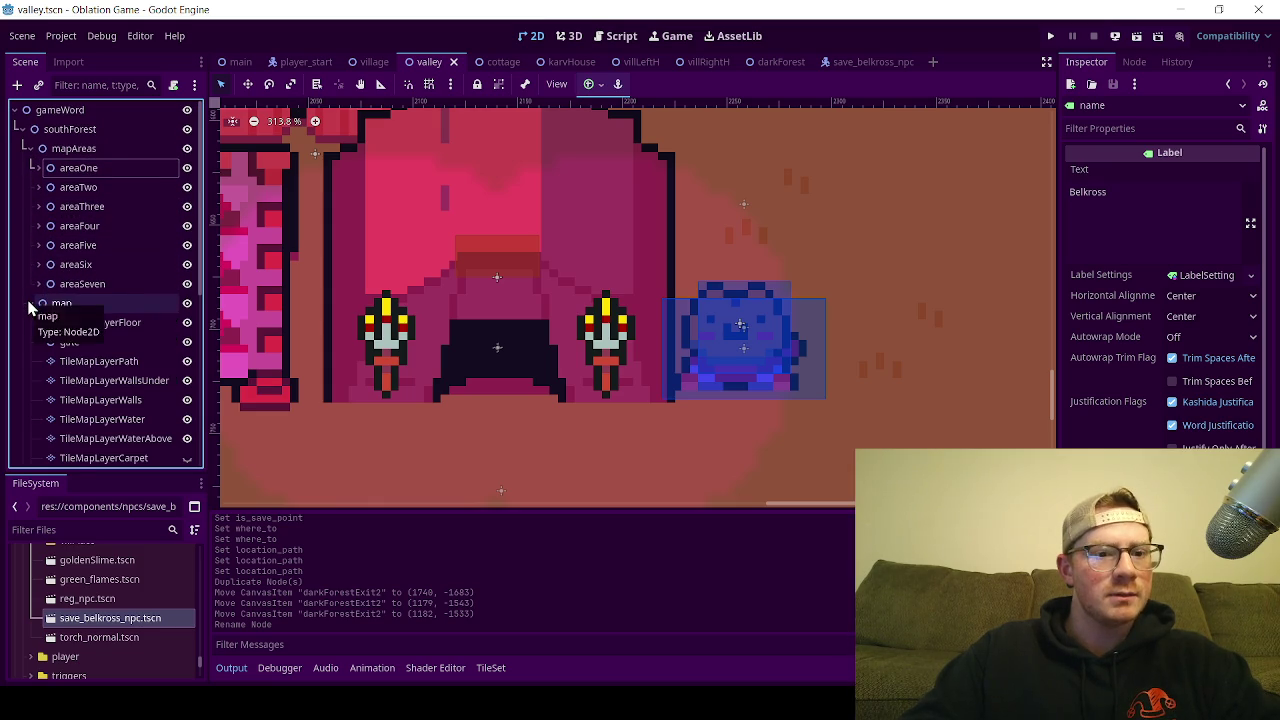
Step: Read the Where To destinations of door, door4 and door2, then bring up darkForest
{"action": "scroll", "coordinate": [96, 359], "scroll_direction": "down", "scroll_amount": 5}
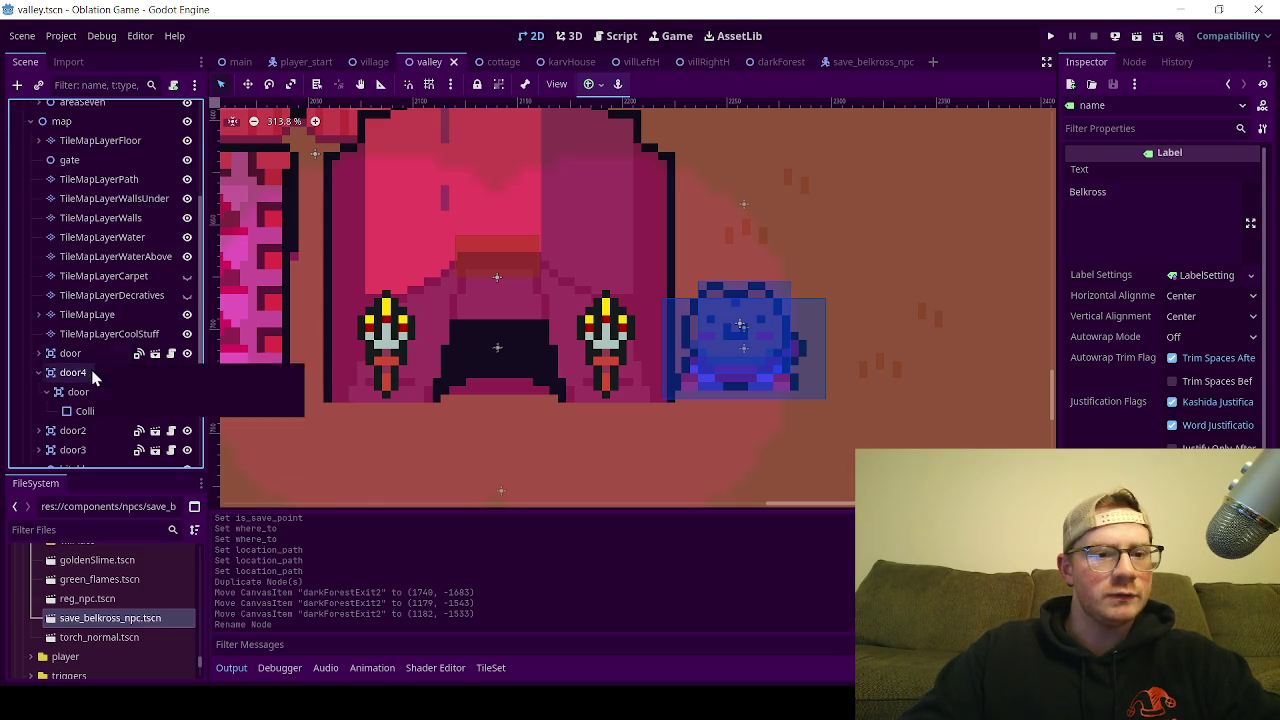
{"action": "left_click", "coordinate": [86, 360]}
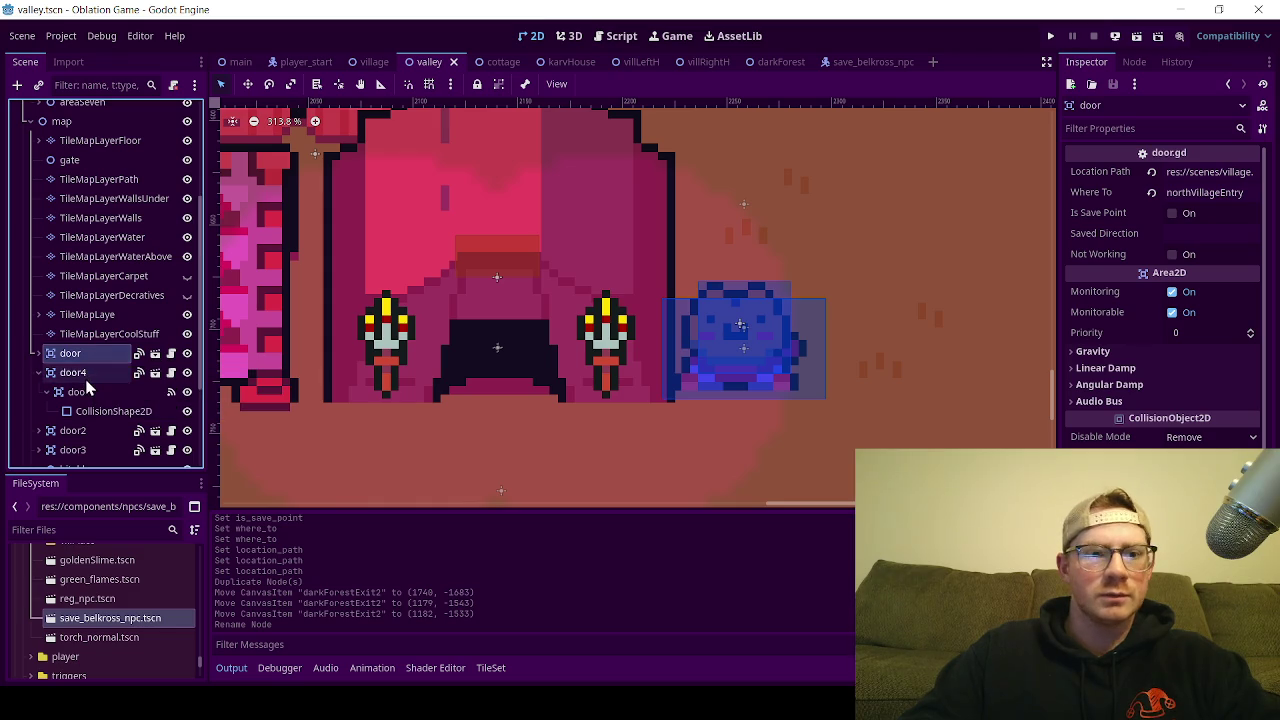
{"action": "left_click", "coordinate": [86, 379]}
{"action": "left_click", "coordinate": [81, 437]}
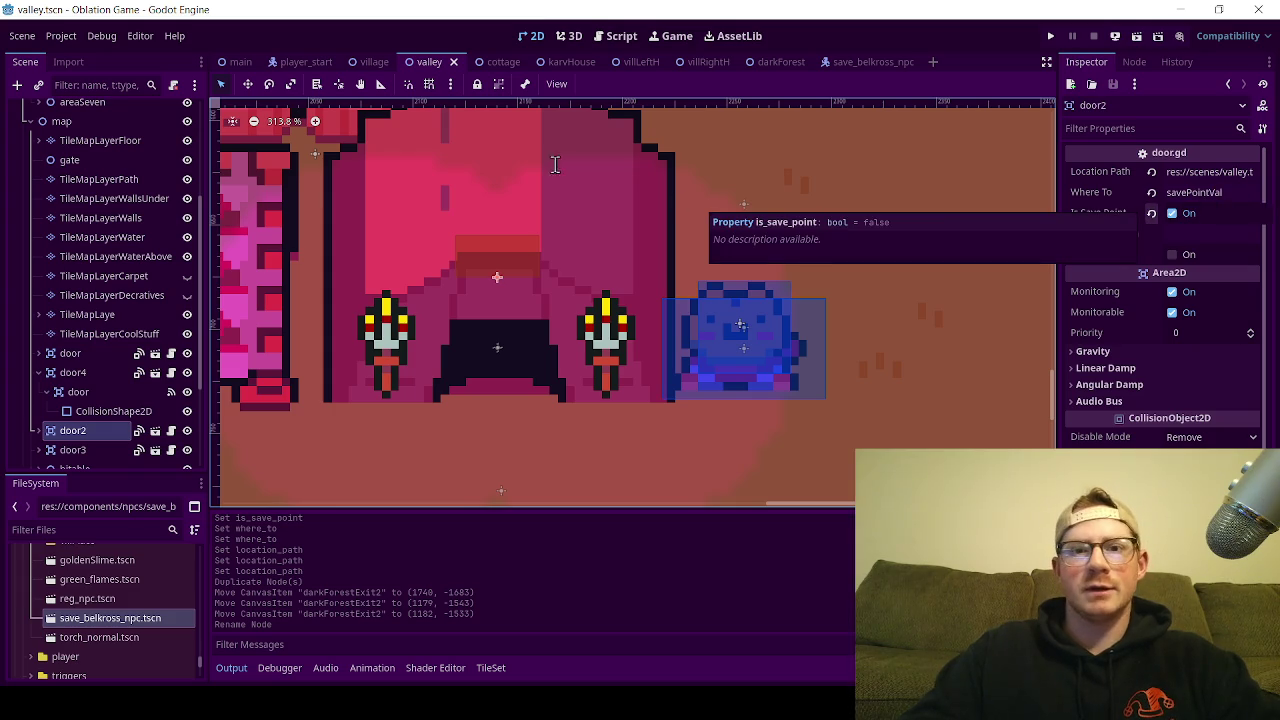
{"action": "left_click", "coordinate": [765, 65]}
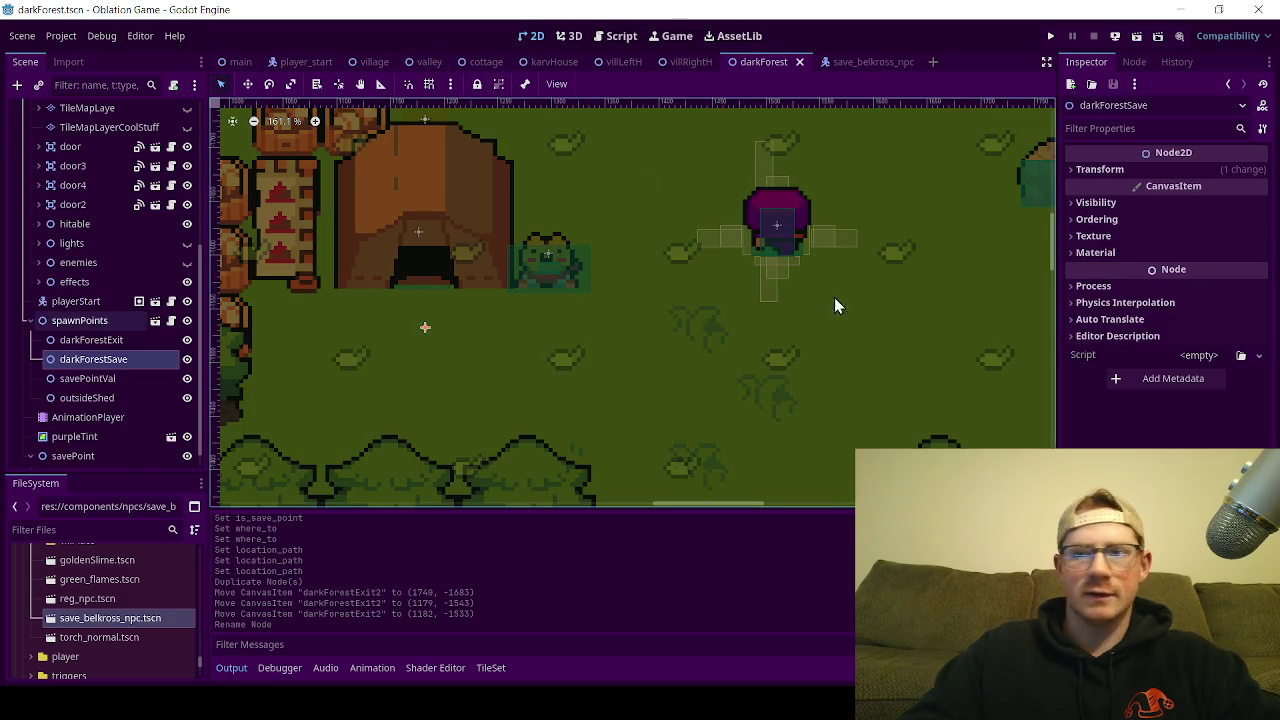
Step: Look at the darkForestSave spawn point's name, leave it unchanged, and check door4's Where To
{"action": "double_click", "coordinate": [110, 362]}
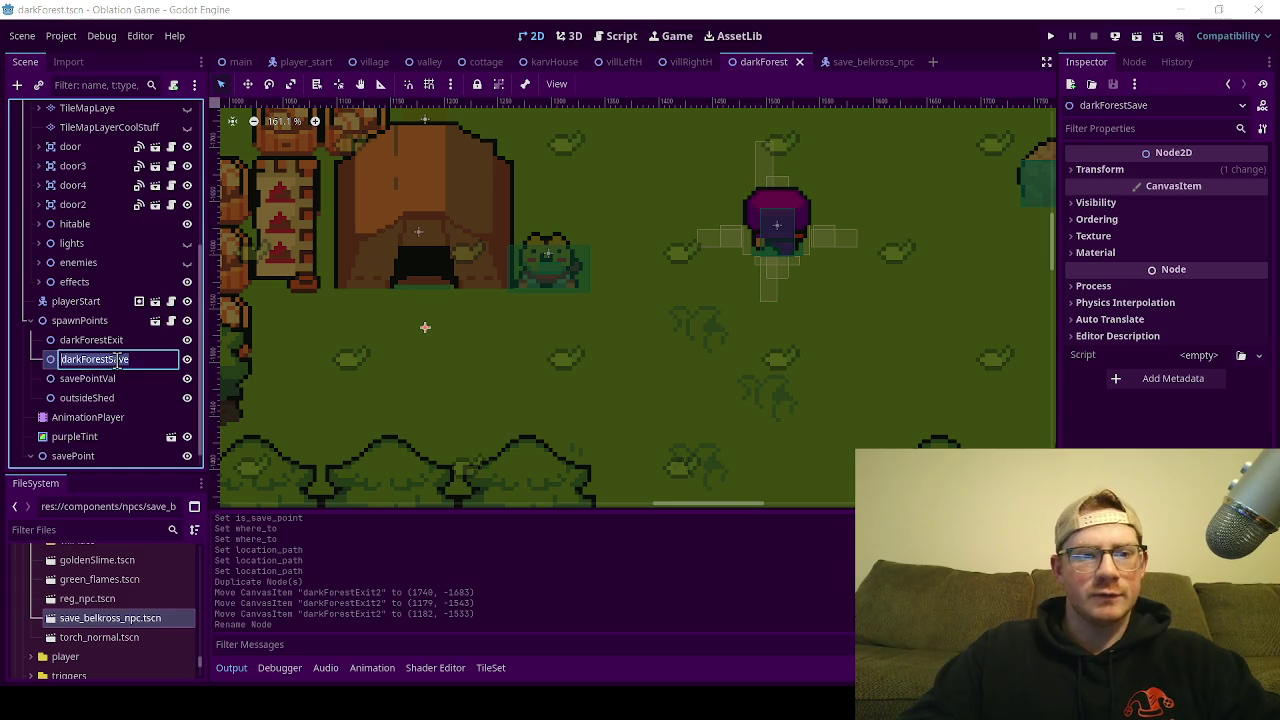
{"action": "scroll", "coordinate": [88, 296], "scroll_direction": "up", "scroll_amount": 2}
{"action": "left_click", "coordinate": [96, 280]}
{"action": "left_click", "coordinate": [95, 276]}
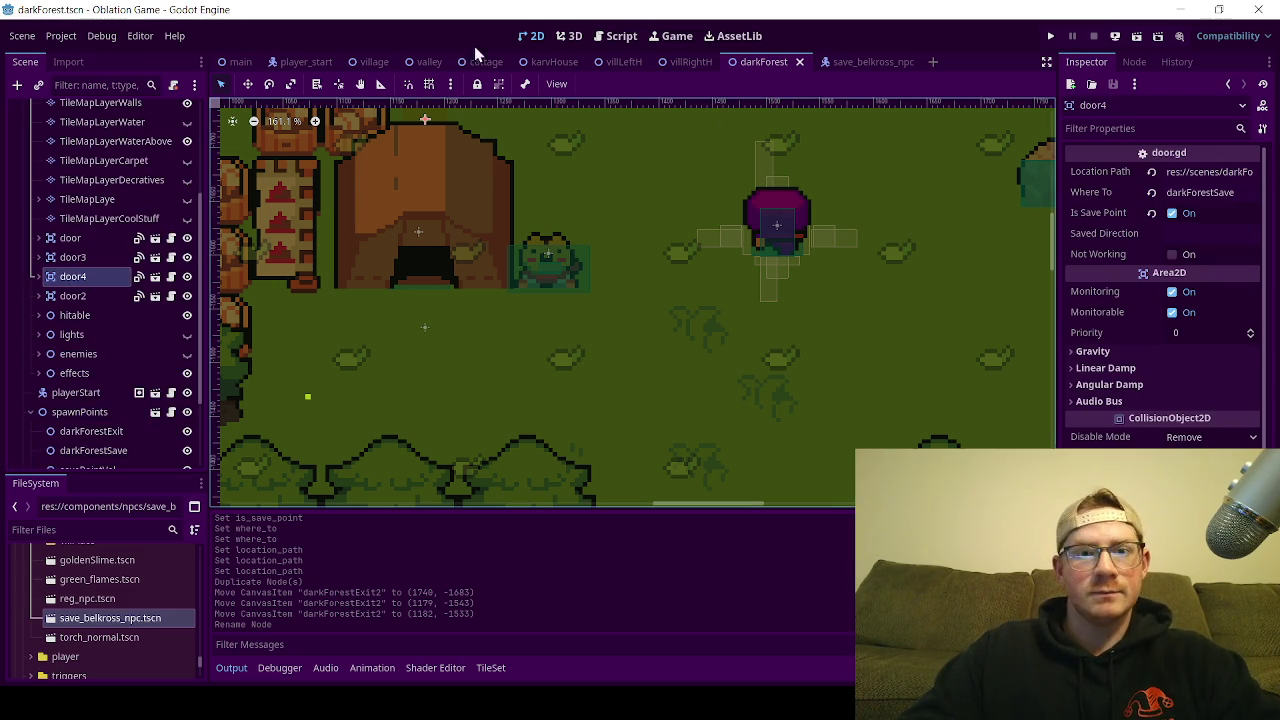
Step: Review _spawn_world_logic in the main scene's main_menu.gd, save, and return to darkForest
{"action": "left_click", "coordinate": [245, 62]}
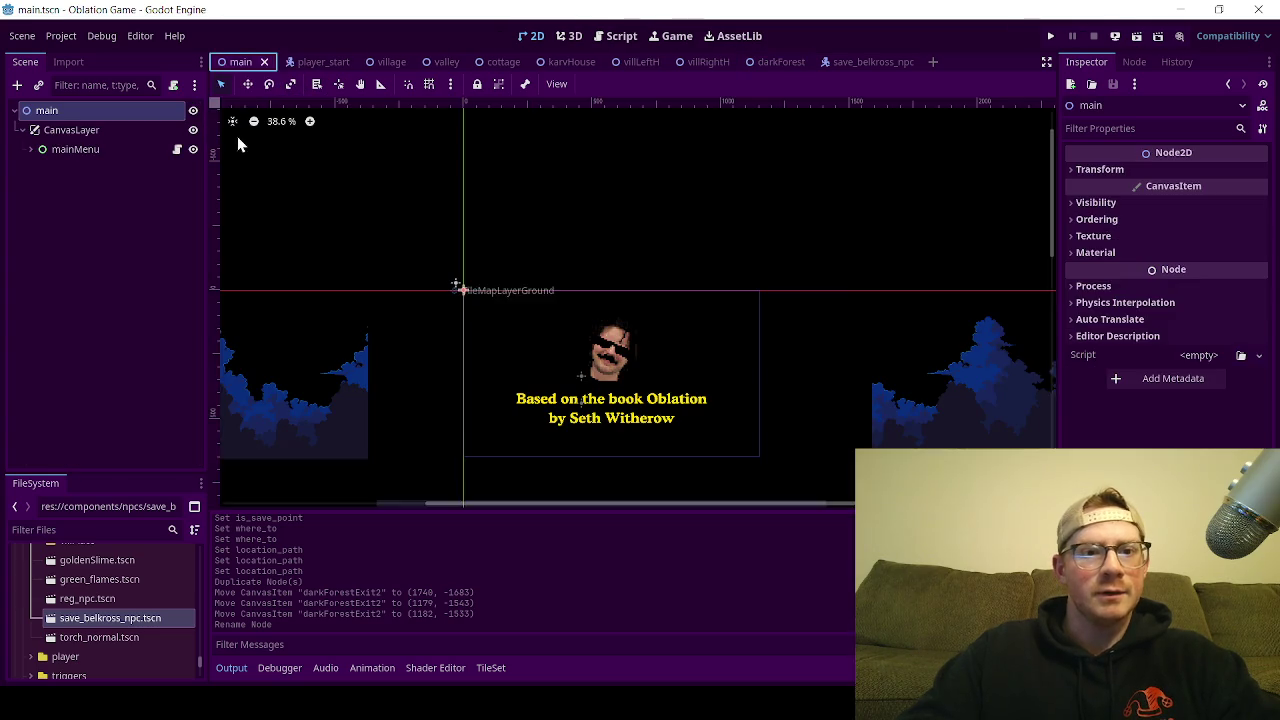
{"action": "left_click", "coordinate": [177, 149]}
{"action": "scroll", "coordinate": [766, 340], "scroll_direction": "down", "scroll_amount": 1}
{"action": "scroll", "coordinate": [766, 340], "scroll_direction": "down", "scroll_amount": 9}
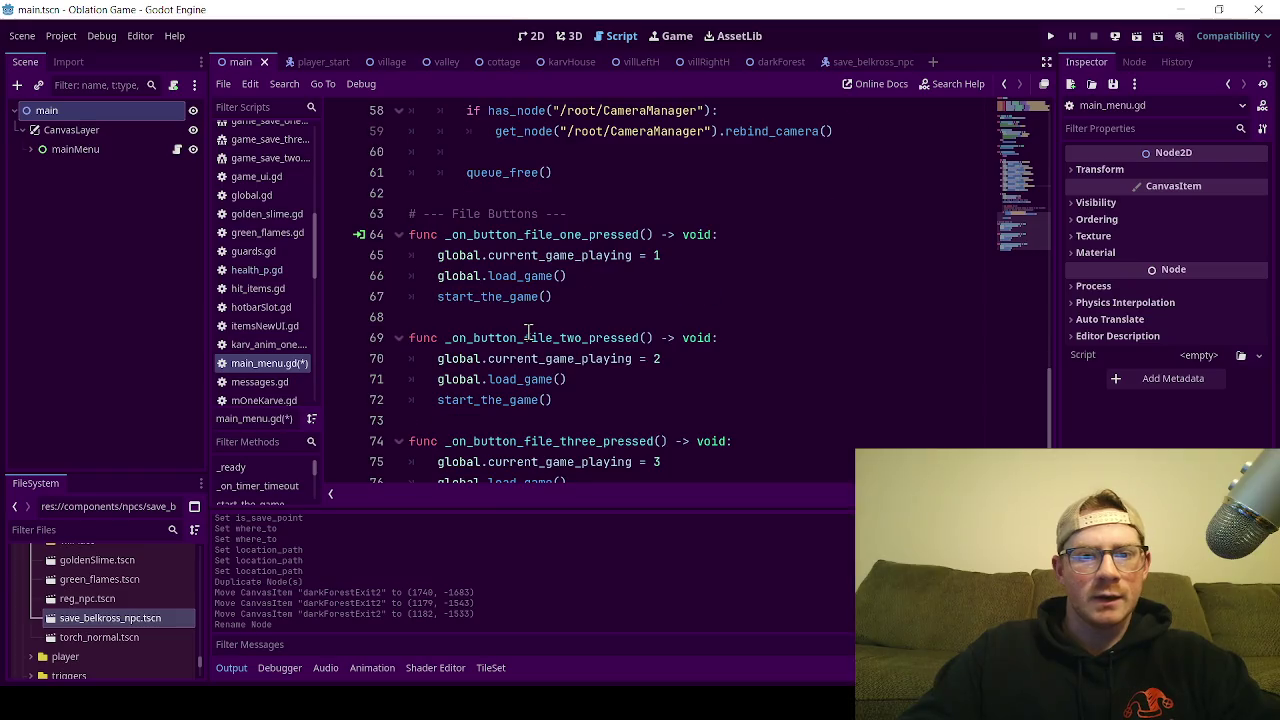
{"action": "scroll", "coordinate": [613, 328], "scroll_direction": "up", "scroll_amount": 10}
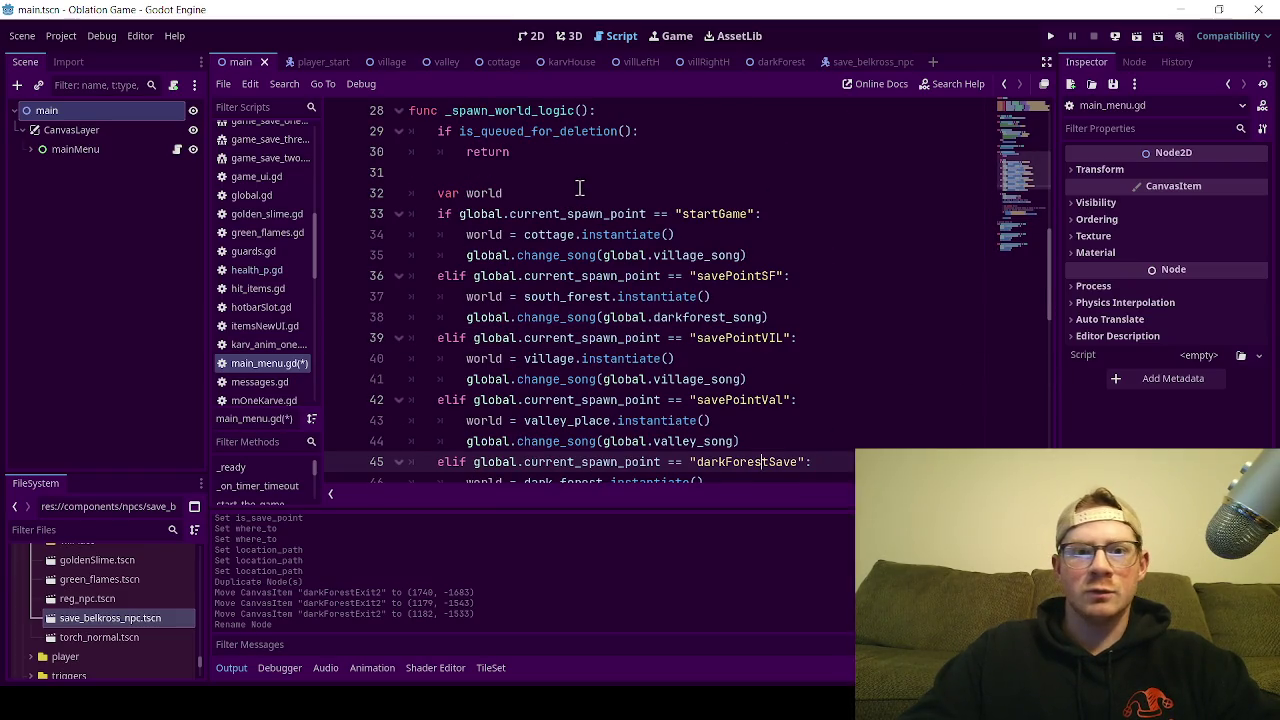
{"action": "left_click", "coordinate": [583, 192]}
{"action": "key", "text": "ctrl+s"}
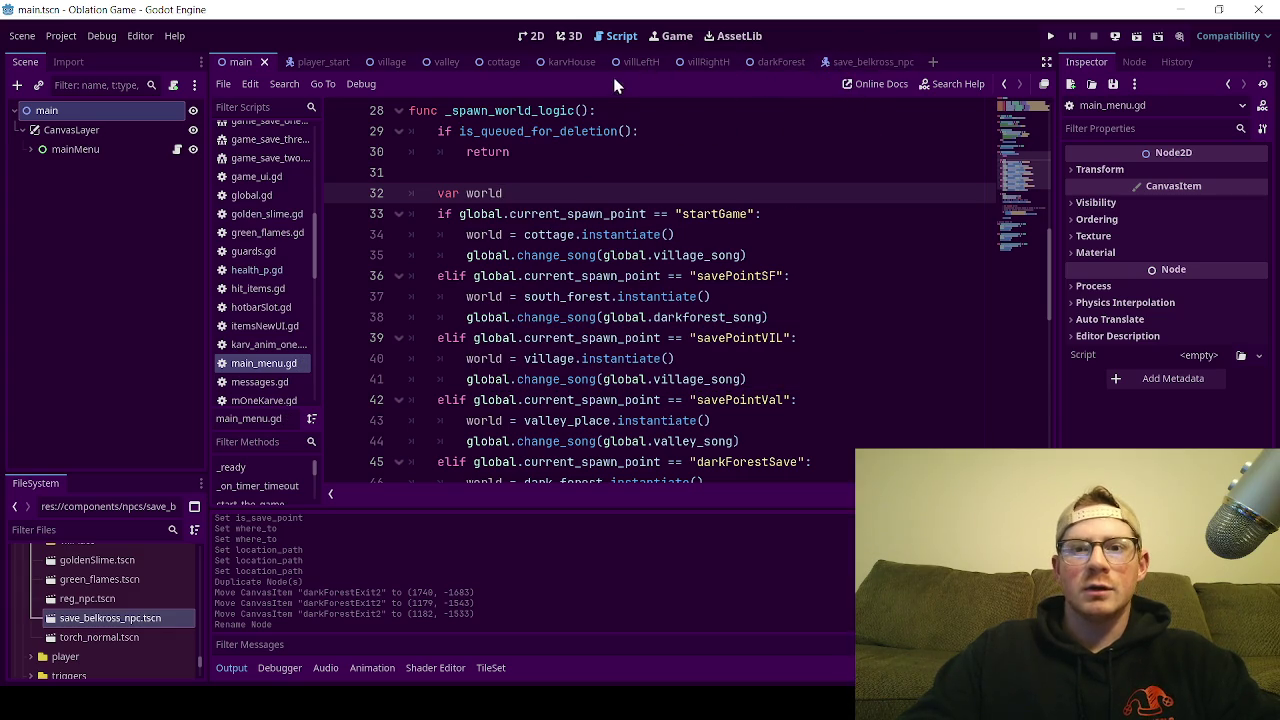
{"action": "left_click", "coordinate": [762, 61]}
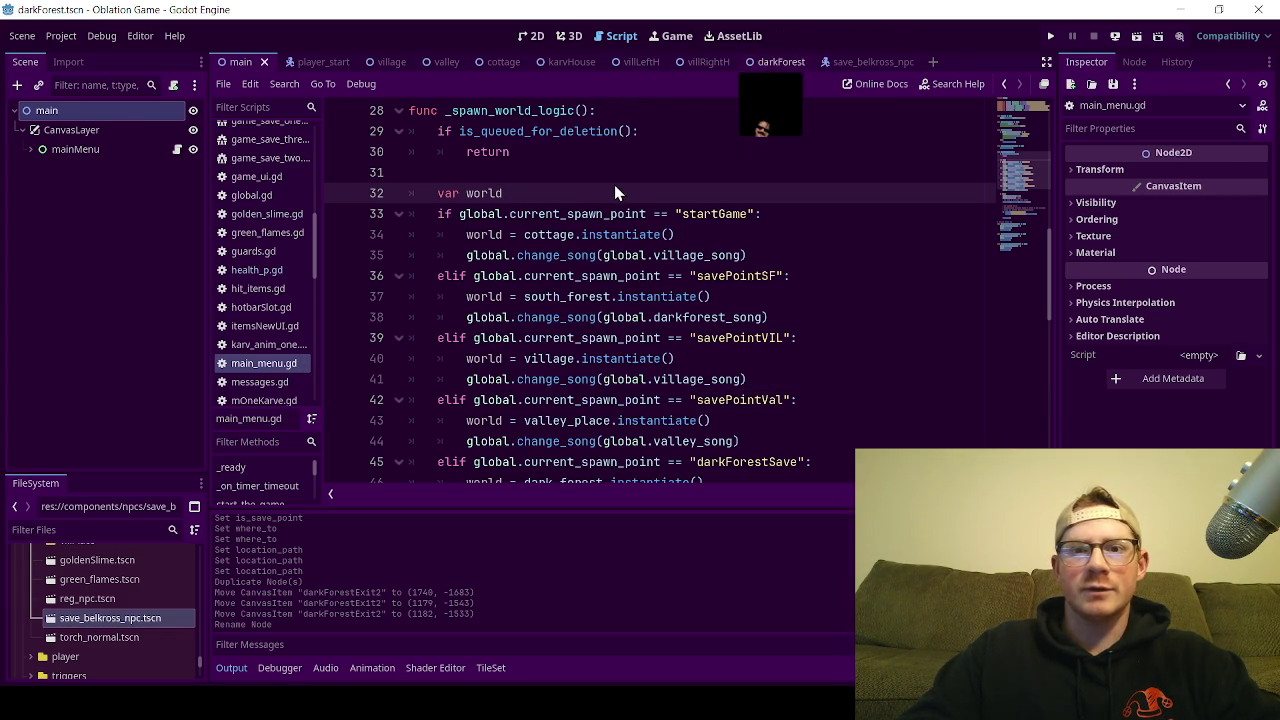
Step: Run darkForest, walk the player left and up through the house door and back out, then close it
{"action": "left_click", "coordinate": [529, 38]}
{"action": "scroll", "coordinate": [637, 218], "scroll_direction": "down", "scroll_amount": 2}
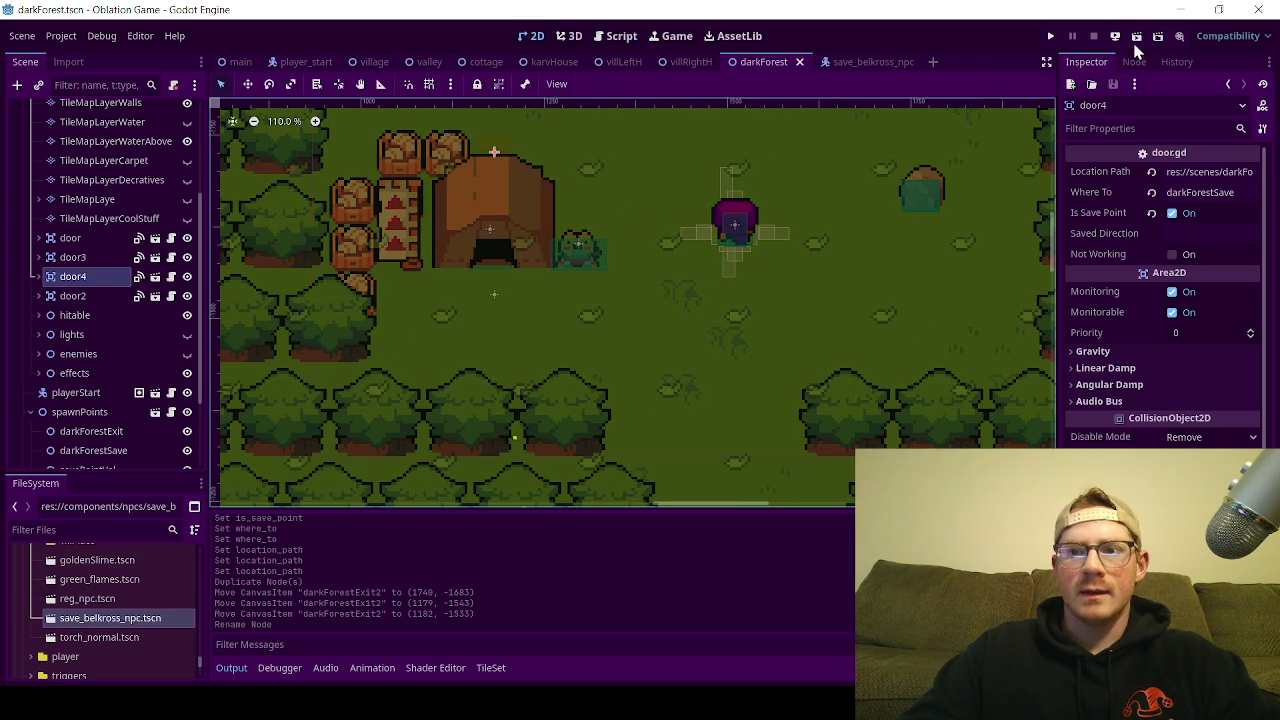
{"action": "left_click", "coordinate": [1135, 38]}
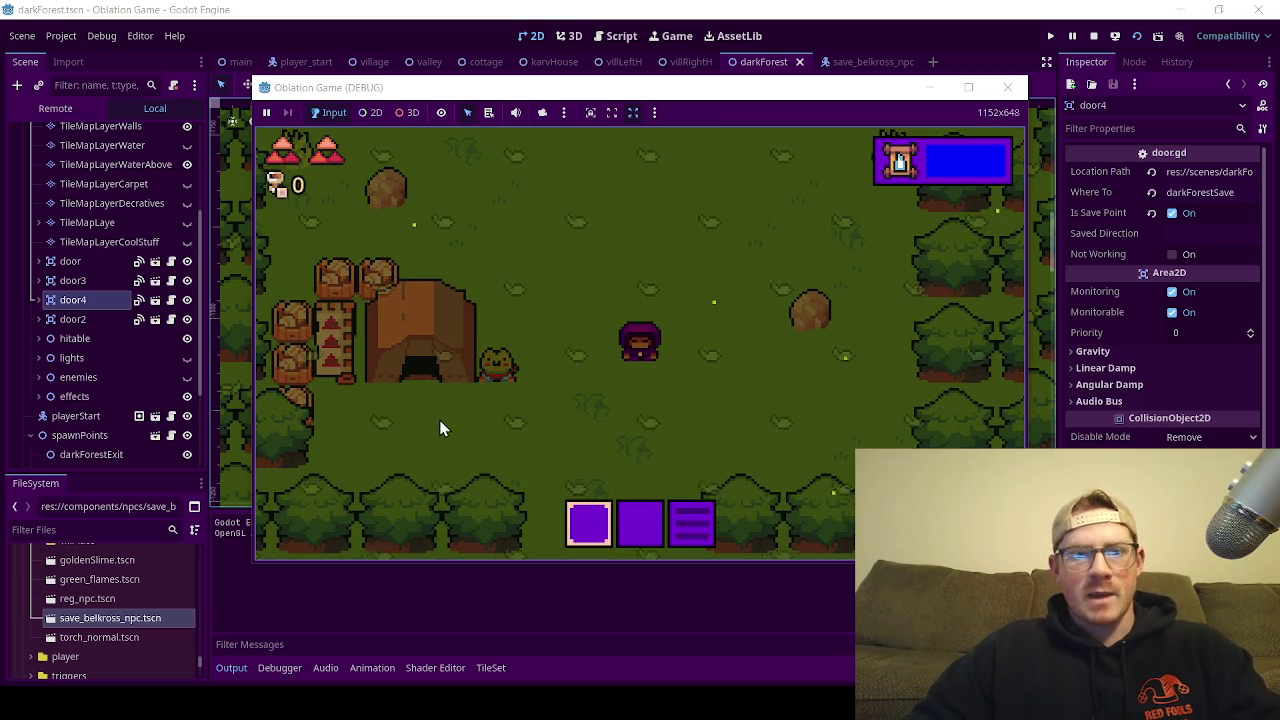
{"action": "key", "text": "a"}
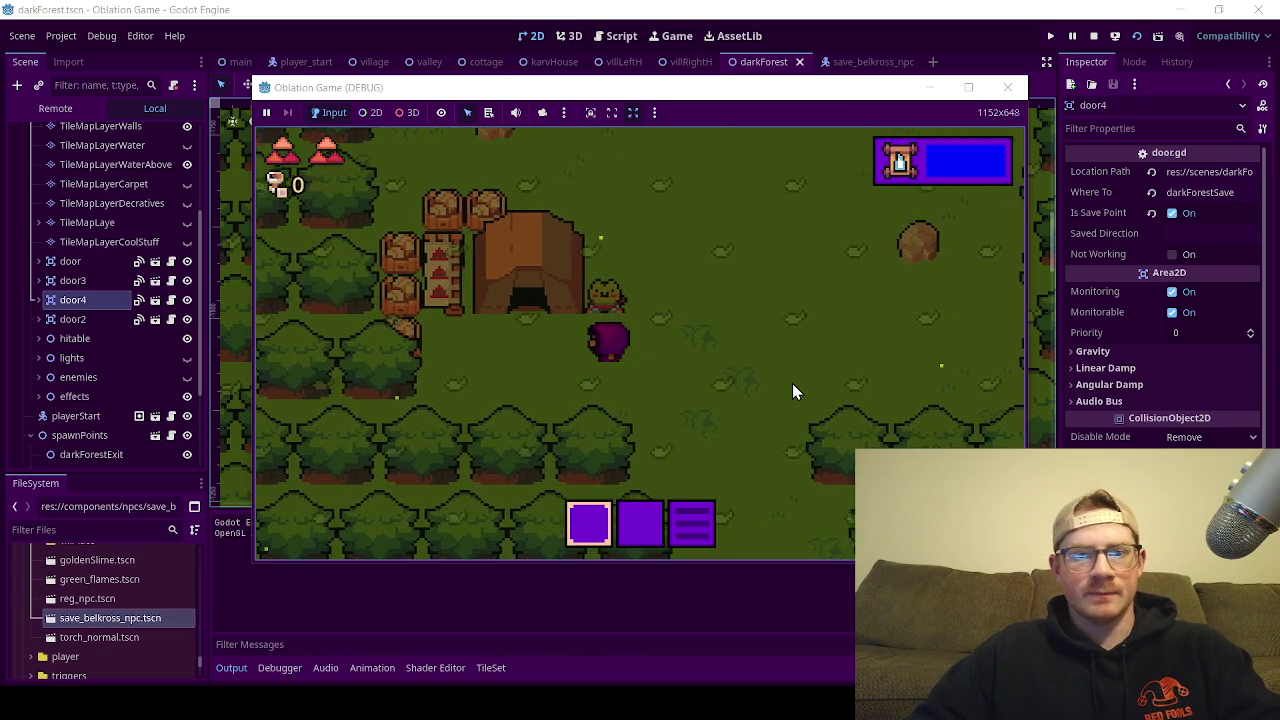
{"action": "key", "text": "a"}
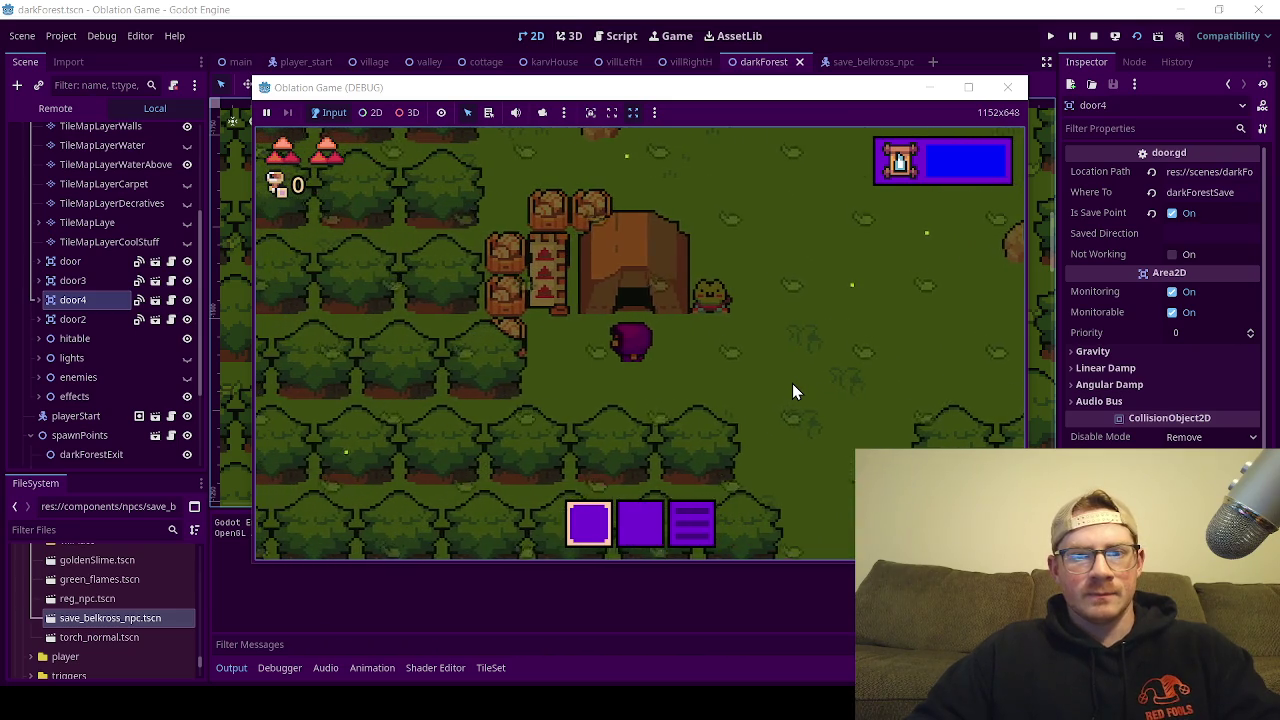
{"action": "key", "text": "w"}
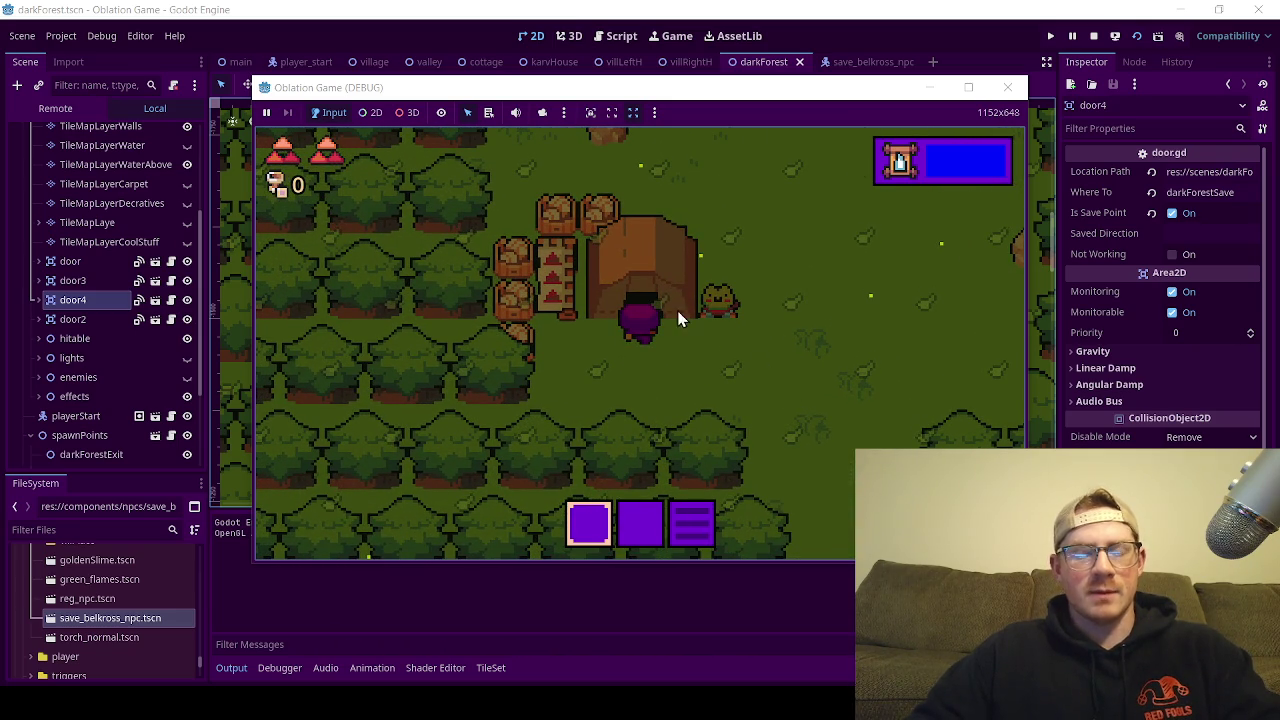
{"action": "key", "text": "w"}
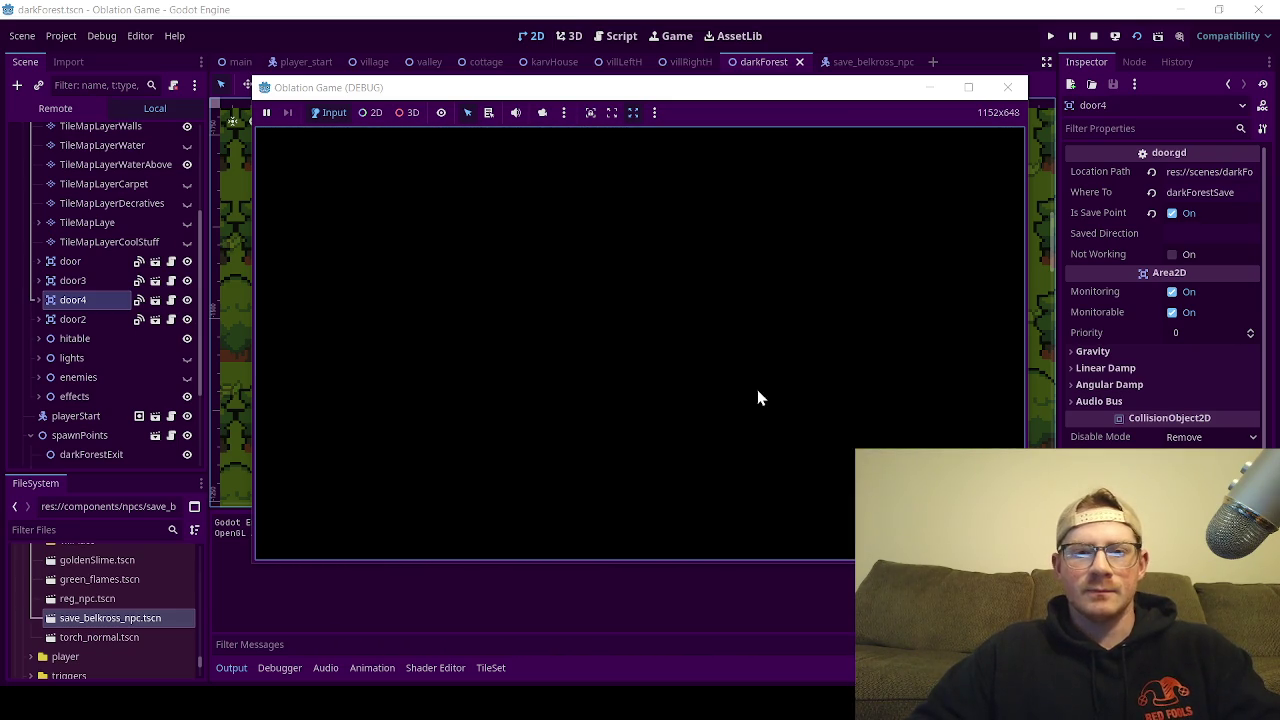
{"action": "key", "text": "d"}
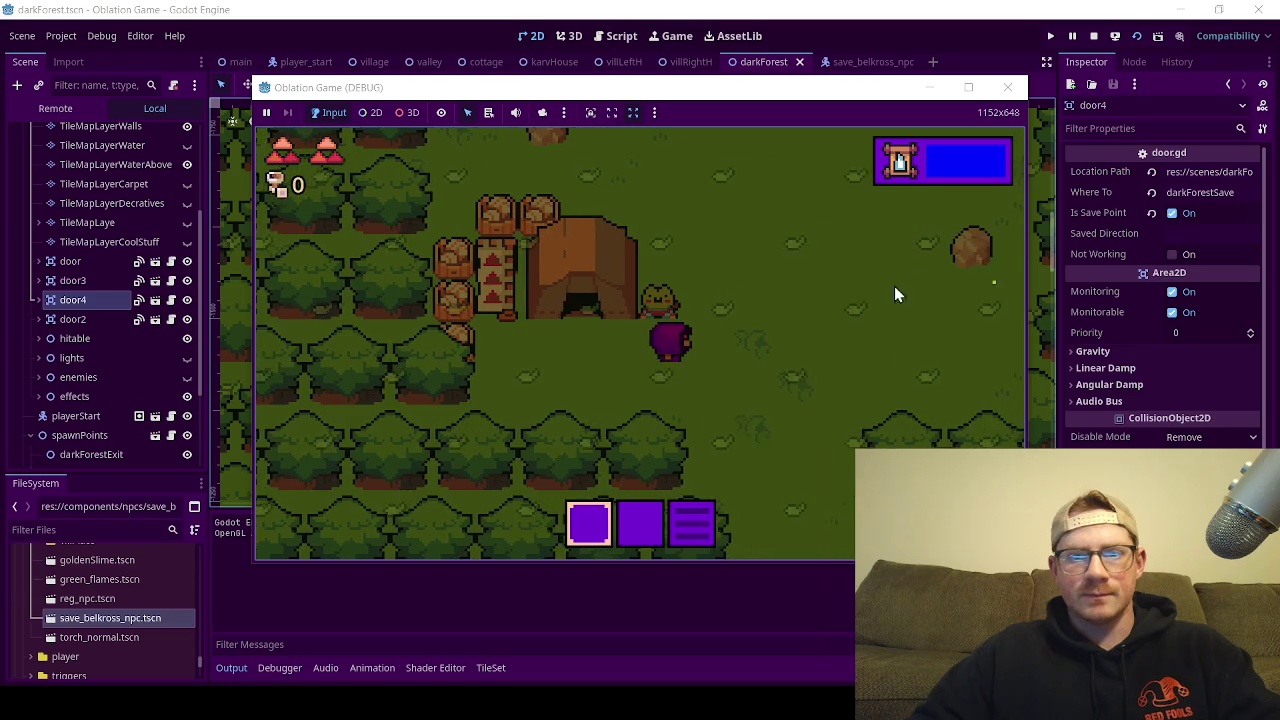
{"action": "left_click", "coordinate": [1022, 93]}
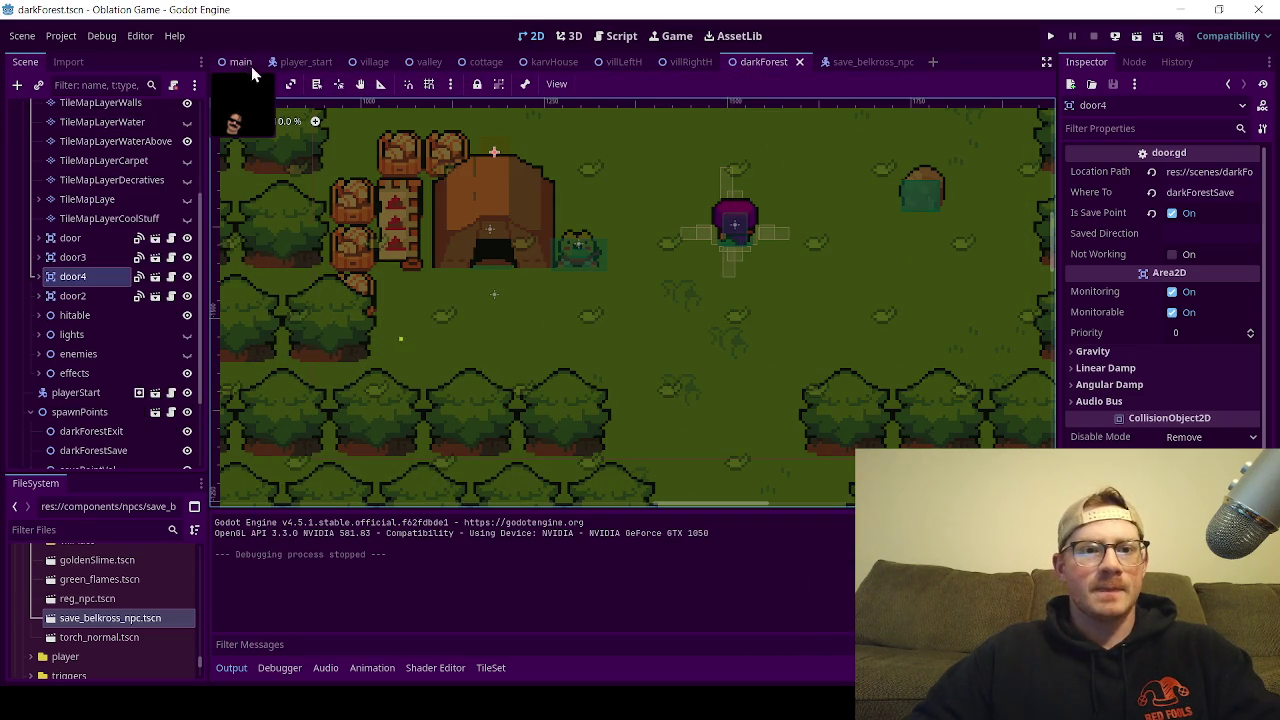
Step: Launch the game from the main scene, choose new game, and close after the intro story
{"action": "left_click", "coordinate": [241, 64]}
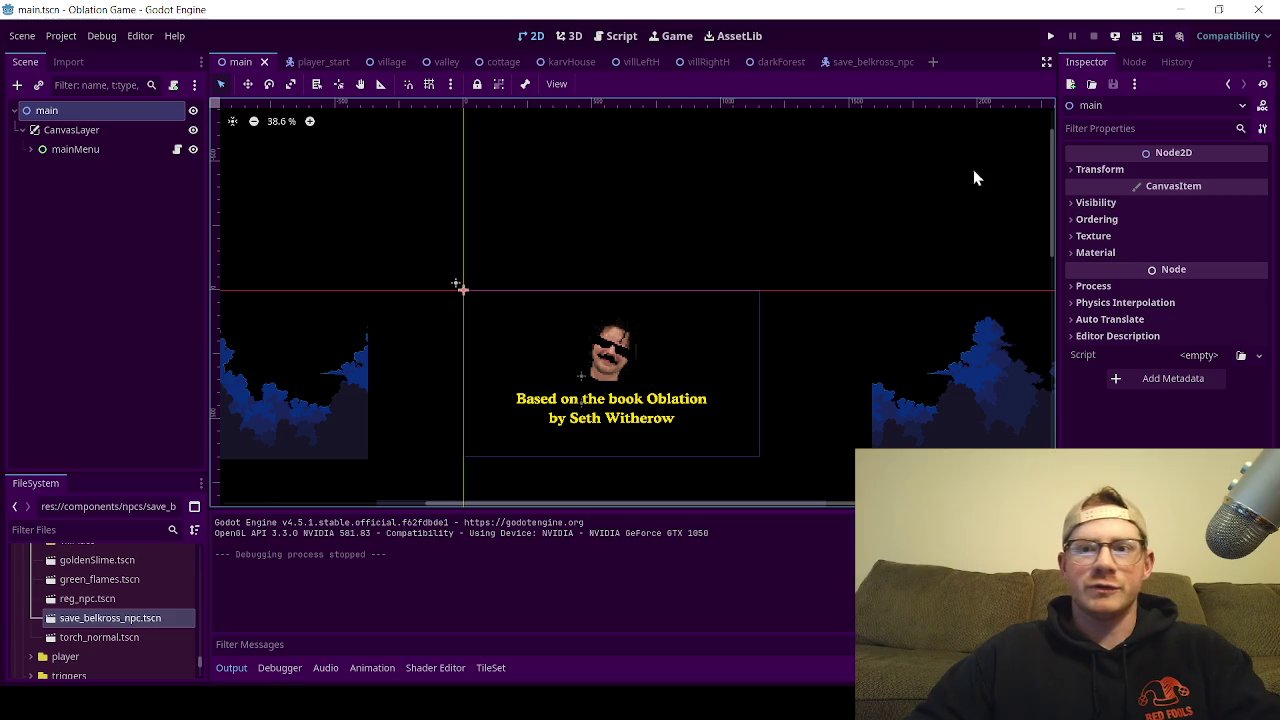
{"action": "left_click", "coordinate": [1135, 42]}
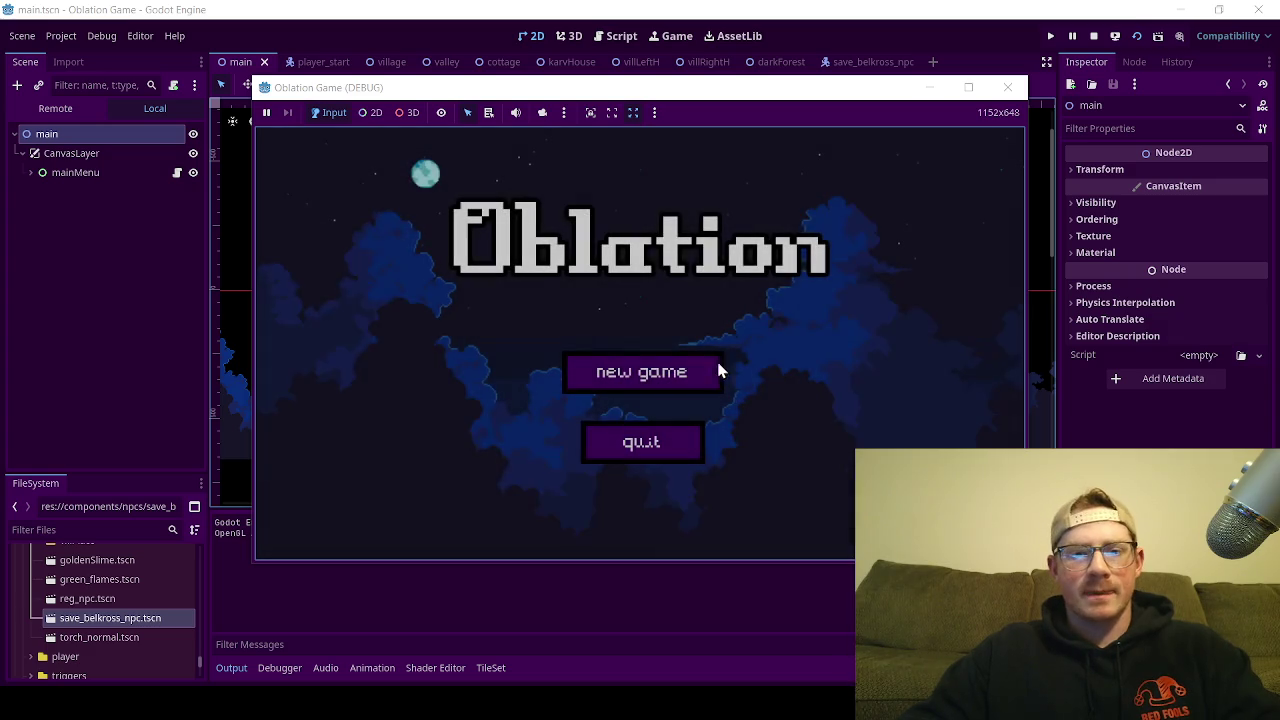
{"action": "left_click", "coordinate": [607, 379]}
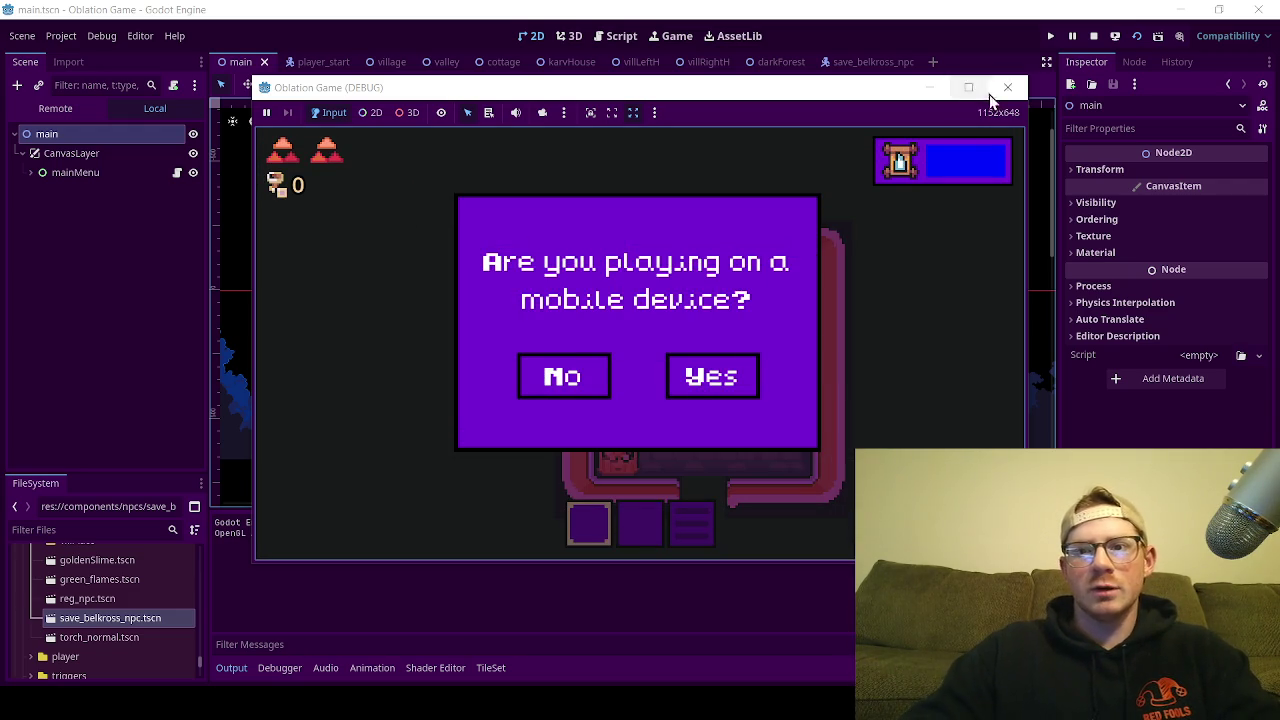
{"action": "left_click", "coordinate": [1013, 90]}
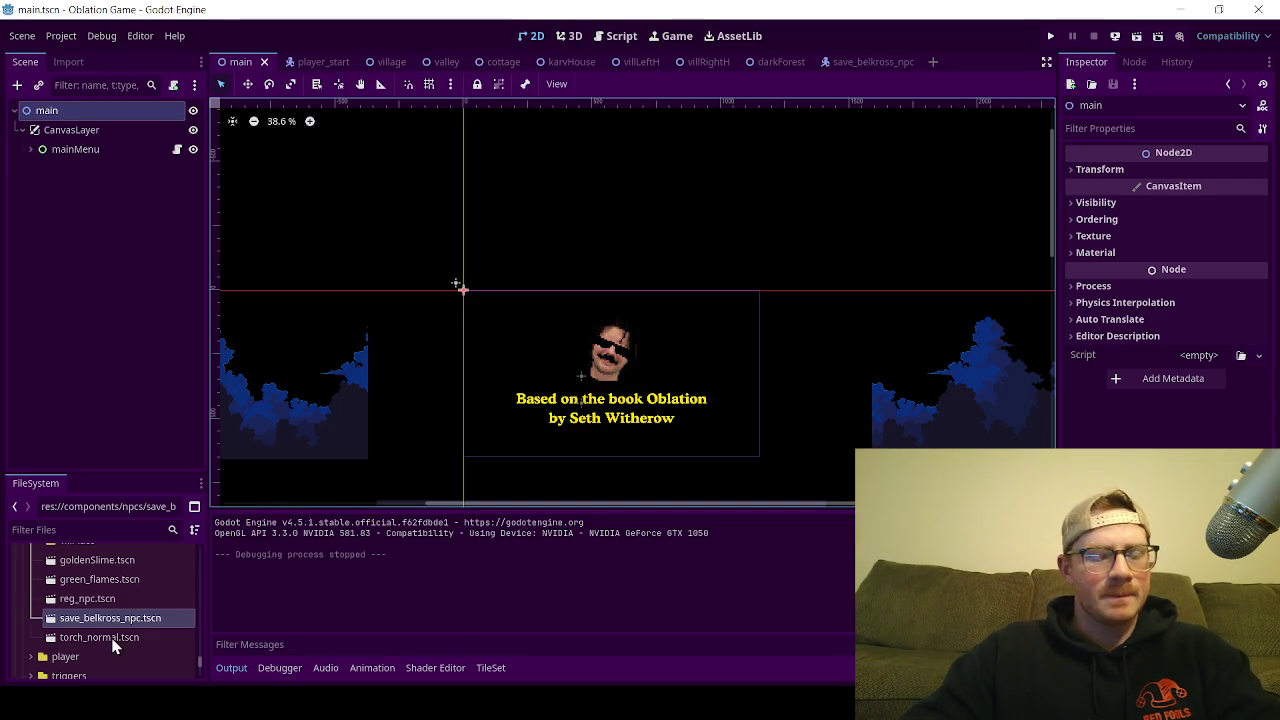
Step: Open data/game_save_one.cfg and inspect its completed_main_mission setting
{"action": "scroll", "coordinate": [110, 640], "scroll_direction": "down", "scroll_amount": 2}
{"action": "scroll", "coordinate": [82, 630], "scroll_direction": "down", "scroll_amount": 5}
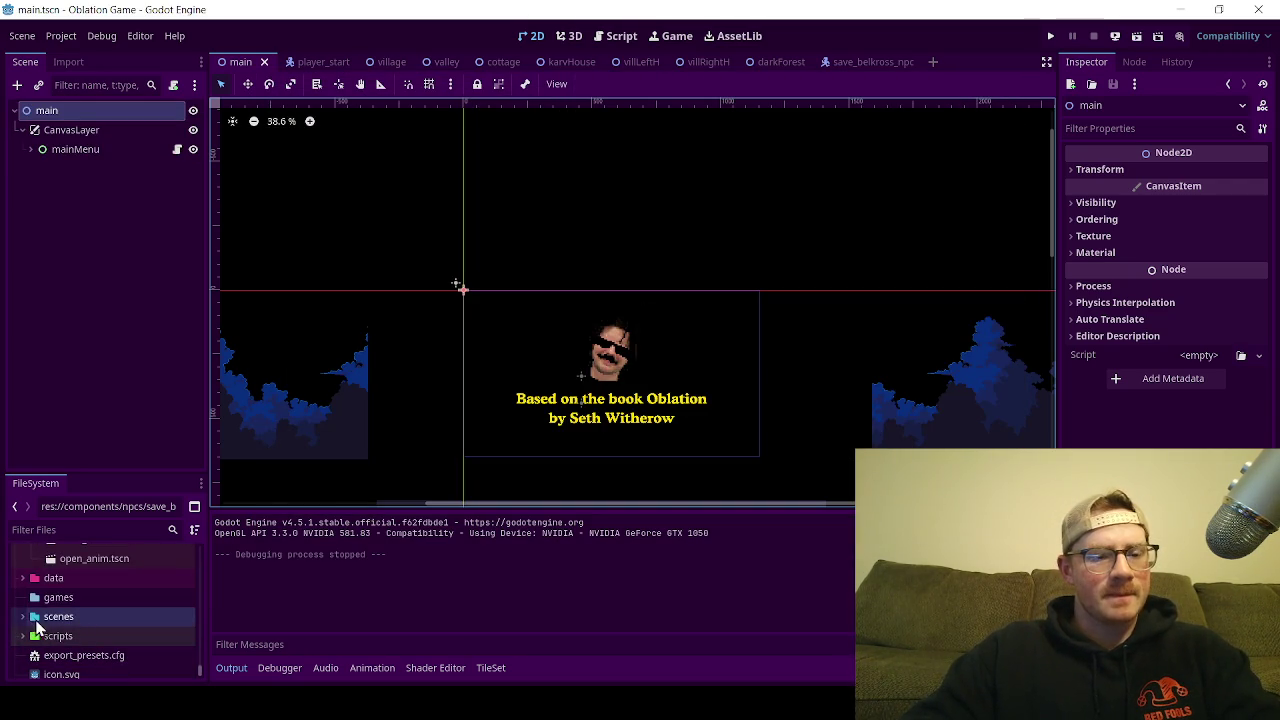
{"action": "left_click", "coordinate": [22, 578]}
{"action": "scroll", "coordinate": [60, 605], "scroll_direction": "down", "scroll_amount": 4}
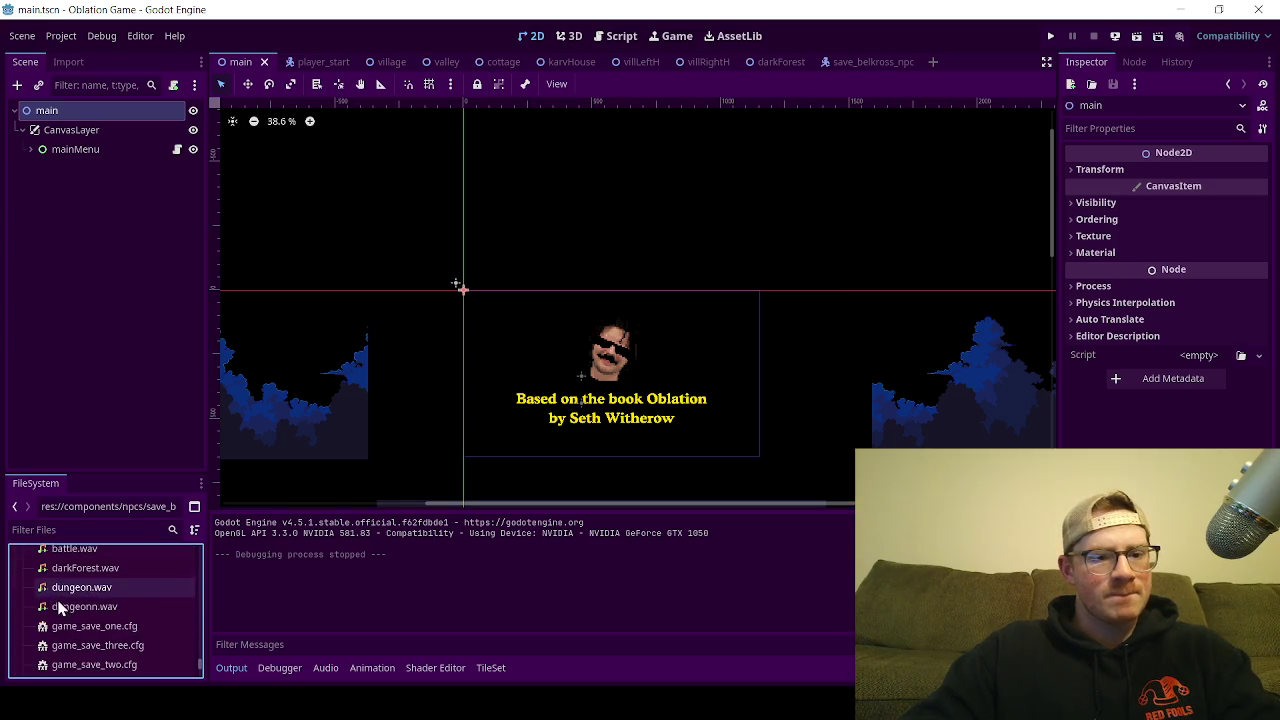
{"action": "double_click", "coordinate": [136, 630]}
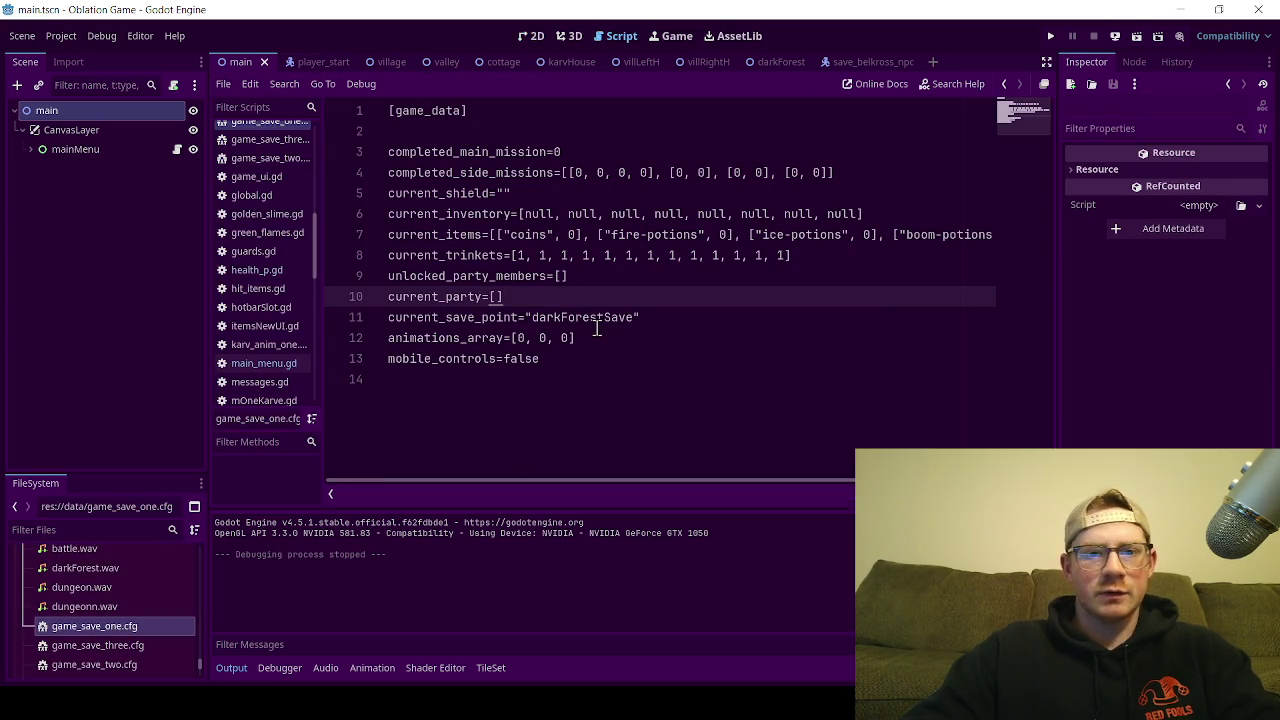
{"action": "double_click", "coordinate": [510, 153]}
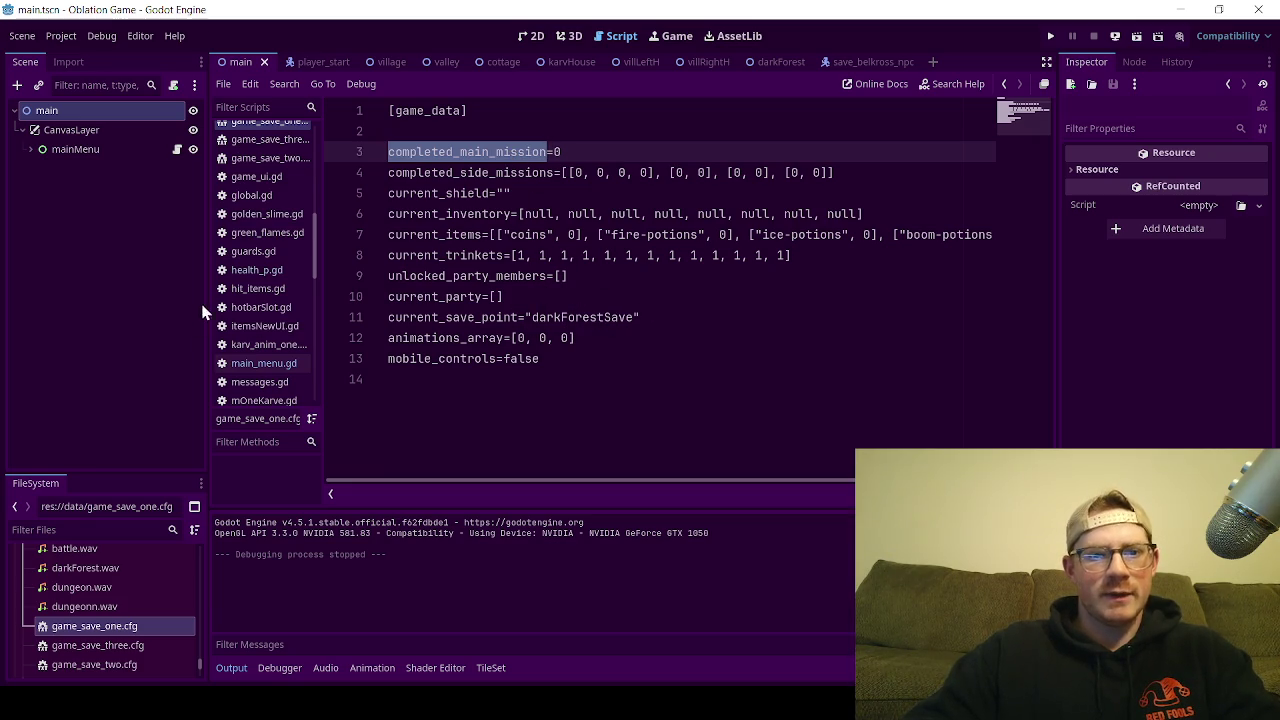
Step: Open main_menu.gd and go to start_the_game's completed_main_mission check
{"action": "scroll", "coordinate": [240, 312], "scroll_direction": "up", "scroll_amount": 3}
{"action": "scroll", "coordinate": [240, 312], "scroll_direction": "up", "scroll_amount": 10}
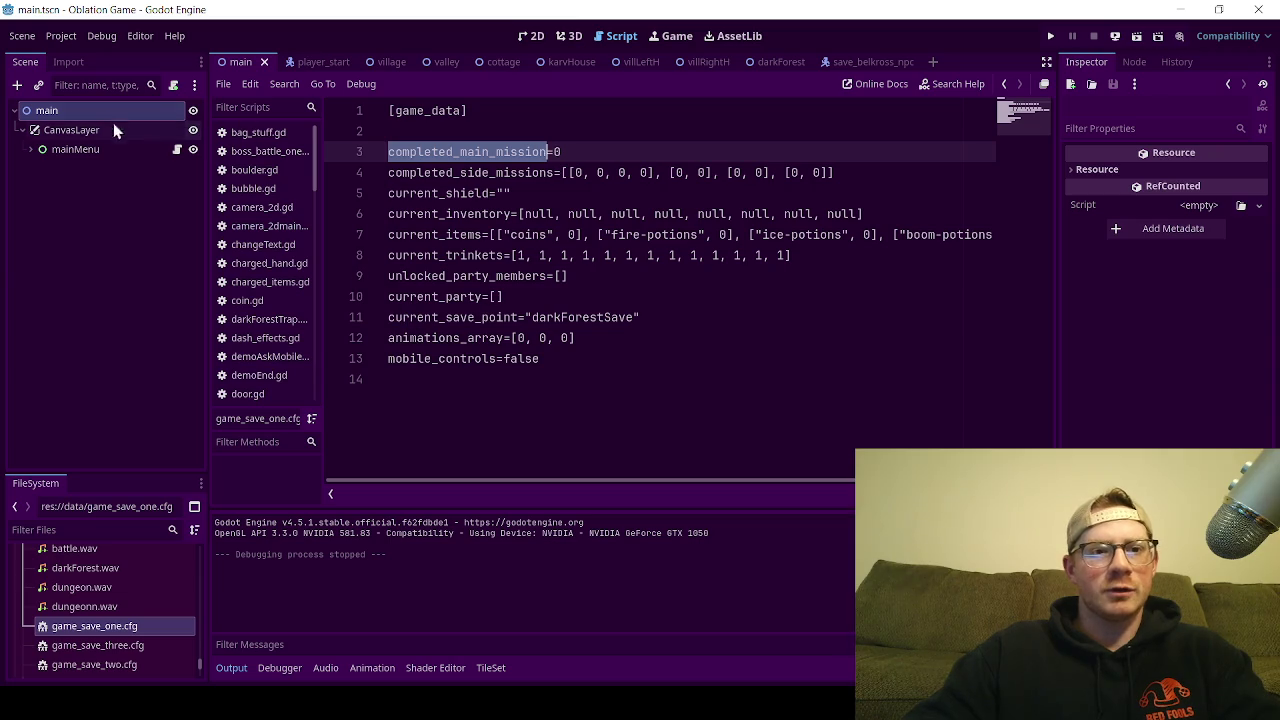
{"action": "left_click", "coordinate": [176, 149]}
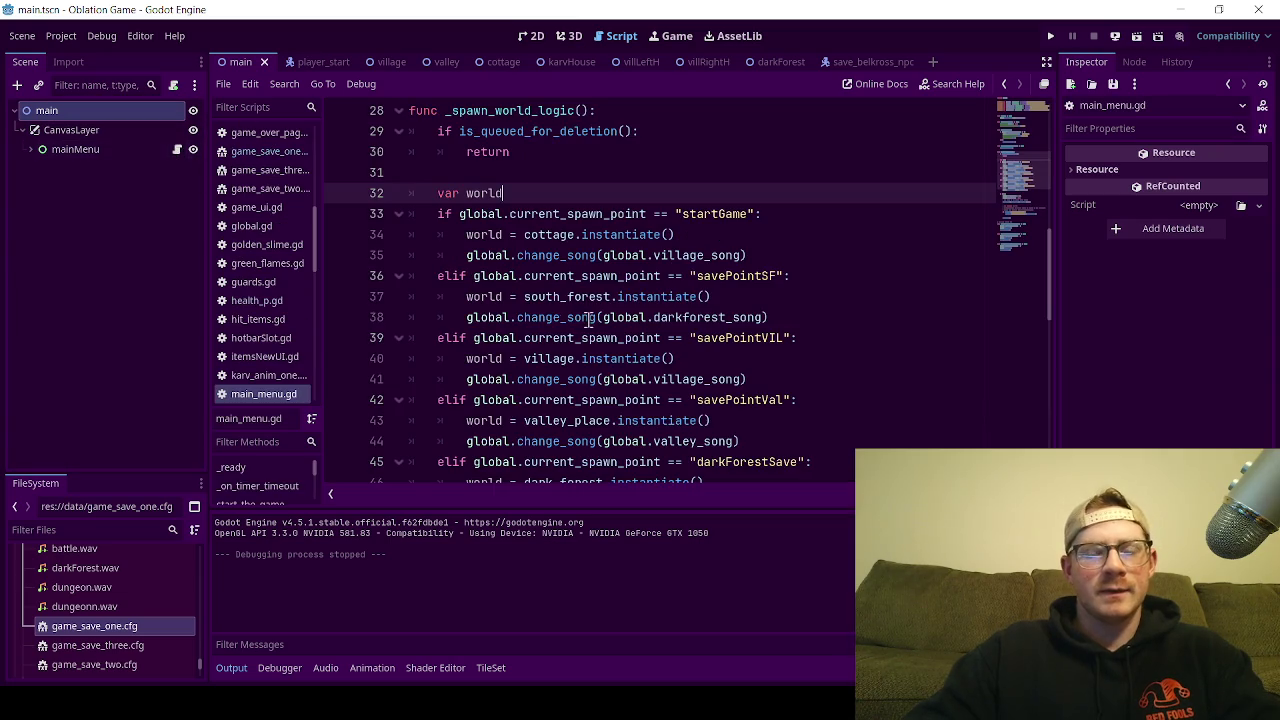
{"action": "scroll", "coordinate": [607, 317], "scroll_direction": "up", "scroll_amount": 5}
{"action": "scroll", "coordinate": [607, 317], "scroll_direction": "up", "scroll_amount": 4}
{"action": "scroll", "coordinate": [527, 264], "scroll_direction": "down", "scroll_amount": 2}
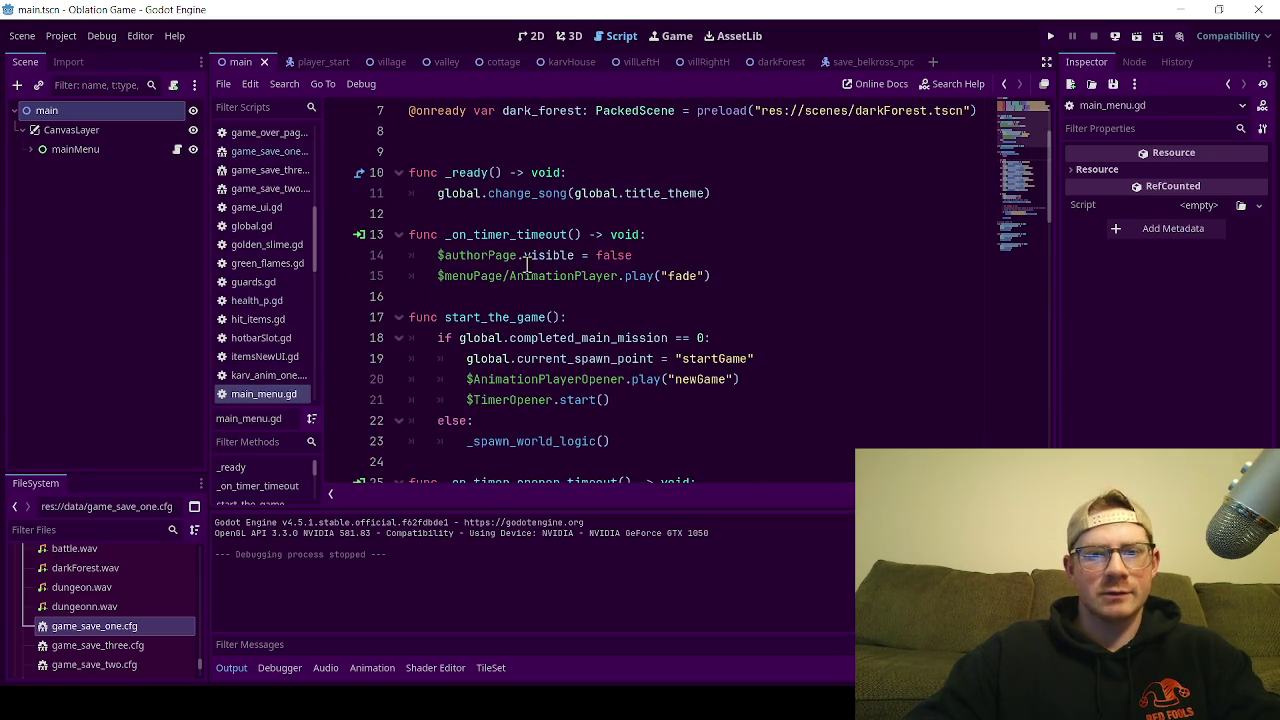
{"action": "left_click", "coordinate": [727, 338]}
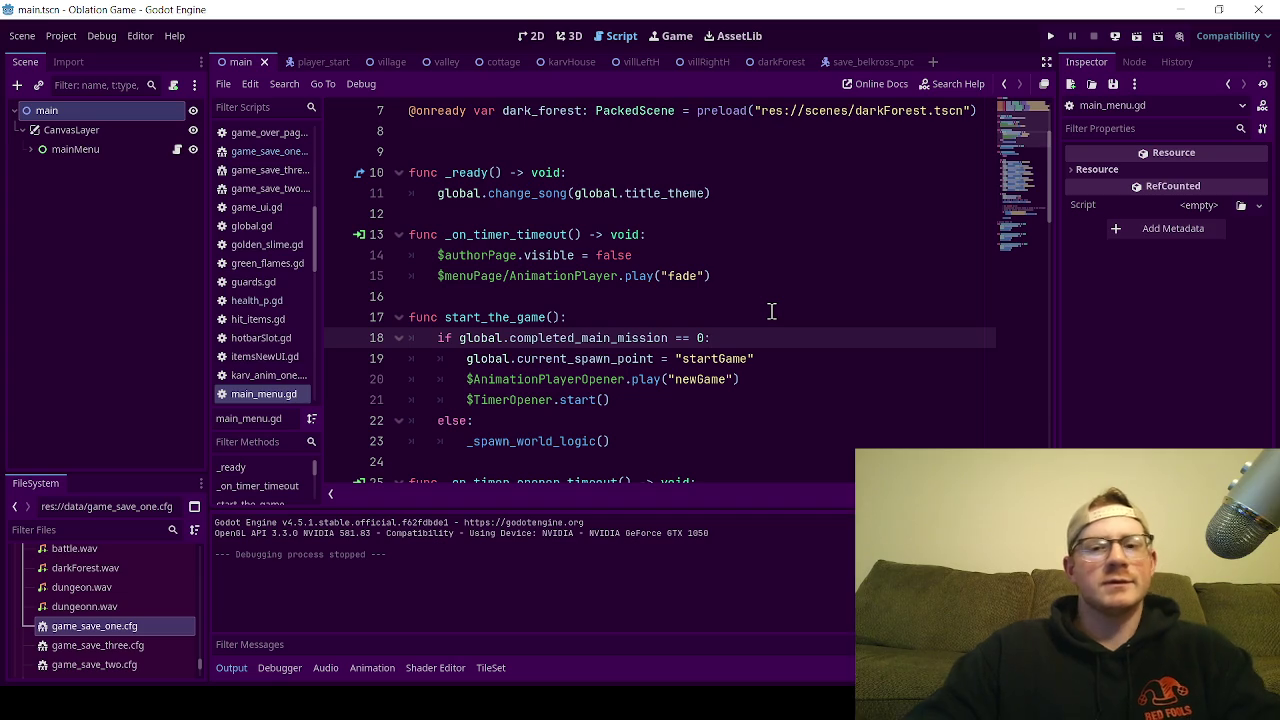
Step: Comment out the TimerOpener and else: lines in start_the_game
{"action": "scroll", "coordinate": [771, 312], "scroll_direction": "down", "scroll_amount": 1}
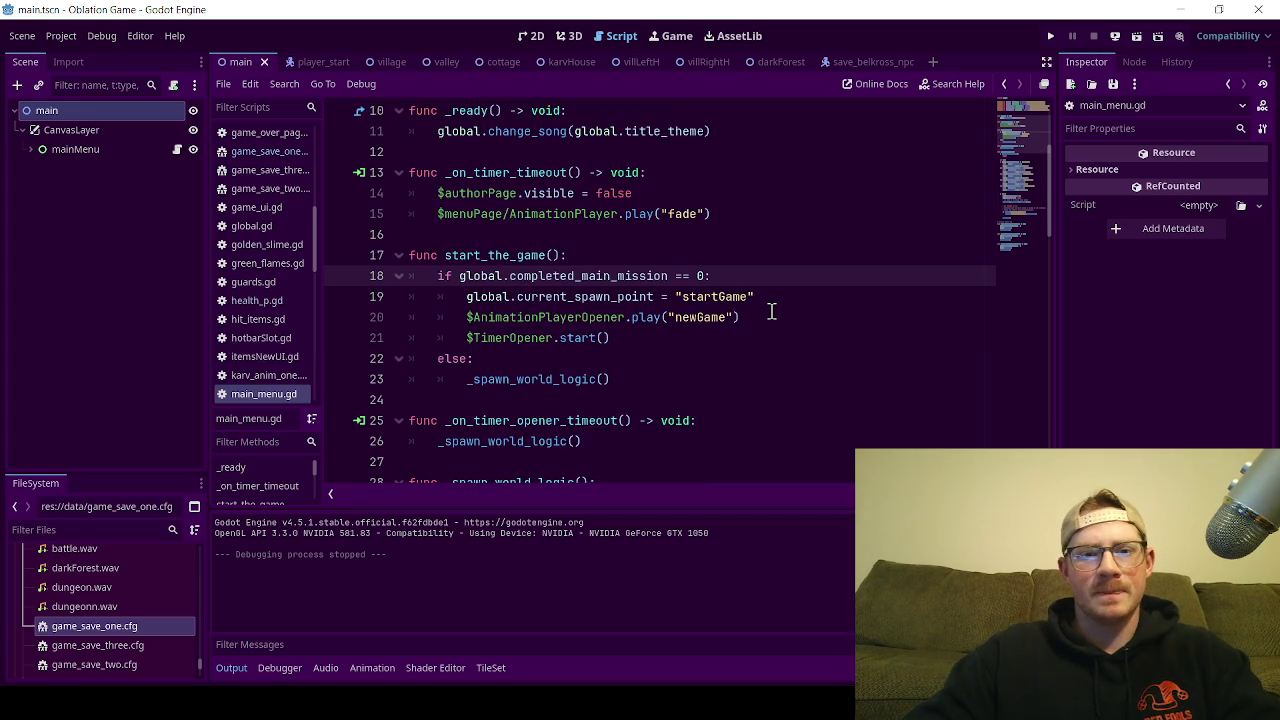
{"action": "scroll", "coordinate": [771, 312], "scroll_direction": "down", "scroll_amount": 1}
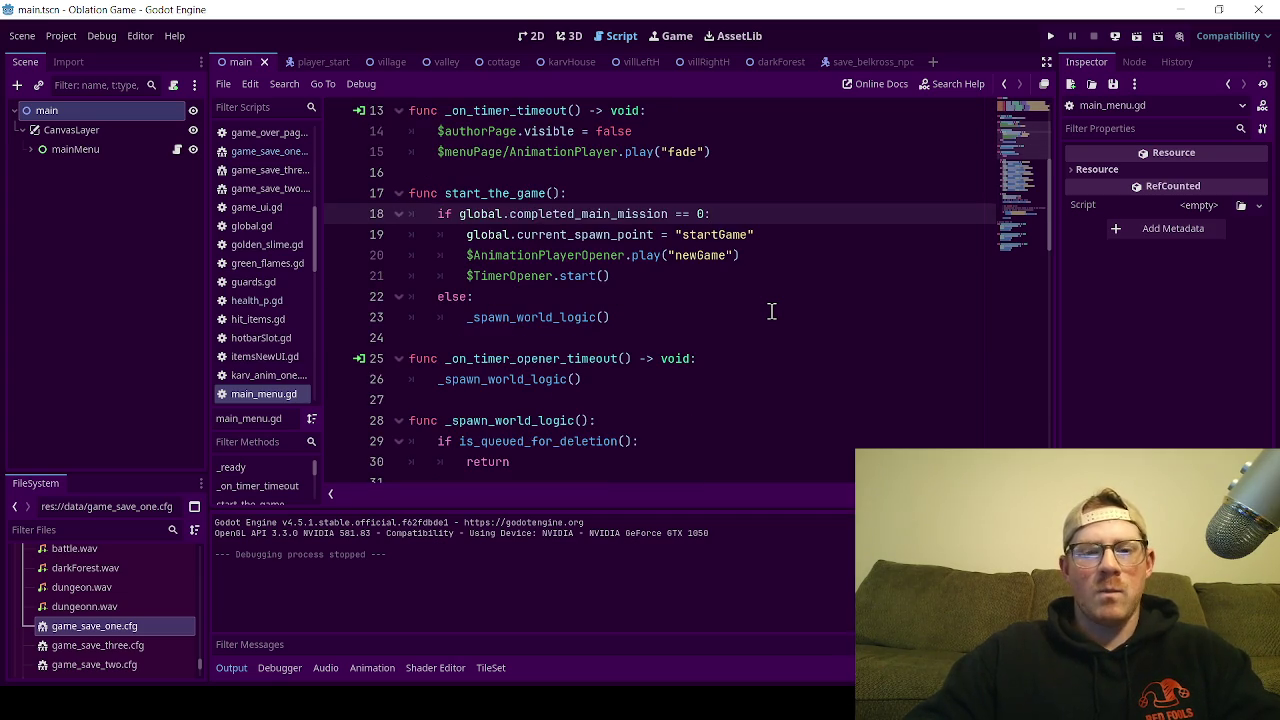
{"action": "scroll", "coordinate": [771, 312], "scroll_direction": "down", "scroll_amount": 2}
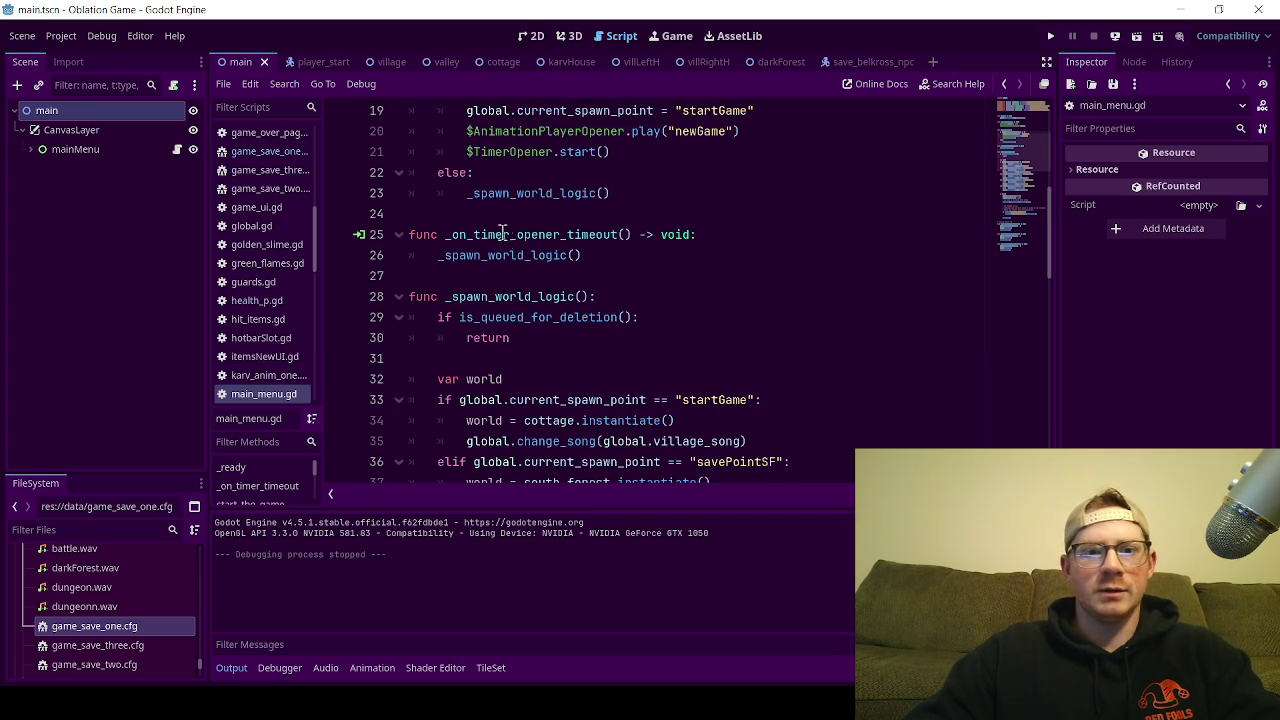
{"action": "scroll", "coordinate": [512, 266], "scroll_direction": "up", "scroll_amount": 1}
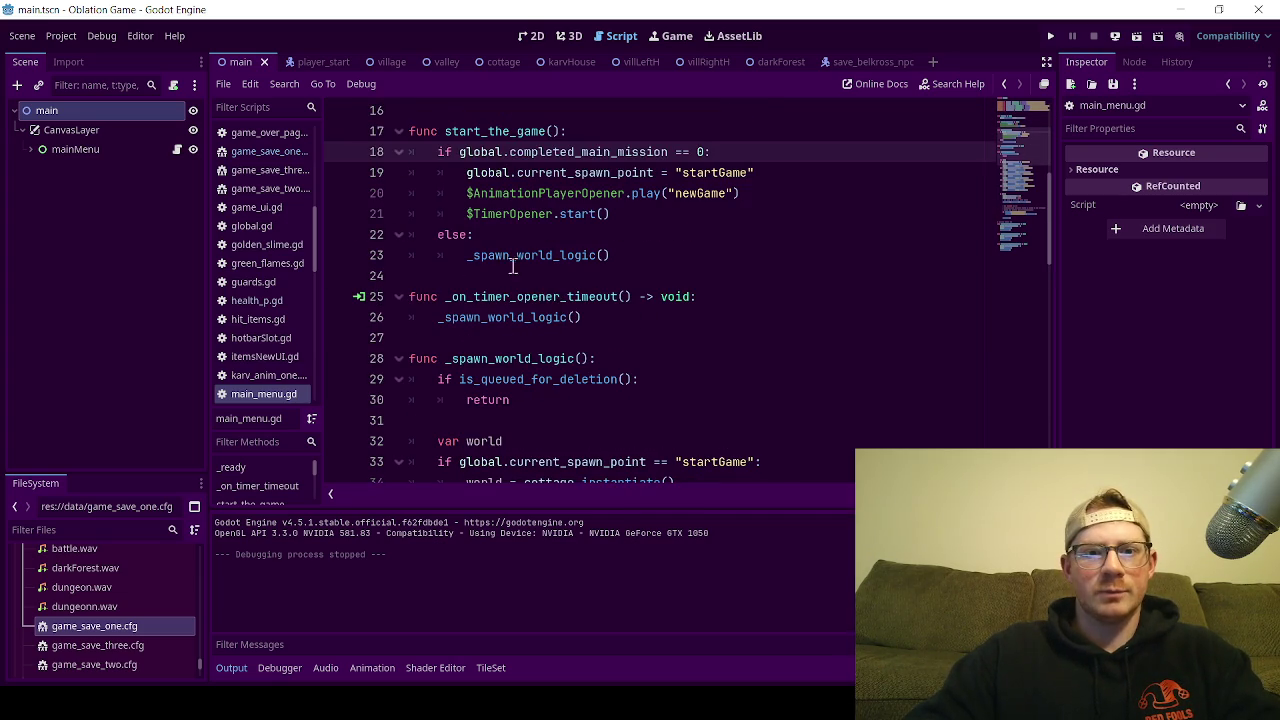
{"action": "left_click", "coordinate": [439, 238]}
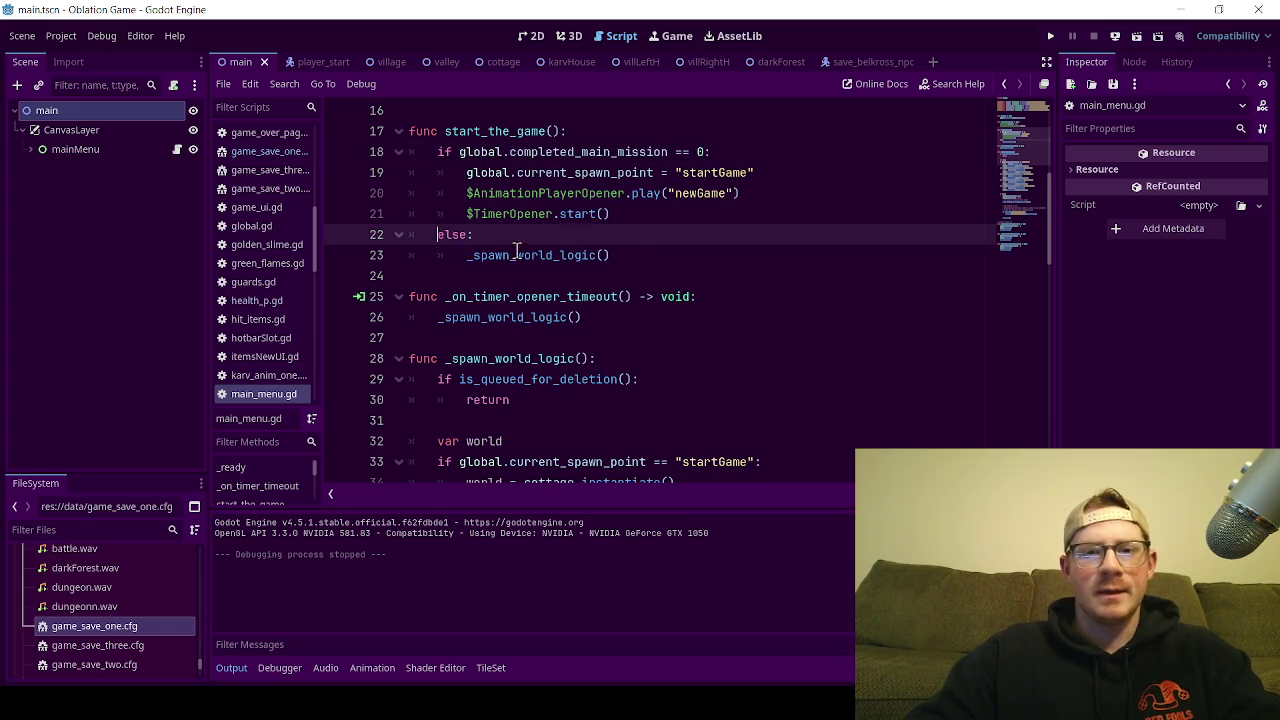
{"action": "left_click", "coordinate": [680, 214]}
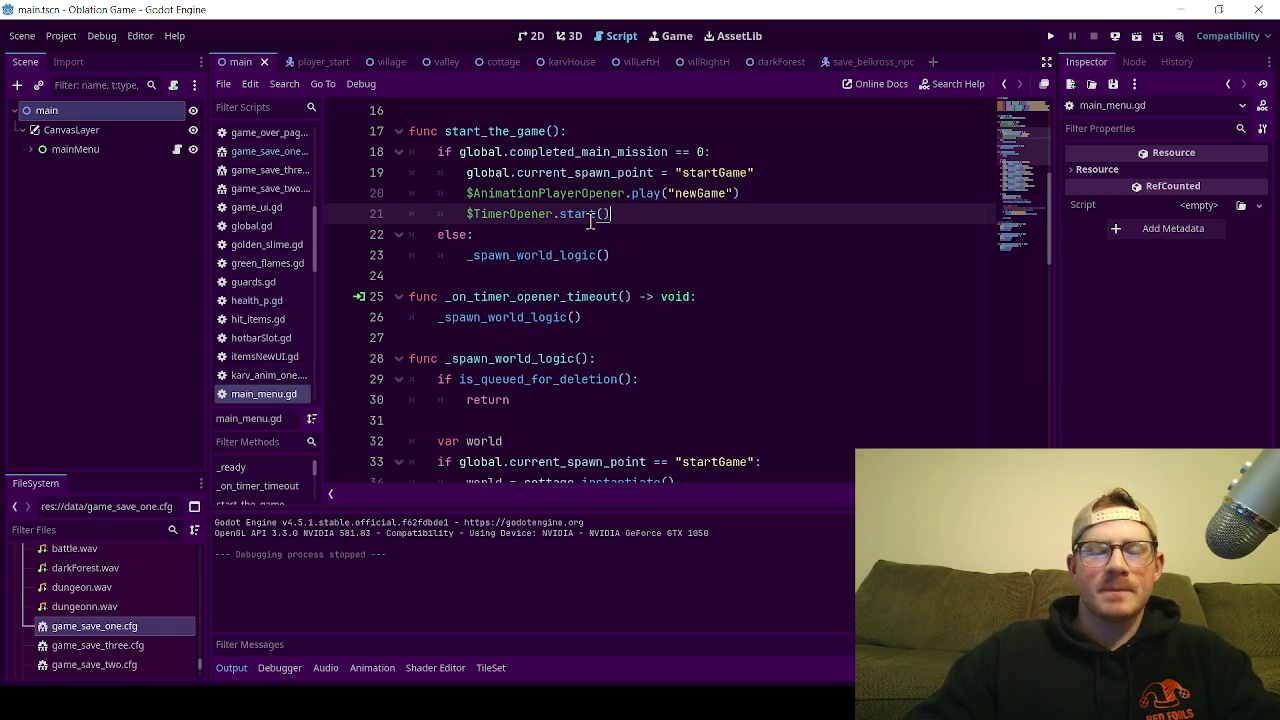
{"action": "left_click", "coordinate": [438, 234]}
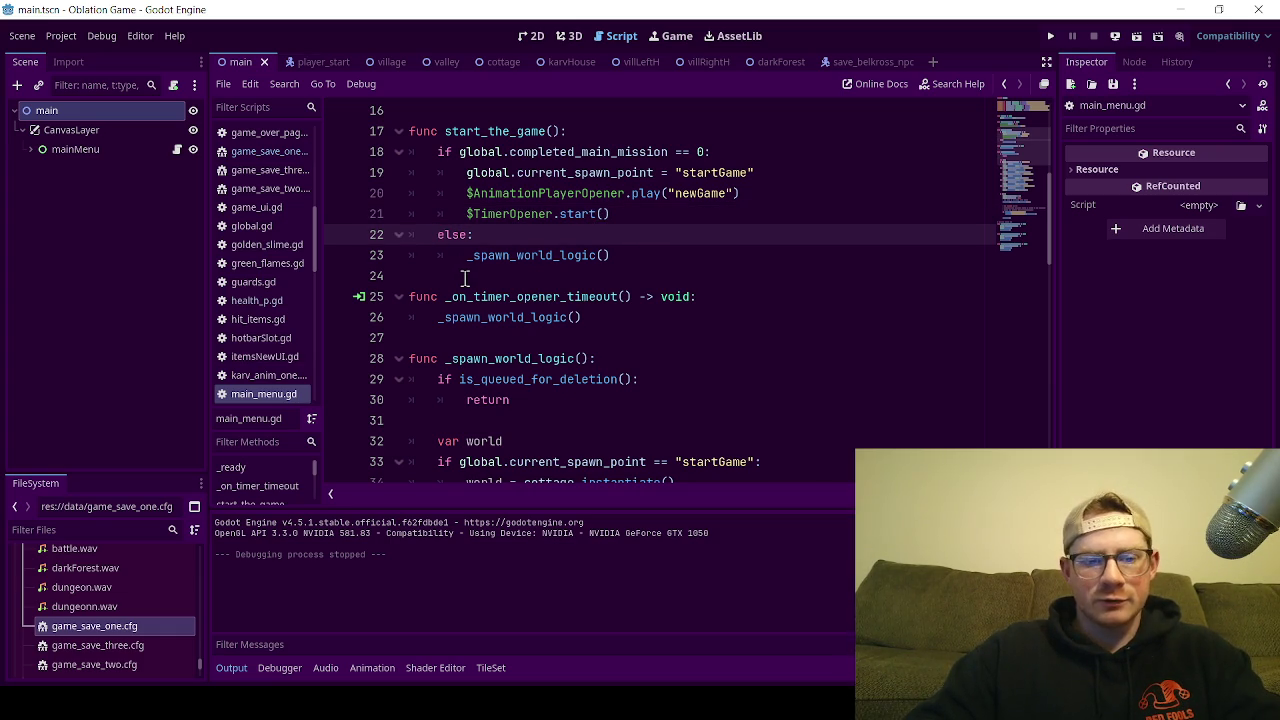
{"action": "type", "text": "#"}
{"action": "left_click", "coordinate": [464, 214], "text": "shift"}
{"action": "key", "text": "ctrl+k"}
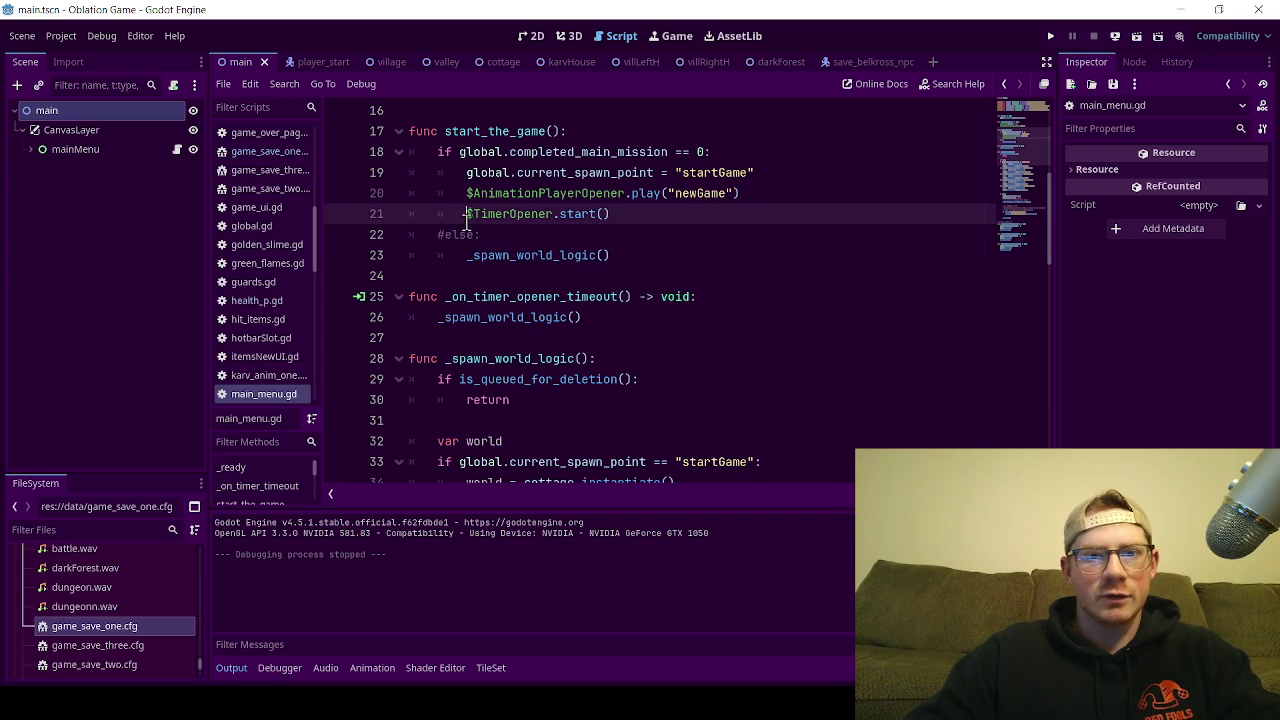
{"action": "type", "text": "#"}
Step: Comment out the newGame animation, startGame spawn assignment and completed_main_mission check lines
{"action": "left_click", "coordinate": [464, 193]}
{"action": "key", "text": "ctrl+k"}
{"action": "left_click", "coordinate": [461, 172]}
{"action": "key", "text": "ctrl+k"}
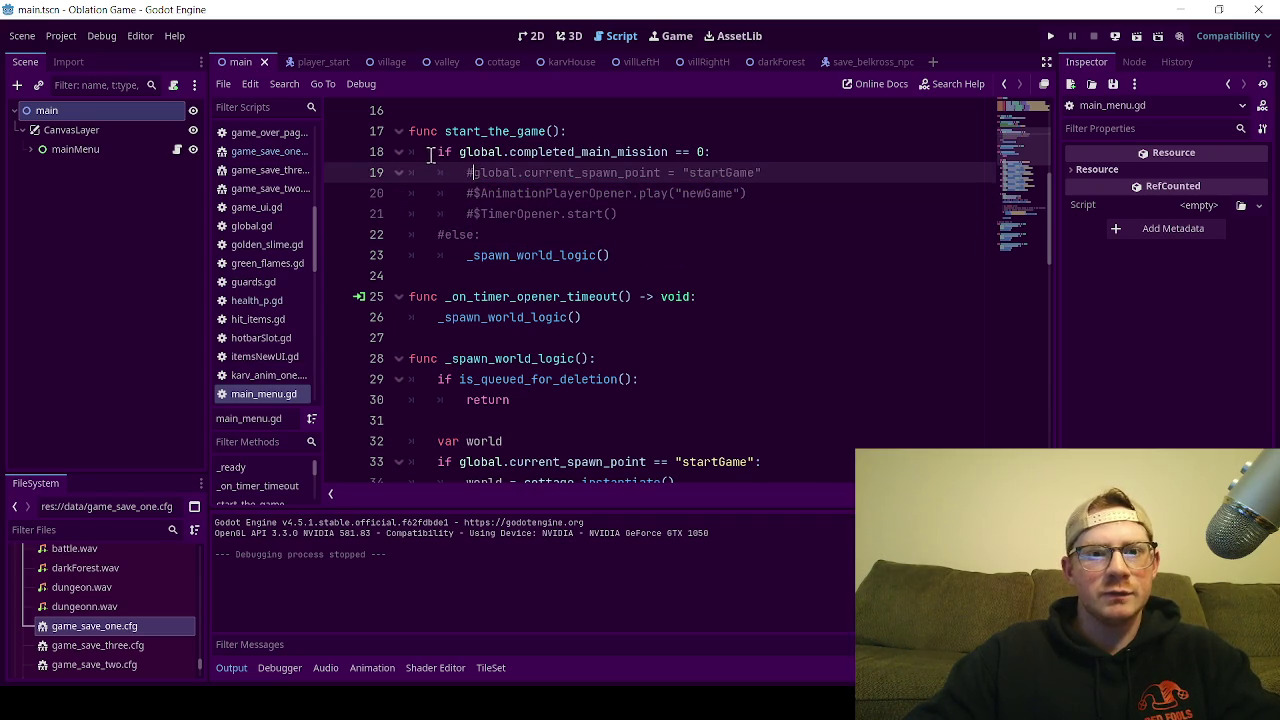
{"action": "left_click", "coordinate": [438, 154]}
{"action": "key", "text": "ctrl+k"}
Step: Unindent the _spawn_world_logic() call, save main_menu.gd, and run the scene
{"action": "left_click", "coordinate": [461, 251]}
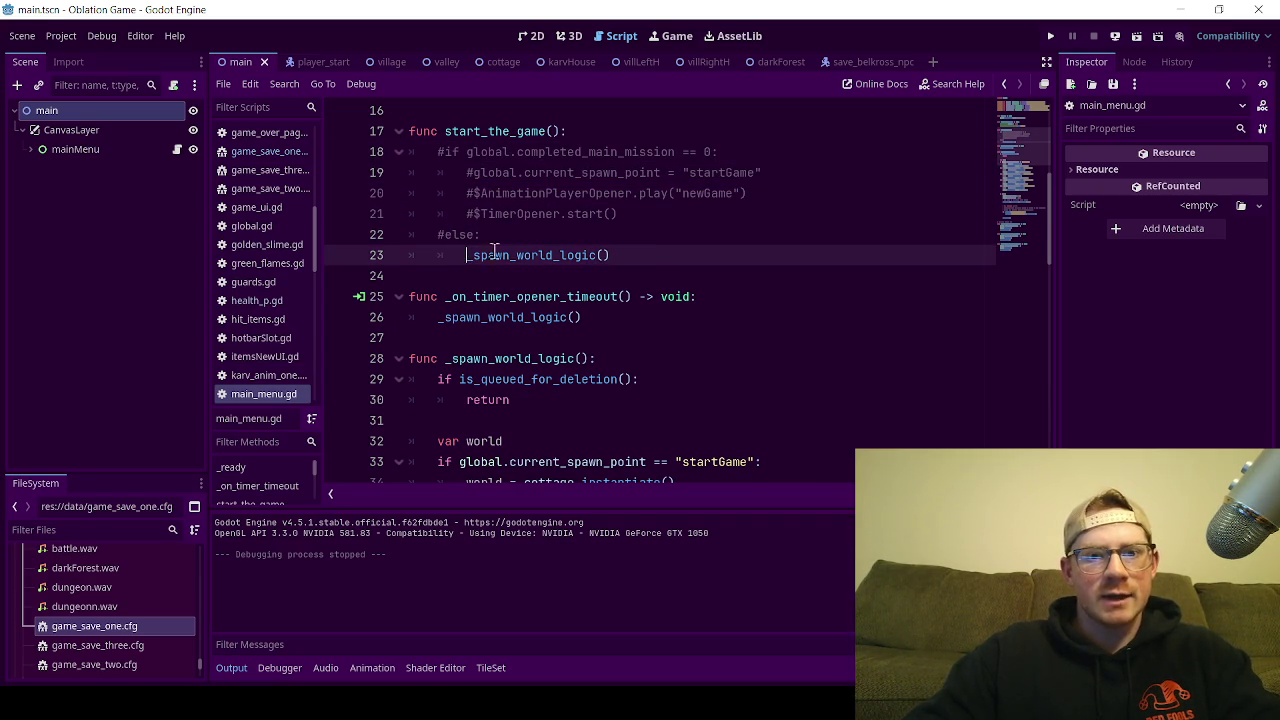
{"action": "key", "text": "BackSpace"}
{"action": "key", "text": "ctrl+s"}
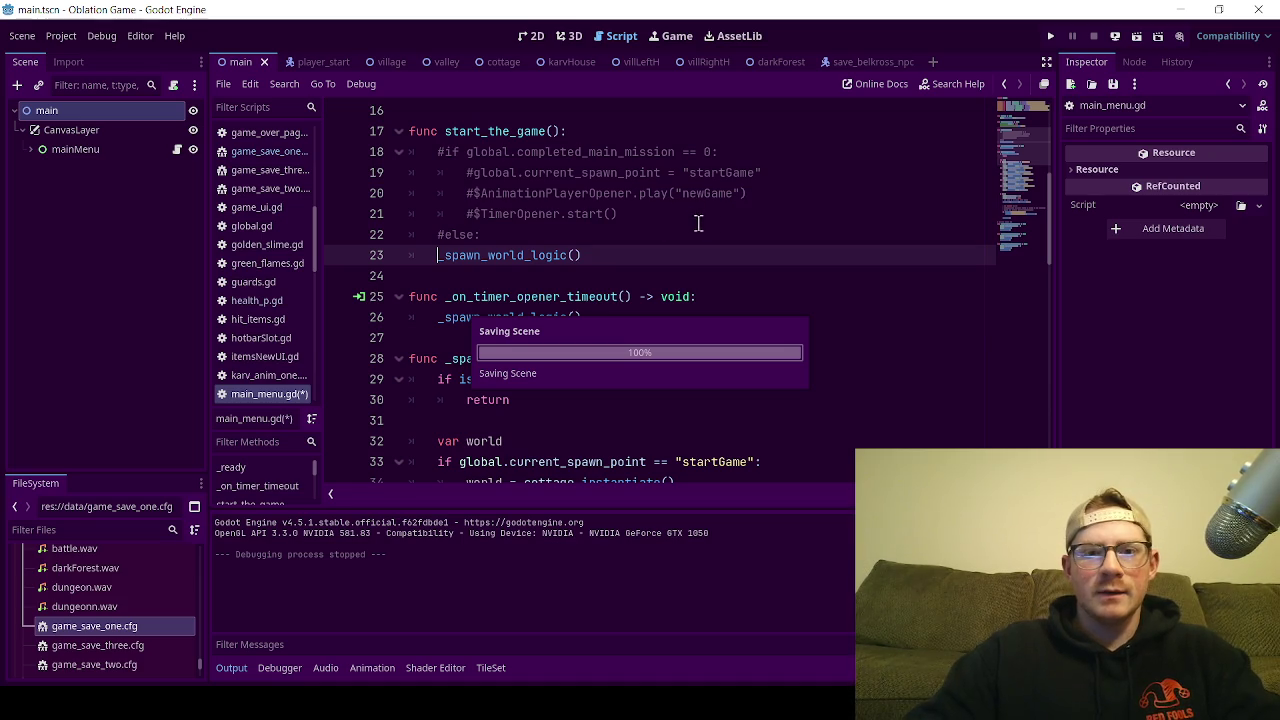
{"action": "key", "text": "Up"}
{"action": "key", "text": "Up"}
{"action": "key", "text": "End"}
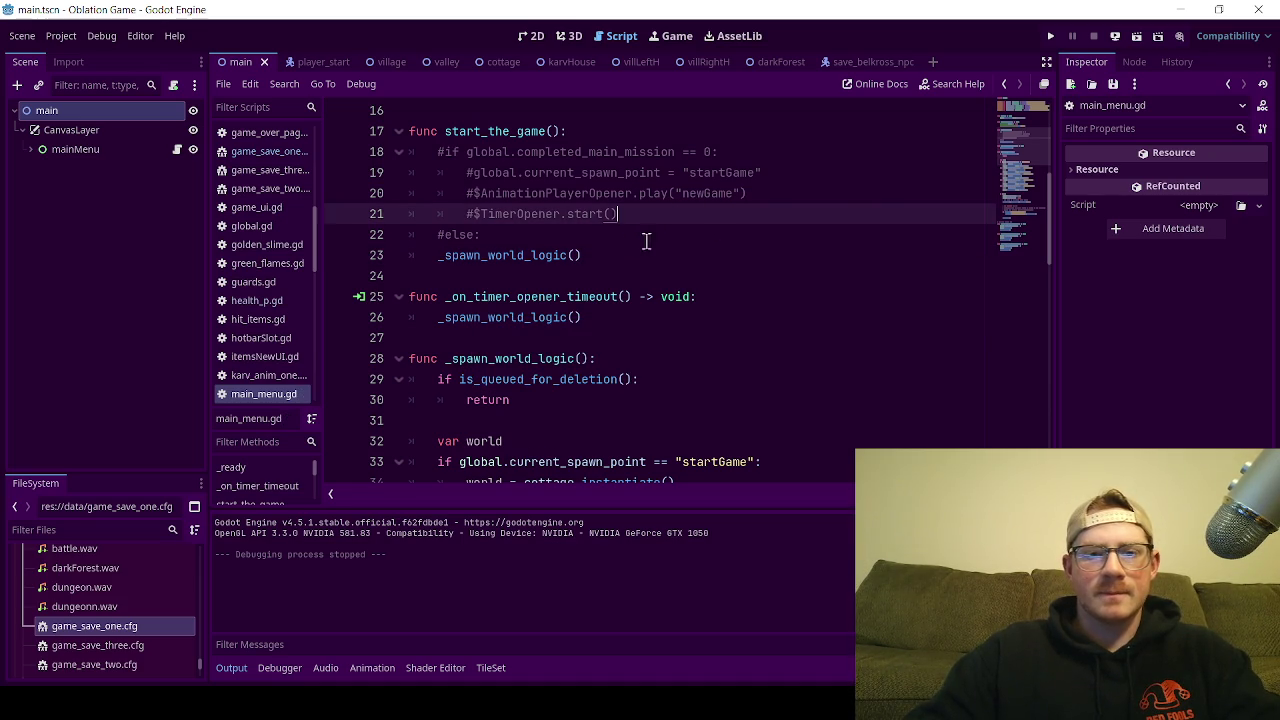
{"action": "left_click", "coordinate": [1136, 36]}
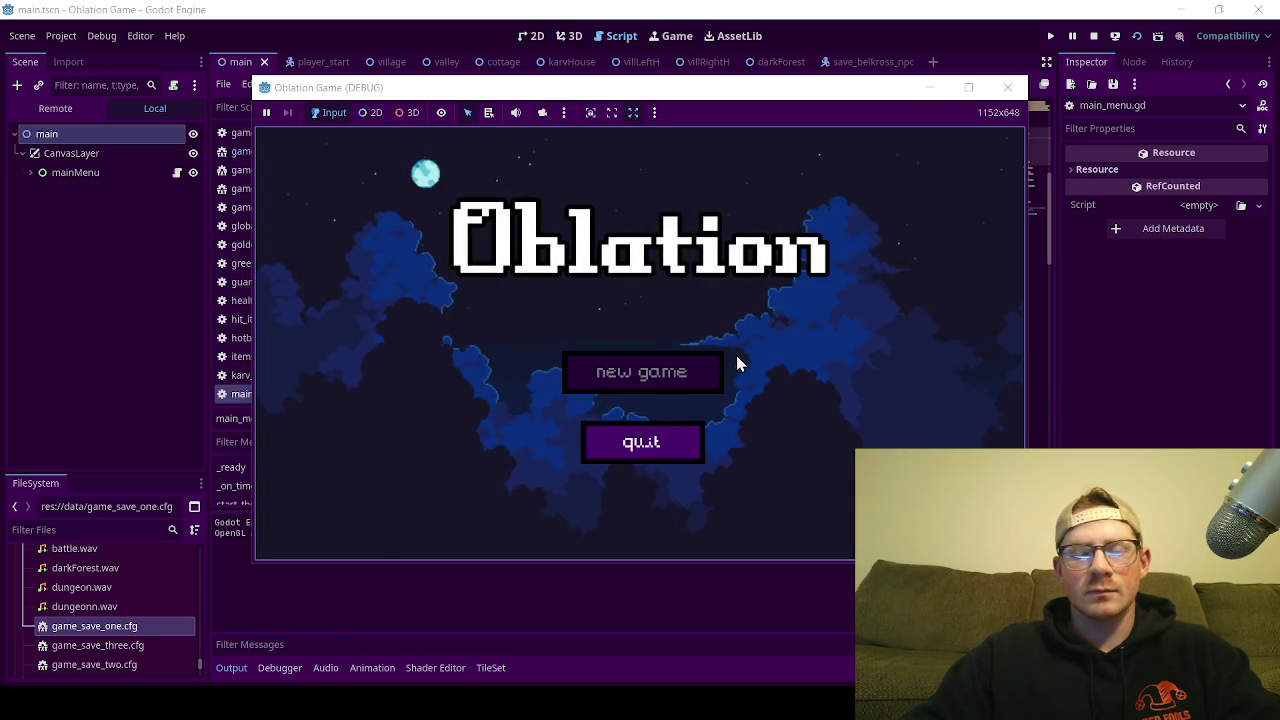
Step: Choose new game, walk the player right, down and left into the forest path, then close
{"action": "left_click", "coordinate": [722, 366]}
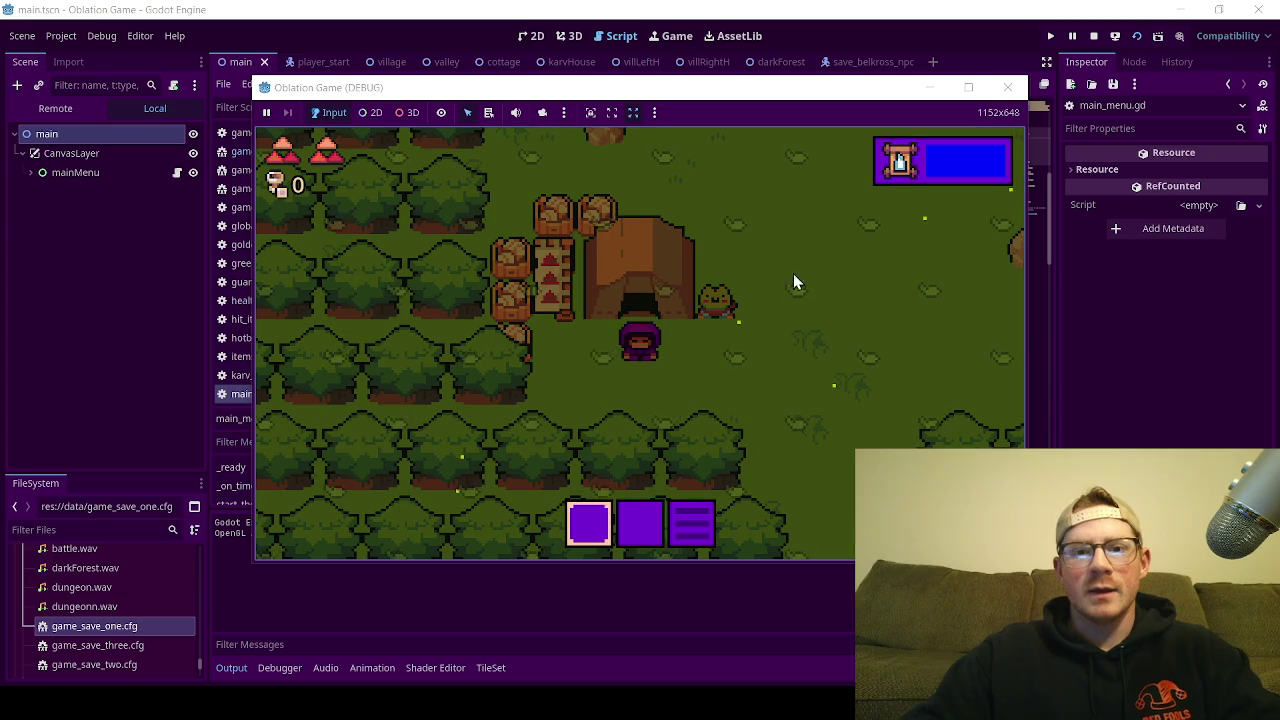
{"action": "key", "text": "Right"}
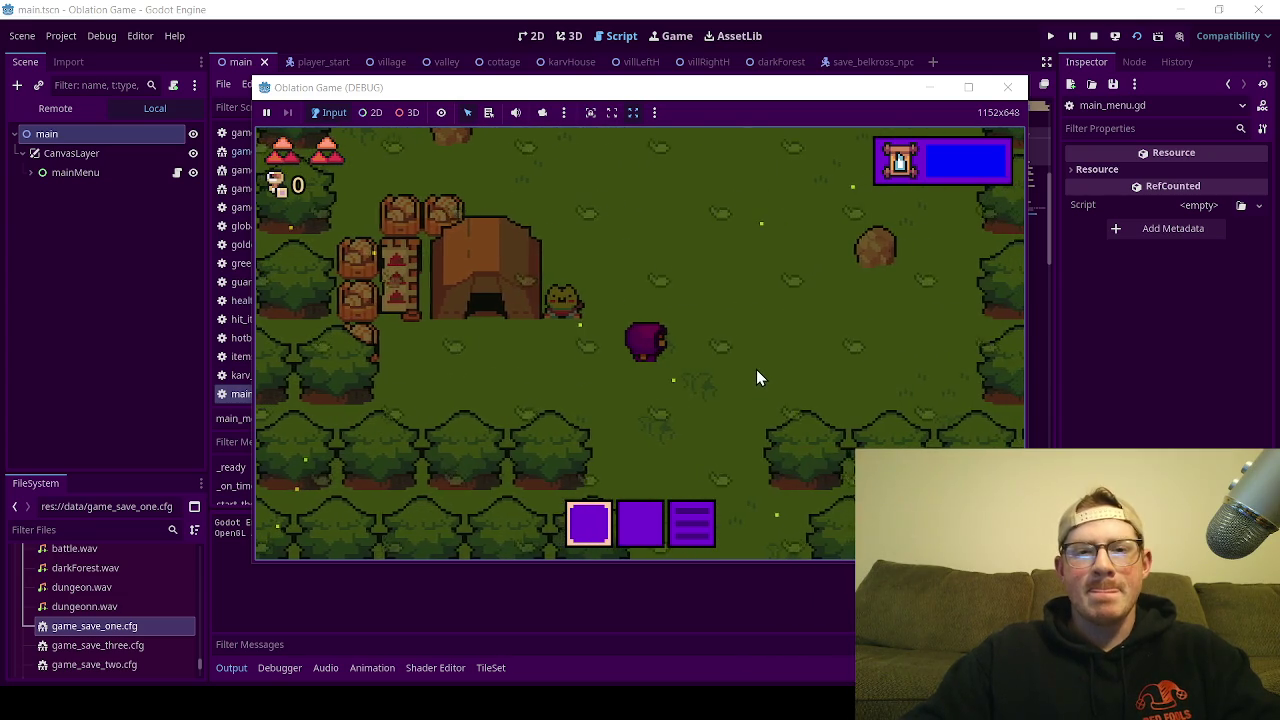
{"action": "key", "text": "Left"}
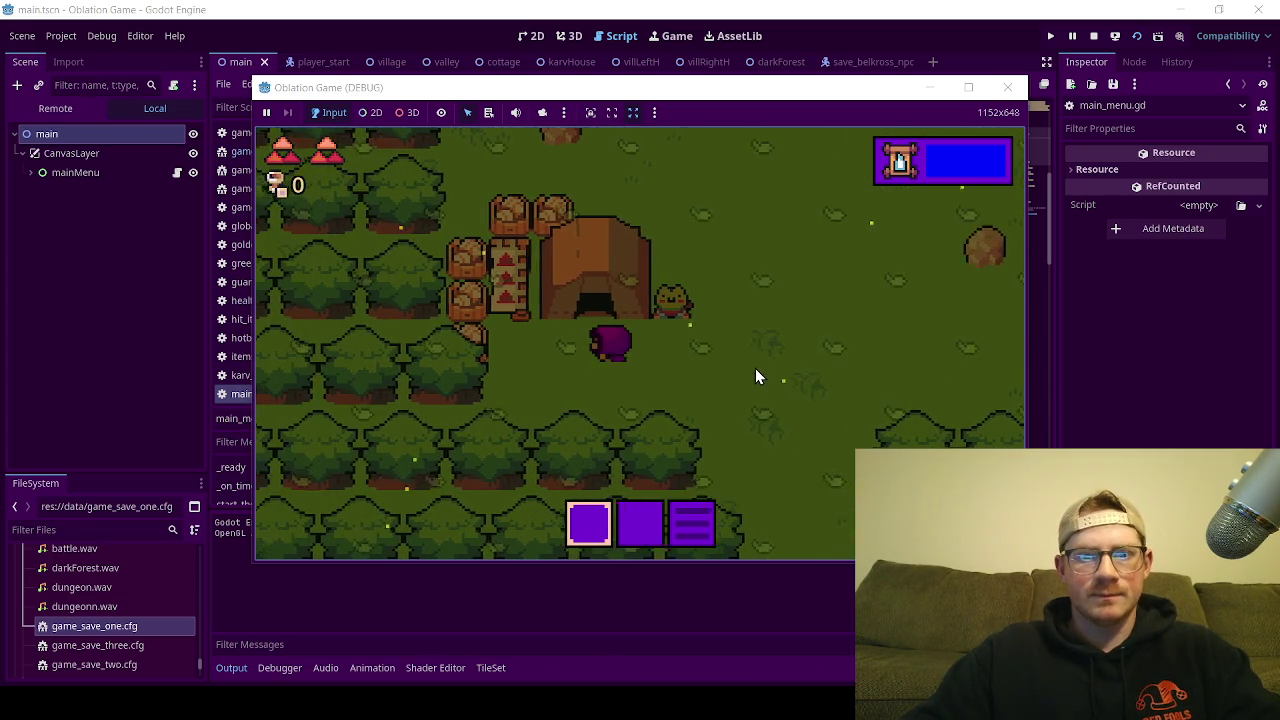
{"action": "key", "text": "Right"}
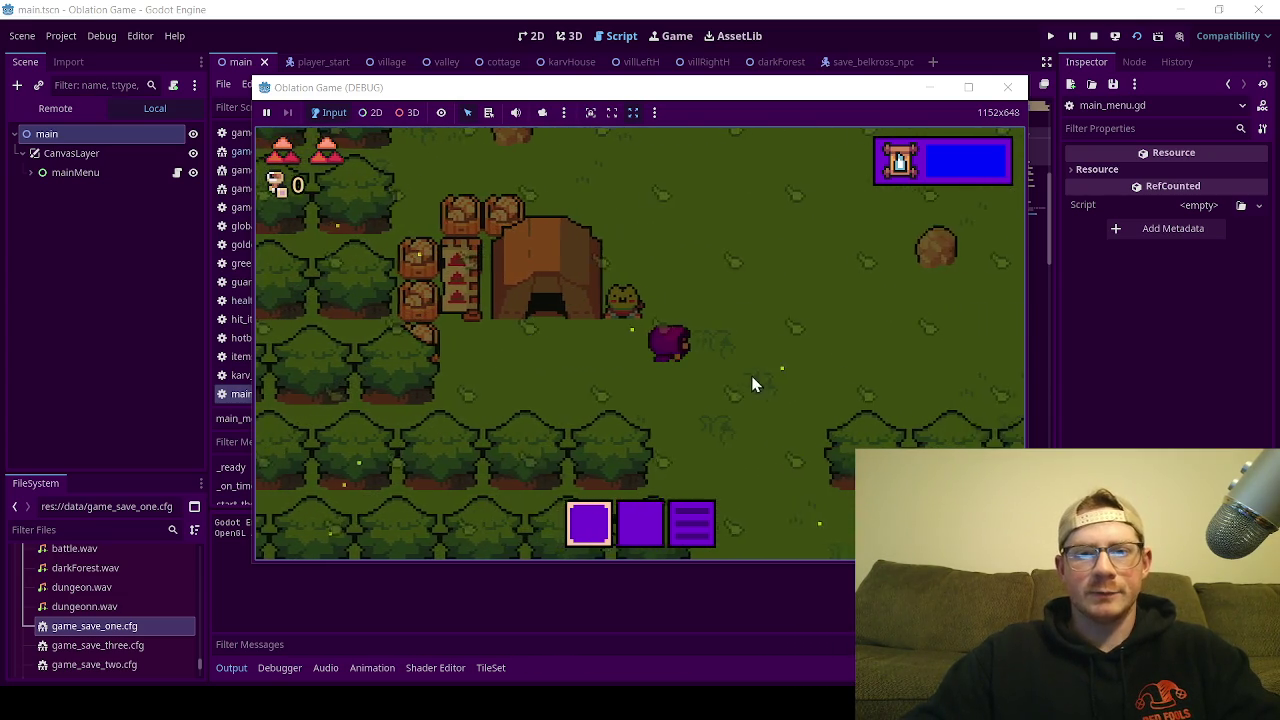
{"action": "key", "text": "Down"}
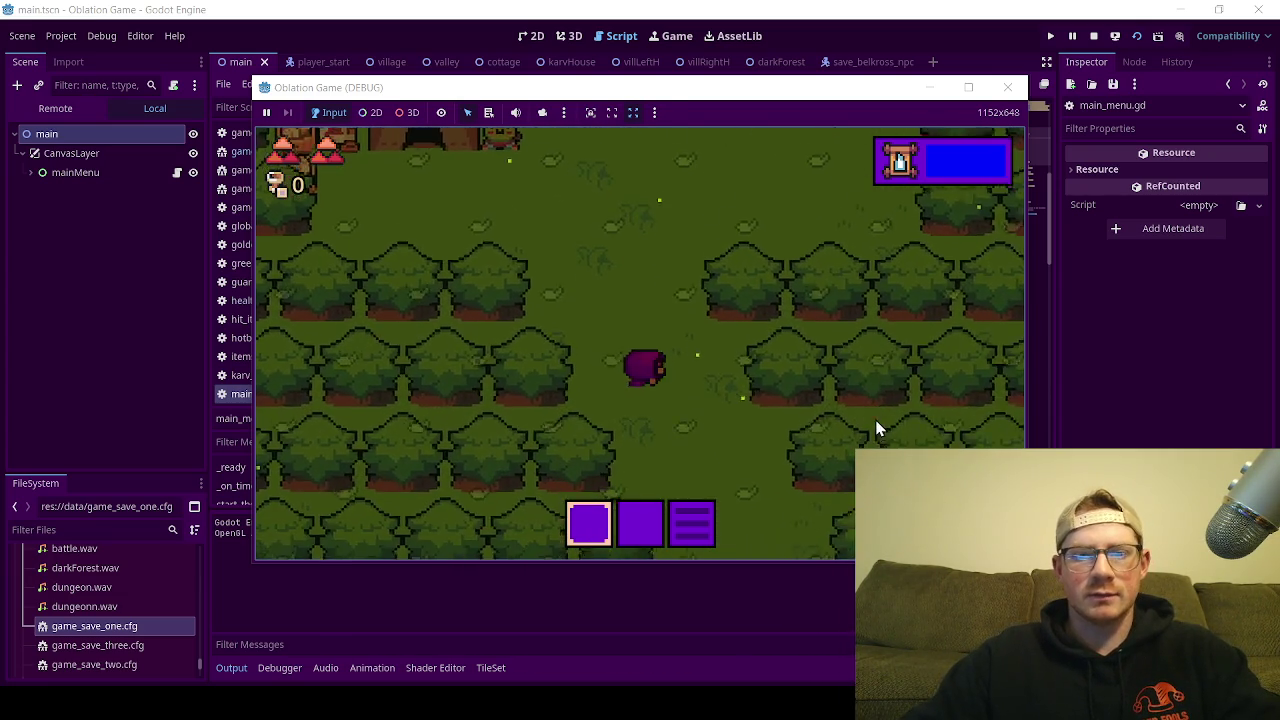
{"action": "key", "text": "Right"}
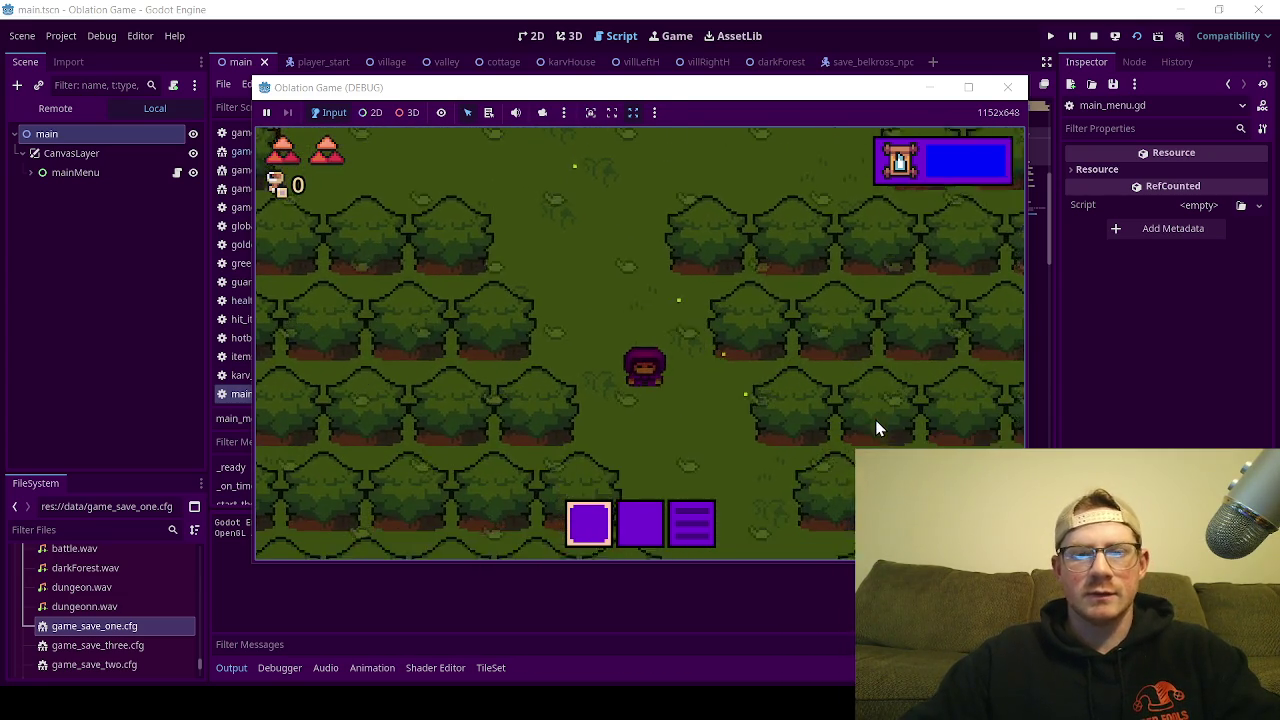
{"action": "key", "text": "Down"}
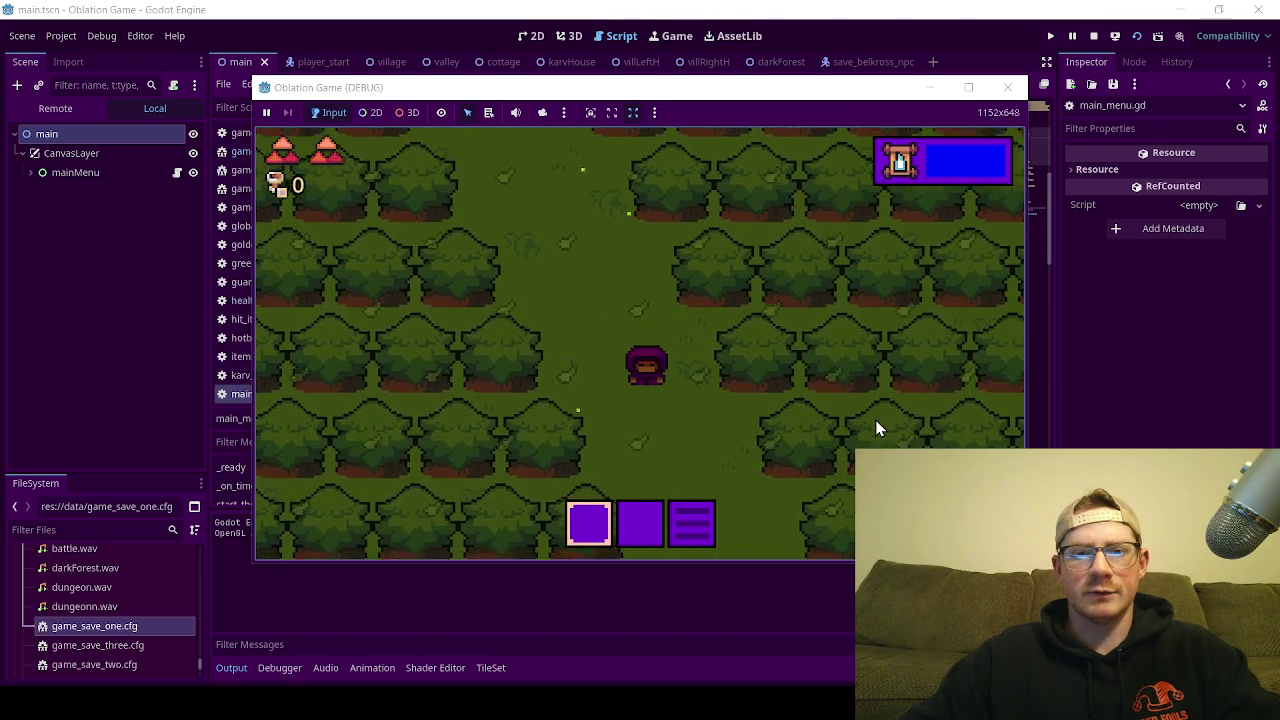
{"action": "key", "text": "Down"}
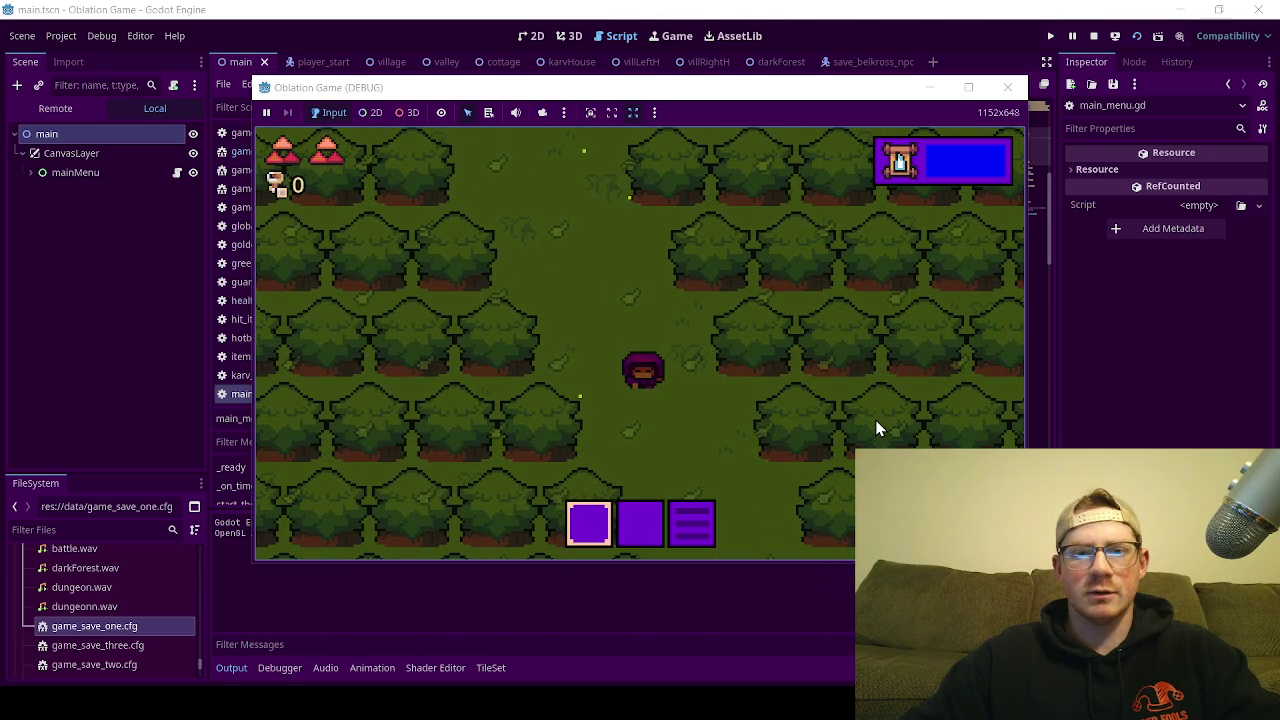
{"action": "key", "text": "Down"}
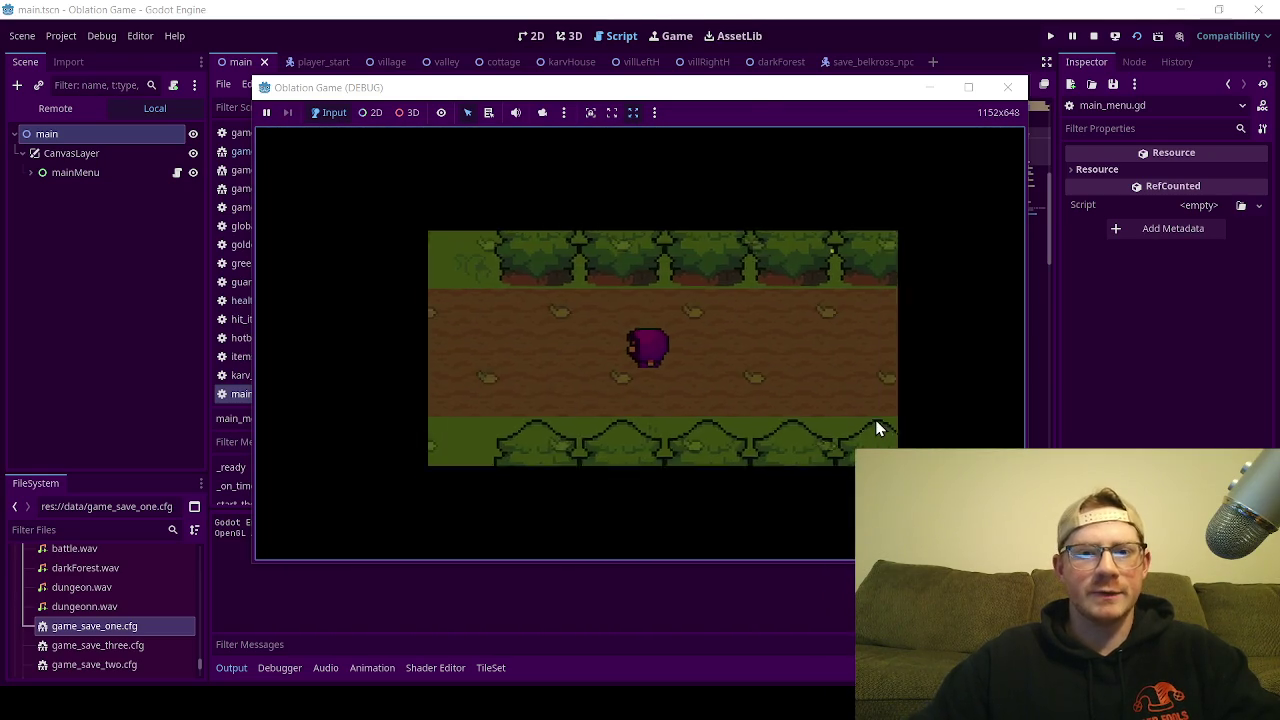
{"action": "key", "text": "Left"}
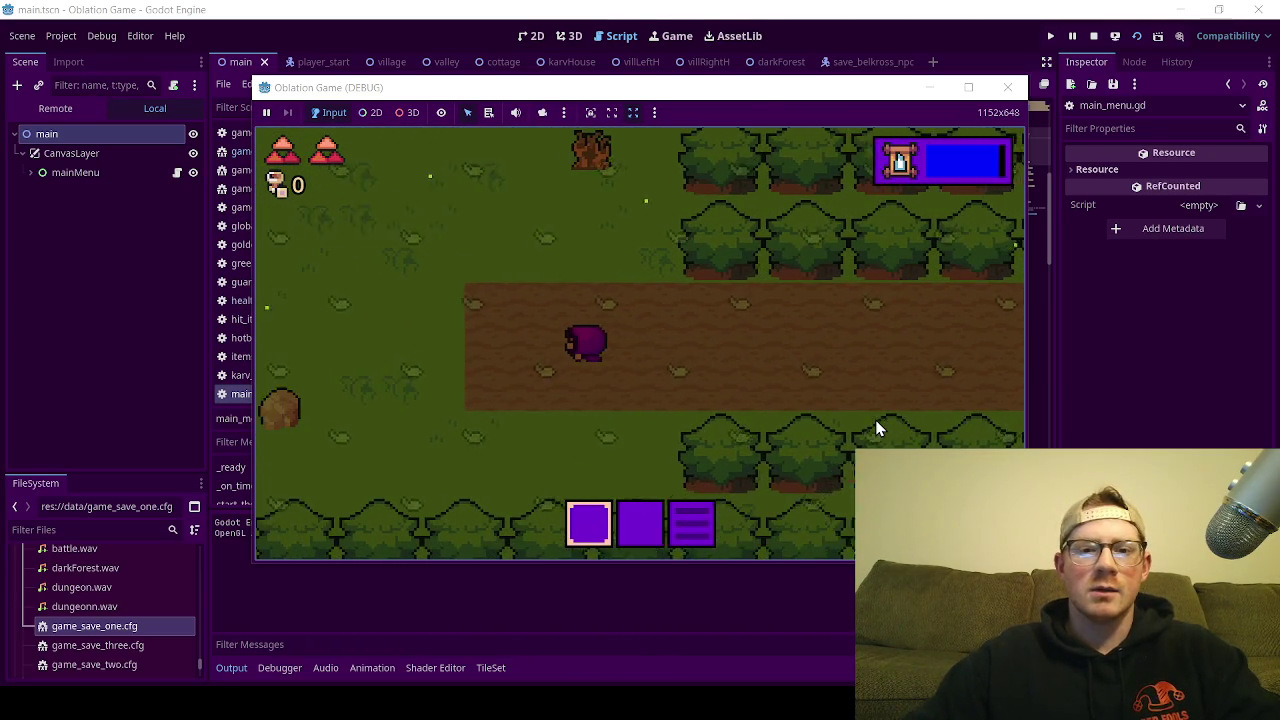
{"action": "left_click", "coordinate": [1007, 88]}
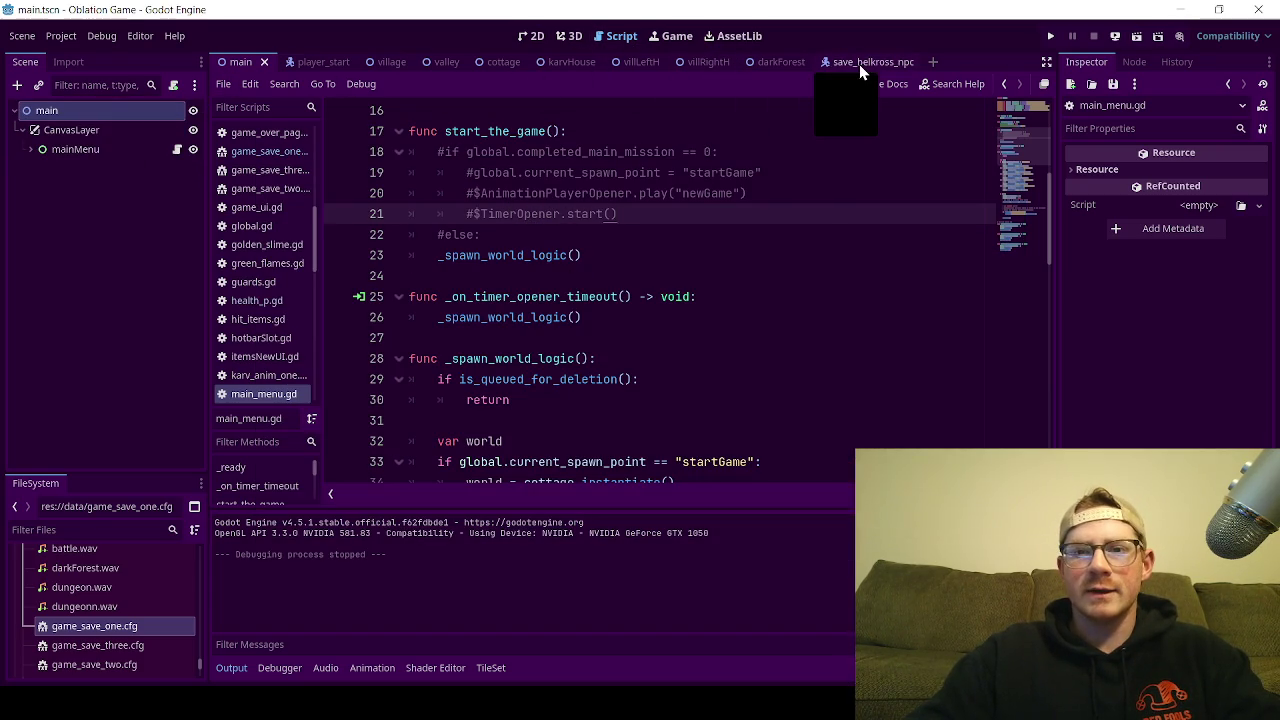
Step: Switch to the darkForest scene and collapse the map node's tilemap layers
{"action": "left_click", "coordinate": [777, 63]}
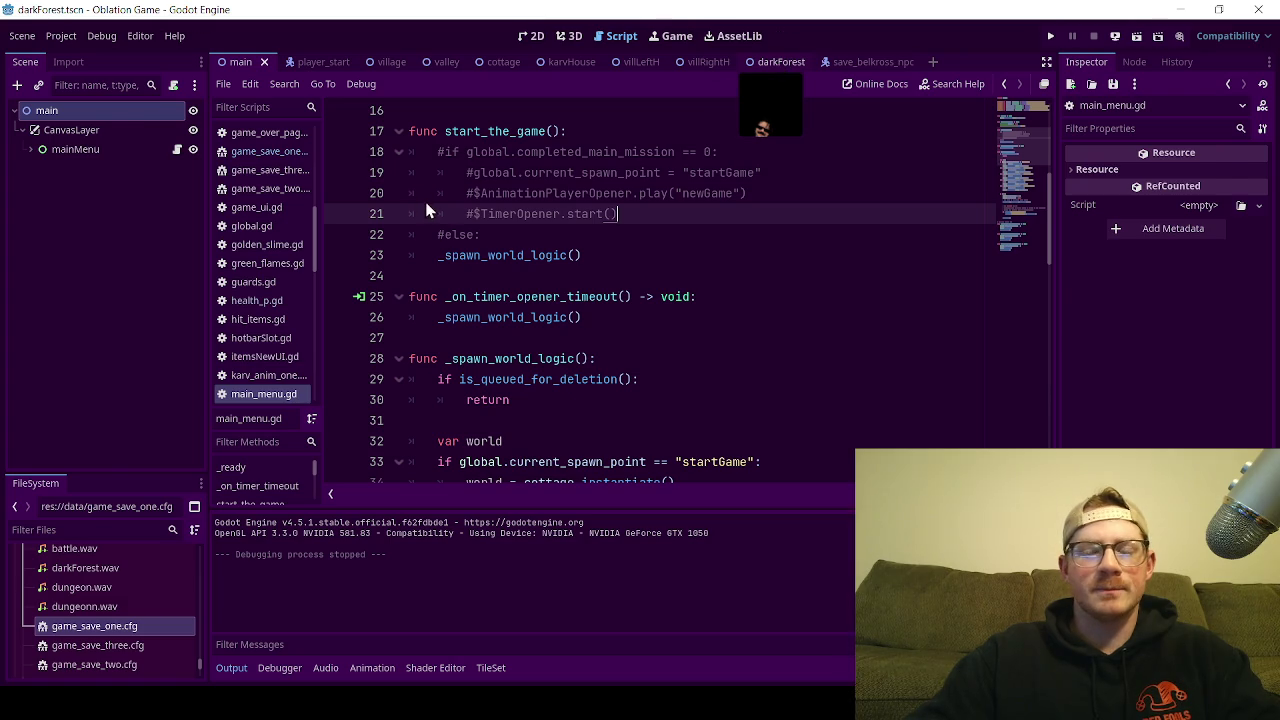
{"action": "scroll", "coordinate": [114, 266], "scroll_direction": "up", "scroll_amount": 5}
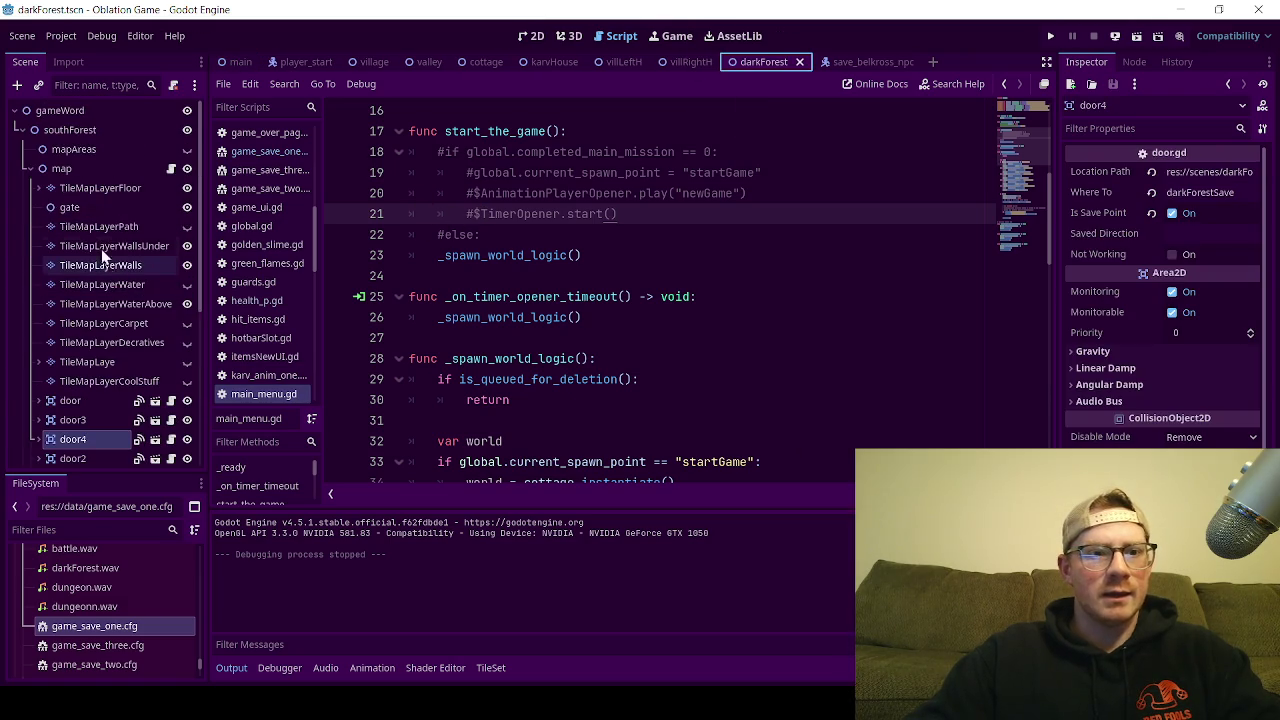
{"action": "left_click", "coordinate": [29, 169]}
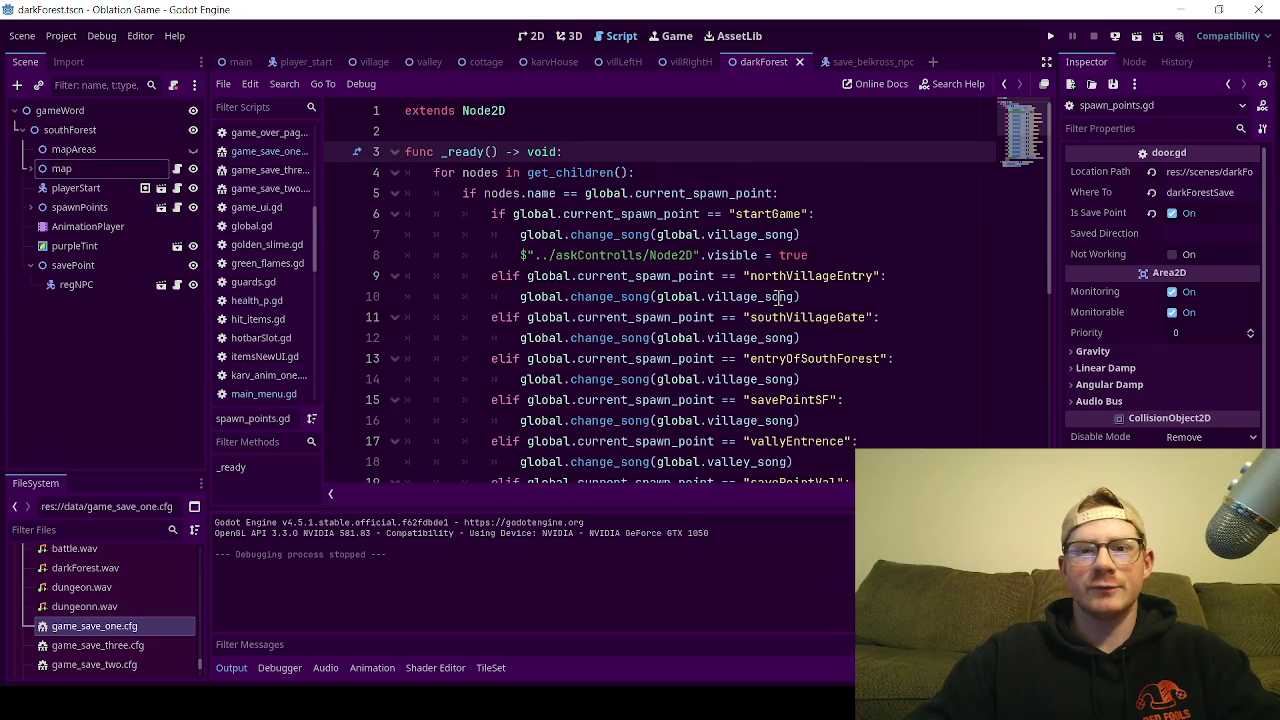
Step: Look over the darkForestEntrance check on lines 23–24, then select darkForestExit's lines 29–30
{"action": "scroll", "coordinate": [672, 200], "scroll_direction": "down", "scroll_amount": 6}
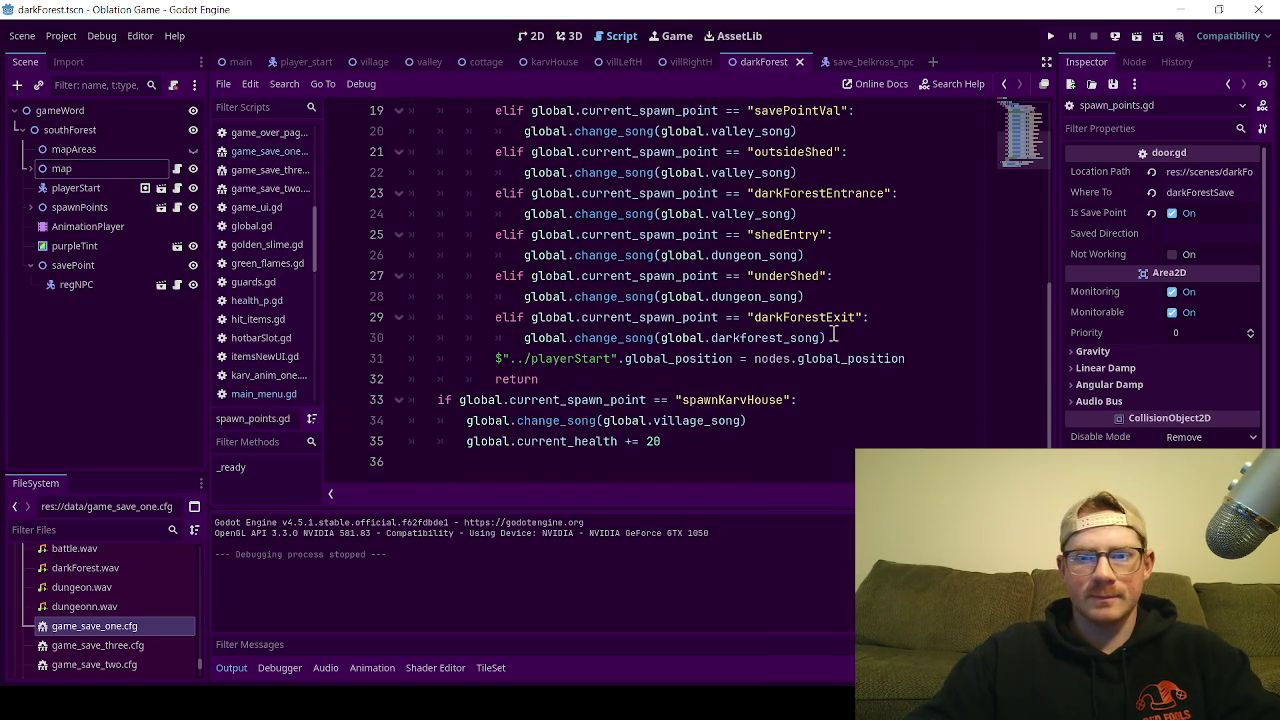
{"action": "mouse_move", "coordinate": [828, 338]}
{"action": "left_mouse_down"}
{"action": "mouse_move", "coordinate": [612, 336]}
{"action": "mouse_move", "coordinate": [668, 316]}
{"action": "mouse_move", "coordinate": [538, 318]}
{"action": "left_mouse_up"}
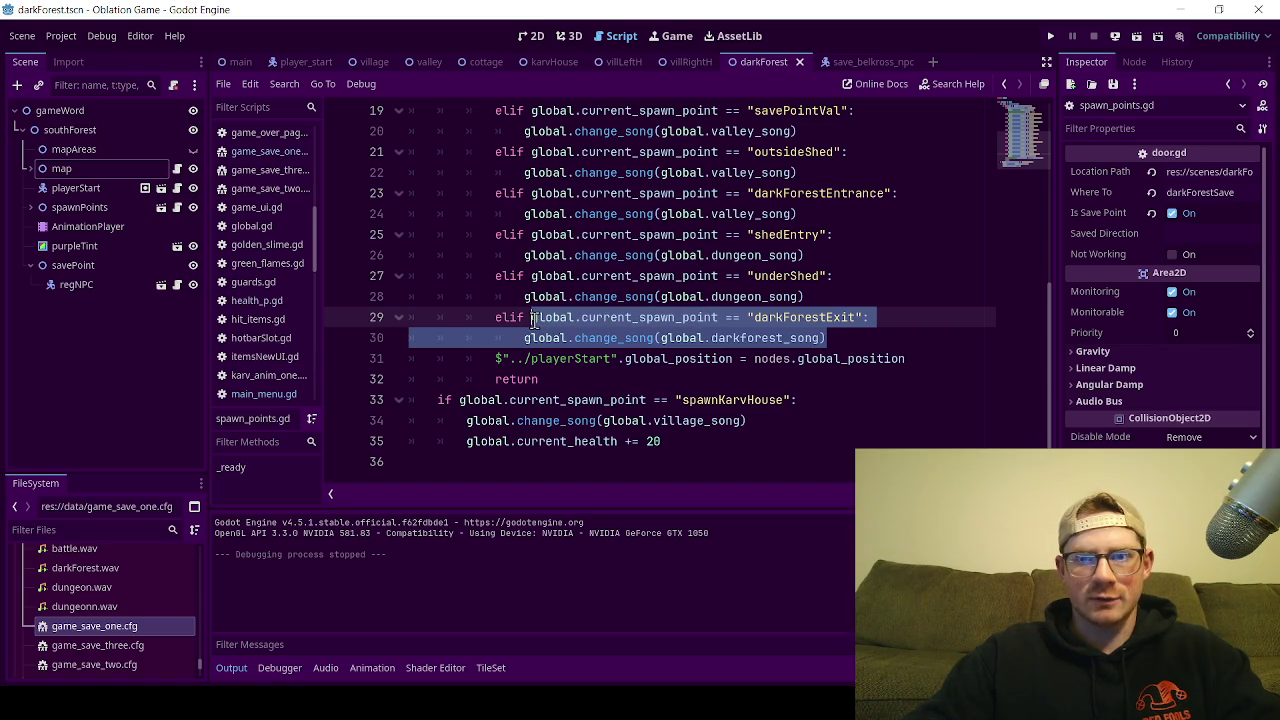
{"action": "left_click", "coordinate": [827, 194]}
{"action": "mouse_move", "coordinate": [814, 207]}
{"action": "left_mouse_down"}
{"action": "mouse_move", "coordinate": [606, 212]}
{"action": "mouse_move", "coordinate": [508, 197]}
{"action": "left_mouse_up"}
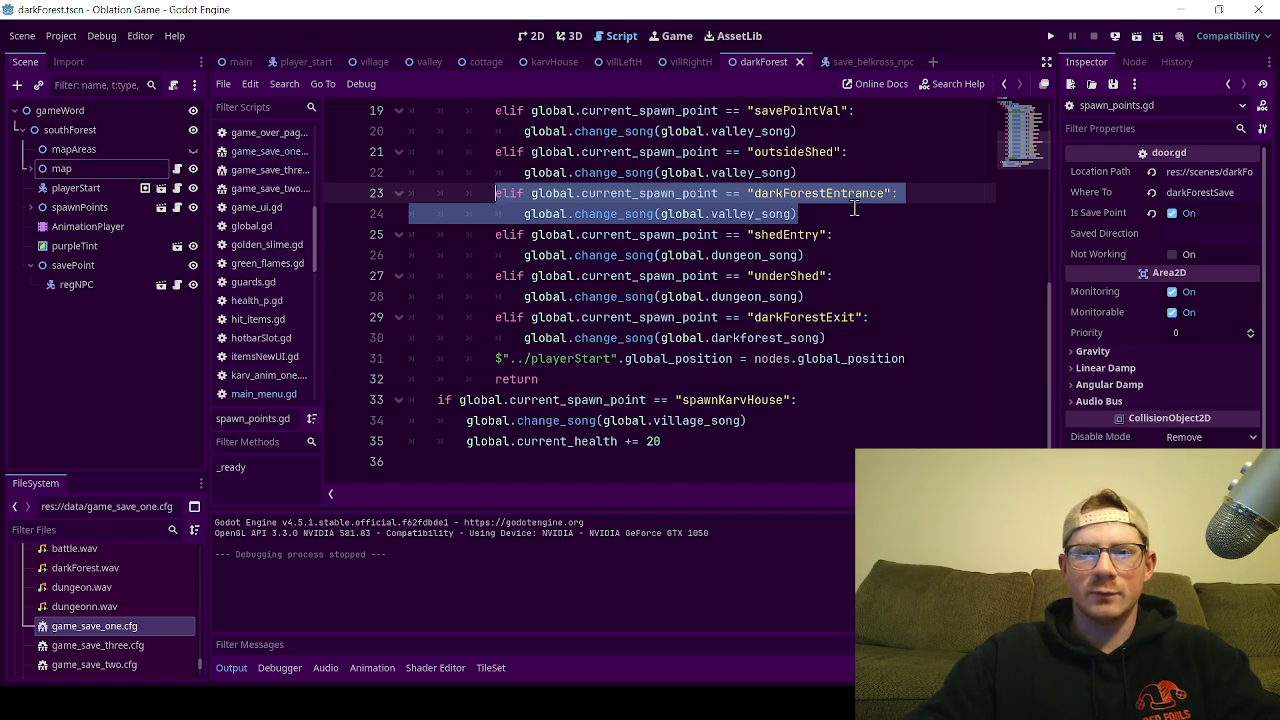
{"action": "scroll", "coordinate": [855, 207], "scroll_direction": "up", "scroll_amount": 1}
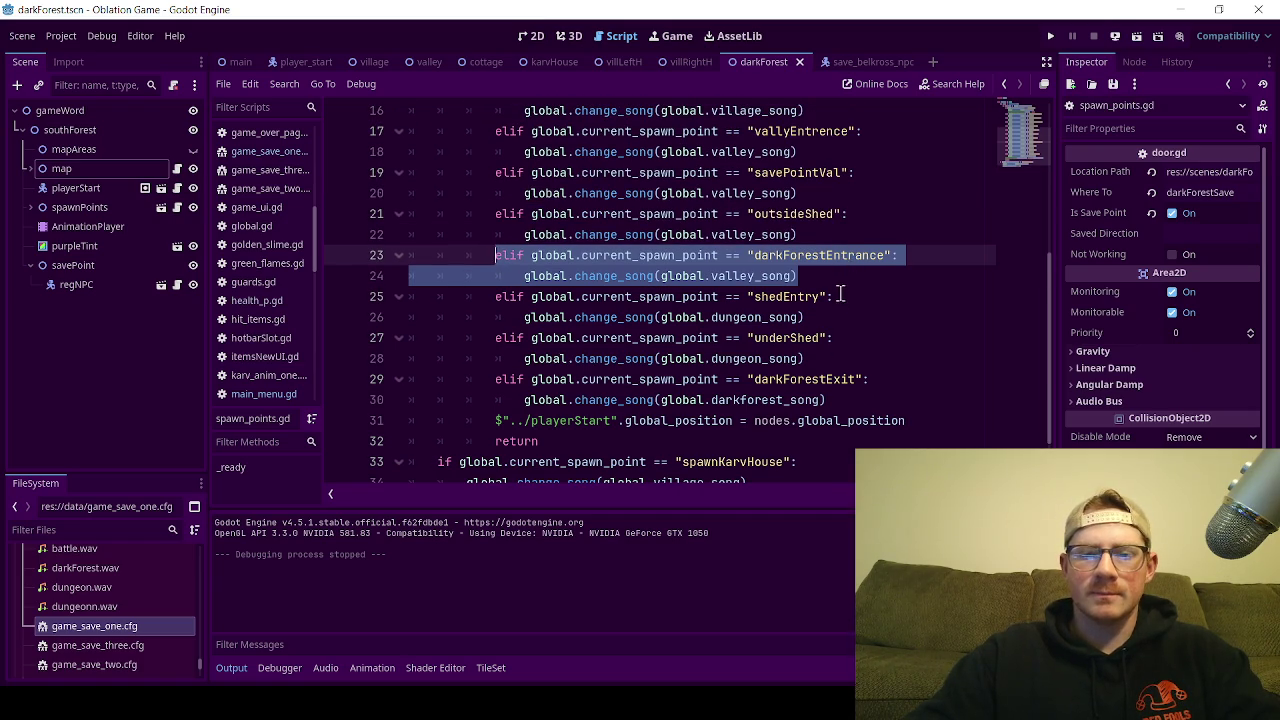
{"action": "left_click", "coordinate": [839, 276]}
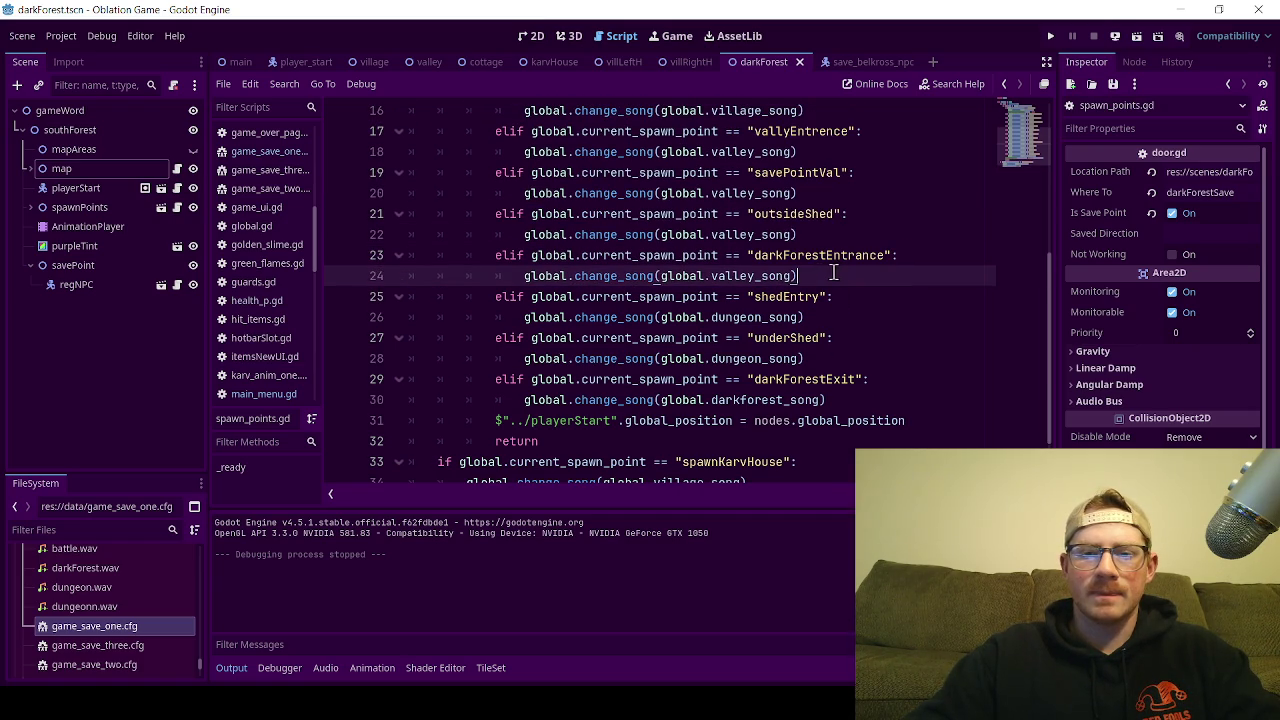
{"action": "left_click_drag", "start_coordinate": [833, 272], "coordinate": [497, 258]}
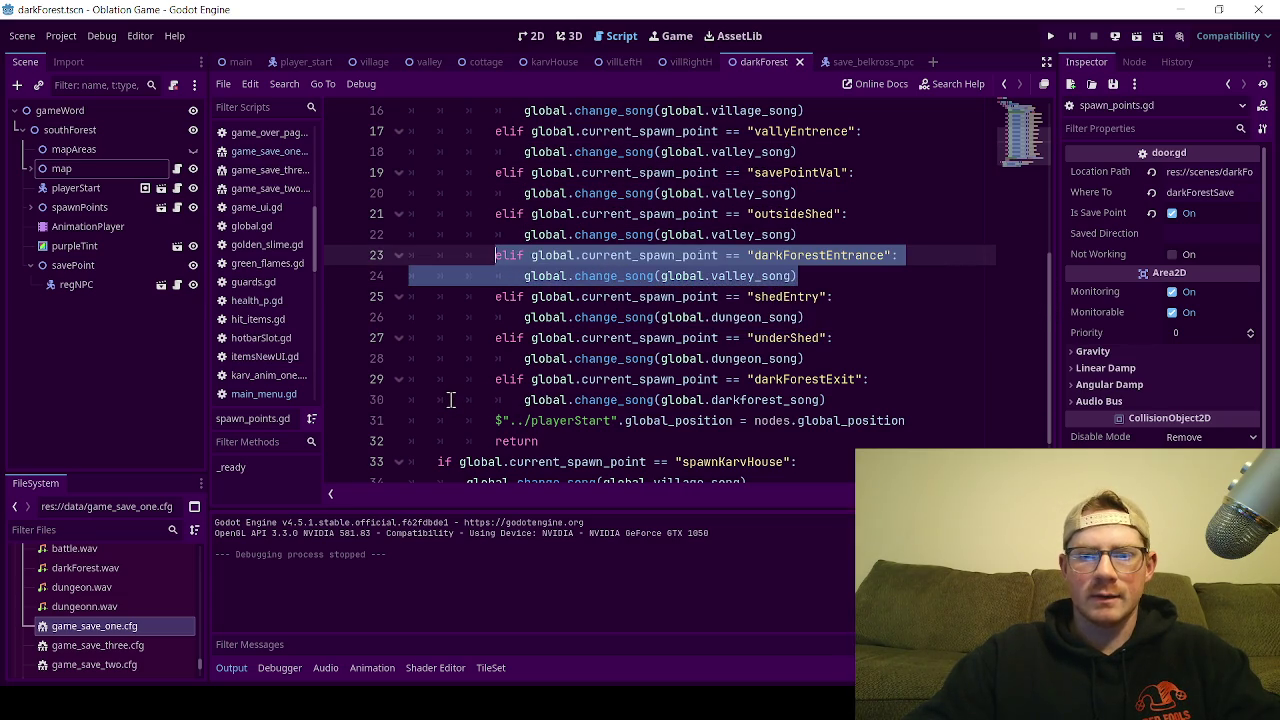
{"action": "left_click", "coordinate": [836, 398]}
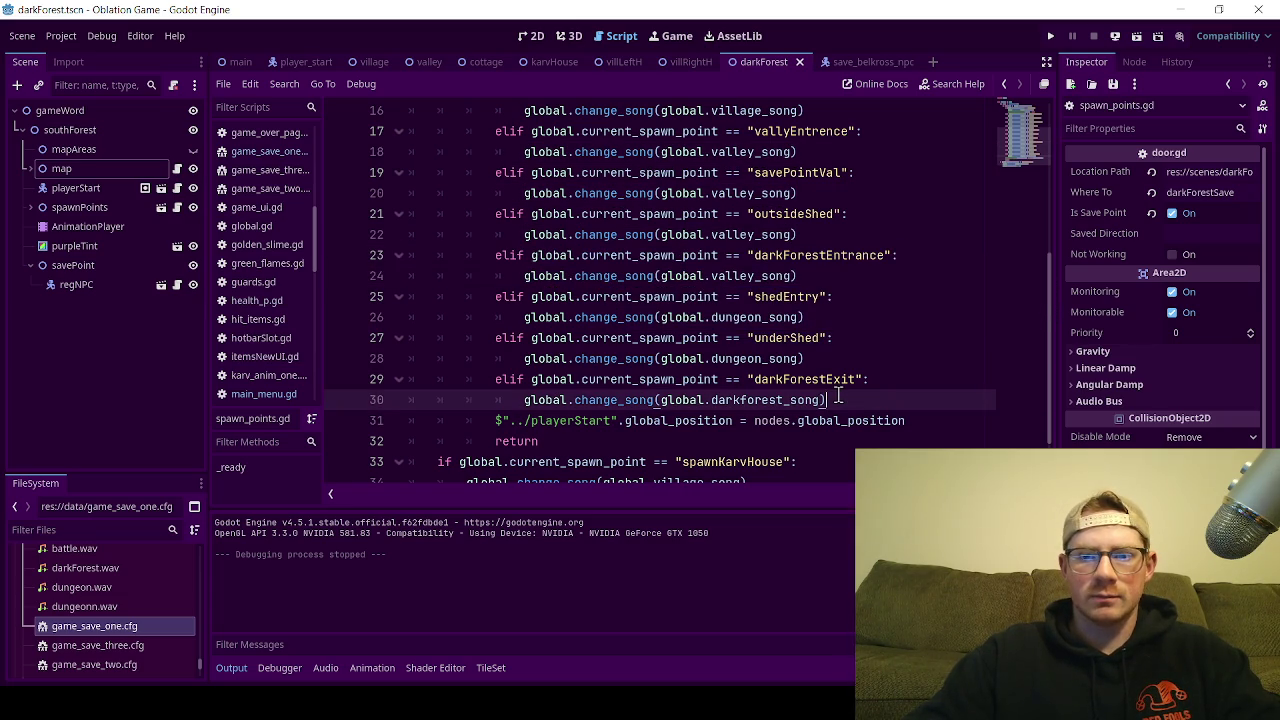
{"action": "left_click_drag", "start_coordinate": [844, 398], "coordinate": [494, 385]}
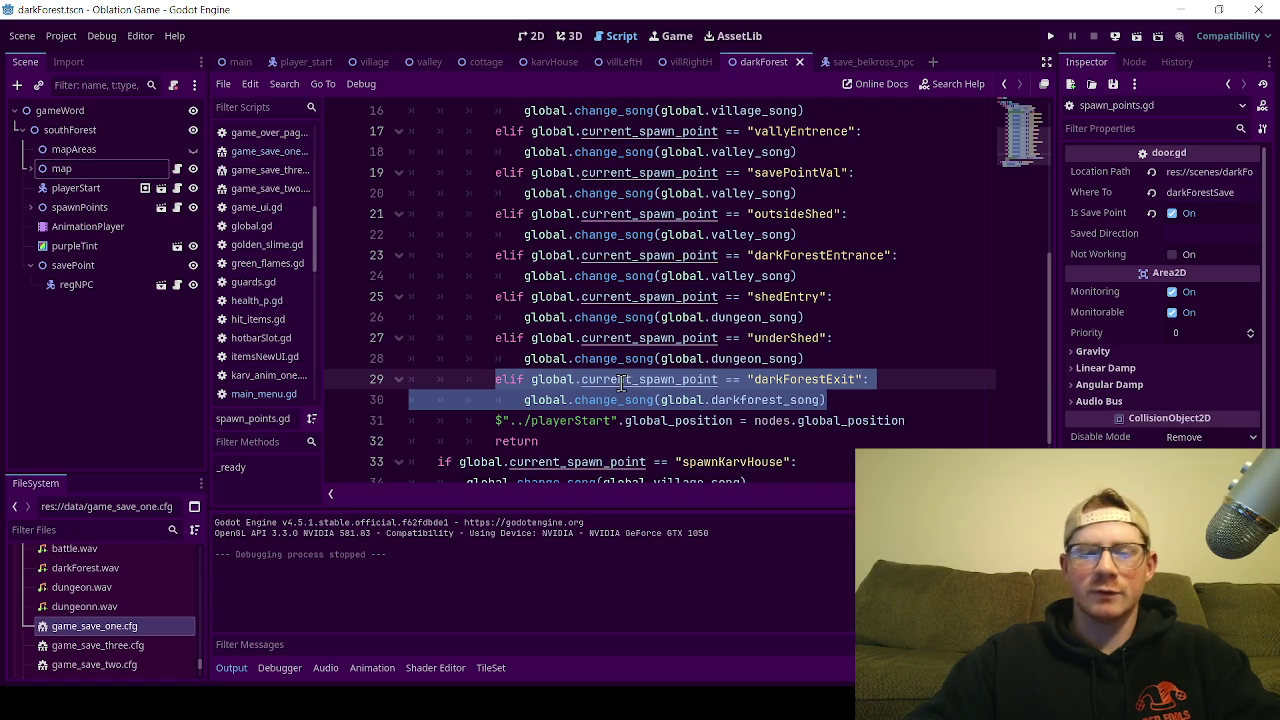
Step: Paste a copy of the darkForestExit branch below line 30 and save
{"action": "left_click", "coordinate": [850, 399]}
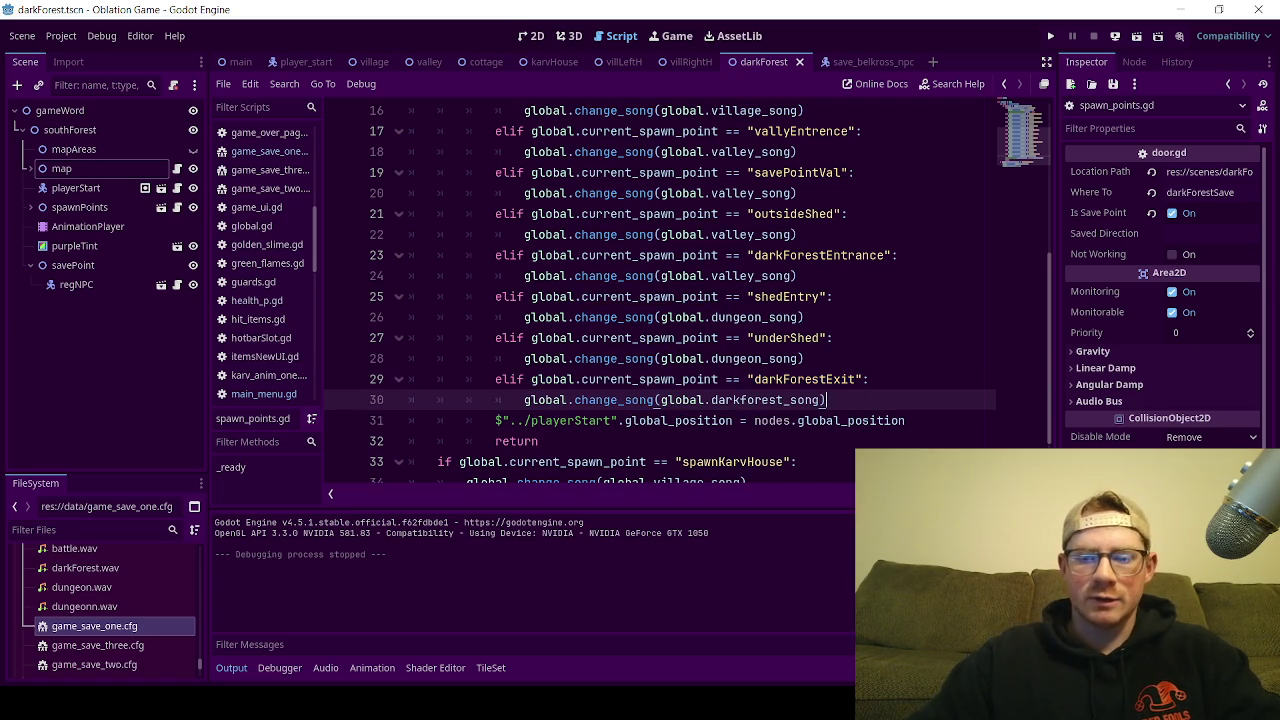
{"action": "key", "text": "Return"}
{"action": "key", "text": "BackSpace"}
{"action": "type", "text": "elif global.current_spawn_point == \"darkForestExit\": \t\t\tglobal.change_song(global.darkforest_song)"}
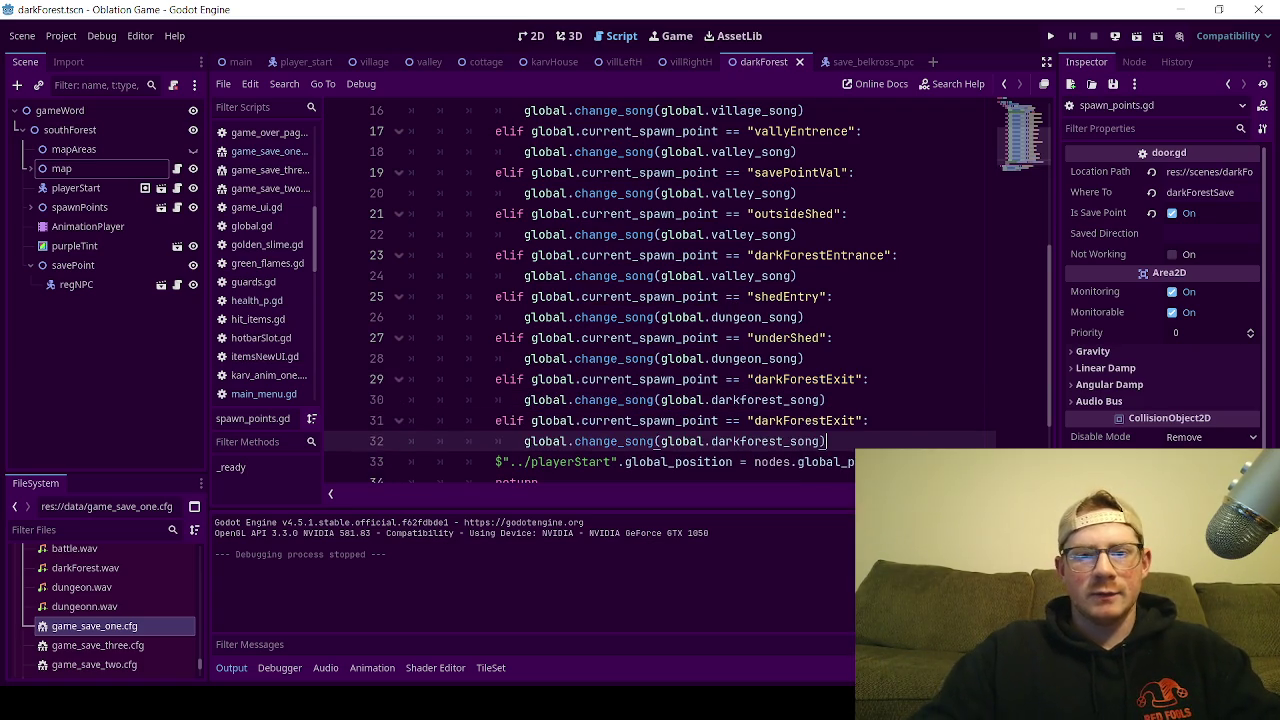
{"action": "key", "text": "ctrl+s"}
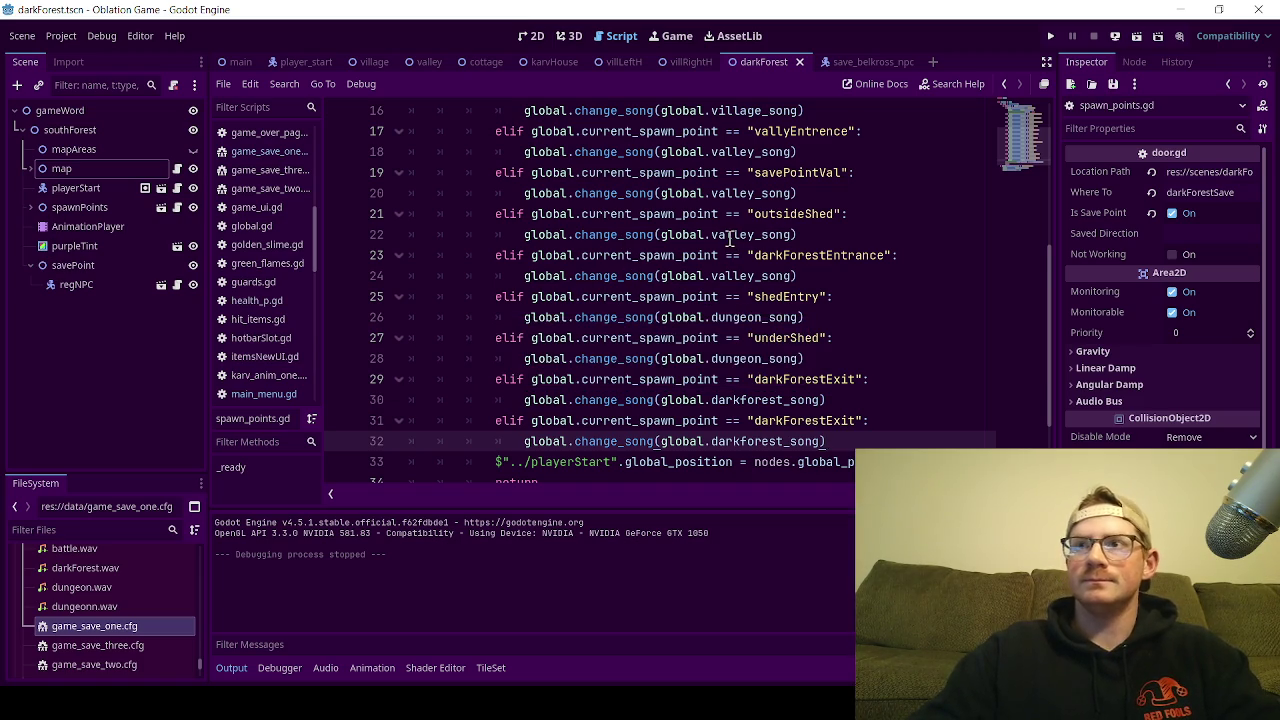
Step: Replace darkForestExit on line 31 with darkForestSave copied from the Scene tree, save, and open main
{"action": "scroll", "coordinate": [714, 278], "scroll_direction": "down", "scroll_amount": 1}
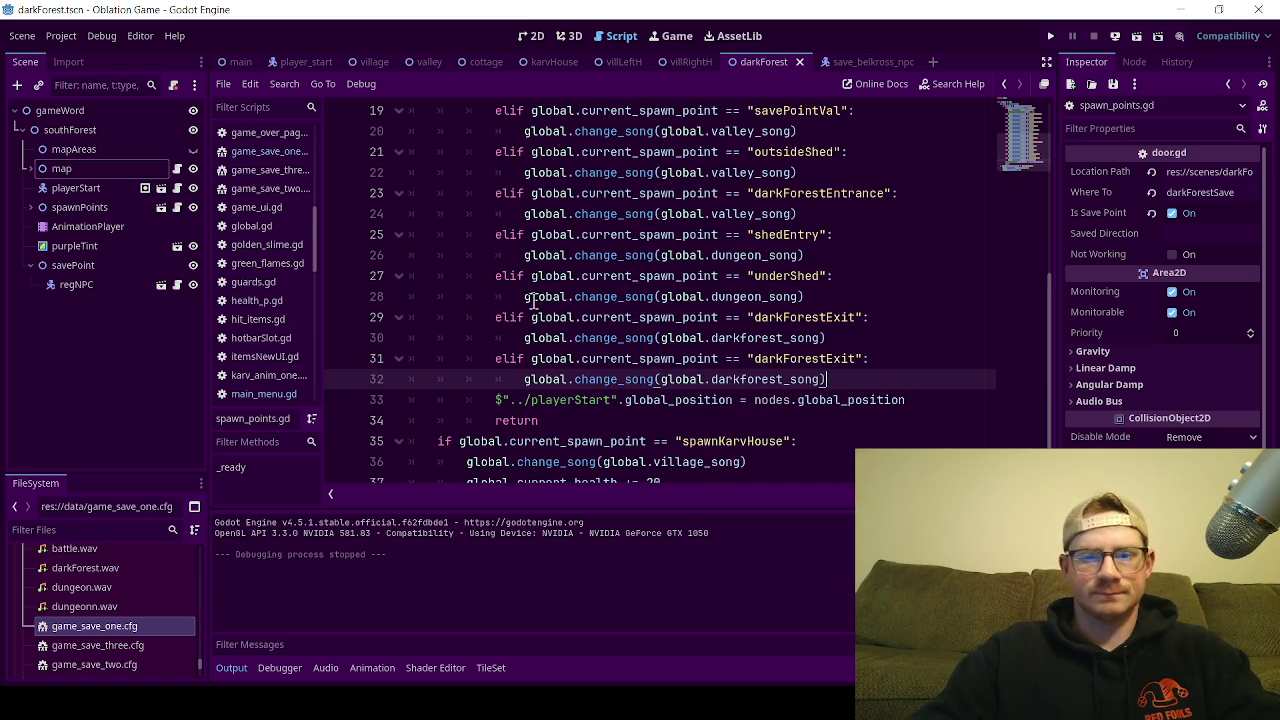
{"action": "left_click", "coordinate": [30, 208]}
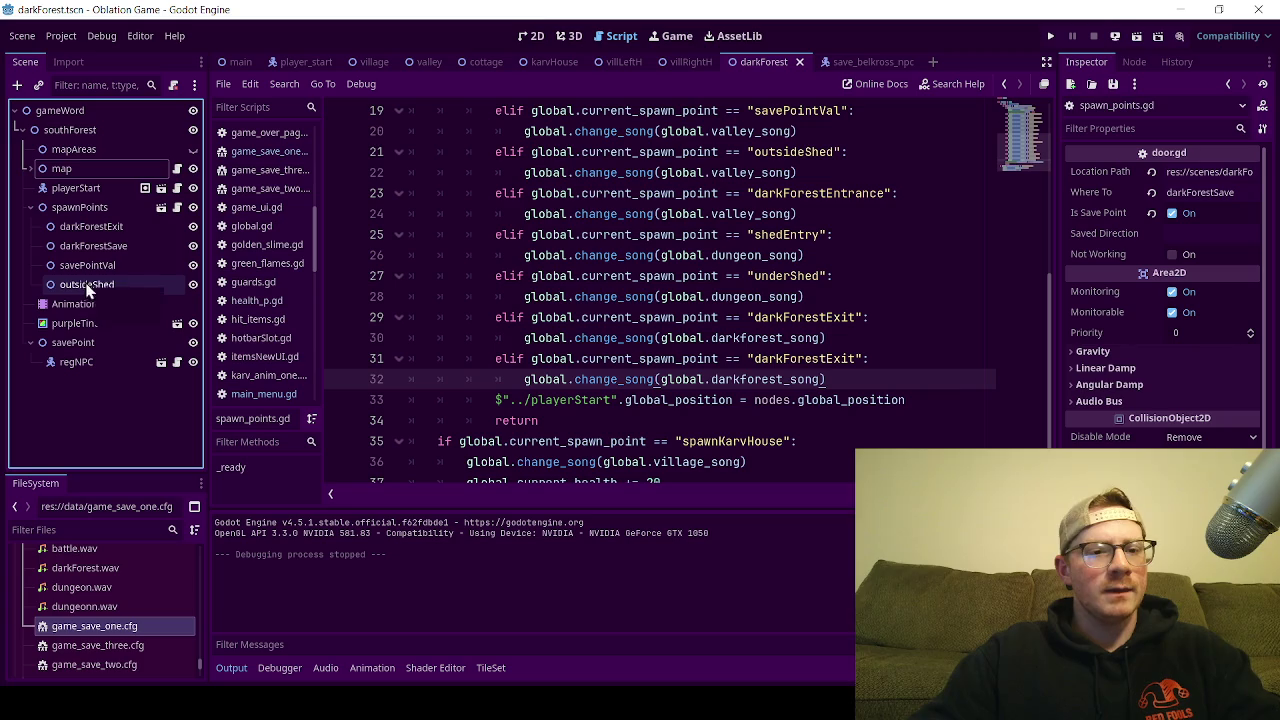
{"action": "double_click", "coordinate": [107, 249]}
{"action": "key", "text": "ctrl+c"}
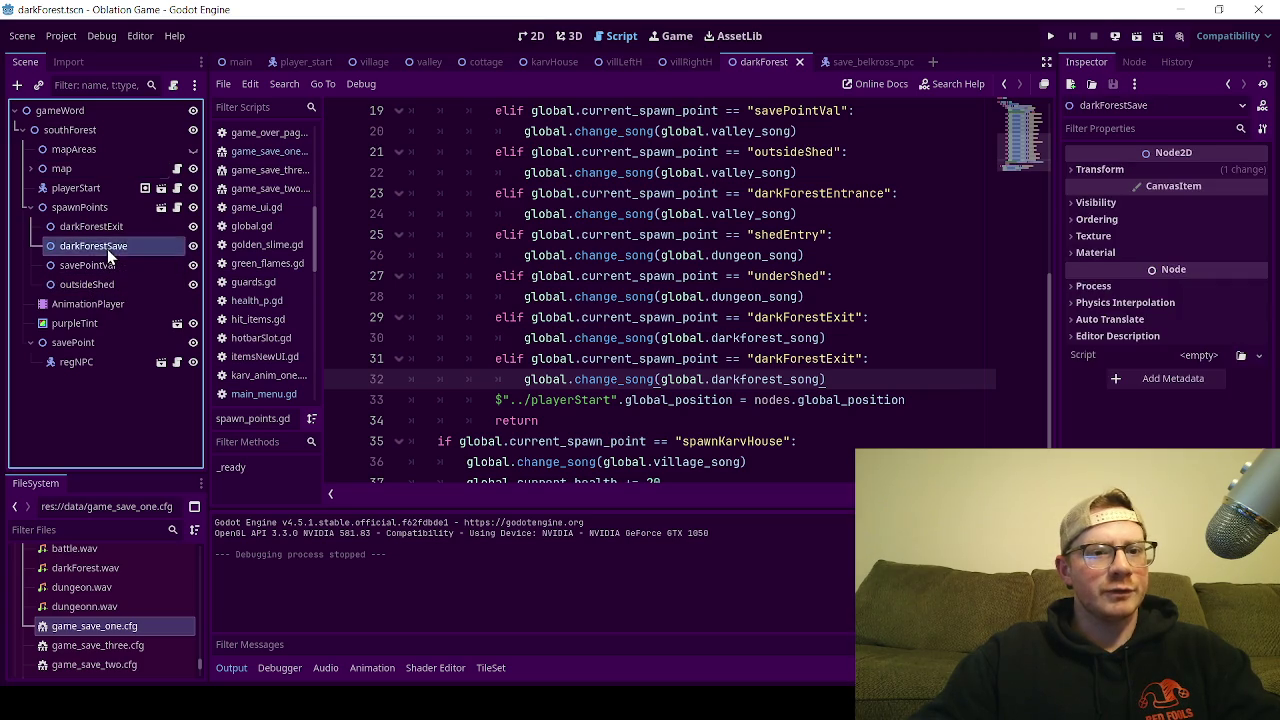
{"action": "double_click", "coordinate": [846, 359]}
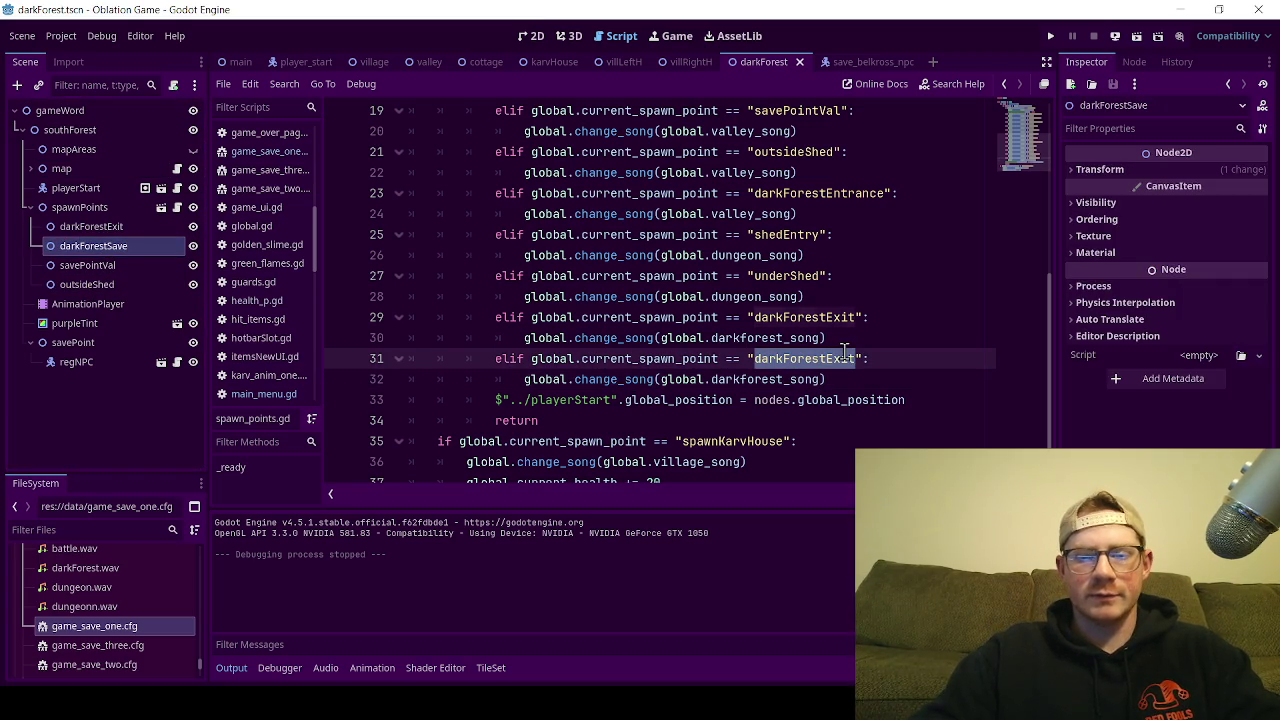
{"action": "key", "text": "ctrl+v"}
{"action": "left_click", "coordinate": [851, 344]}
{"action": "key", "text": "ctrl+s"}
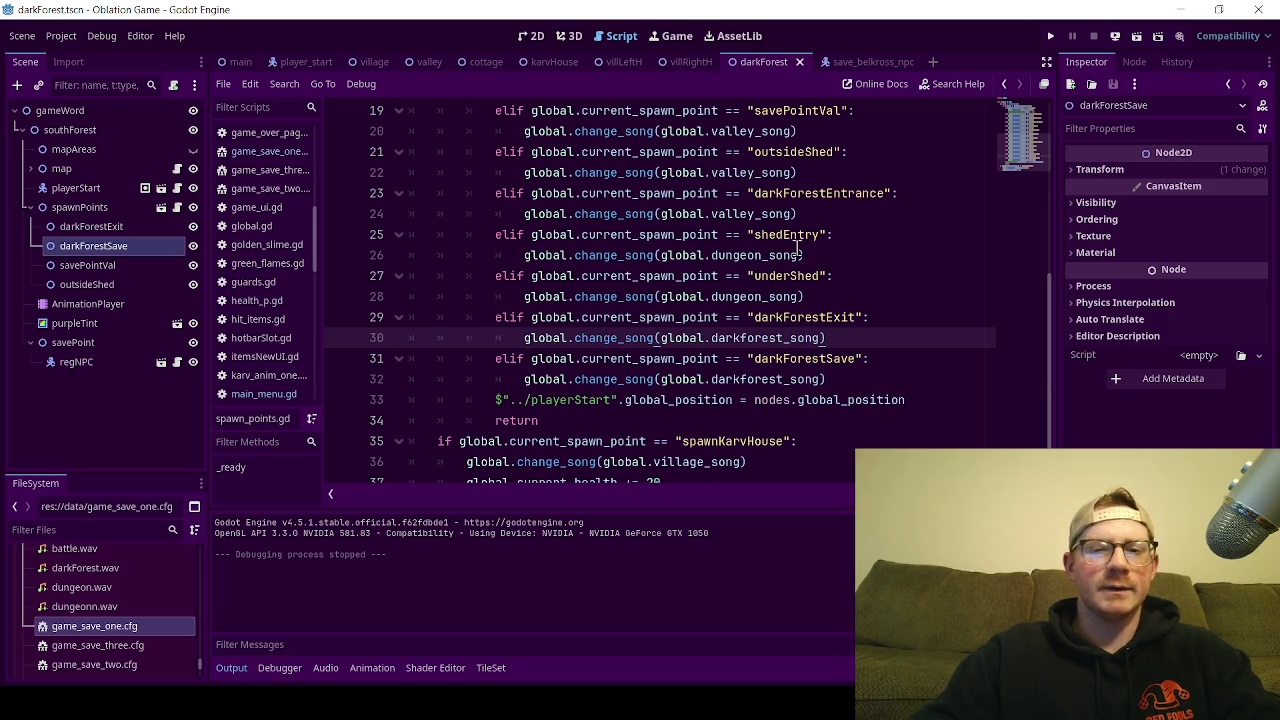
{"action": "left_click", "coordinate": [233, 60]}
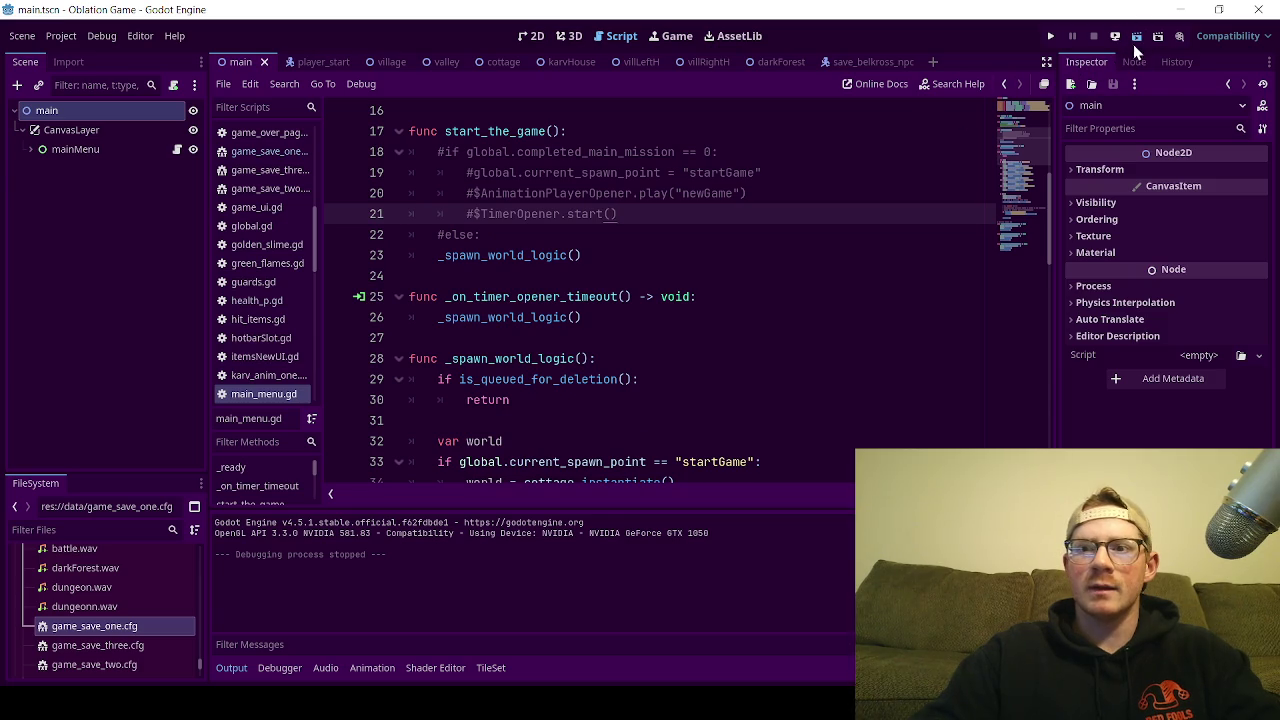
Step: Run the game, choose New Game on the title screen, and start walking the player right
{"action": "left_click", "coordinate": [1135, 38]}
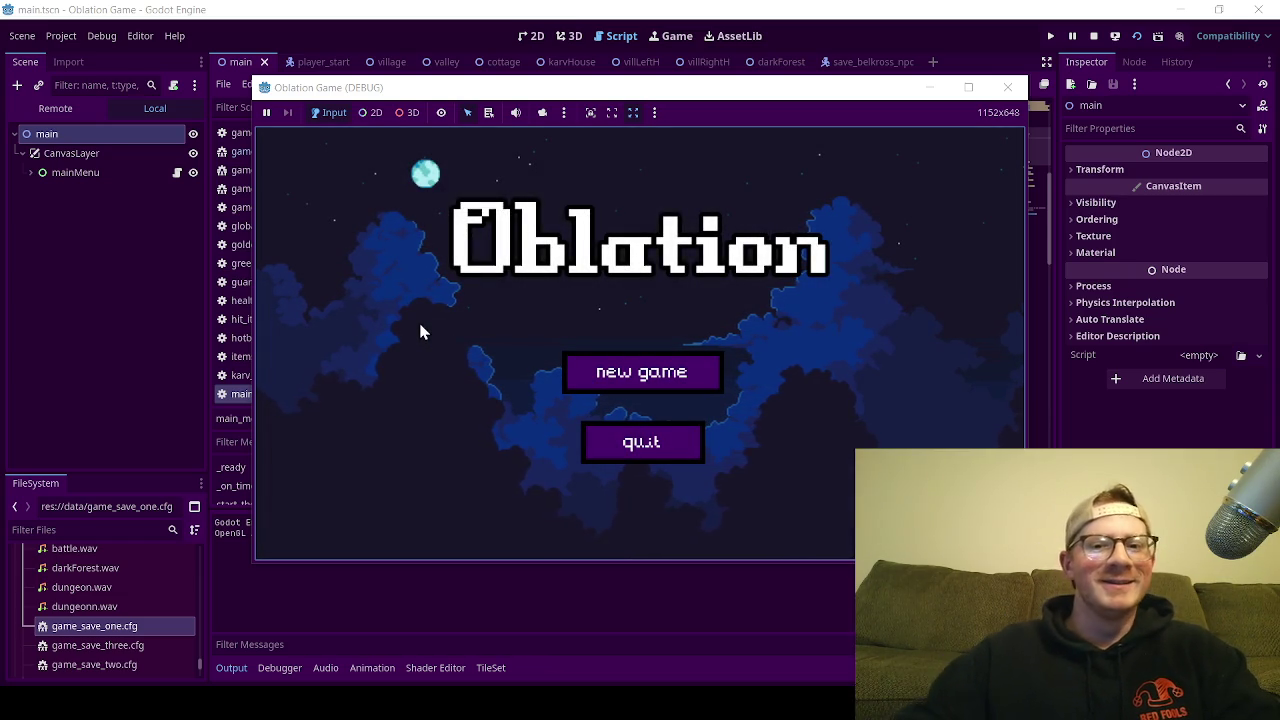
{"action": "left_click", "coordinate": [630, 381]}
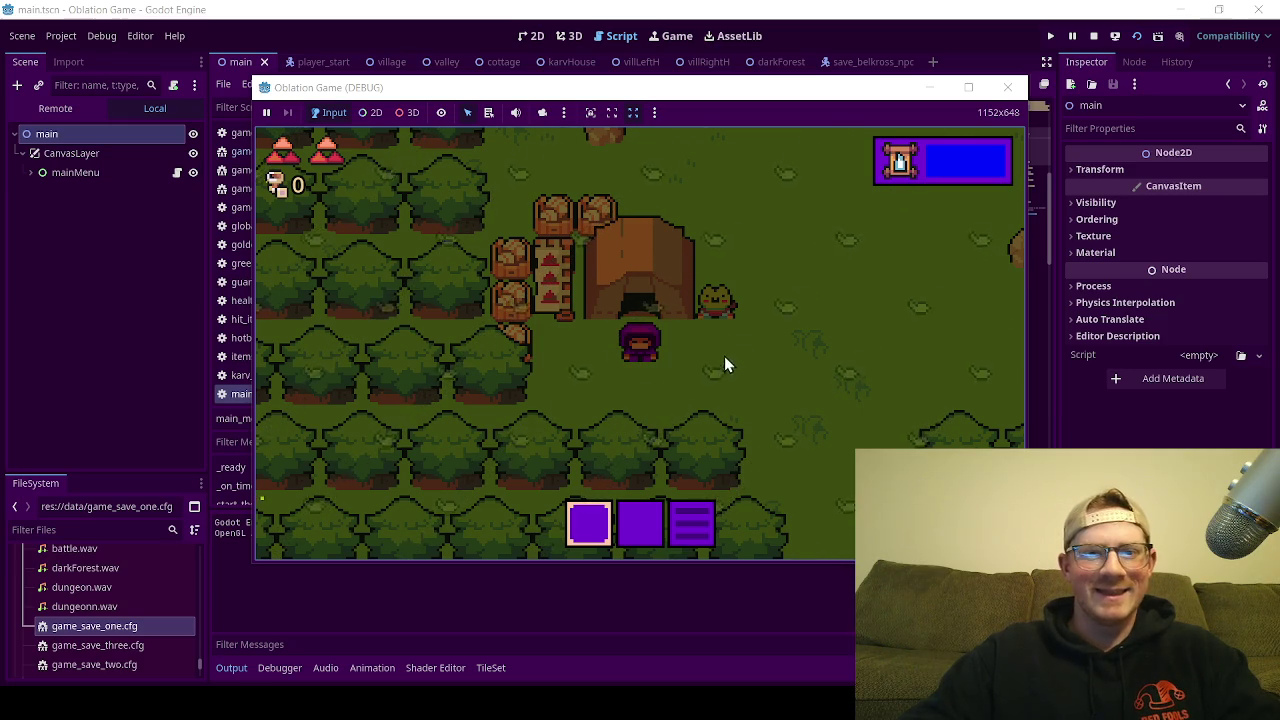
{"action": "key", "text": "Down"}
{"action": "key", "text": "Right"}
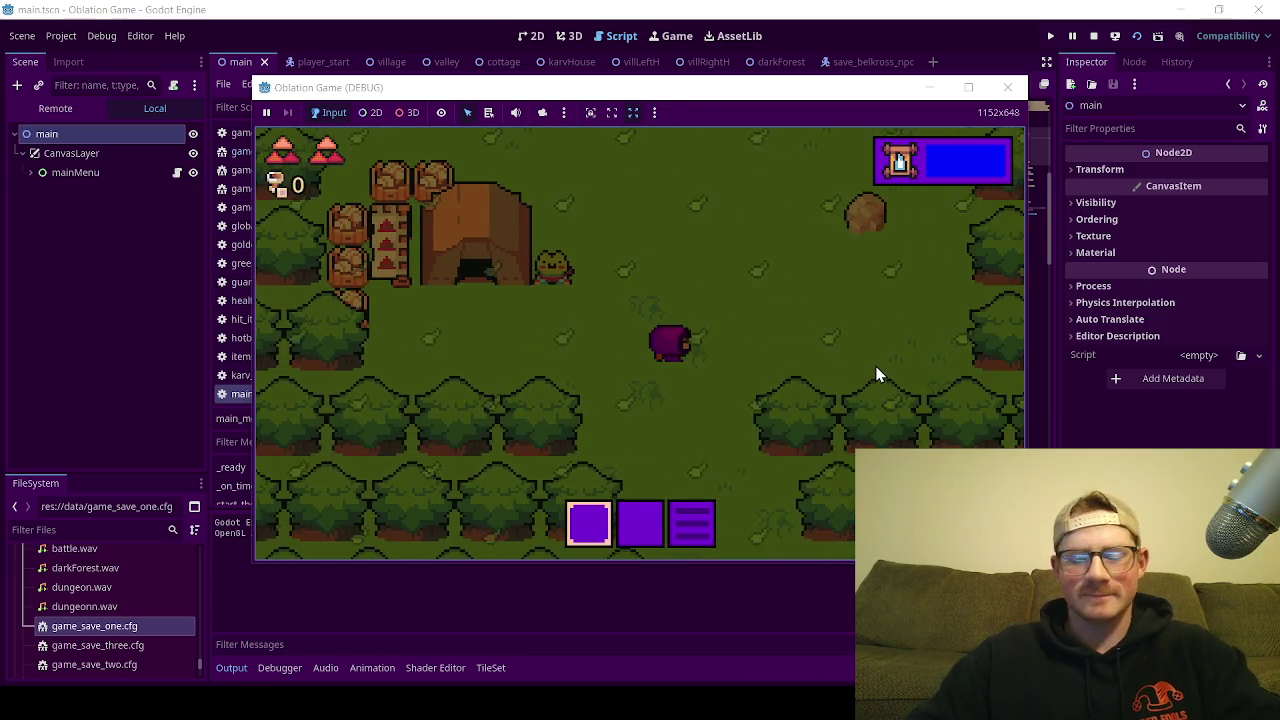
Step: Steer the player up toward the tree house, back down to the tent, and around the clearing
{"action": "key", "text": "Up"}
{"action": "key", "text": "Left"}
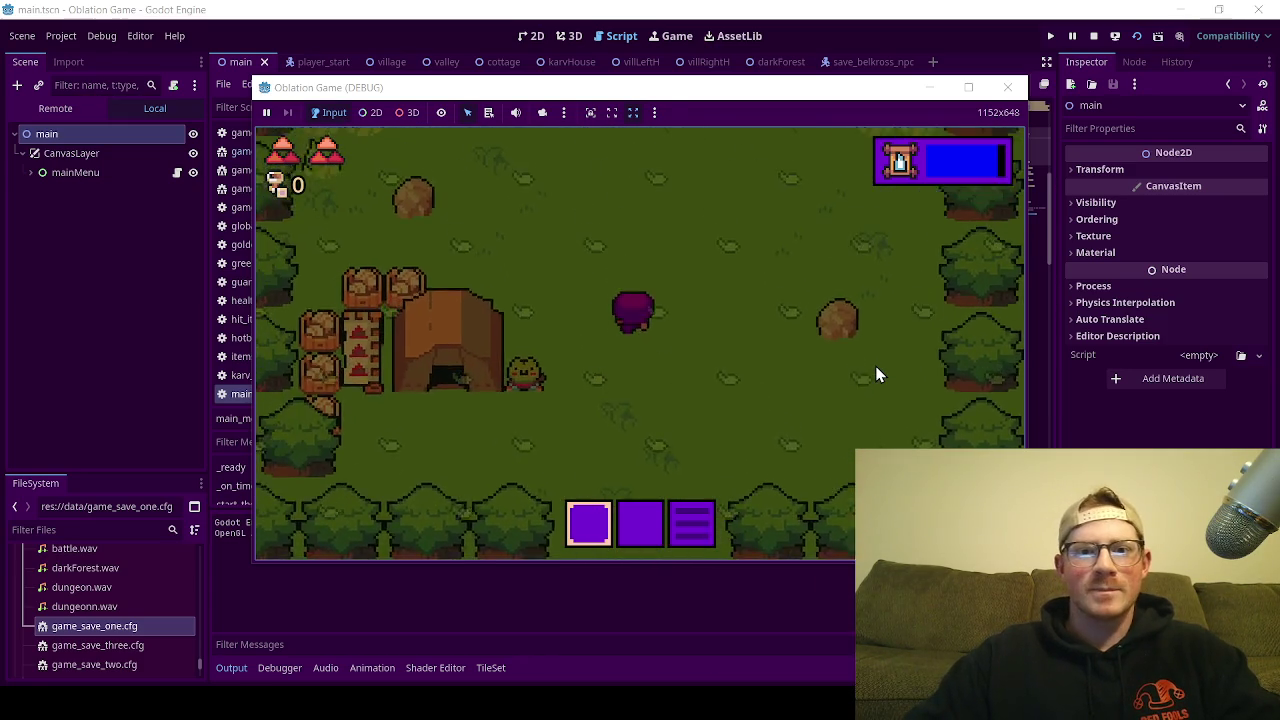
{"action": "key", "text": "Right"}
{"action": "key", "text": "Down"}
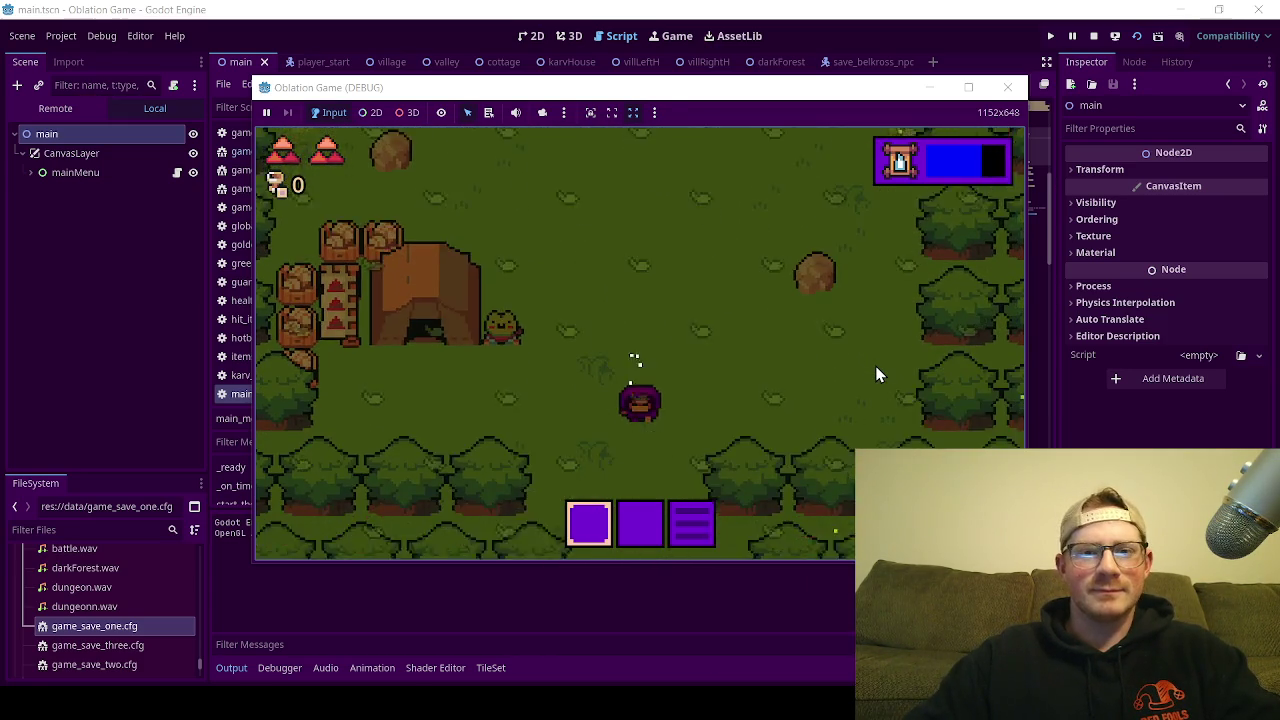
{"action": "key", "text": "Up"}
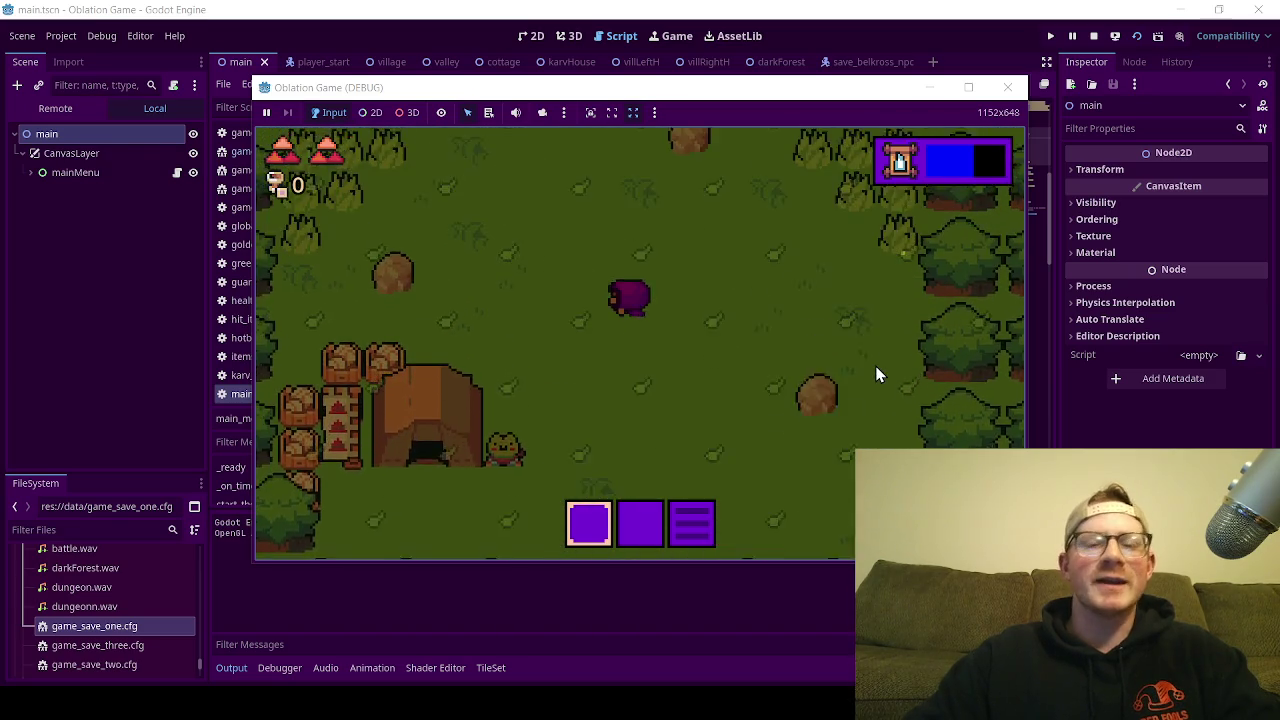
{"action": "key", "text": "Left"}
{"action": "key", "text": "Up"}
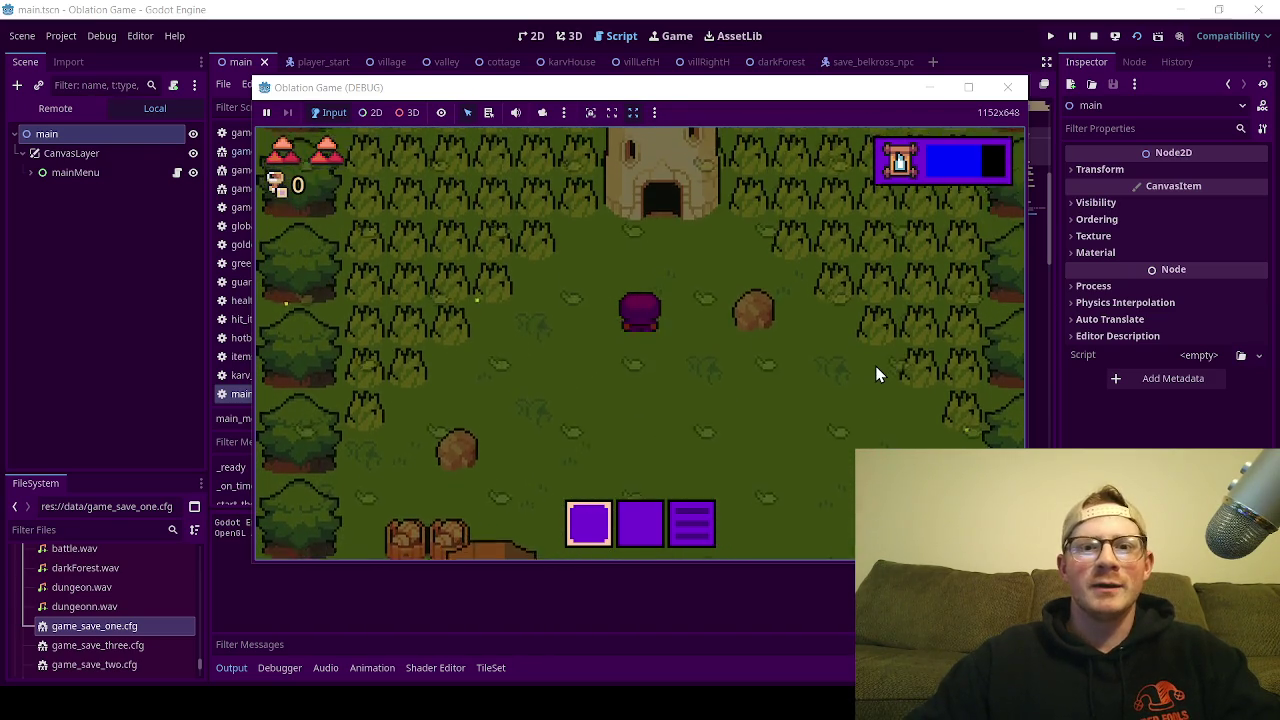
{"action": "key", "text": "Down"}
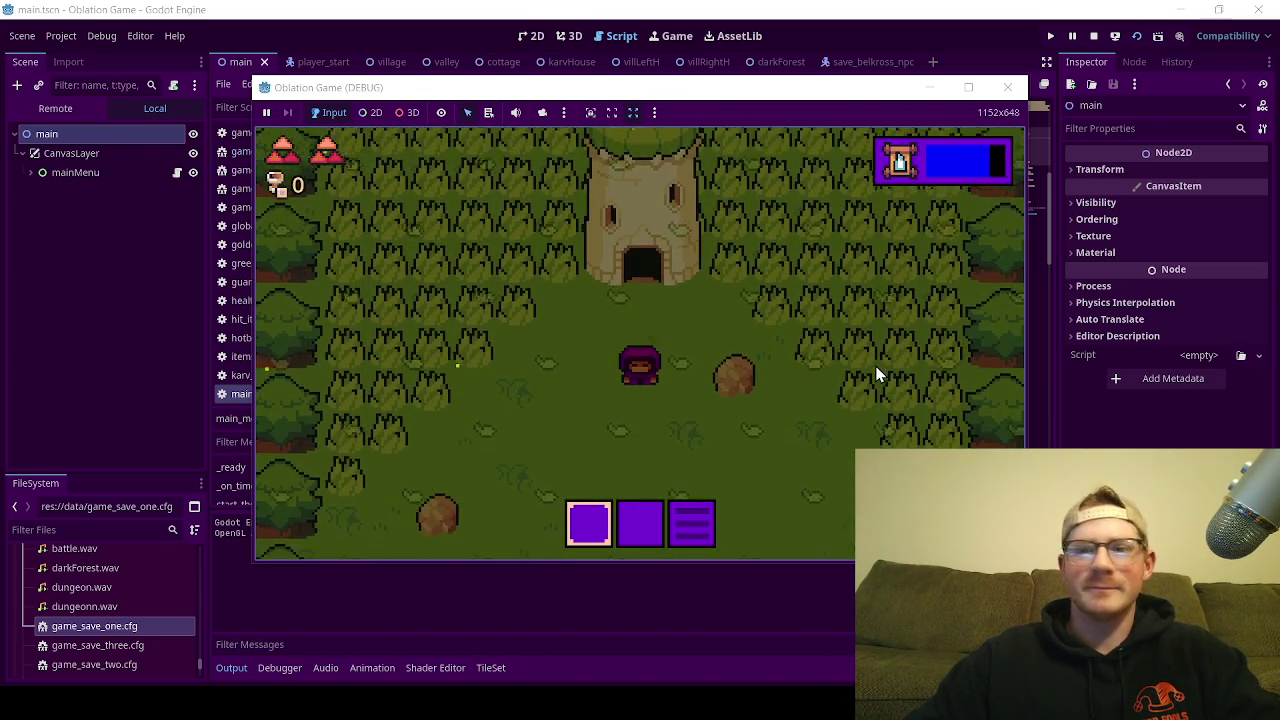
{"action": "key", "text": "Right"}
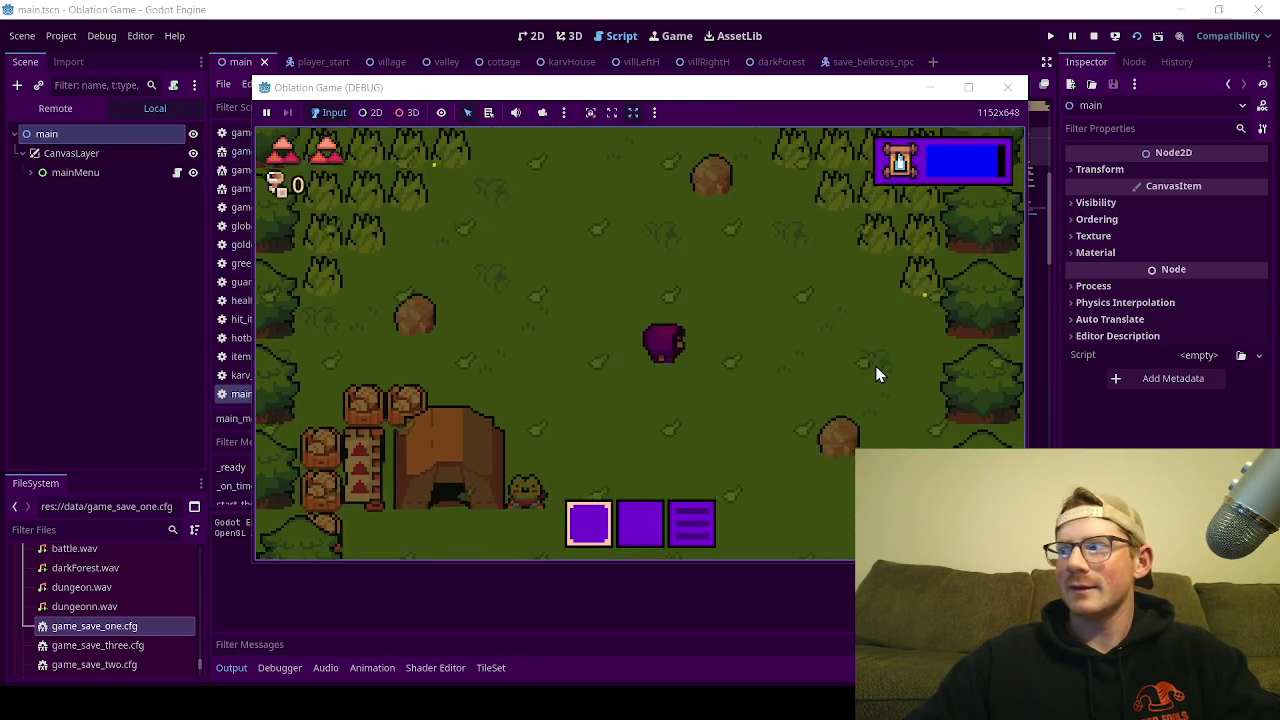
{"action": "key", "text": "Up"}
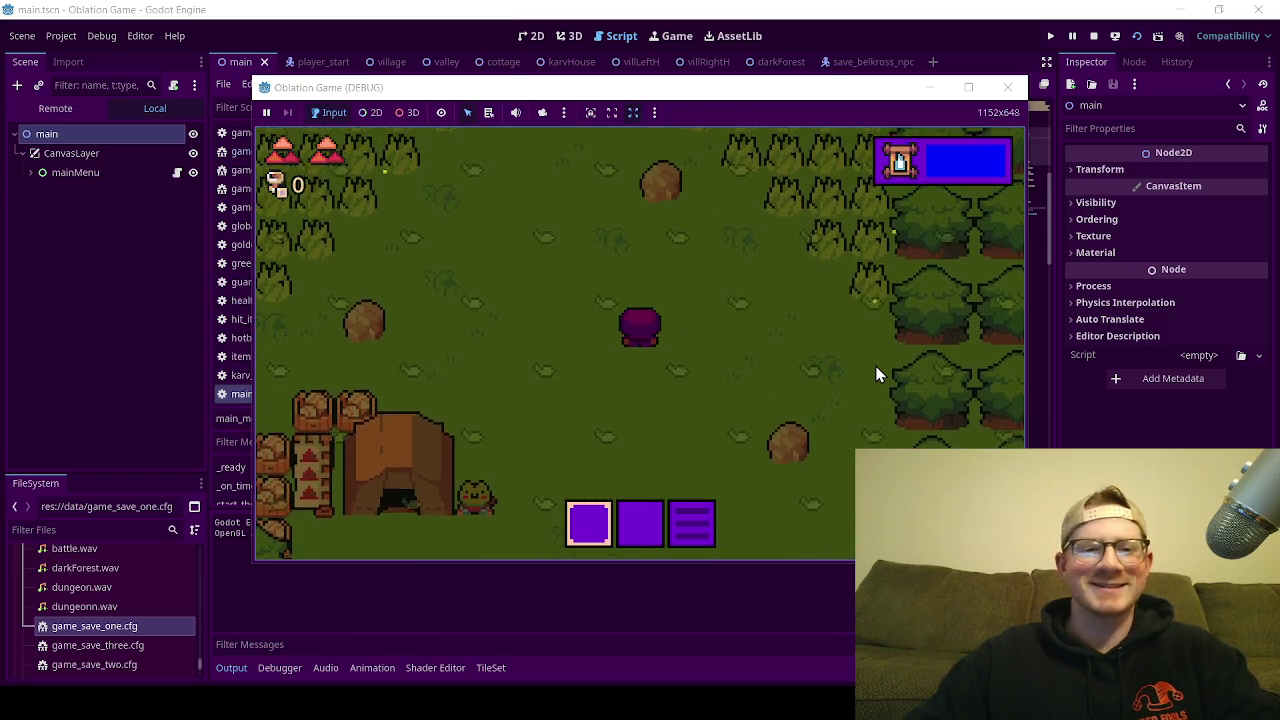
{"action": "key", "text": "Down"}
{"action": "key", "text": "Left"}
{"action": "key", "text": "Up"}
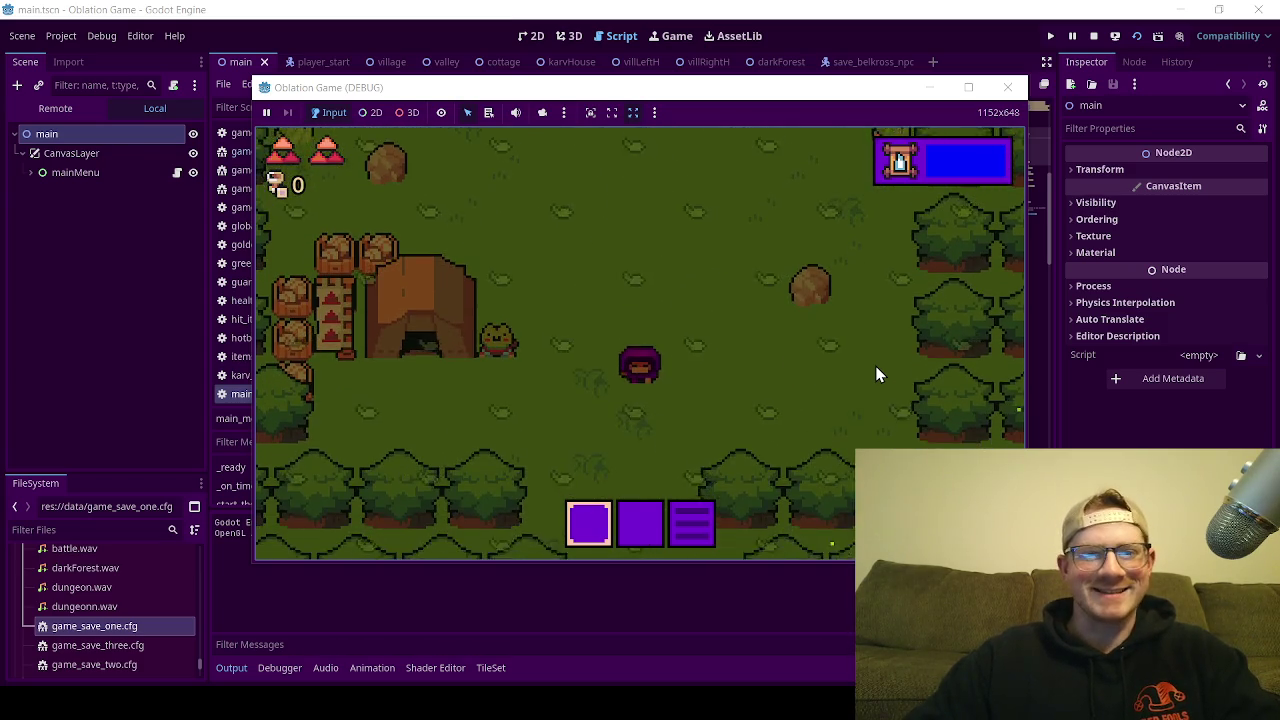
{"action": "key", "text": "Left"}
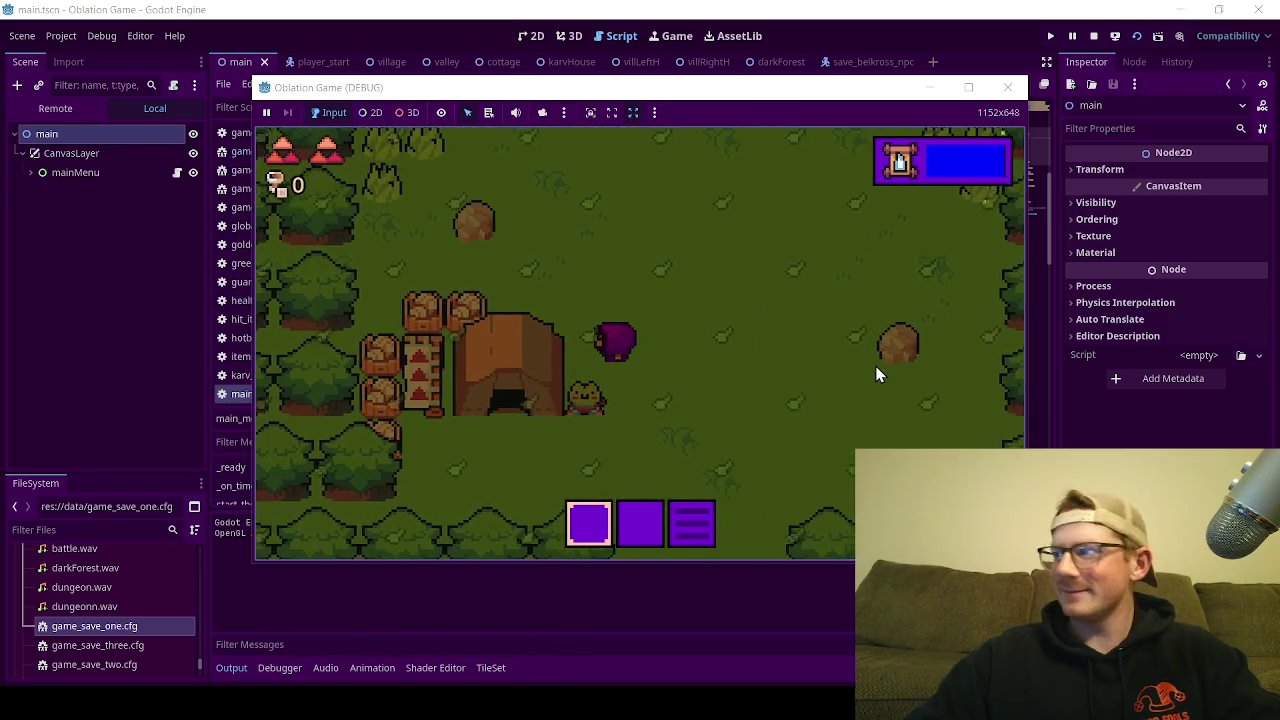
{"action": "key", "text": "Right"}
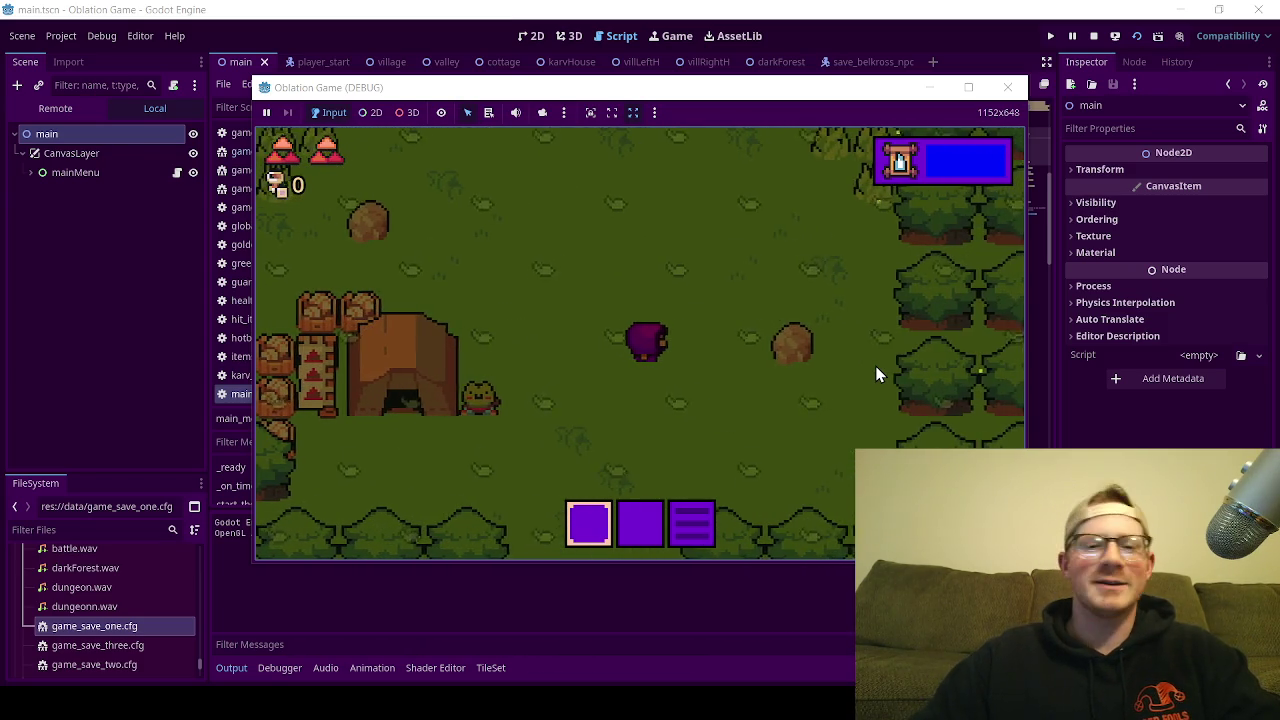
{"action": "key", "text": "Down"}
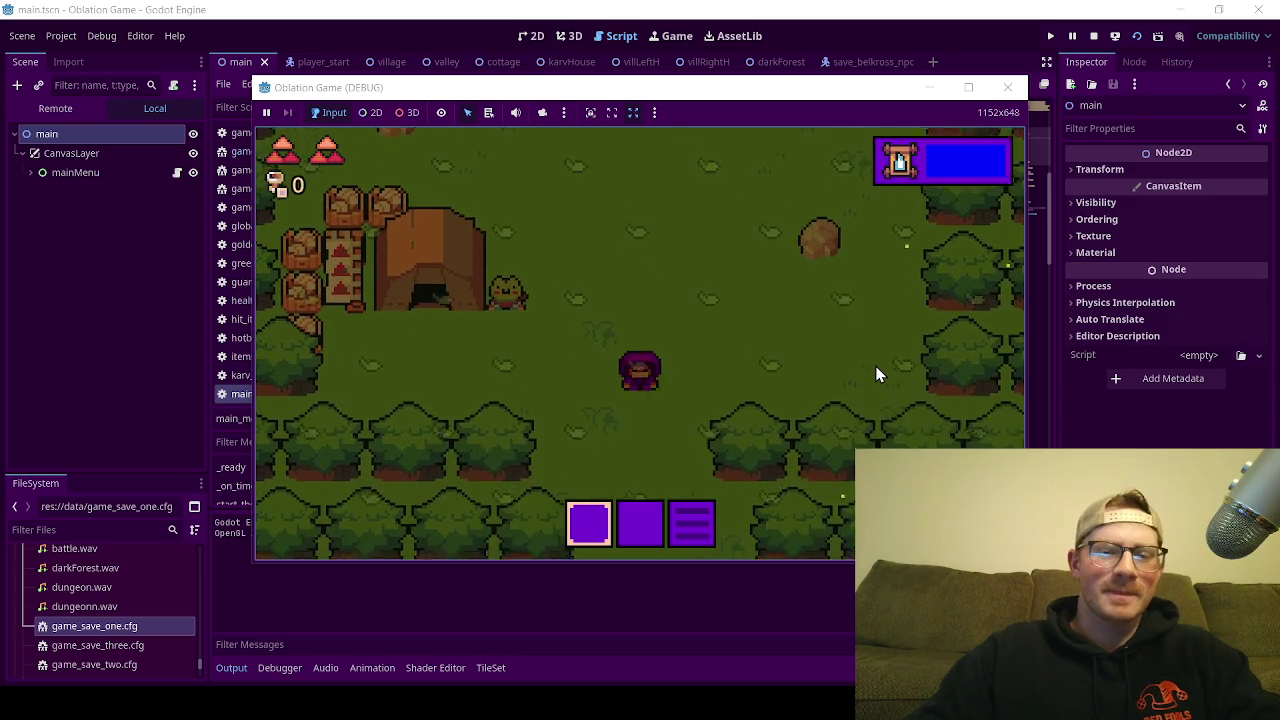
{"action": "key", "text": "Left"}
{"action": "key", "text": "Right"}
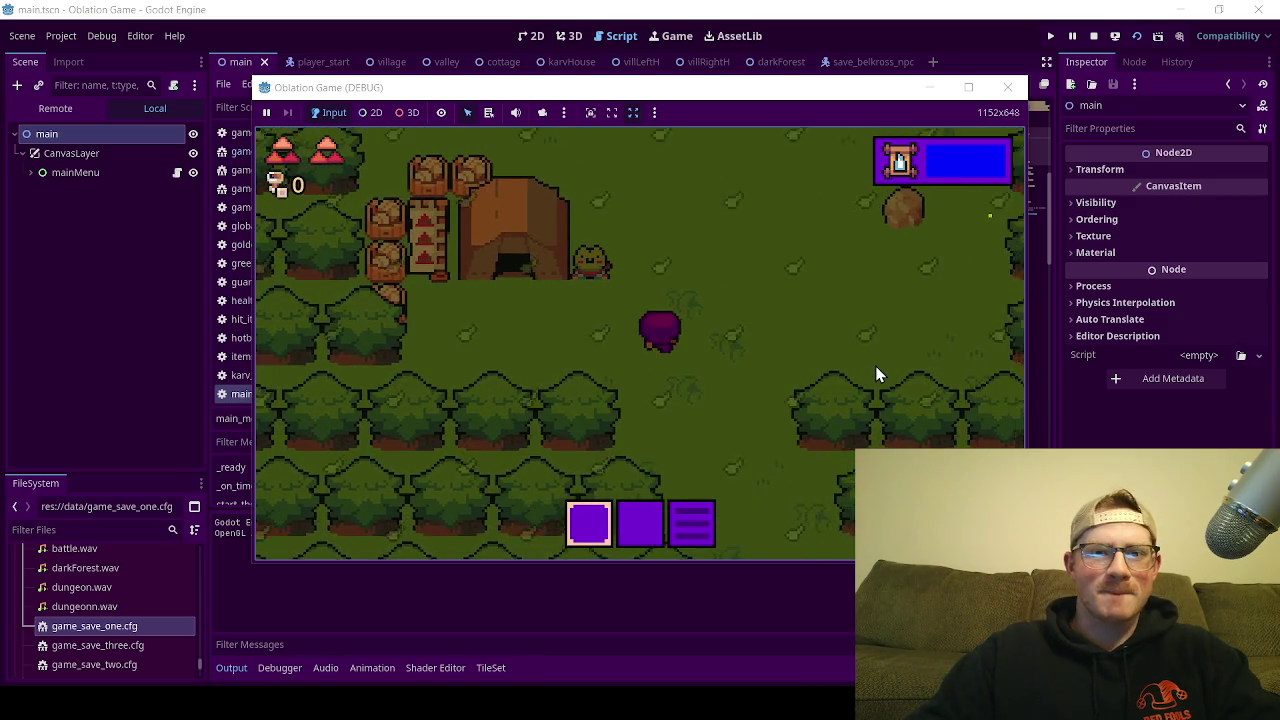
{"action": "key", "text": "Up"}
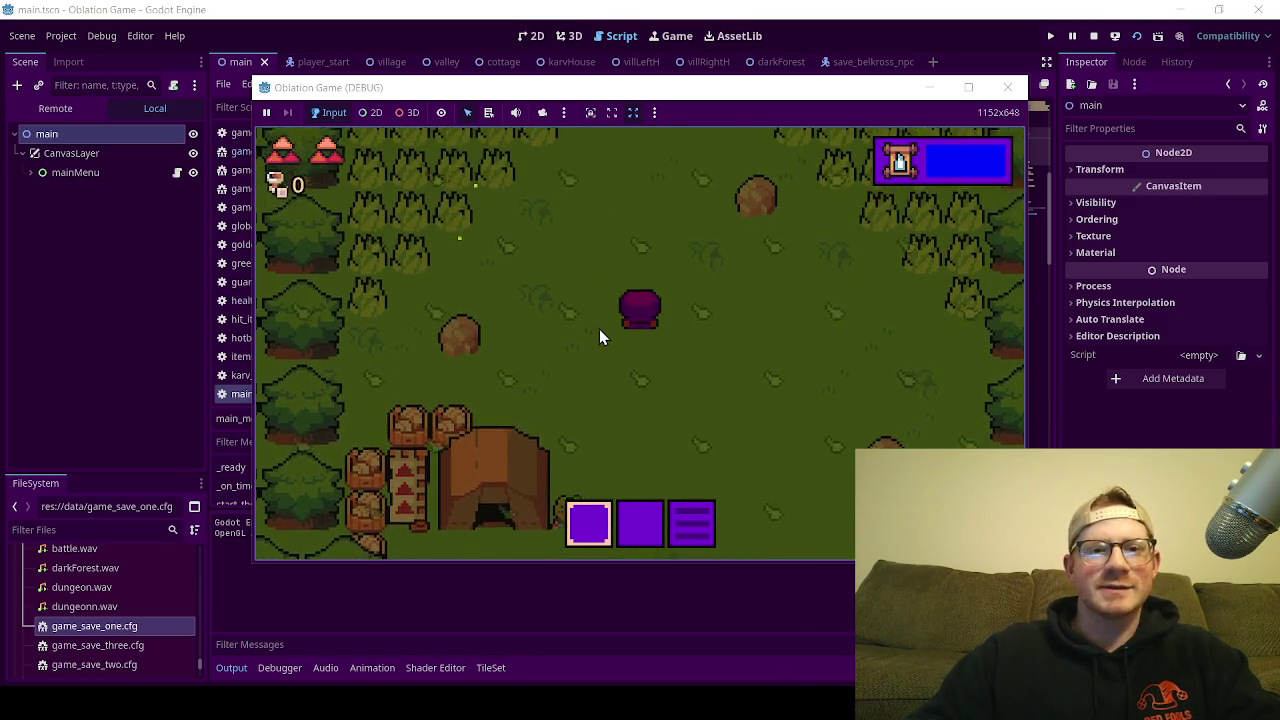
{"action": "key", "text": "Down"}
{"action": "key", "text": "Down"}
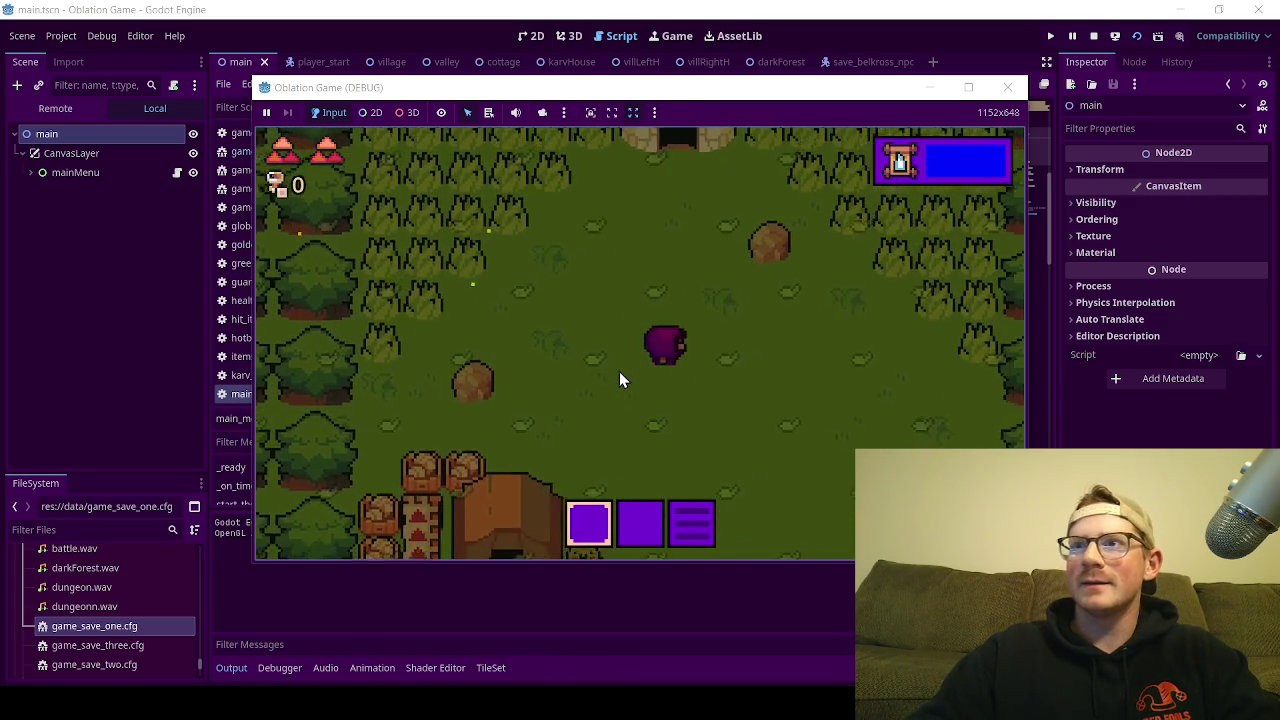
{"action": "key", "text": "Down"}
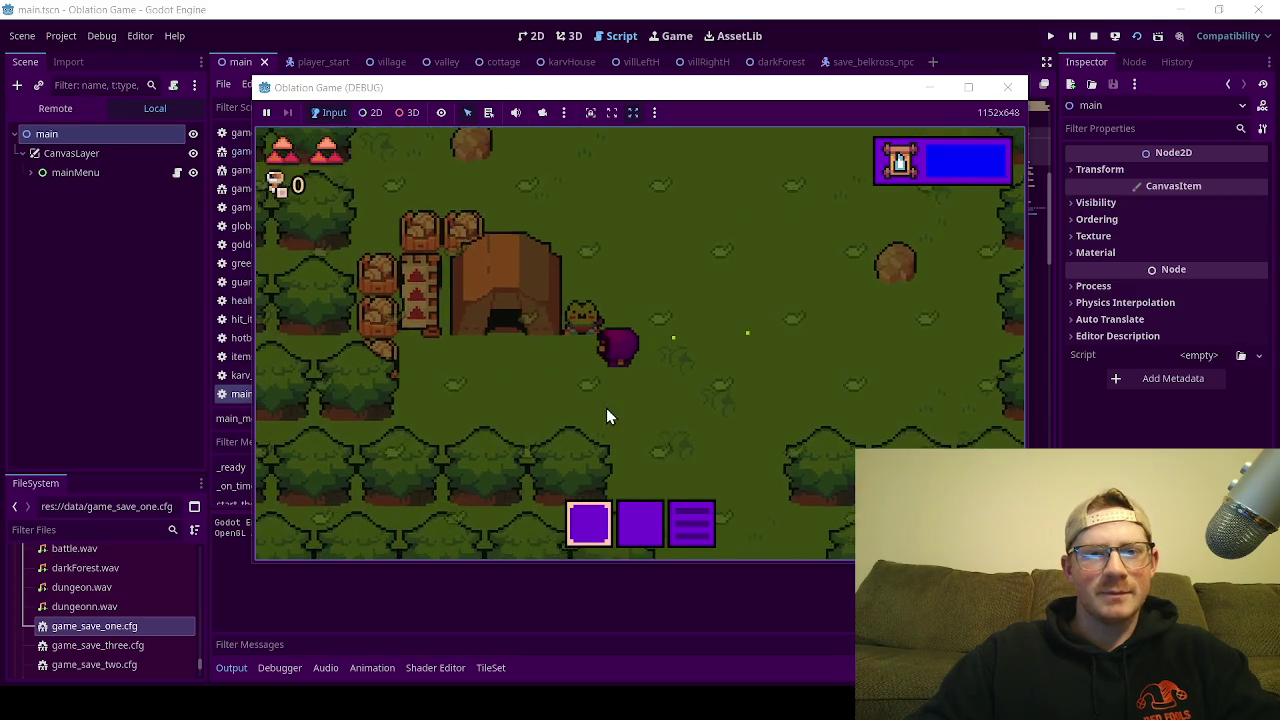
{"action": "key", "text": "Left"}
{"action": "key", "text": "Right"}
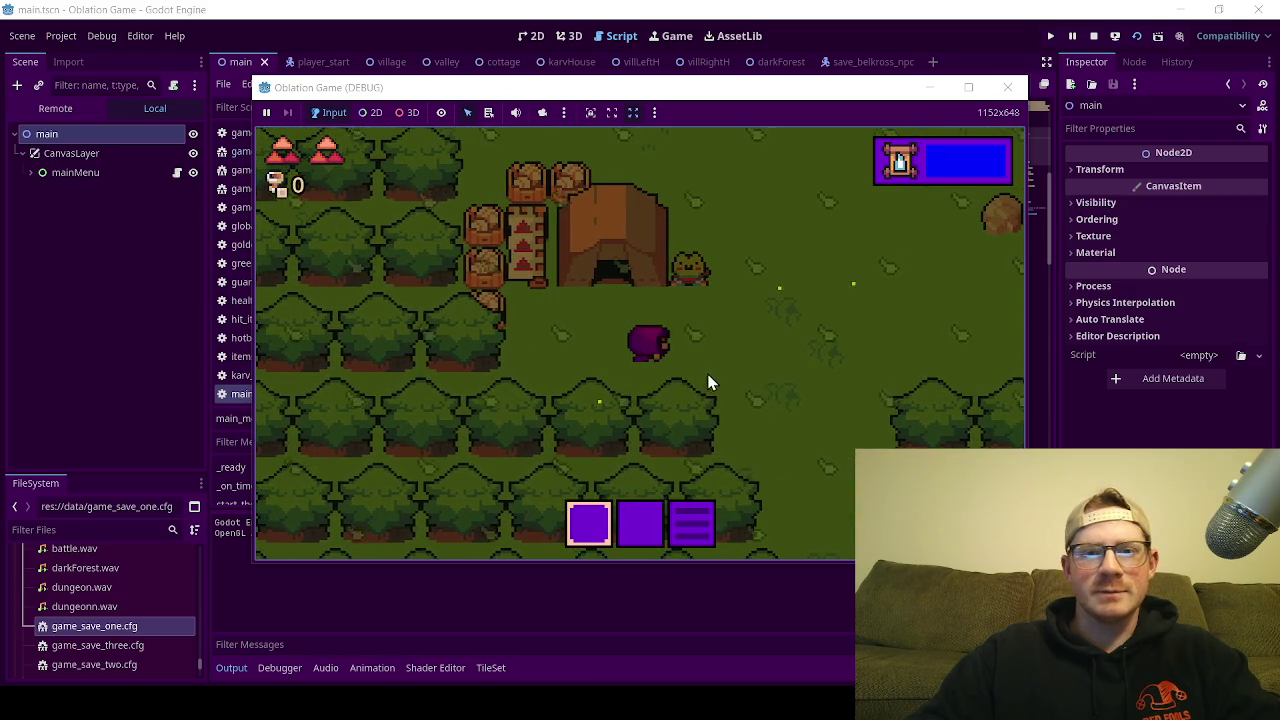
{"action": "key", "text": "Down"}
Step: Close the running game and indent _spawn_world_logic() under the else branch in main_menu.gd
{"action": "left_click", "coordinate": [1017, 93]}
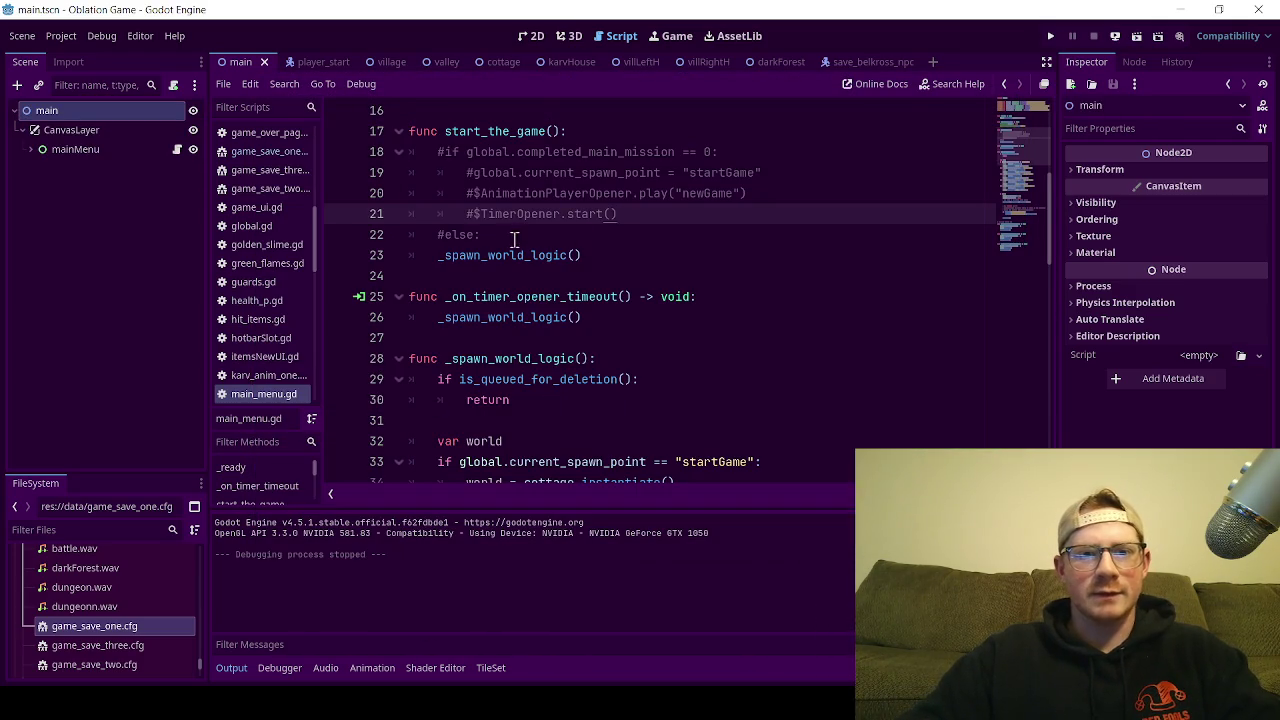
{"action": "left_click", "coordinate": [506, 235]}
{"action": "left_click", "coordinate": [583, 262]}
{"action": "key", "text": "Home"}
{"action": "key", "text": "Tab"}
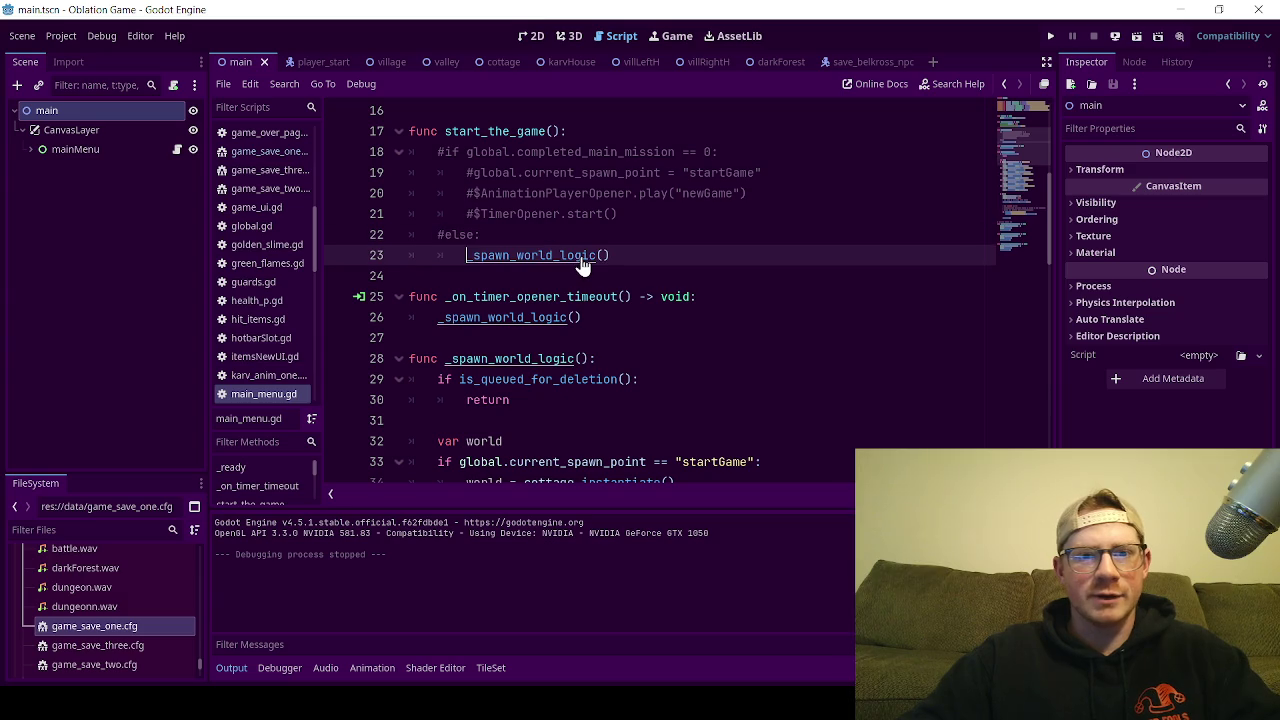
Step: Uncomment the completed_main_mission check, its new-game lines and the else line, then save main_menu.gd
{"action": "key", "text": "Up"}
{"action": "key", "text": "Up"}
{"action": "key", "text": "Up"}
{"action": "key", "text": "BackSpace"}
{"action": "key", "text": "Down"}
{"action": "key", "text": "ctrl+k"}
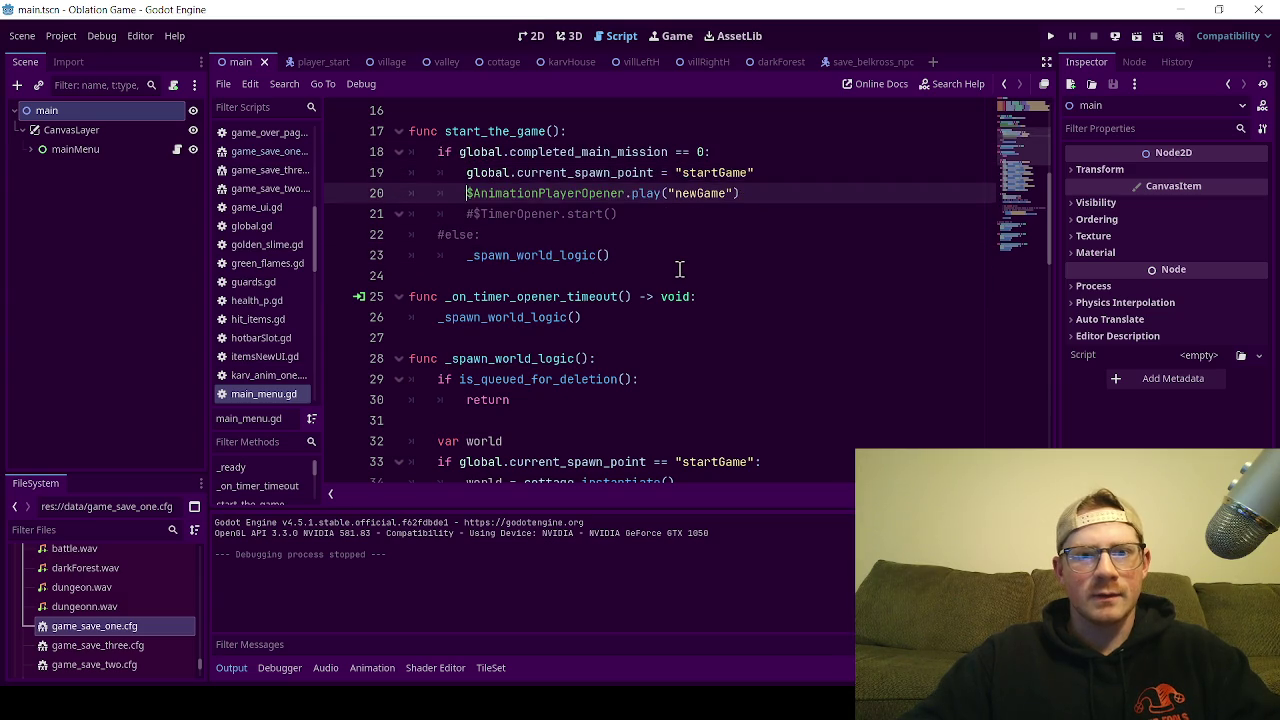
{"action": "key", "text": "Down"}
{"action": "key", "text": "ctrl+k"}
{"action": "key", "text": "Down"}
{"action": "key", "text": "ctrl+k"}
{"action": "key", "text": "ctrl+s"}
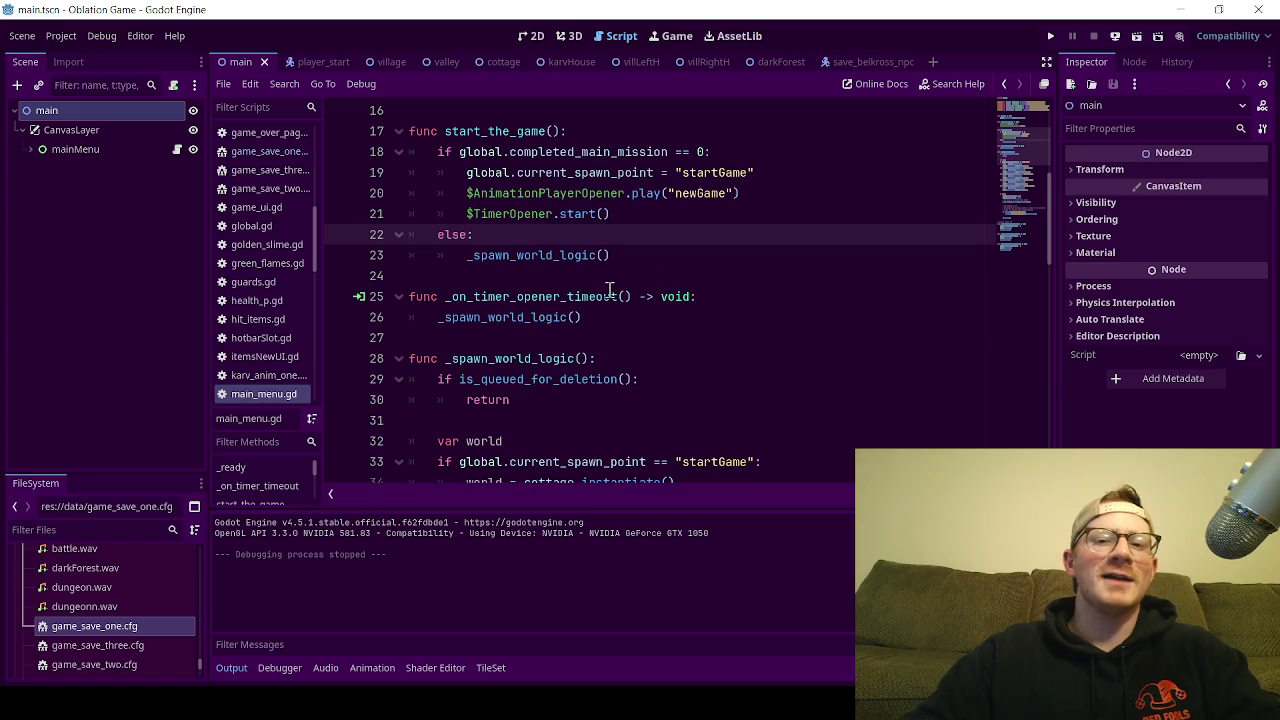
Step: Review the $TimerOpener.start() line and the else branch on line 22 of the script
{"action": "left_click", "coordinate": [642, 221]}
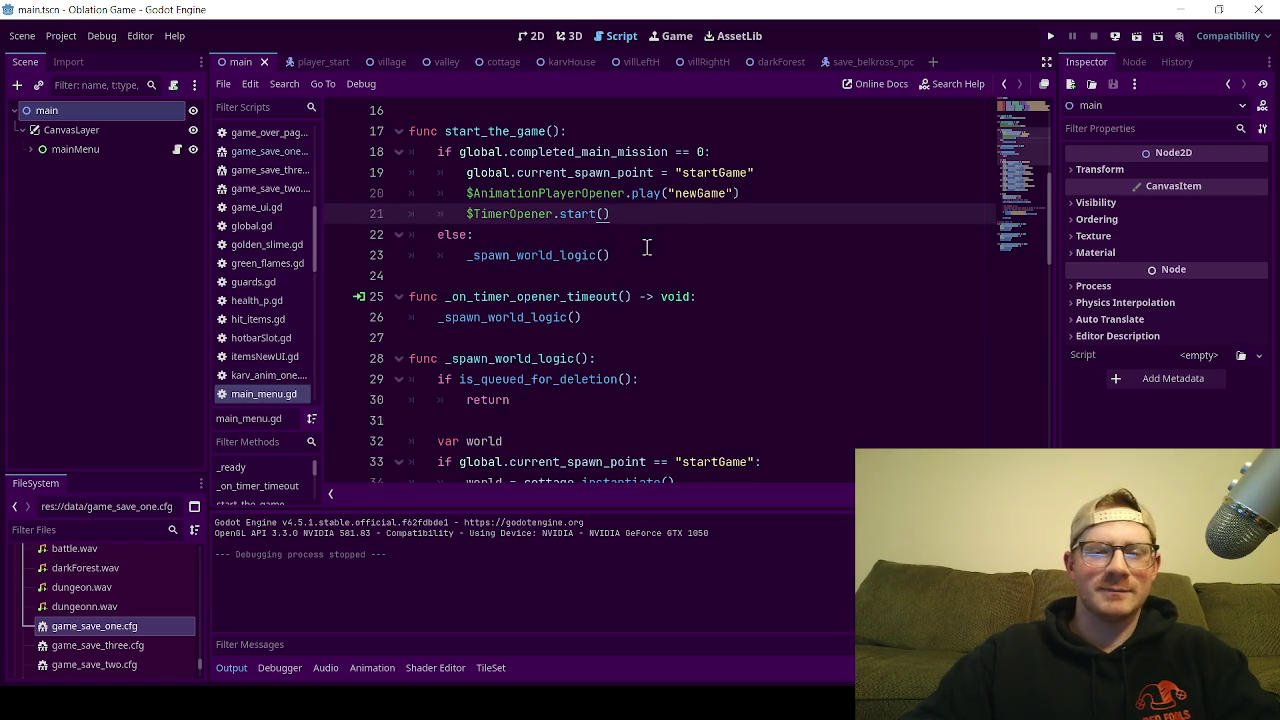
{"action": "left_click", "coordinate": [647, 248]}
{"action": "left_click", "coordinate": [638, 222]}
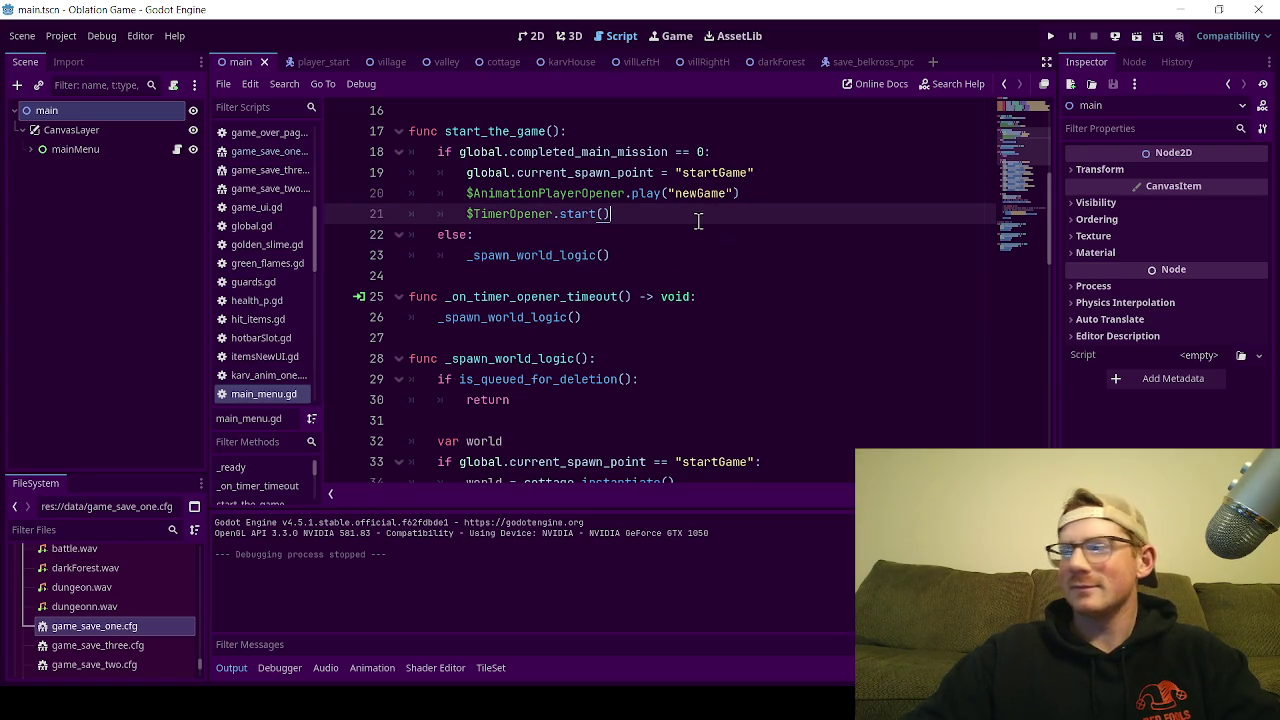
{"action": "left_click", "coordinate": [627, 236]}
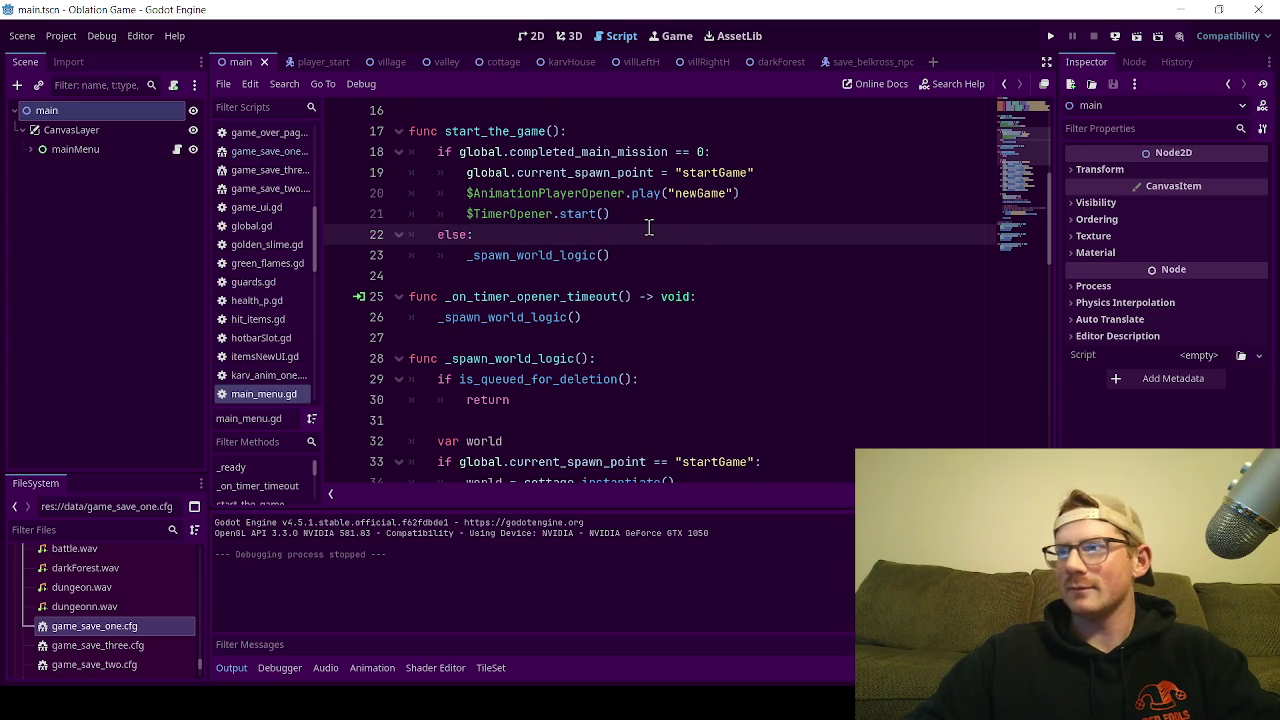
{"action": "scroll", "coordinate": [458, 242], "scroll_direction": "down", "scroll_amount": 5}
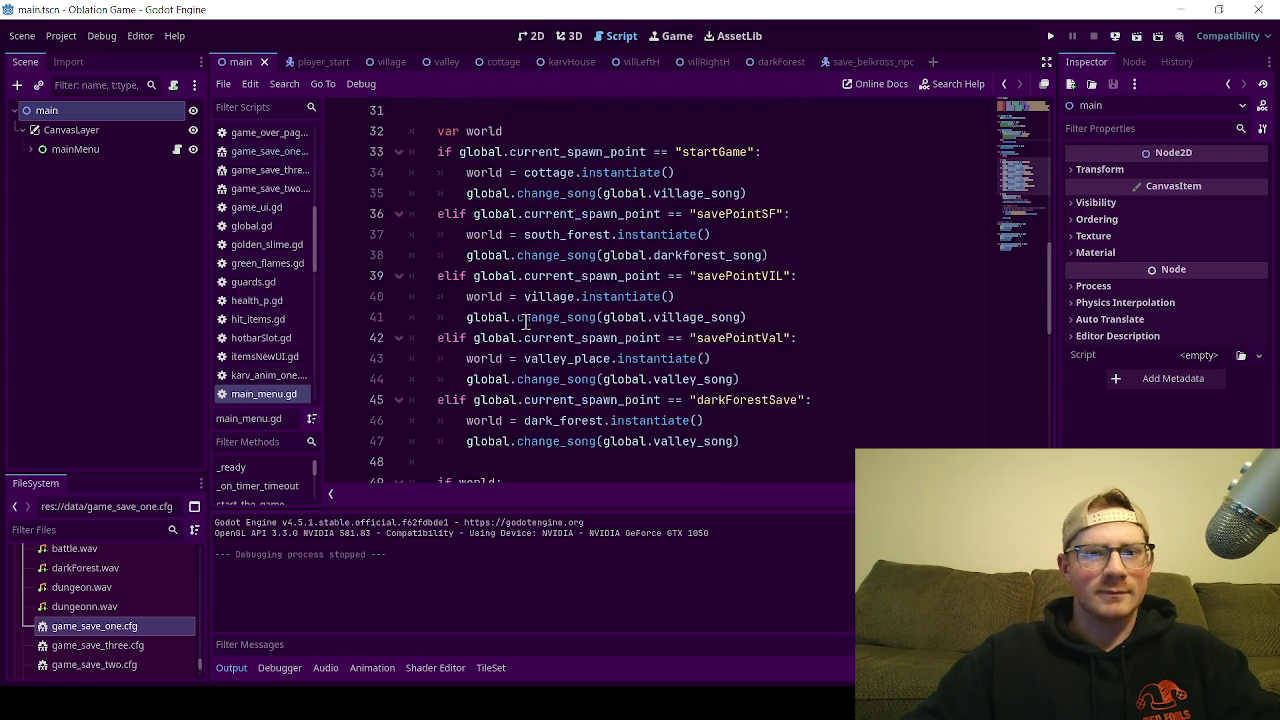
{"action": "scroll", "coordinate": [525, 320], "scroll_direction": "down", "scroll_amount": 4}
{"action": "scroll", "coordinate": [540, 322], "scroll_direction": "up", "scroll_amount": 9}
{"action": "scroll", "coordinate": [548, 300], "scroll_direction": "down", "scroll_amount": 4}
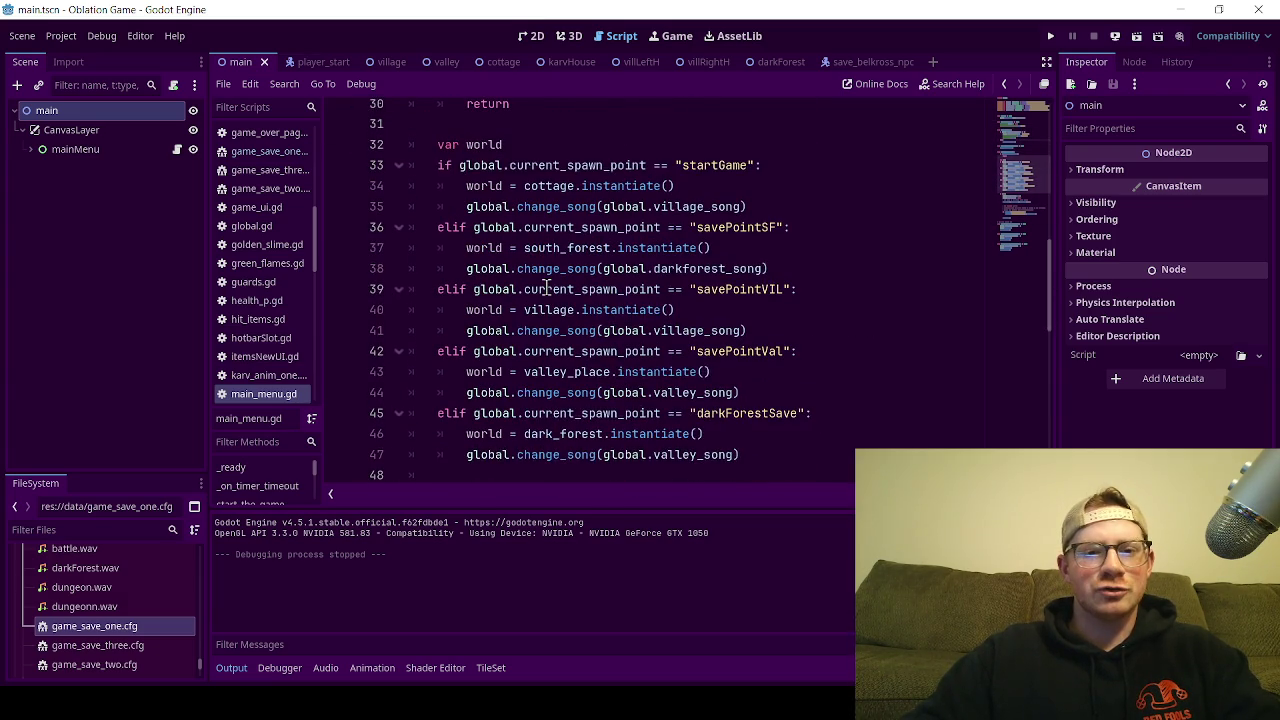
{"action": "scroll", "coordinate": [548, 287], "scroll_direction": "down", "scroll_amount": 1}
{"action": "scroll", "coordinate": [540, 200], "scroll_direction": "up", "scroll_amount": 1}
{"action": "left_click", "coordinate": [530, 36]}
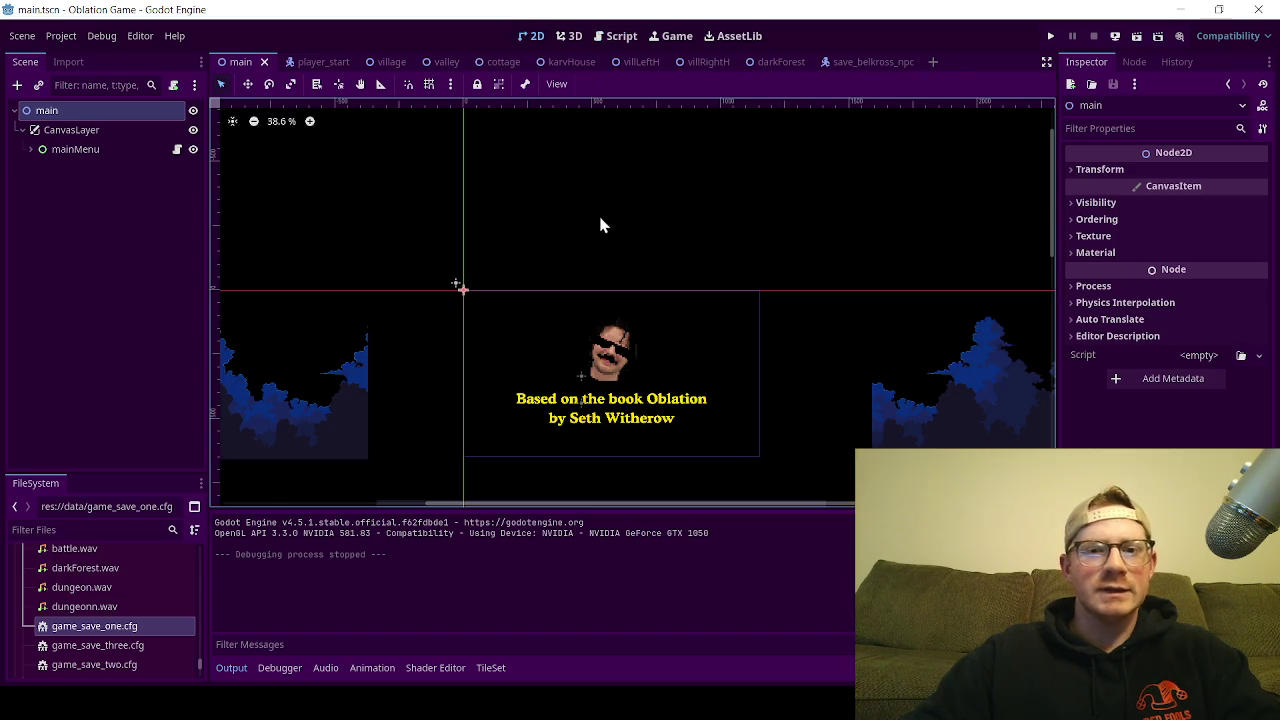
Step: Switch to the valley scene, flip the fireflys node's visibility, and save the valley scene
{"action": "left_click", "coordinate": [90, 253]}
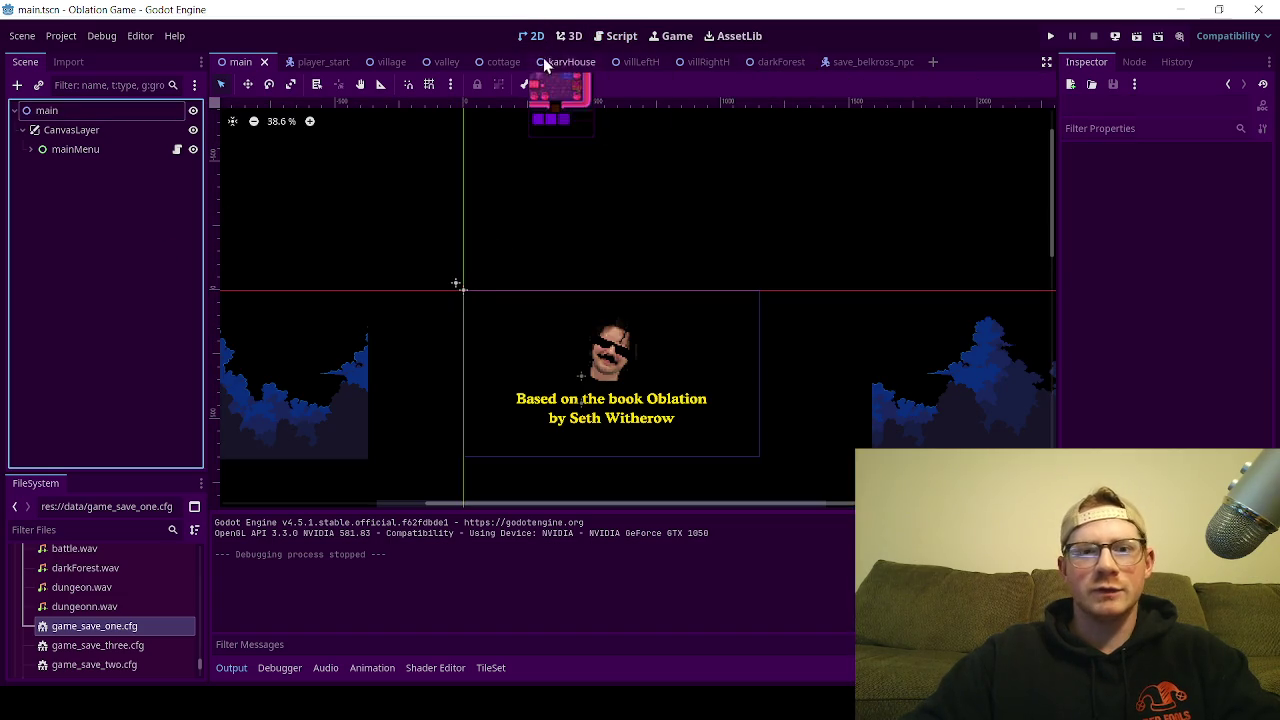
{"action": "left_click", "coordinate": [445, 60]}
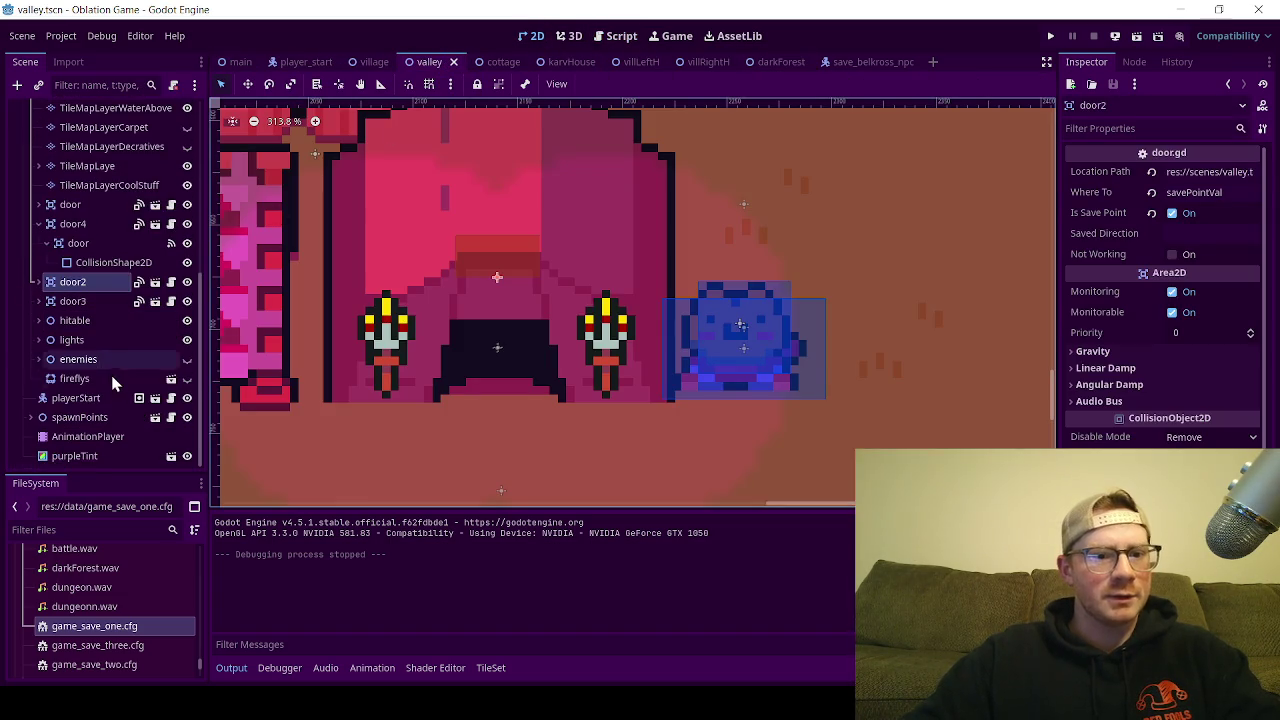
{"action": "left_click", "coordinate": [186, 384]}
{"action": "scroll", "coordinate": [518, 318], "scroll_direction": "down", "scroll_amount": 5}
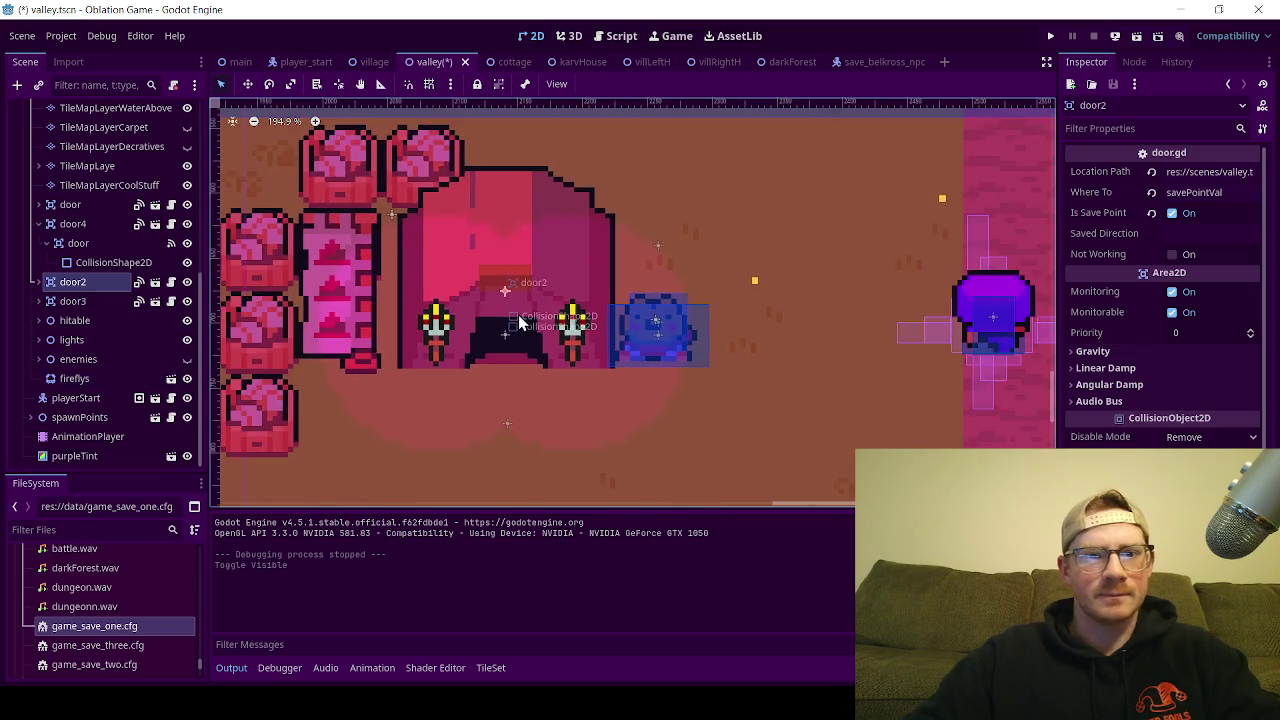
{"action": "scroll", "coordinate": [518, 314], "scroll_direction": "down", "scroll_amount": 4}
{"action": "key", "text": "ctrl+s"}
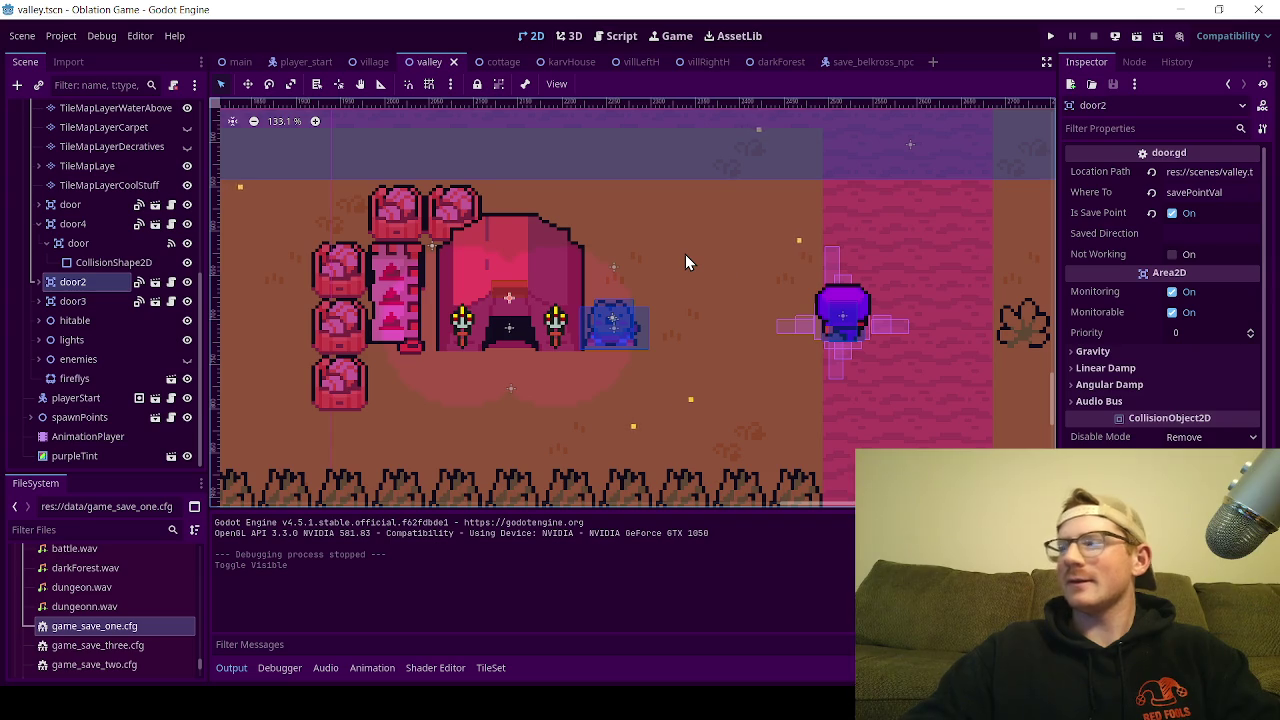
Step: Go to the village scene, then open and close the save_belkross_npc scene tab
{"action": "left_click", "coordinate": [373, 62]}
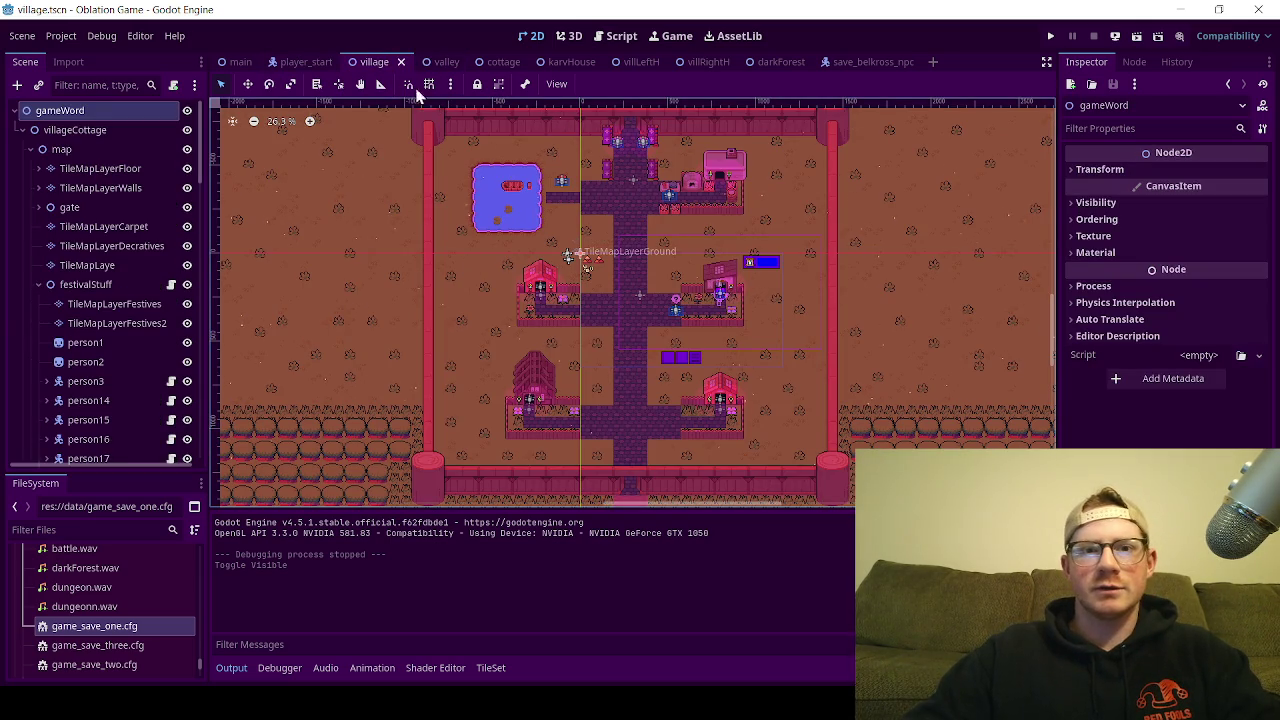
{"action": "mouse_move", "coordinate": [506, 67]}
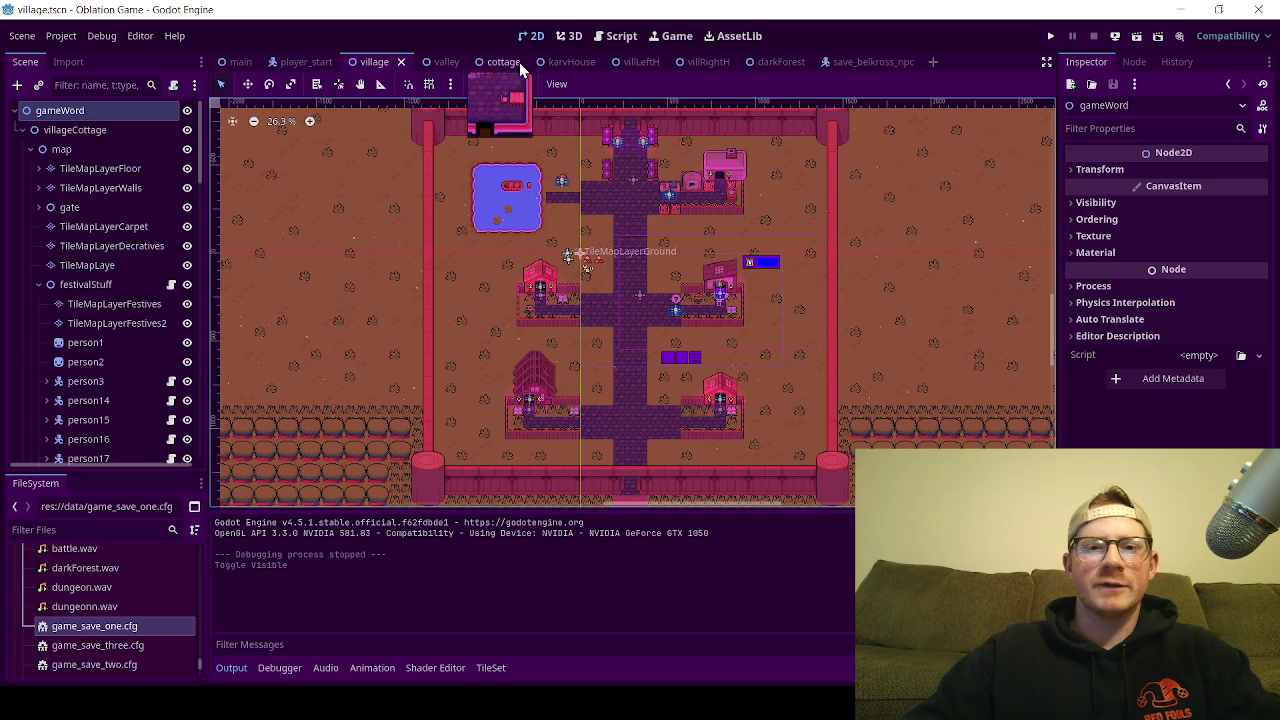
{"action": "mouse_move", "coordinate": [583, 70]}
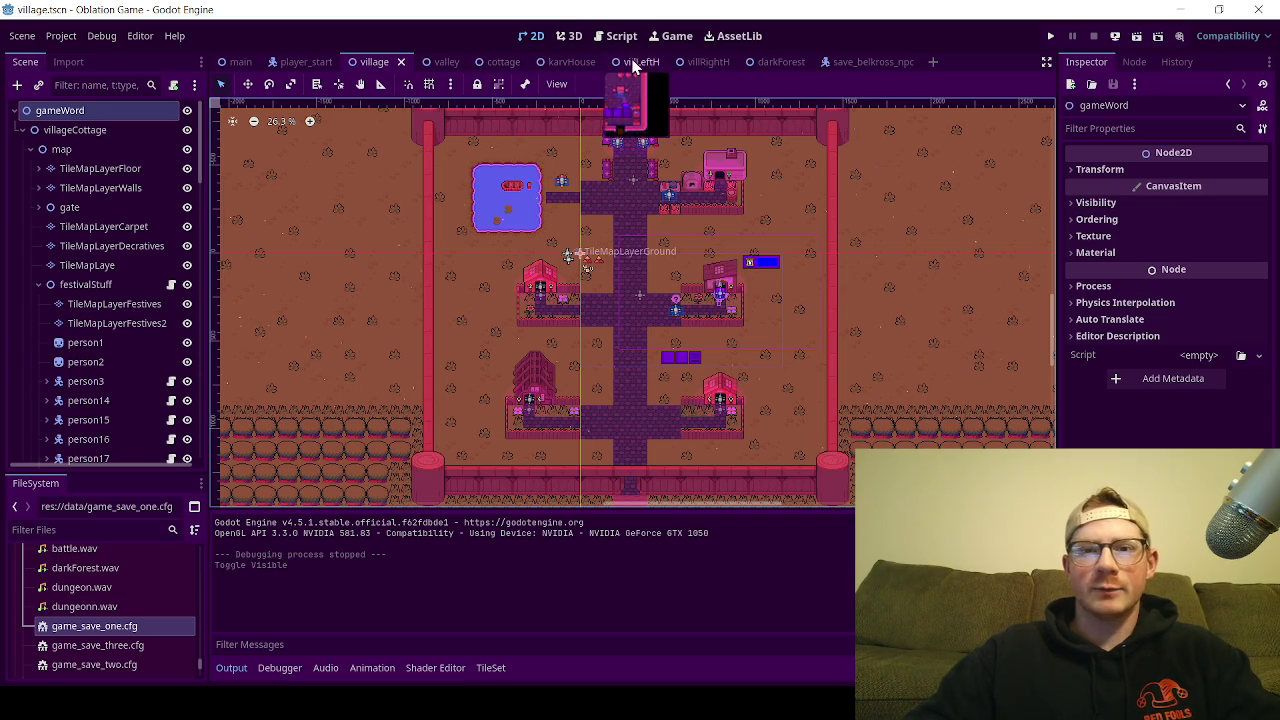
{"action": "mouse_move", "coordinate": [795, 59]}
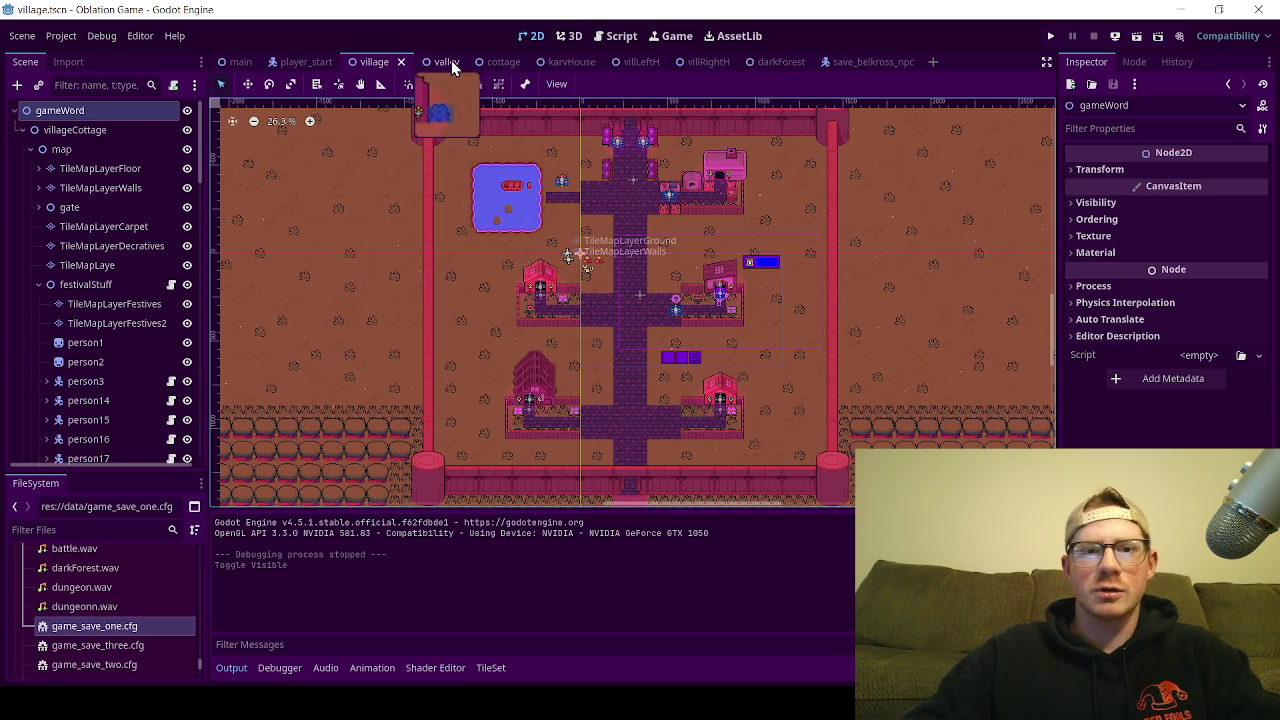
{"action": "left_click", "coordinate": [896, 66]}
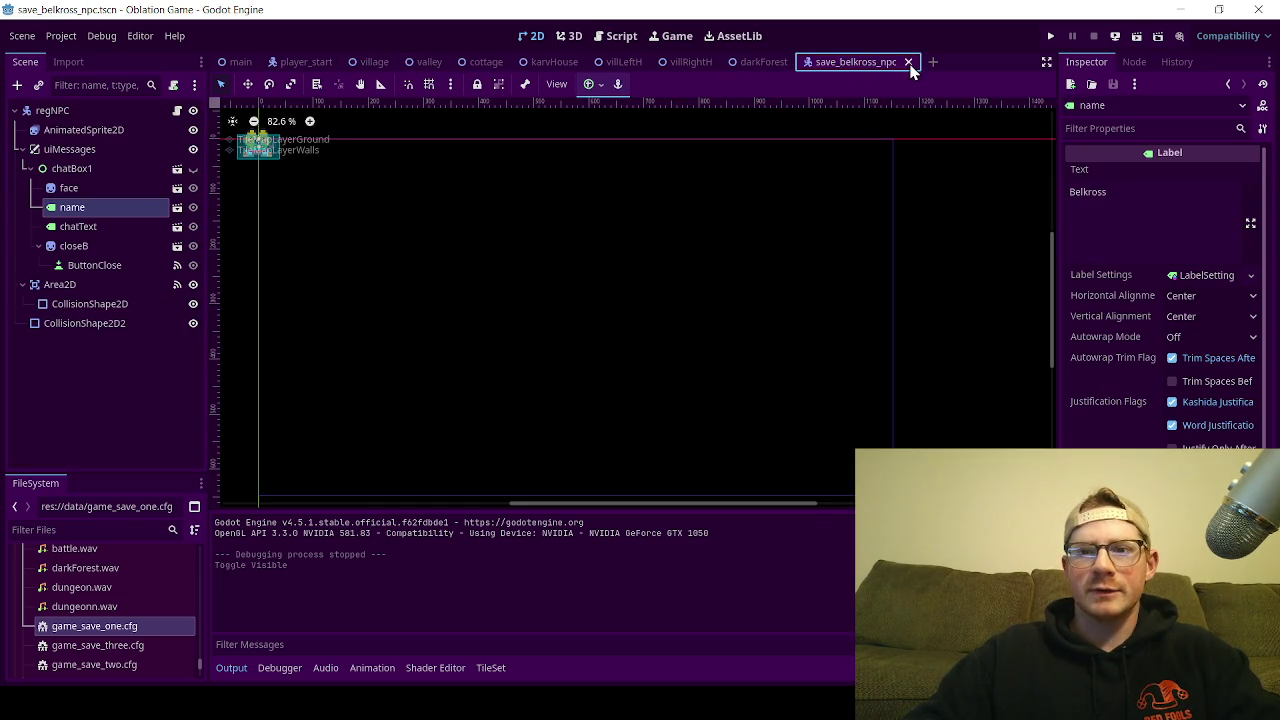
{"action": "left_click", "coordinate": [908, 62]}
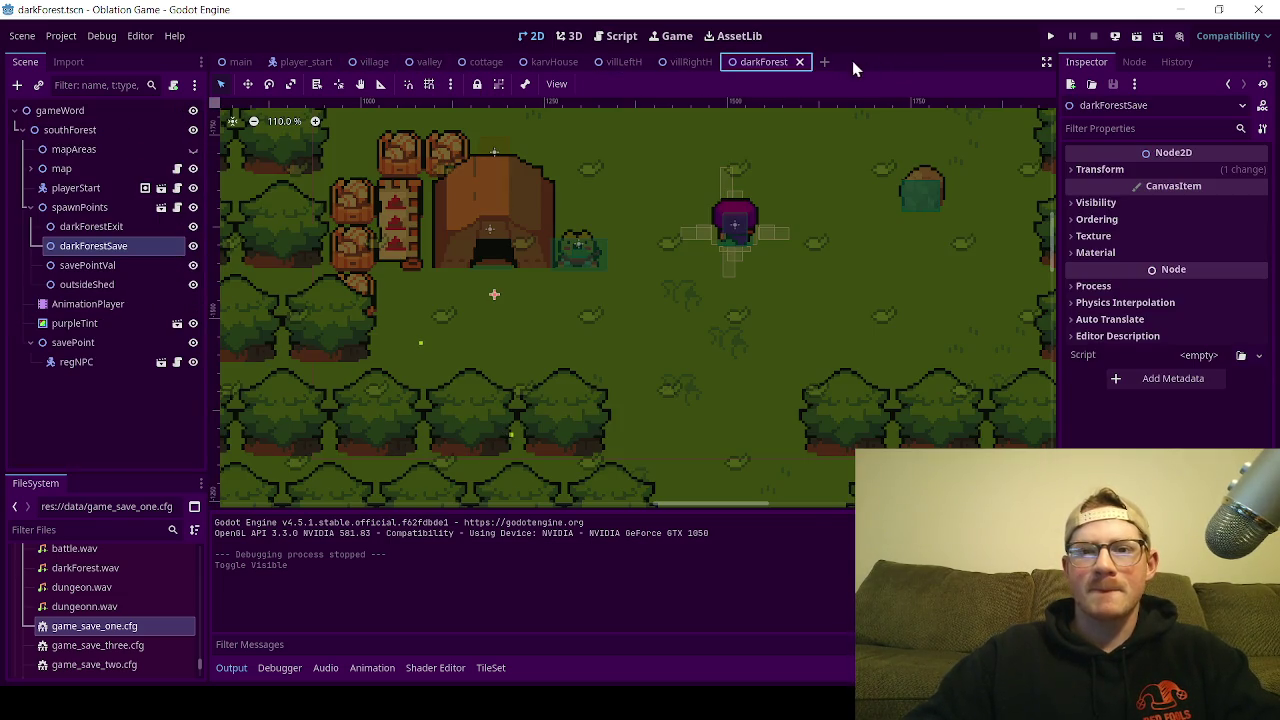
Step: Zoom and pan the darkForest map to the tower, darkForestSave area, blue rectangle and dirt path
{"action": "scroll", "coordinate": [724, 200], "scroll_direction": "down", "scroll_amount": 10}
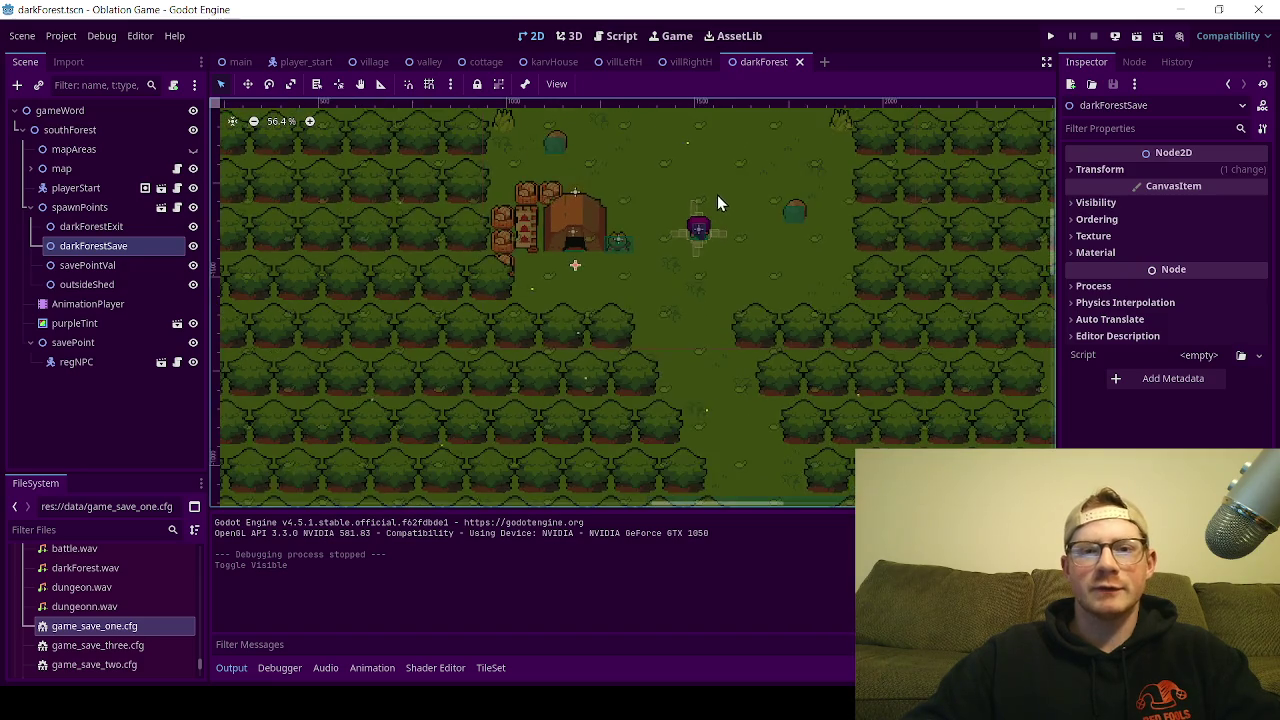
{"action": "mouse_move", "coordinate": [626, 297]}
{"action": "left_mouse_down"}
{"action": "mouse_move", "coordinate": [573, 378]}
{"action": "mouse_move", "coordinate": [597, 343]}
{"action": "left_mouse_up"}
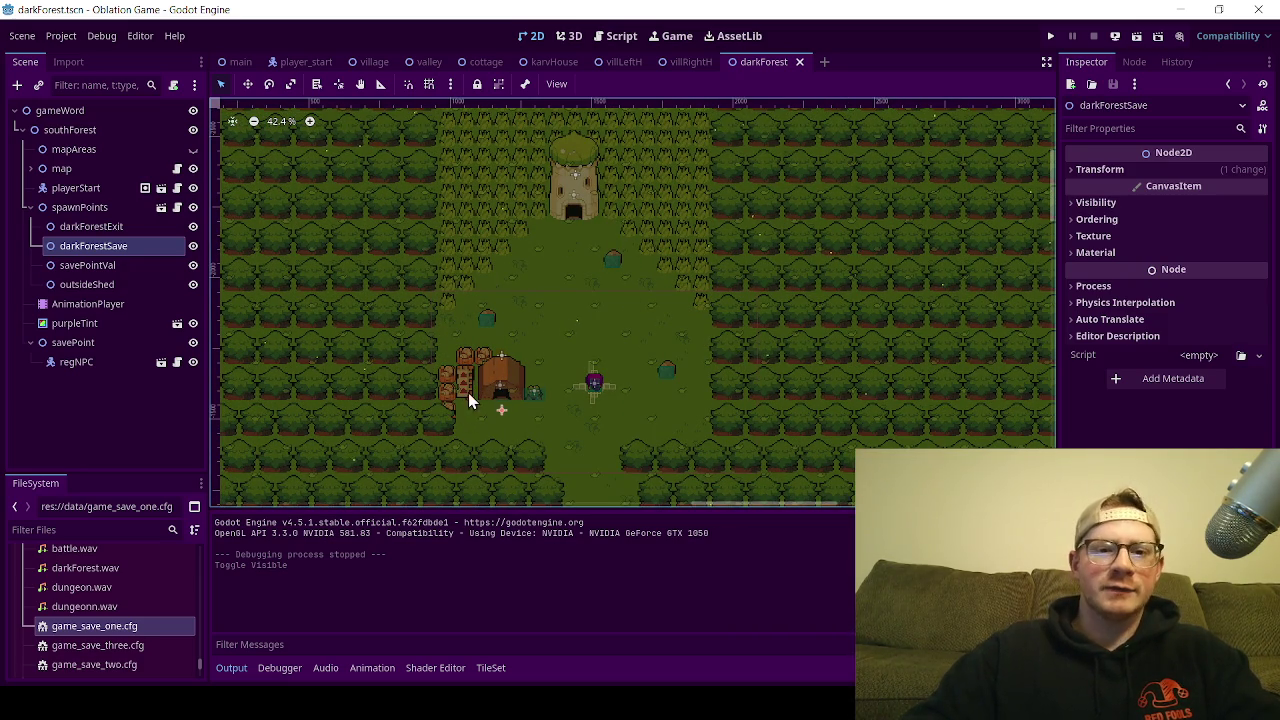
{"action": "scroll", "coordinate": [563, 430], "scroll_direction": "down", "scroll_amount": 3}
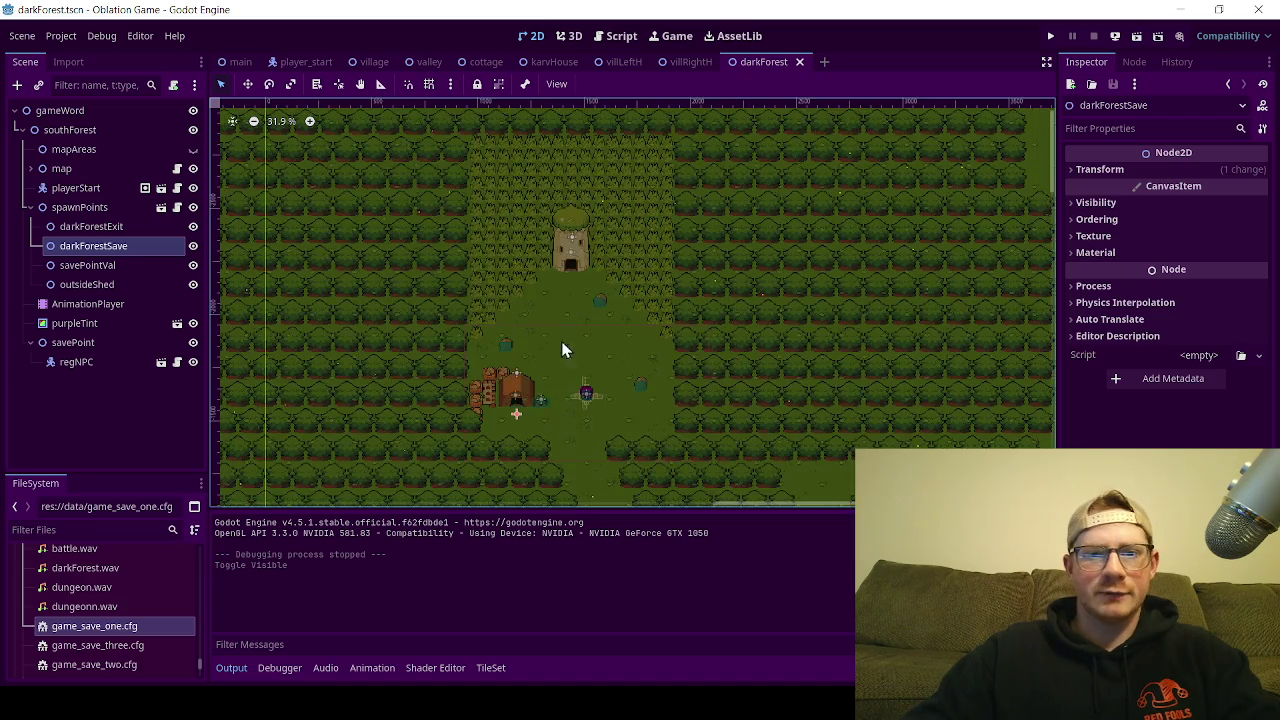
{"action": "mouse_move", "coordinate": [563, 349]}
{"action": "left_mouse_down"}
{"action": "mouse_move", "coordinate": [483, 123]}
{"action": "mouse_move", "coordinate": [397, 337]}
{"action": "mouse_move", "coordinate": [385, 307]}
{"action": "mouse_move", "coordinate": [389, 340]}
{"action": "left_mouse_up"}
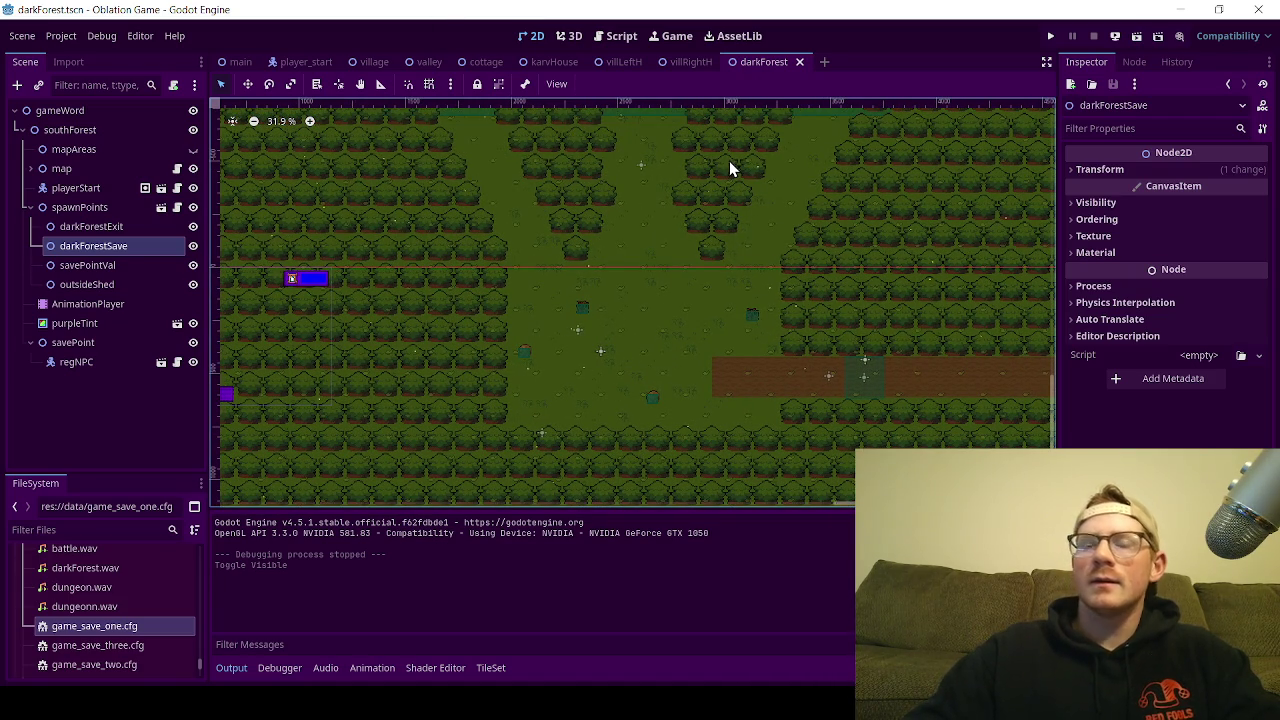
{"action": "mouse_move", "coordinate": [698, 65]}
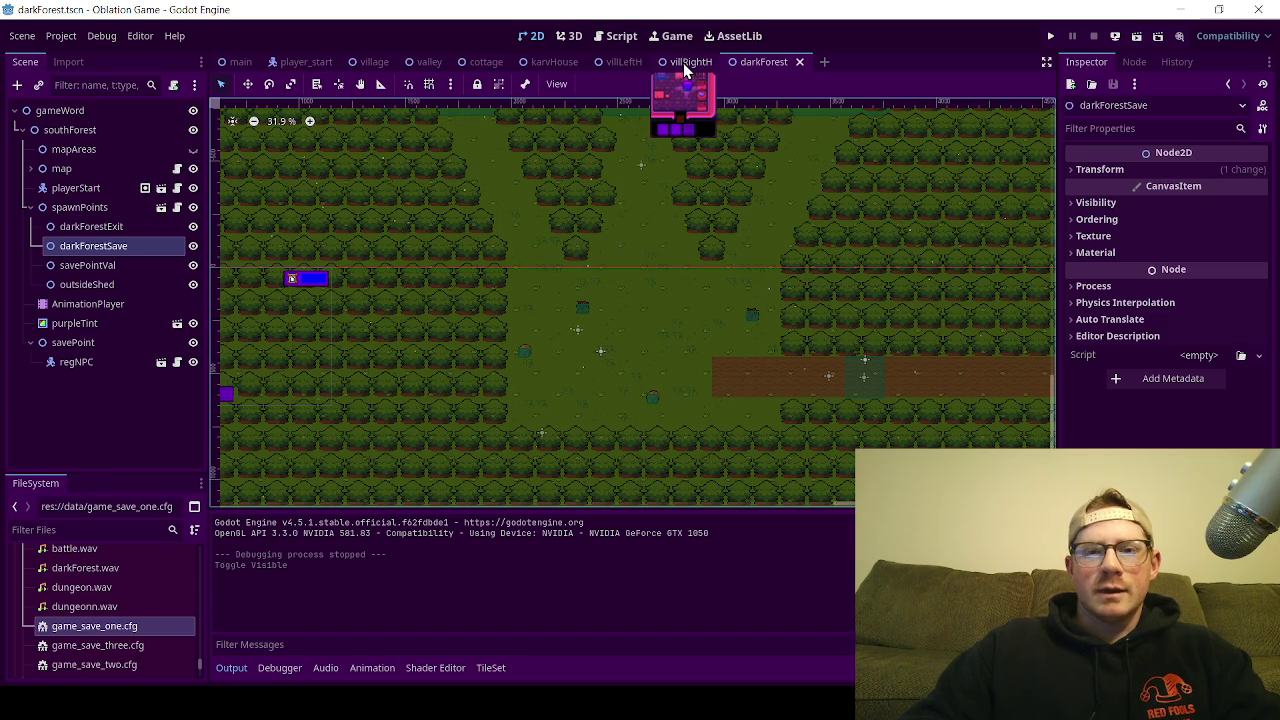
Step: Close the villRightH, villLeftH and karvHouse scene tabs
{"action": "left_click", "coordinate": [685, 63]}
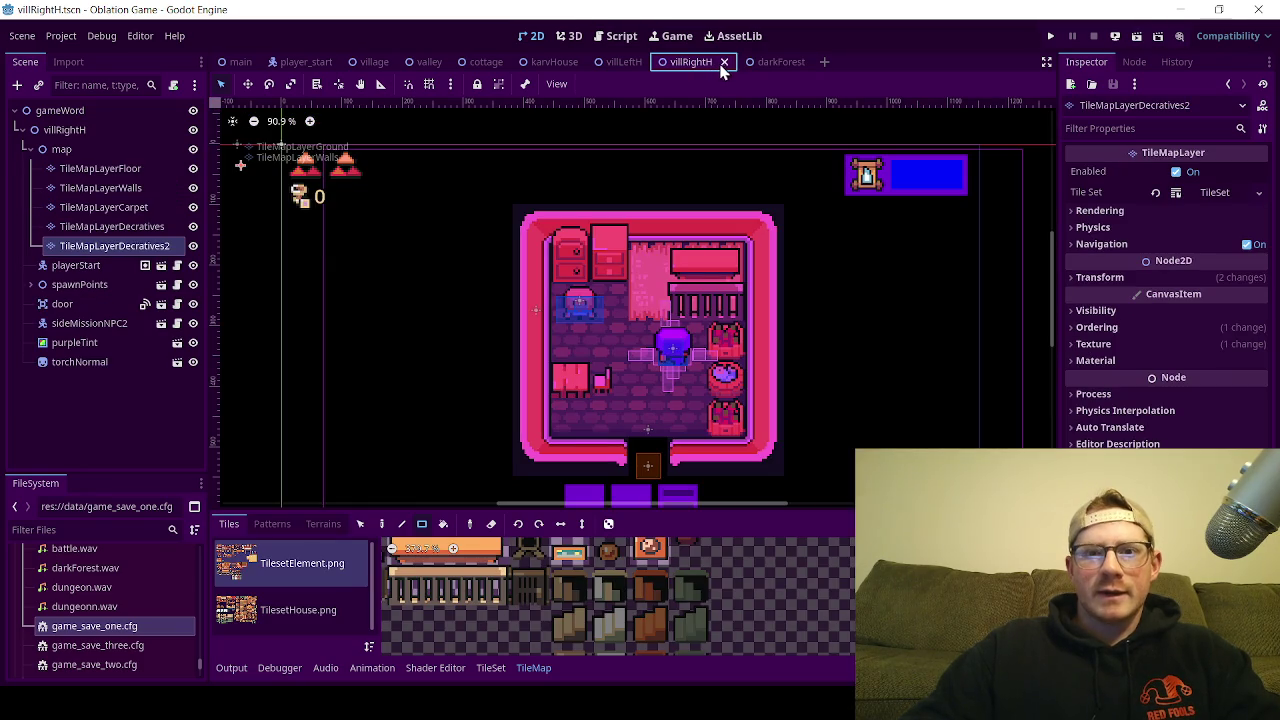
{"action": "left_click", "coordinate": [725, 62]}
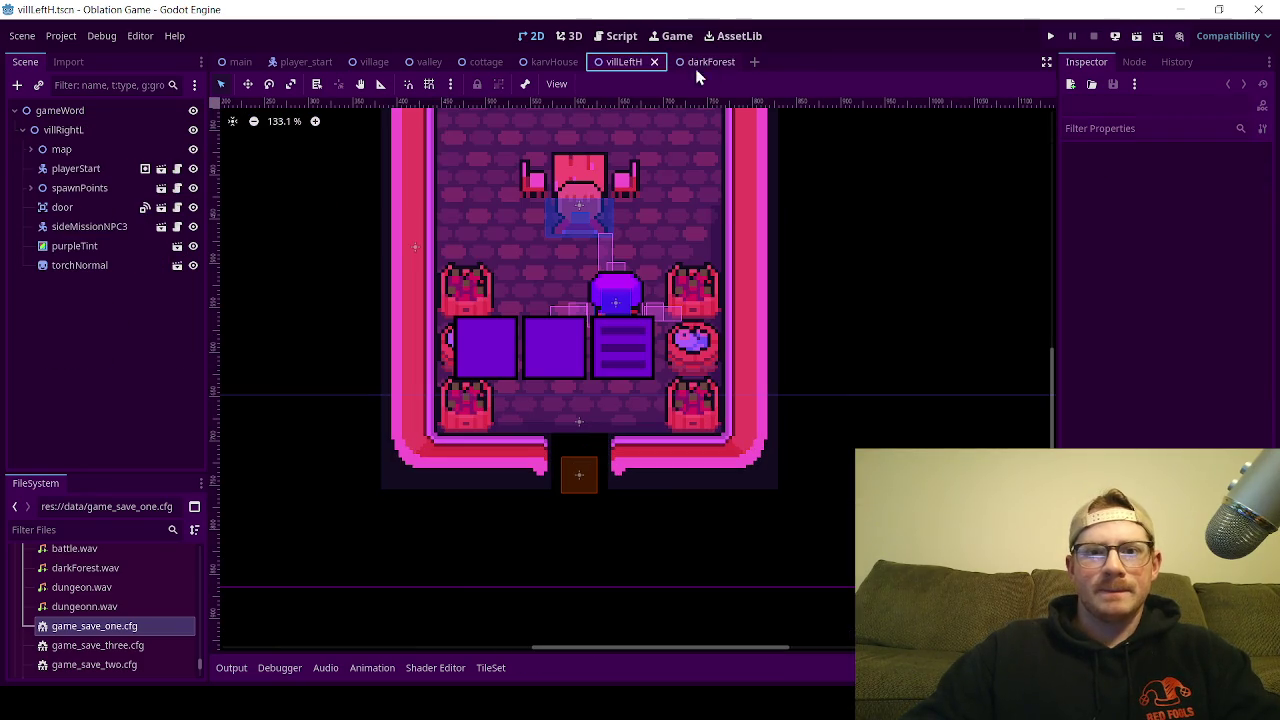
{"action": "scroll", "coordinate": [588, 313], "scroll_direction": "down", "scroll_amount": 3}
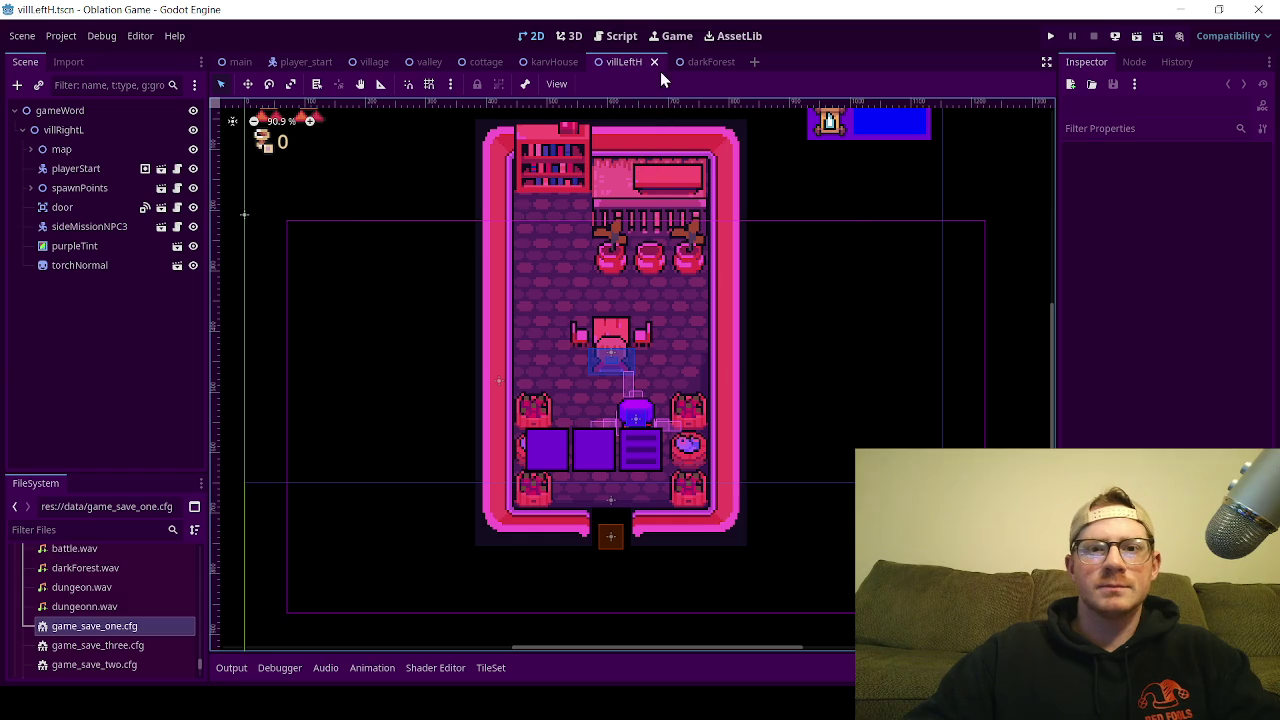
{"action": "left_click", "coordinate": [656, 62]}
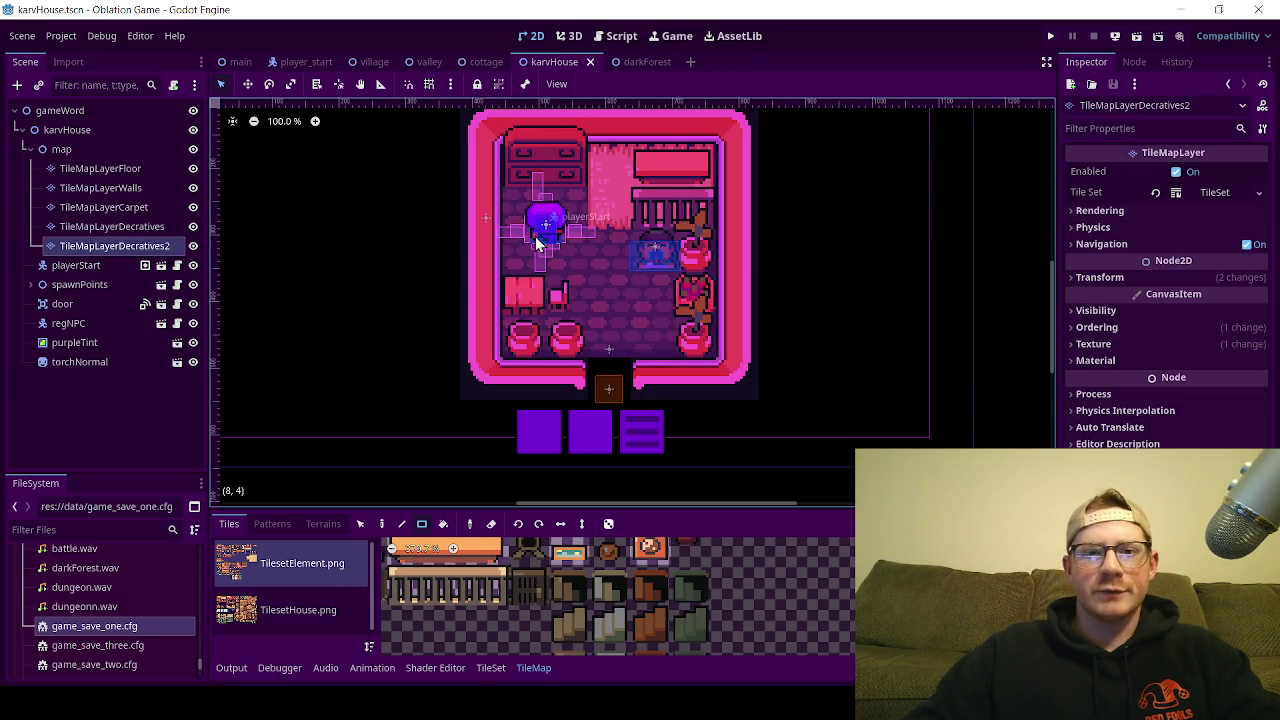
{"action": "left_click", "coordinate": [590, 63]}
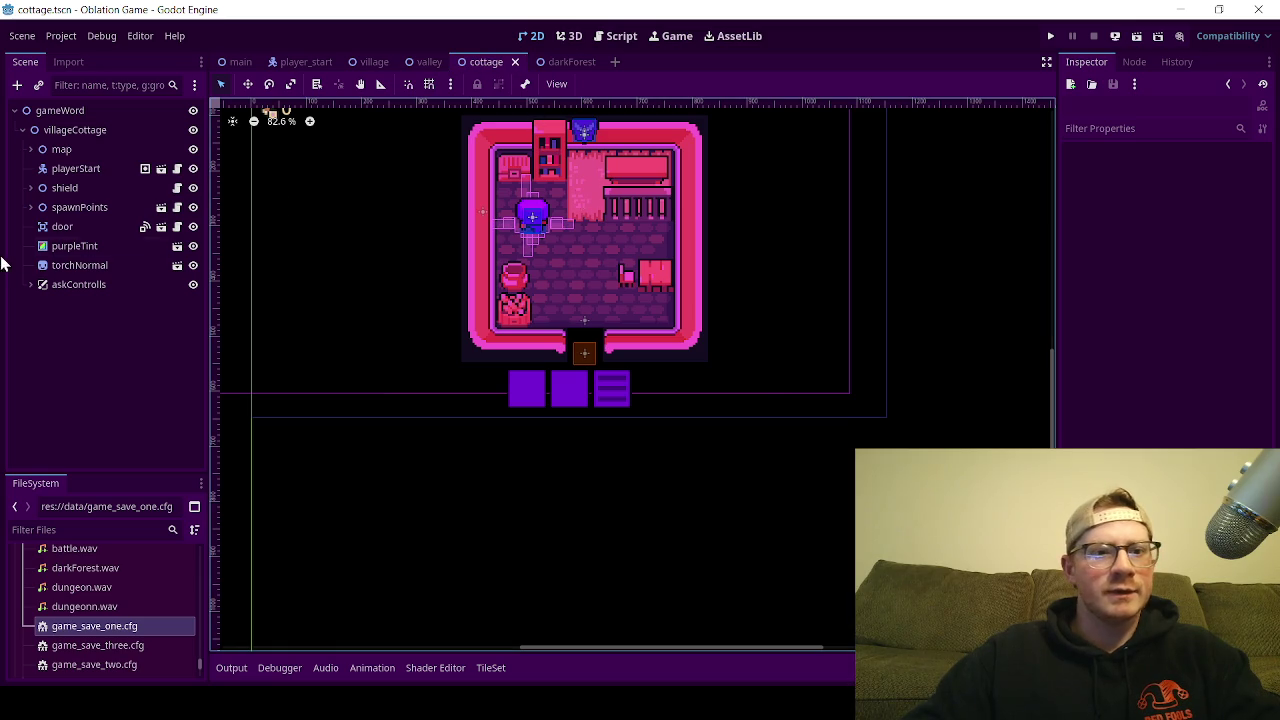
Step: Expand spawnPoints in the cottage scene and abandon renaming the startGame node
{"action": "left_click", "coordinate": [31, 208]}
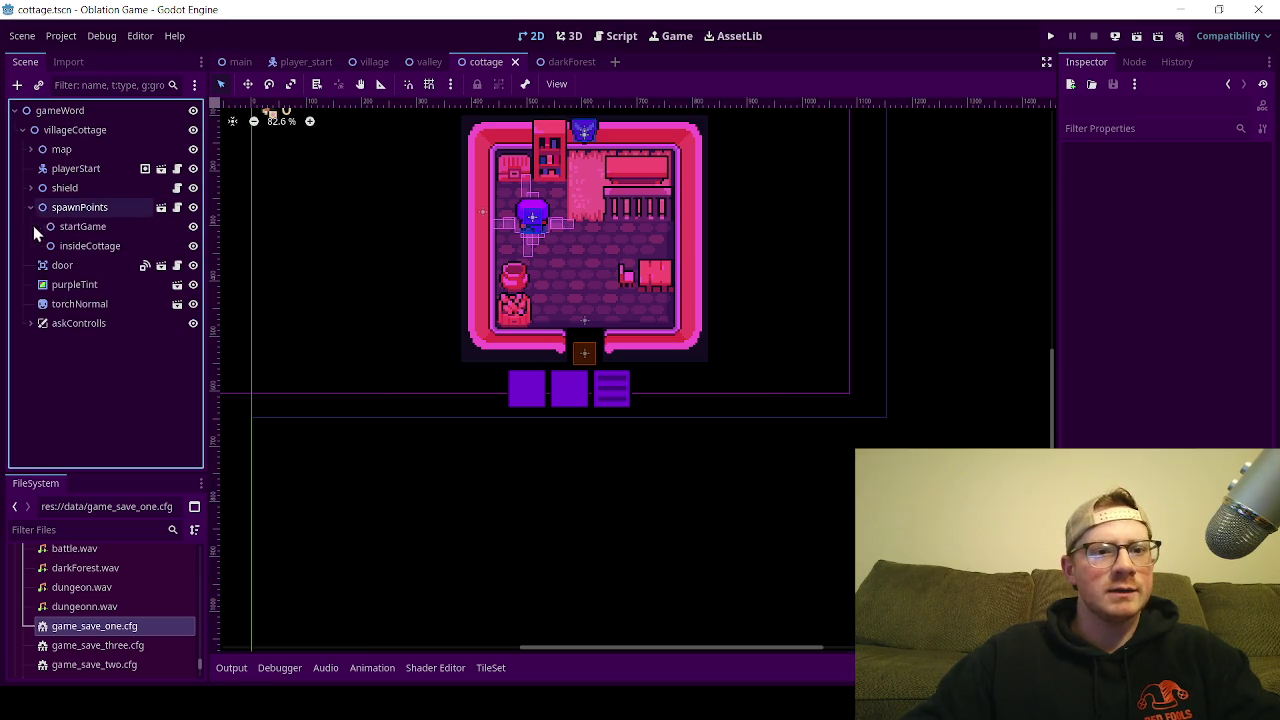
{"action": "left_click", "coordinate": [74, 230]}
{"action": "double_click", "coordinate": [82, 230]}
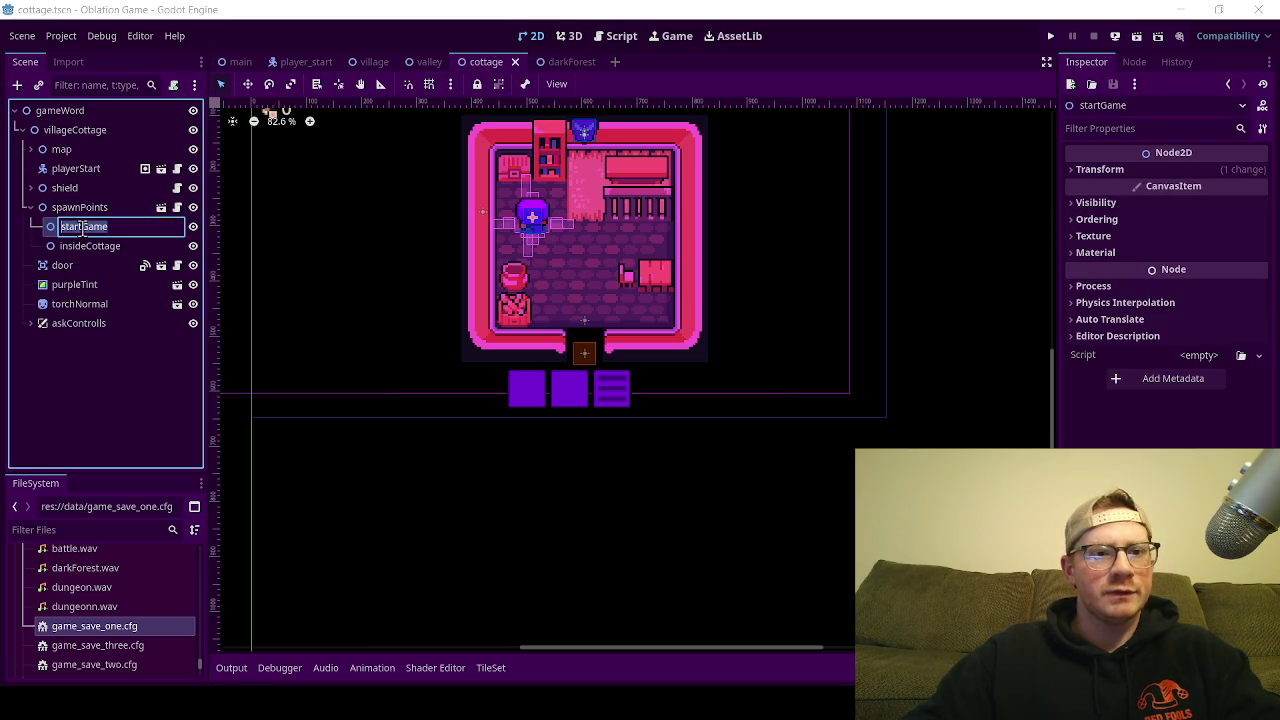
{"action": "key", "text": "Return"}
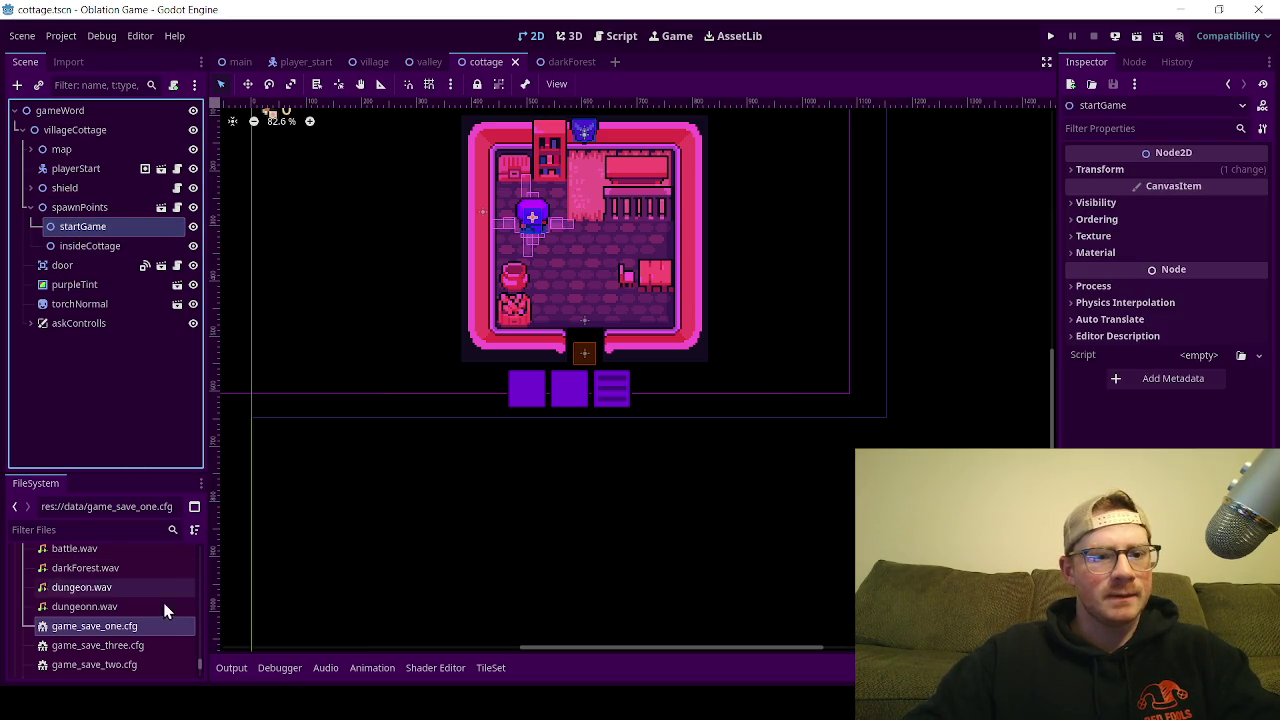
Step: Change current_save_point in game_save_one.cfg from darkForestSave to startGame, save, and close the cottage scene
{"action": "left_click", "coordinate": [154, 622]}
{"action": "double_click", "coordinate": [154, 625]}
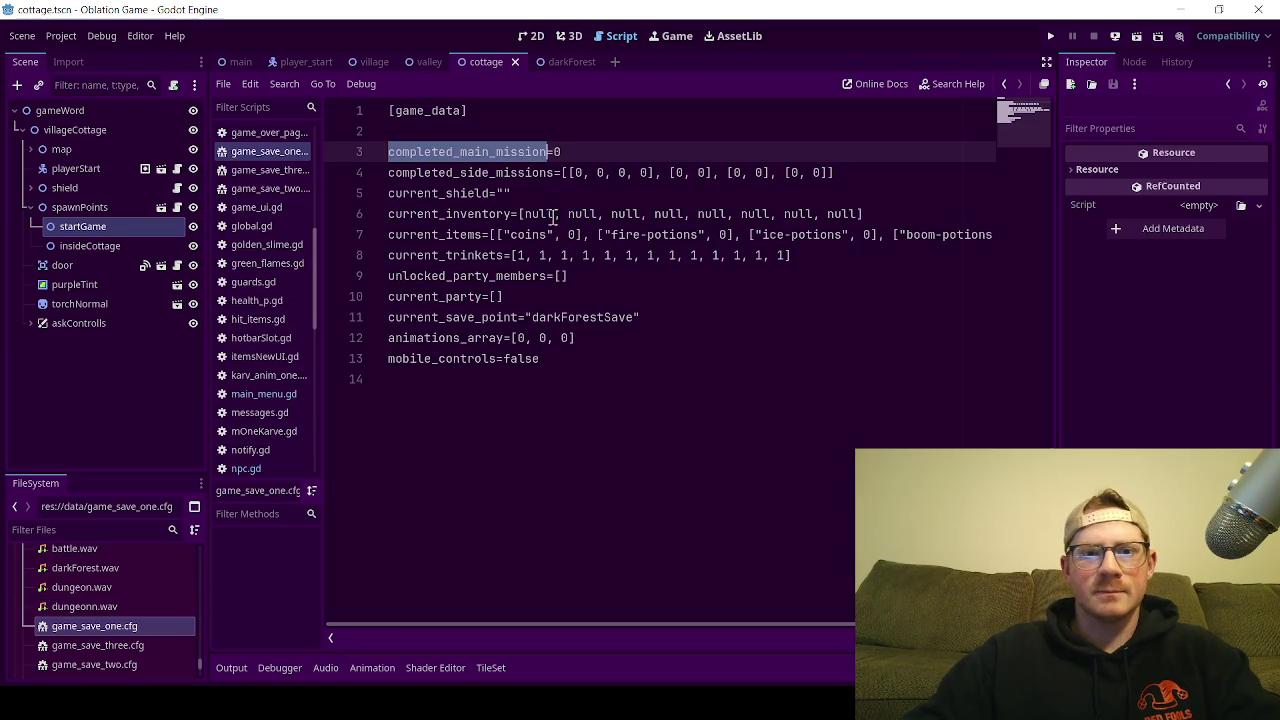
{"action": "double_click", "coordinate": [570, 317]}
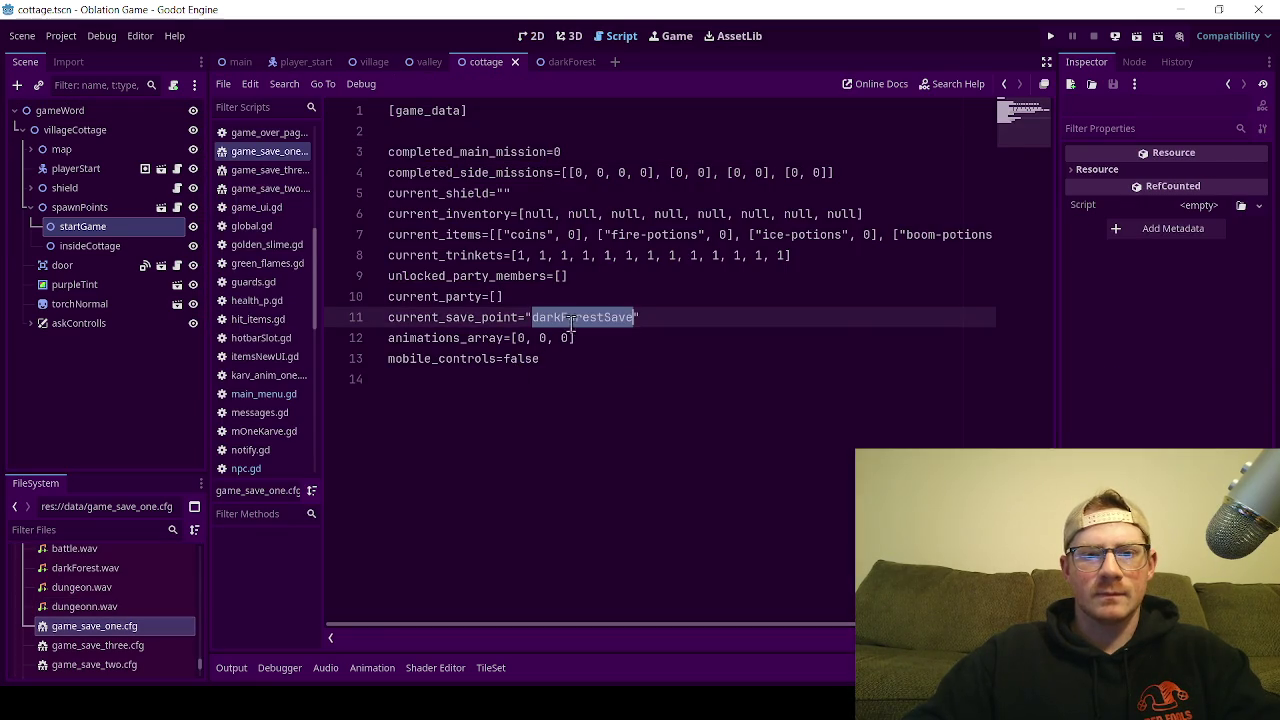
{"action": "type", "text": "startGame"}
{"action": "key", "text": "ctrl+s"}
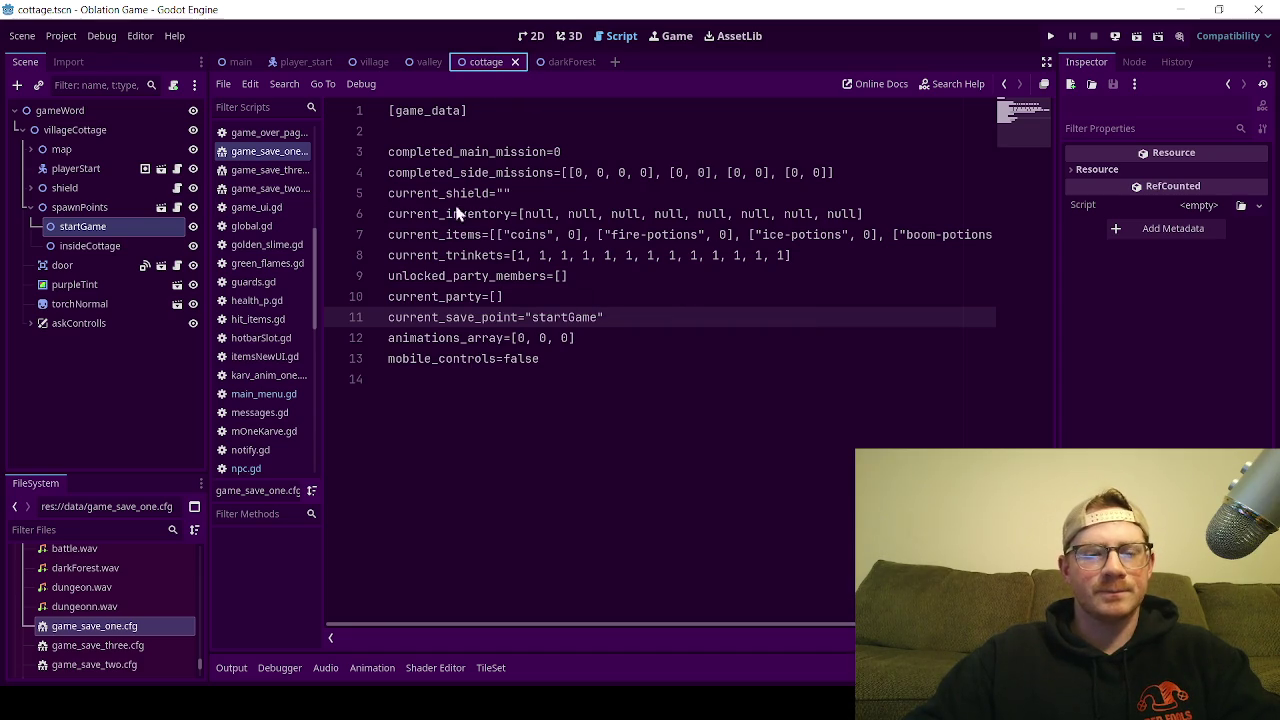
{"action": "key", "text": "ctrl+shift+w"}
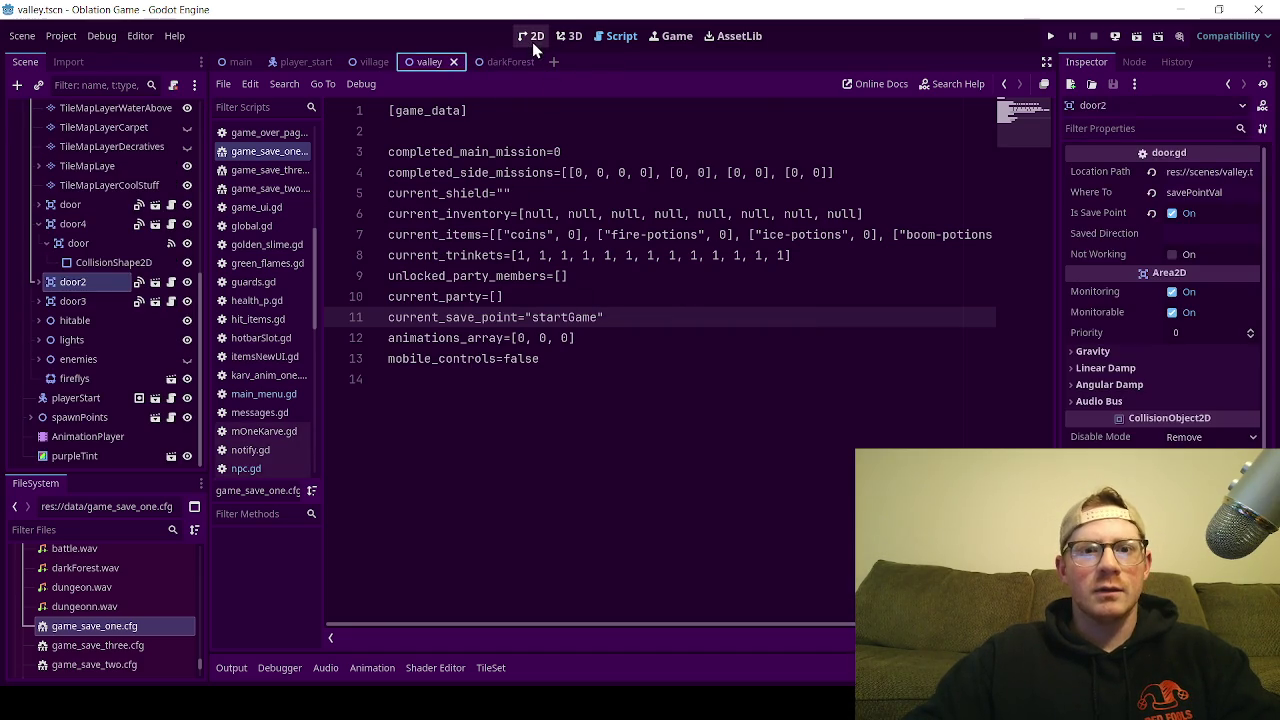
Step: Switch to the 2D workspace and the darkForest scene tab, zooming out to see its map
{"action": "left_click", "coordinate": [532, 40]}
{"action": "scroll", "coordinate": [520, 314], "scroll_direction": "down", "scroll_amount": 2}
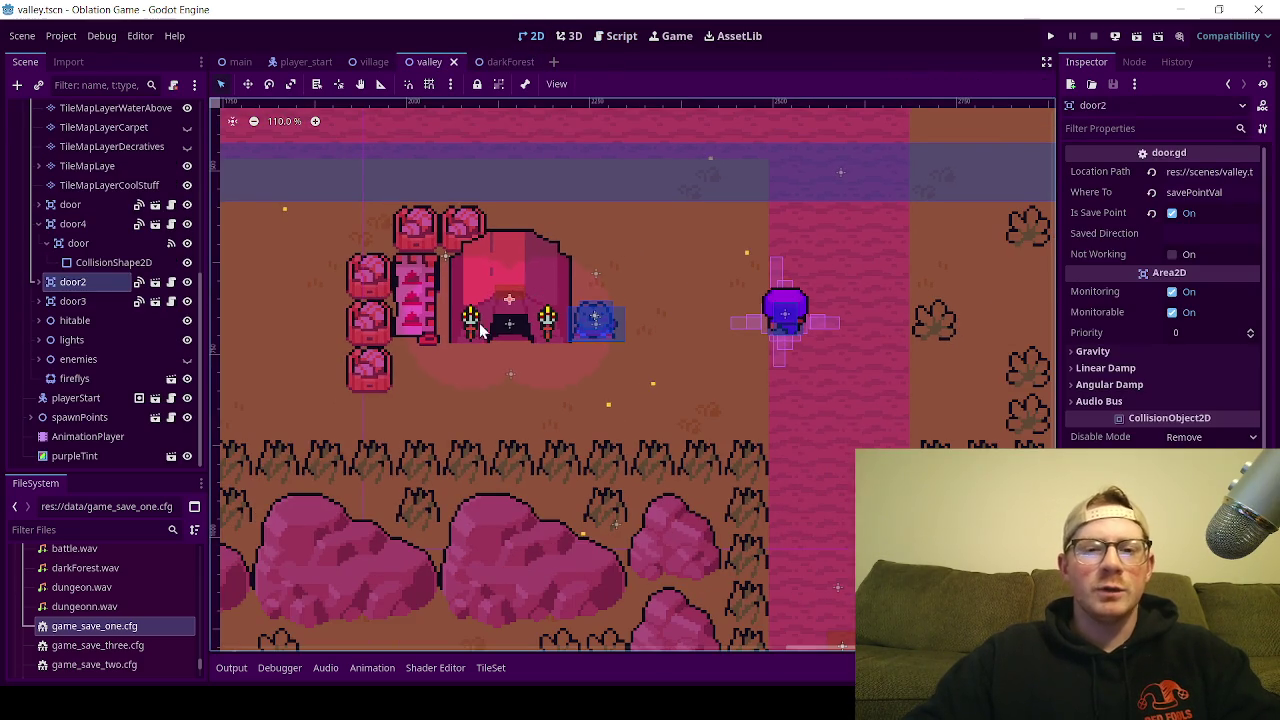
{"action": "left_click", "coordinate": [510, 61]}
{"action": "scroll", "coordinate": [565, 328], "scroll_direction": "down", "scroll_amount": 5}
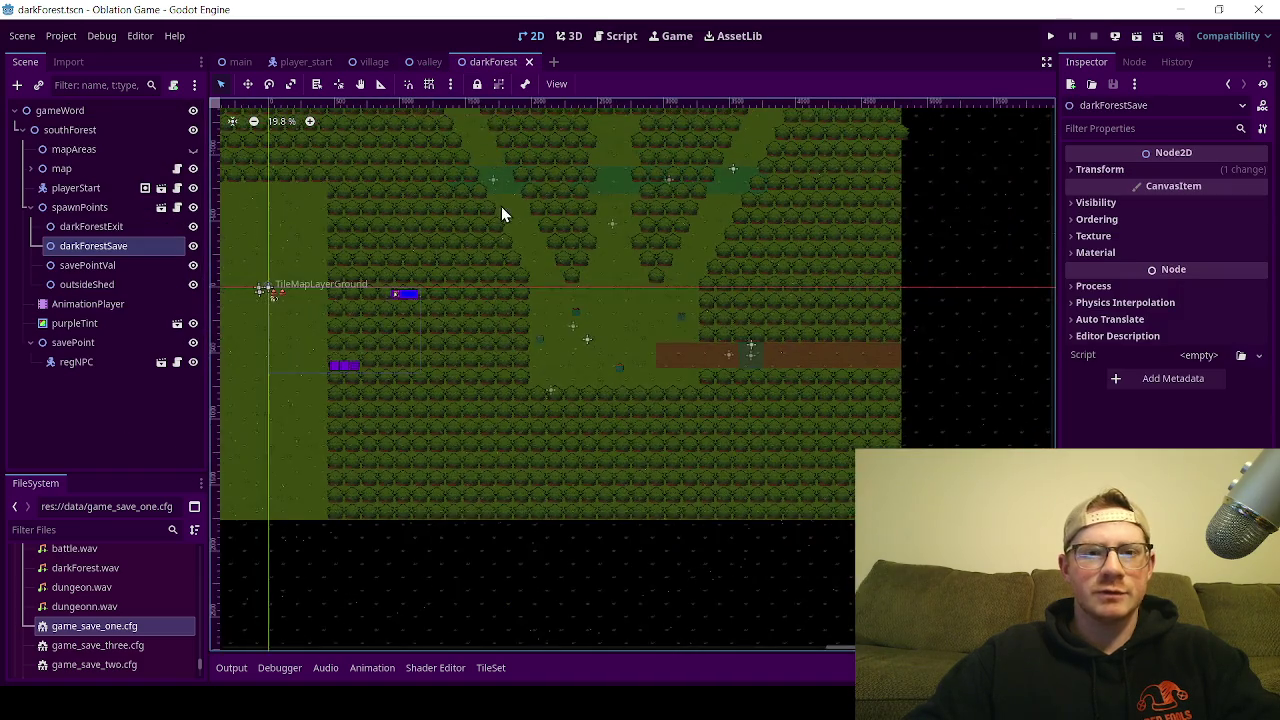
{"action": "left_click", "coordinate": [30, 207]}
{"action": "left_click", "coordinate": [28, 170]}
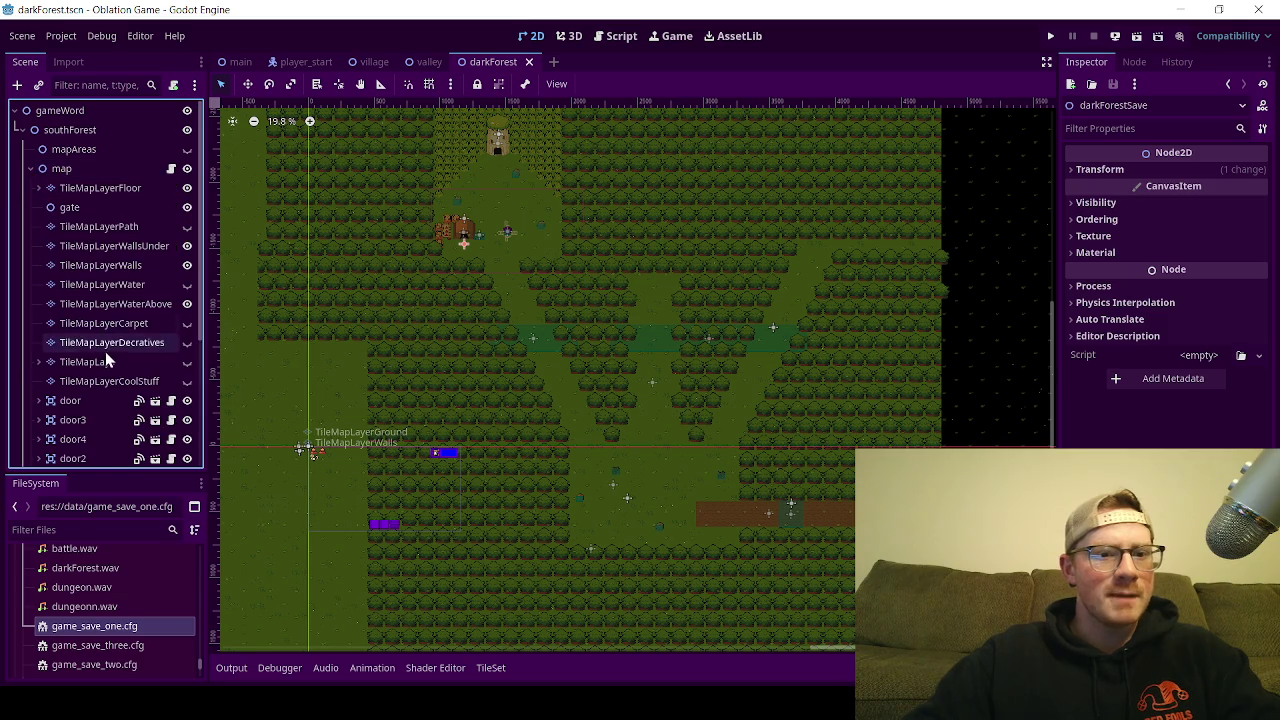
{"action": "scroll", "coordinate": [115, 379], "scroll_direction": "down", "scroll_amount": 3}
{"action": "left_click", "coordinate": [40, 358]}
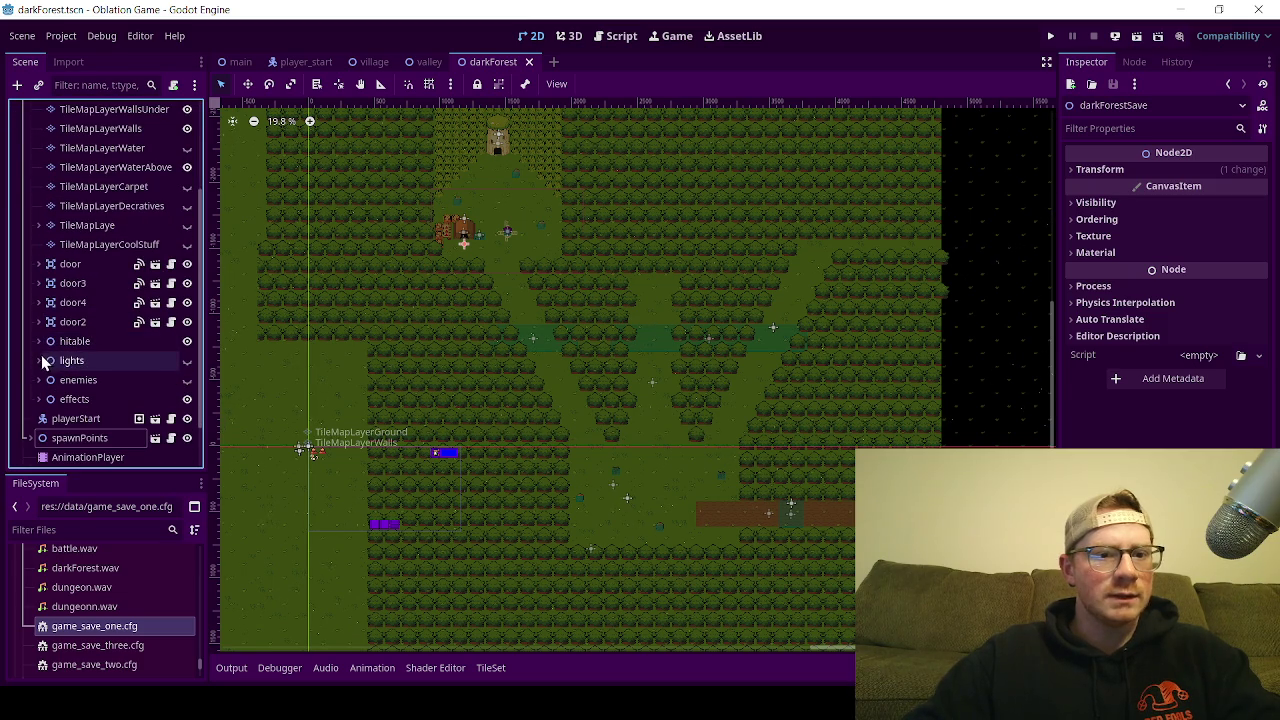
{"action": "scroll", "coordinate": [90, 375], "scroll_direction": "down", "scroll_amount": 3}
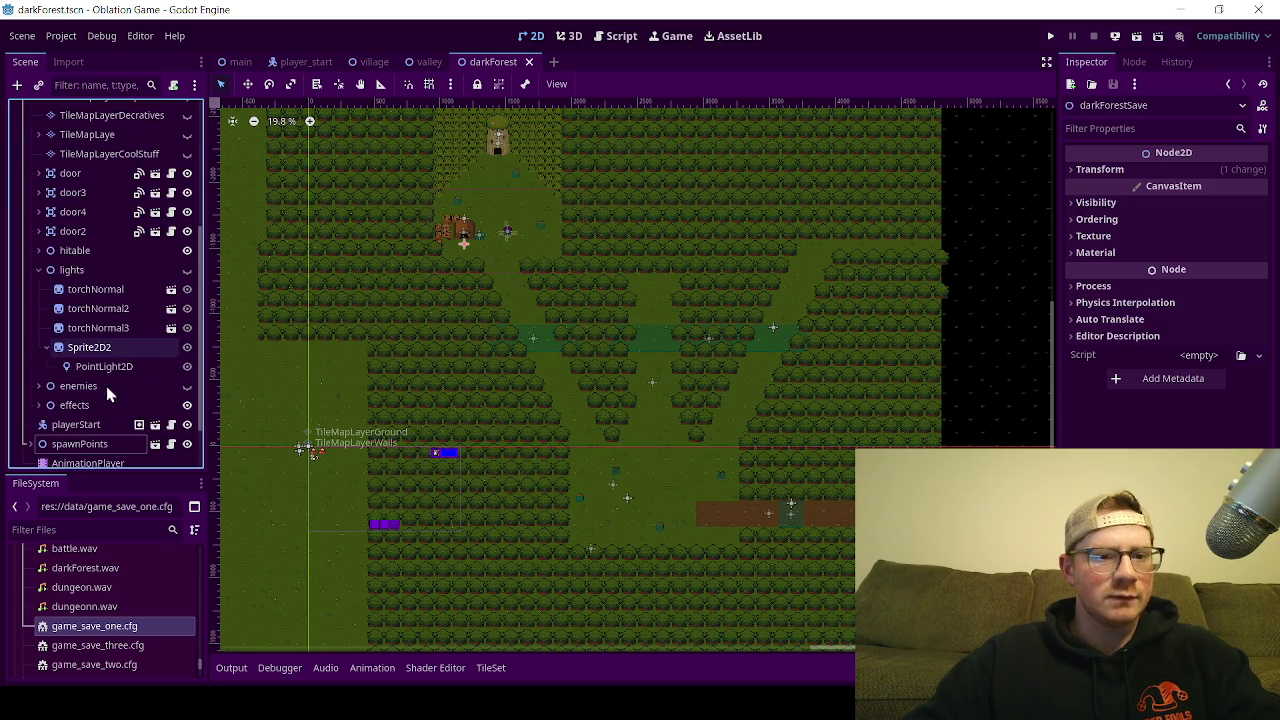
{"action": "left_click", "coordinate": [46, 348]}
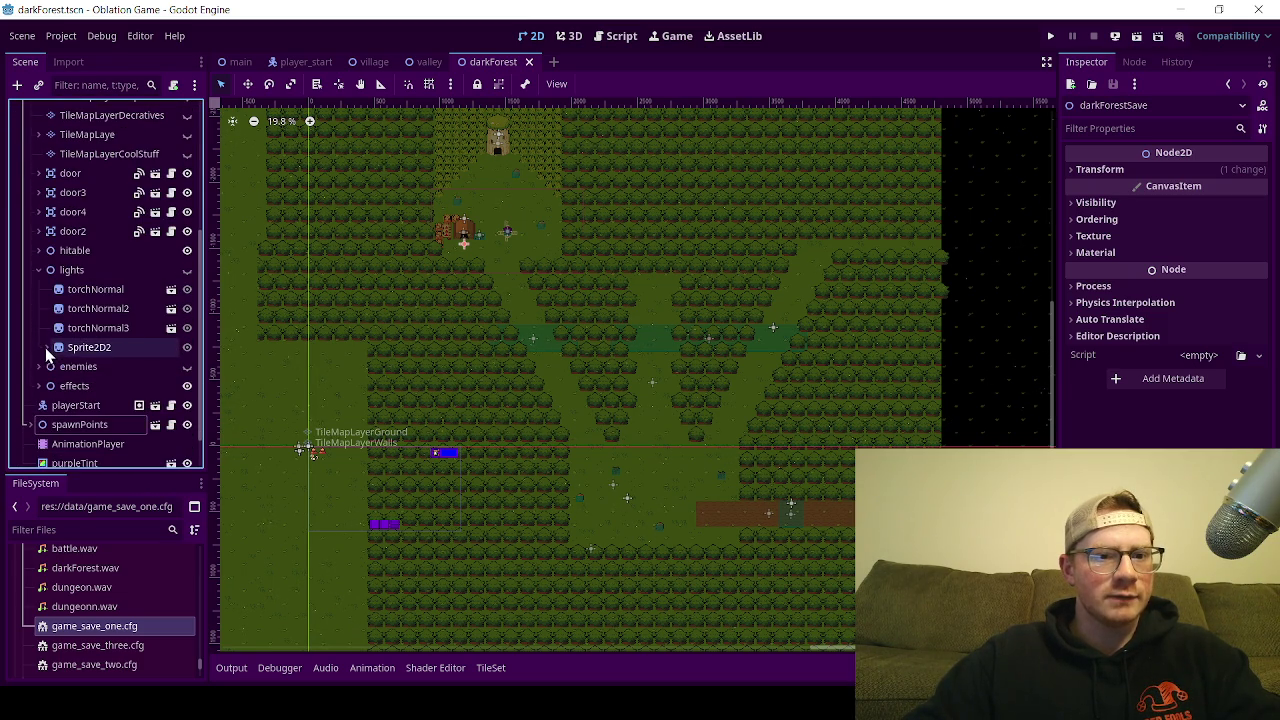
{"action": "left_click", "coordinate": [187, 270]}
{"action": "scroll", "coordinate": [400, 335], "scroll_direction": "down", "scroll_amount": 5}
{"action": "mouse_move", "coordinate": [403, 333]}
{"action": "left_mouse_down"}
{"action": "mouse_move", "coordinate": [477, 323]}
{"action": "mouse_move", "coordinate": [829, 343]}
{"action": "mouse_move", "coordinate": [716, 346]}
{"action": "left_mouse_up"}
{"action": "scroll", "coordinate": [535, 343], "scroll_direction": "up", "scroll_amount": 12}
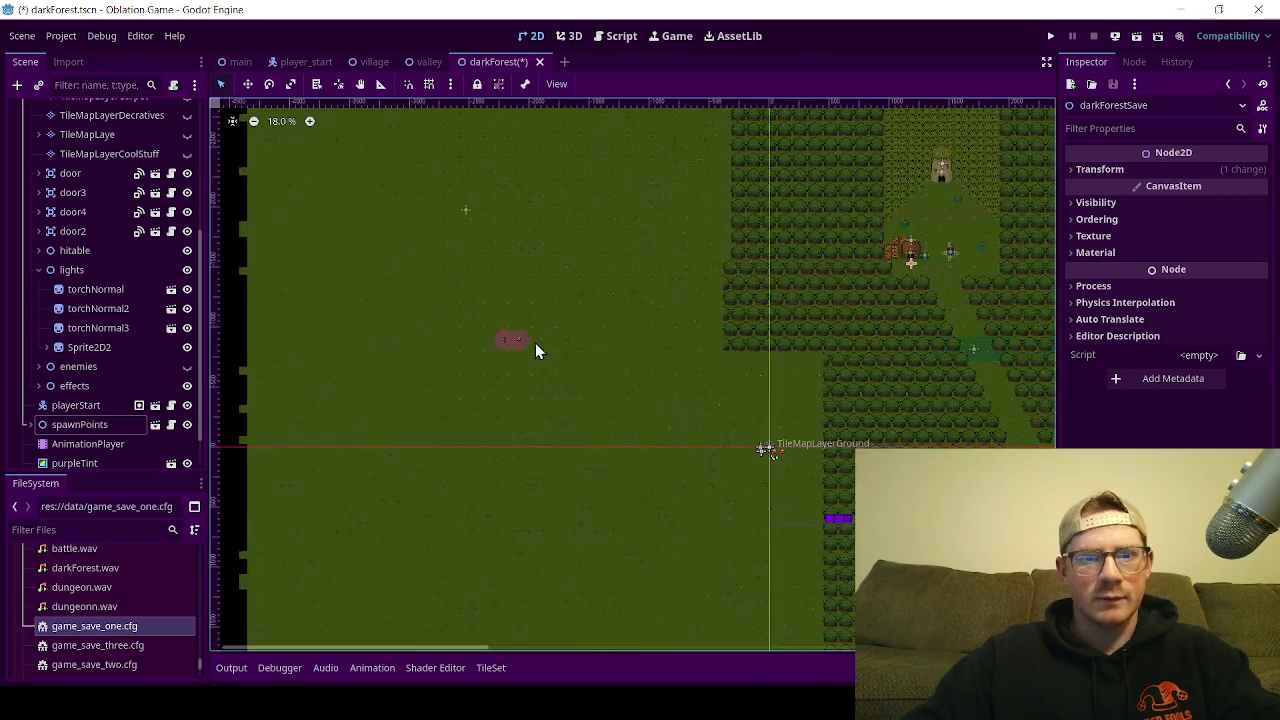
{"action": "scroll", "coordinate": [508, 366], "scroll_direction": "up", "scroll_amount": 3}
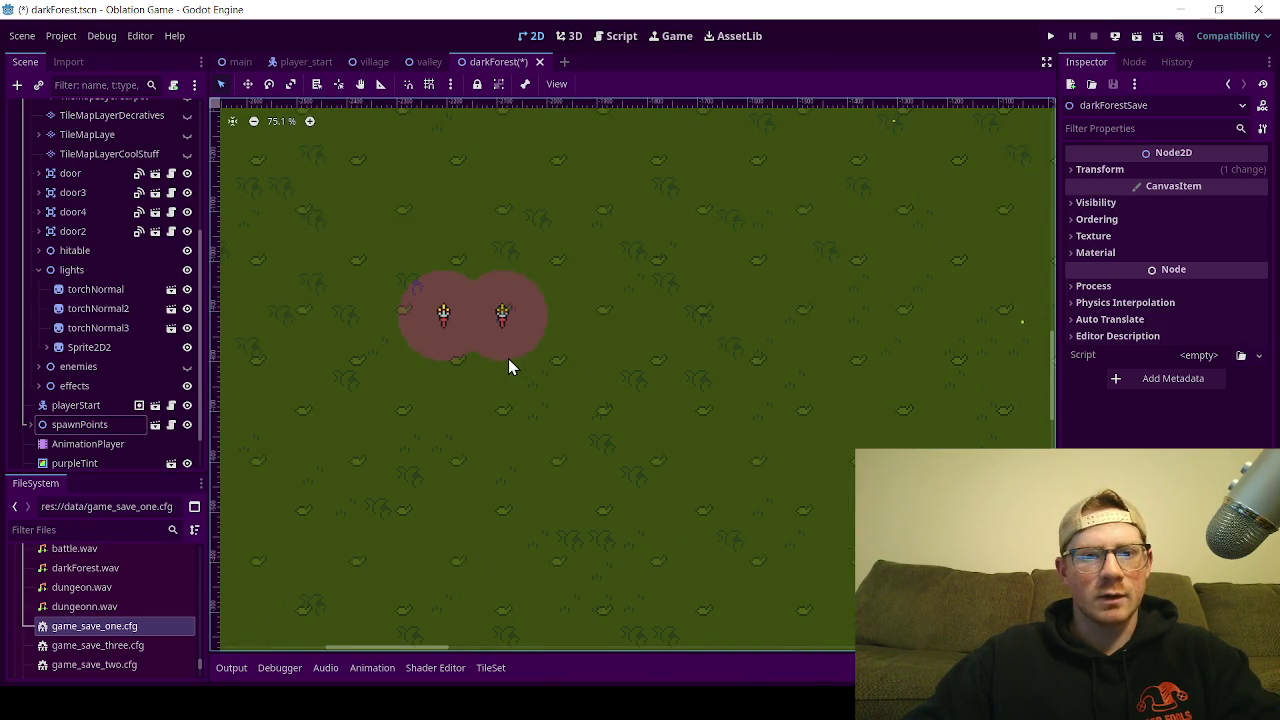
{"action": "scroll", "coordinate": [508, 358], "scroll_direction": "up", "scroll_amount": 2}
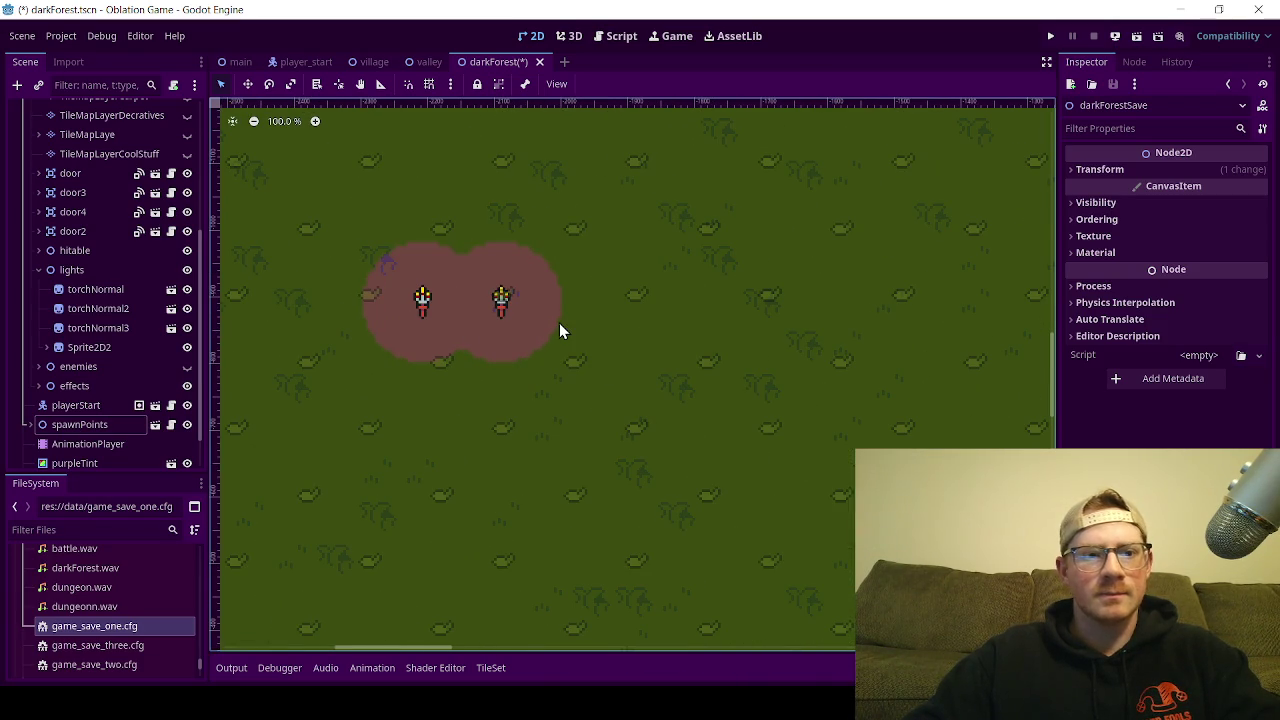
{"action": "scroll", "coordinate": [559, 324], "scroll_direction": "down", "scroll_amount": 1}
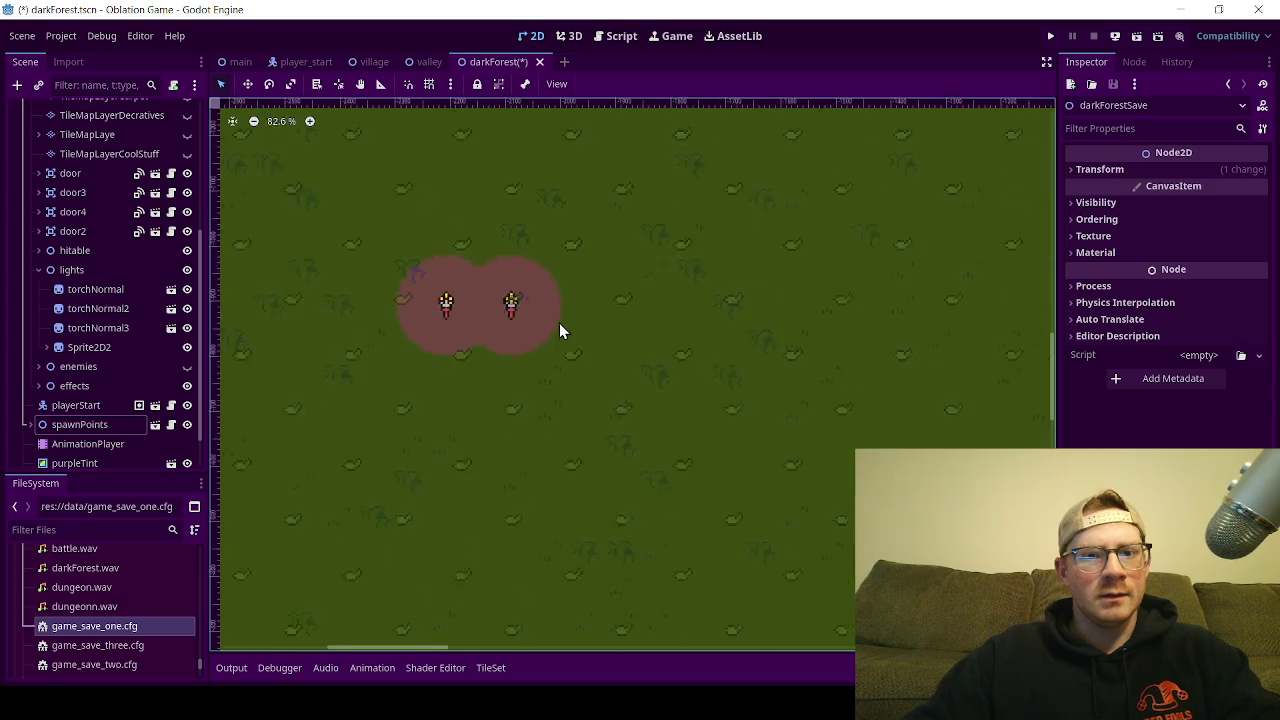
{"action": "scroll", "coordinate": [561, 324], "scroll_direction": "down", "scroll_amount": 5}
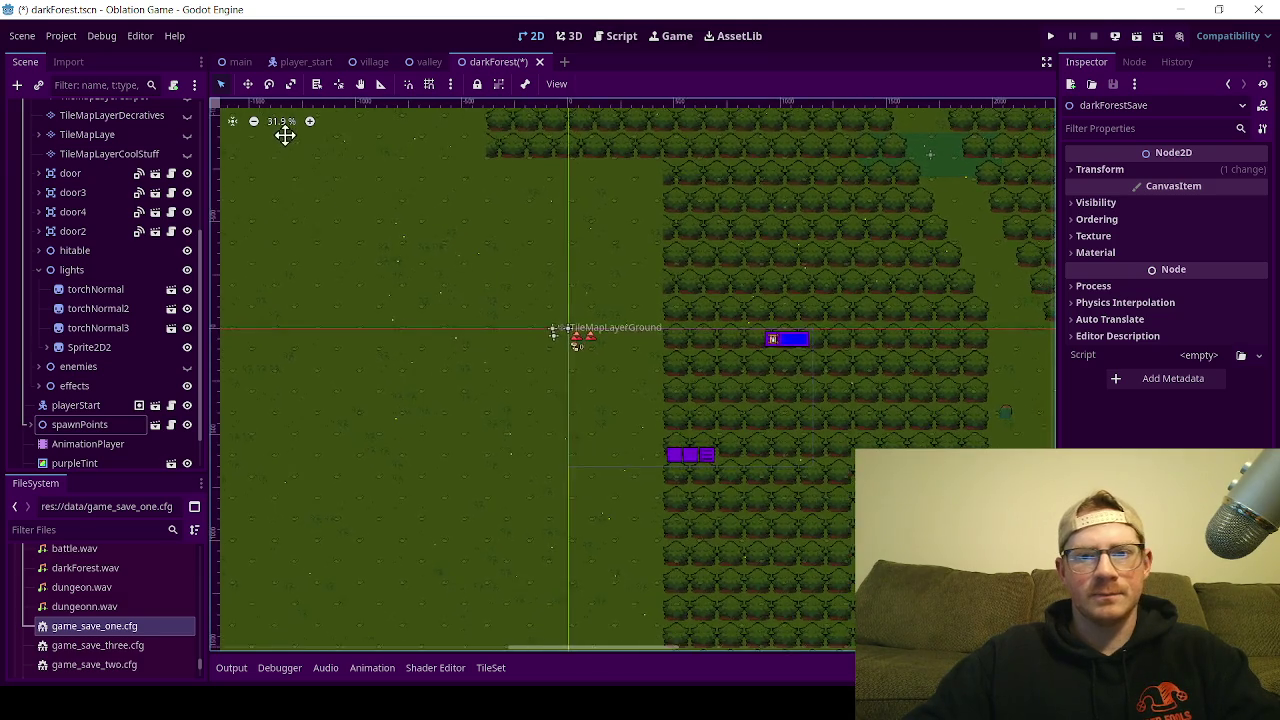
{"action": "mouse_move", "coordinate": [285, 135]}
{"action": "left_mouse_down"}
{"action": "mouse_move", "coordinate": [209, 411]}
{"action": "mouse_move", "coordinate": [1051, 431]}
{"action": "left_mouse_up"}
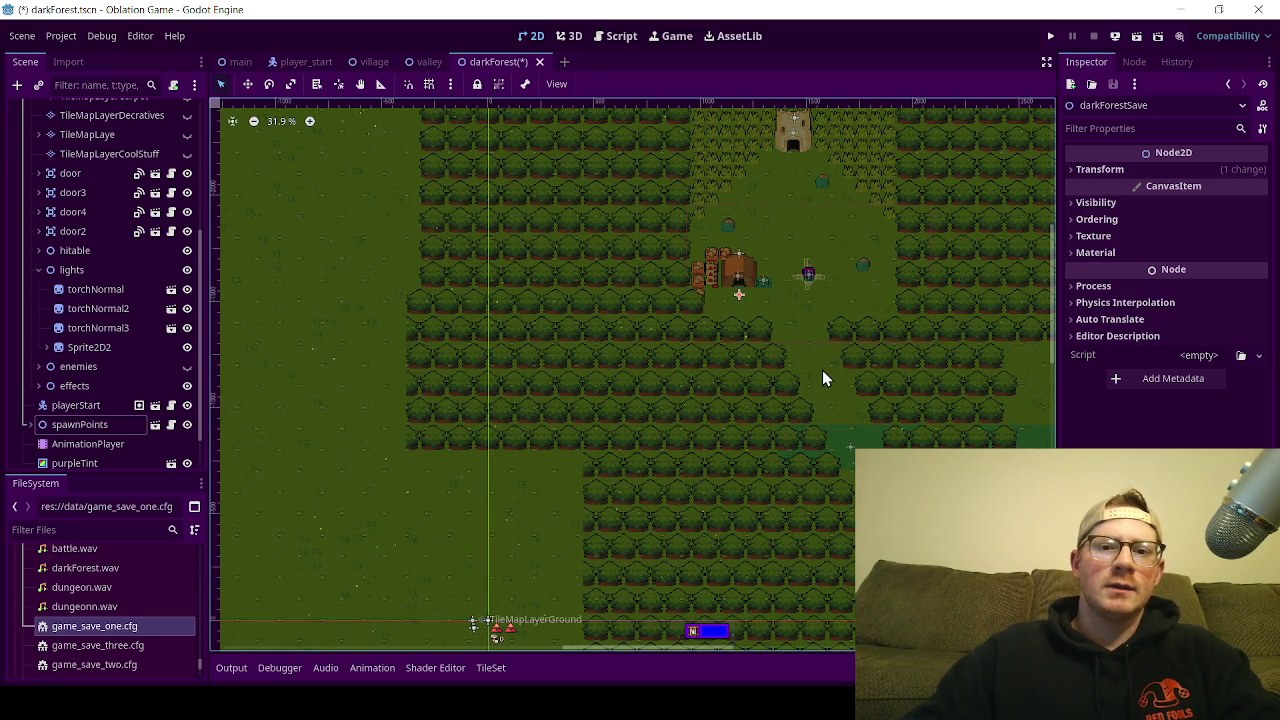
{"action": "scroll", "coordinate": [520, 349], "scroll_direction": "up", "scroll_amount": 5}
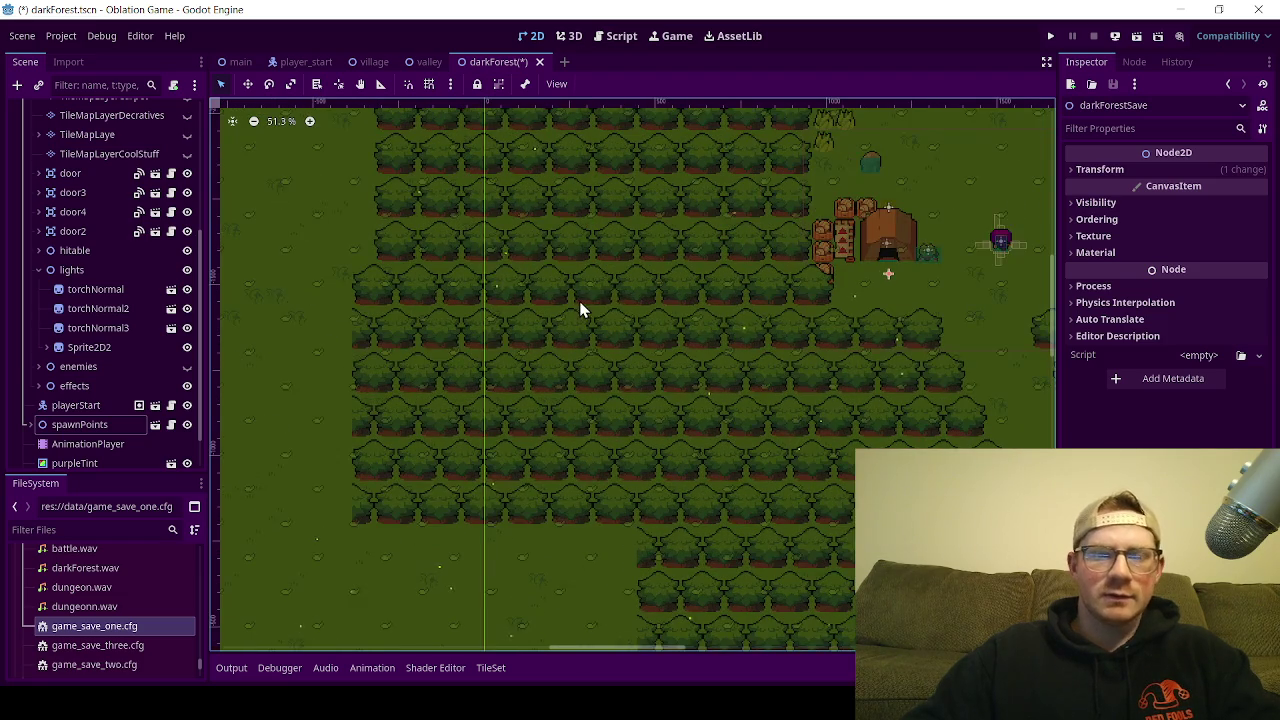
{"action": "scroll", "coordinate": [466, 414], "scroll_direction": "down", "scroll_amount": 4}
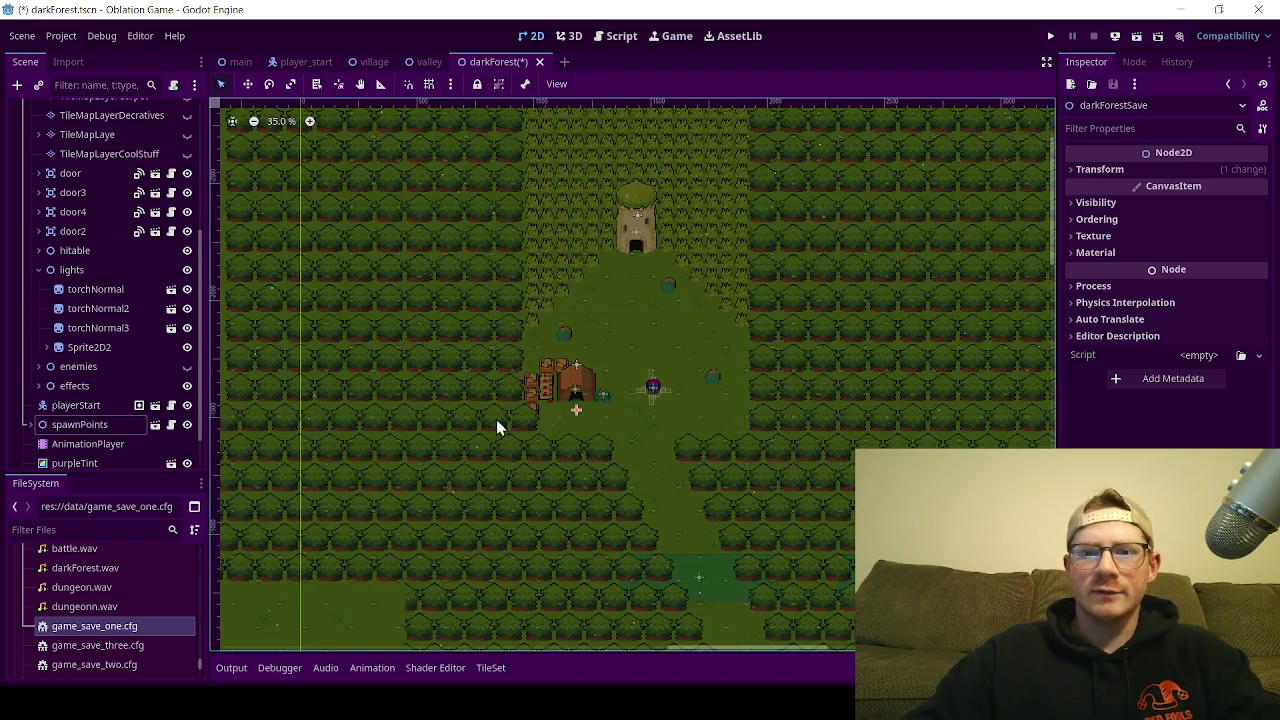
{"action": "mouse_move", "coordinate": [497, 427]}
{"action": "left_mouse_down"}
{"action": "mouse_move", "coordinate": [480, 591]}
{"action": "mouse_move", "coordinate": [454, 586]}
{"action": "mouse_move", "coordinate": [491, 513]}
{"action": "mouse_move", "coordinate": [499, 136]}
{"action": "left_mouse_up"}
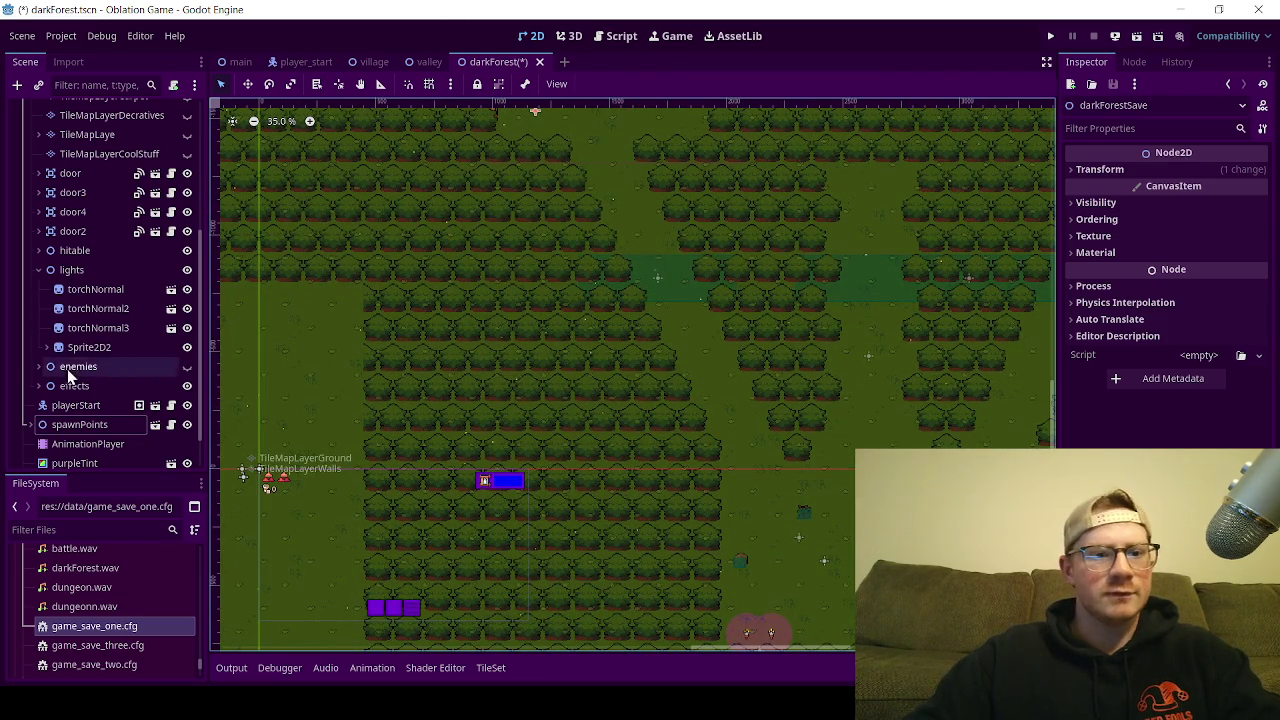
{"action": "left_click", "coordinate": [187, 270]}
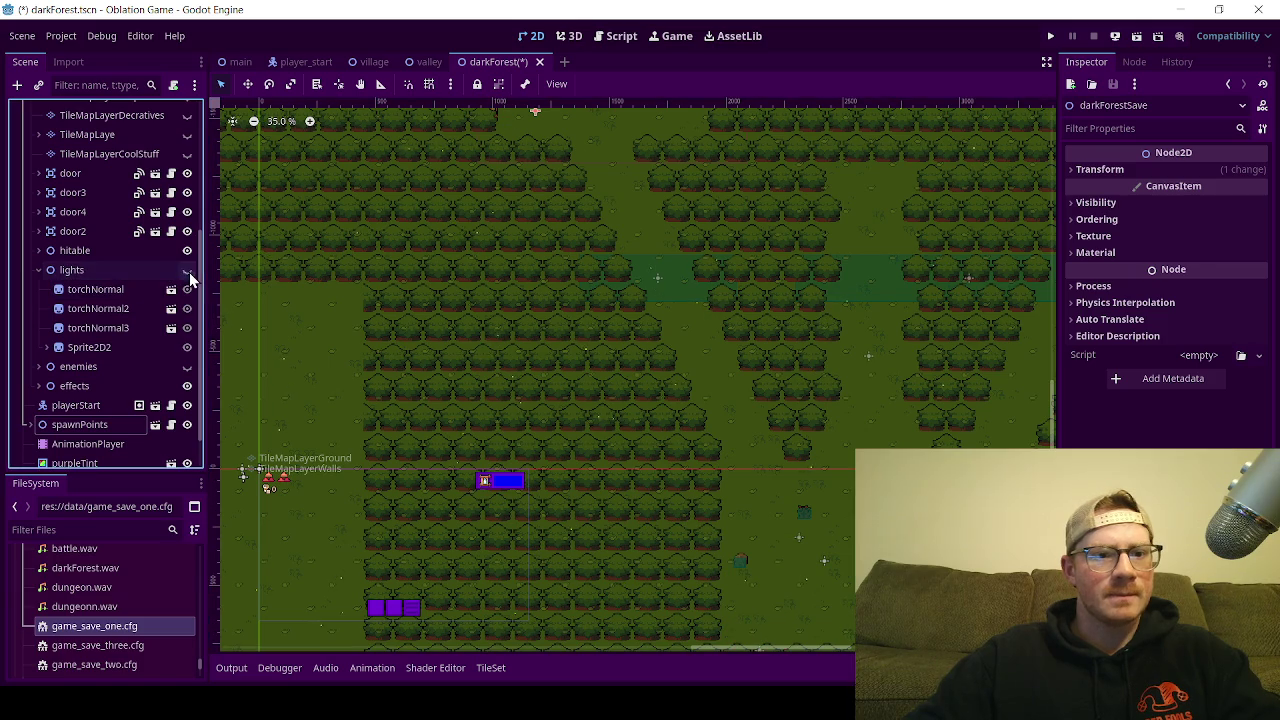
{"action": "left_click", "coordinate": [38, 270]}
{"action": "scroll", "coordinate": [410, 307], "scroll_direction": "down", "scroll_amount": 3}
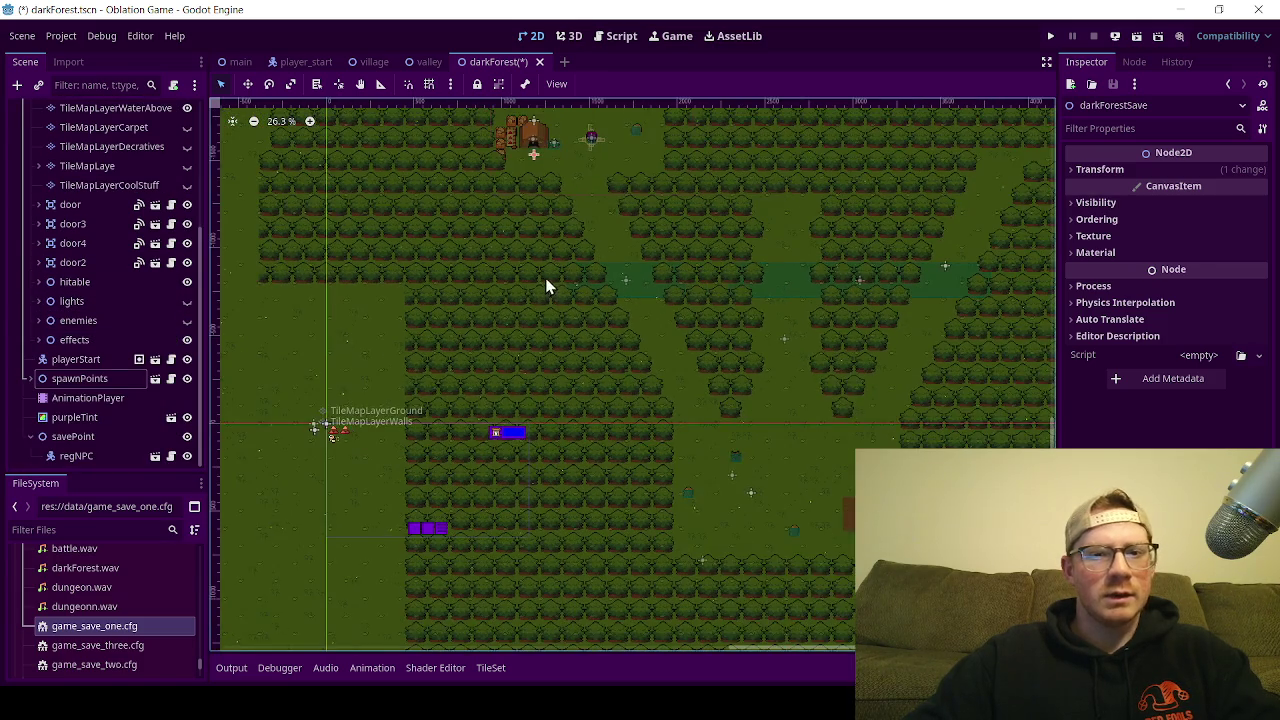
Step: Run the darkForest scene, see the player spawn beside the hut, then close the game window
{"action": "left_click", "coordinate": [1140, 38]}
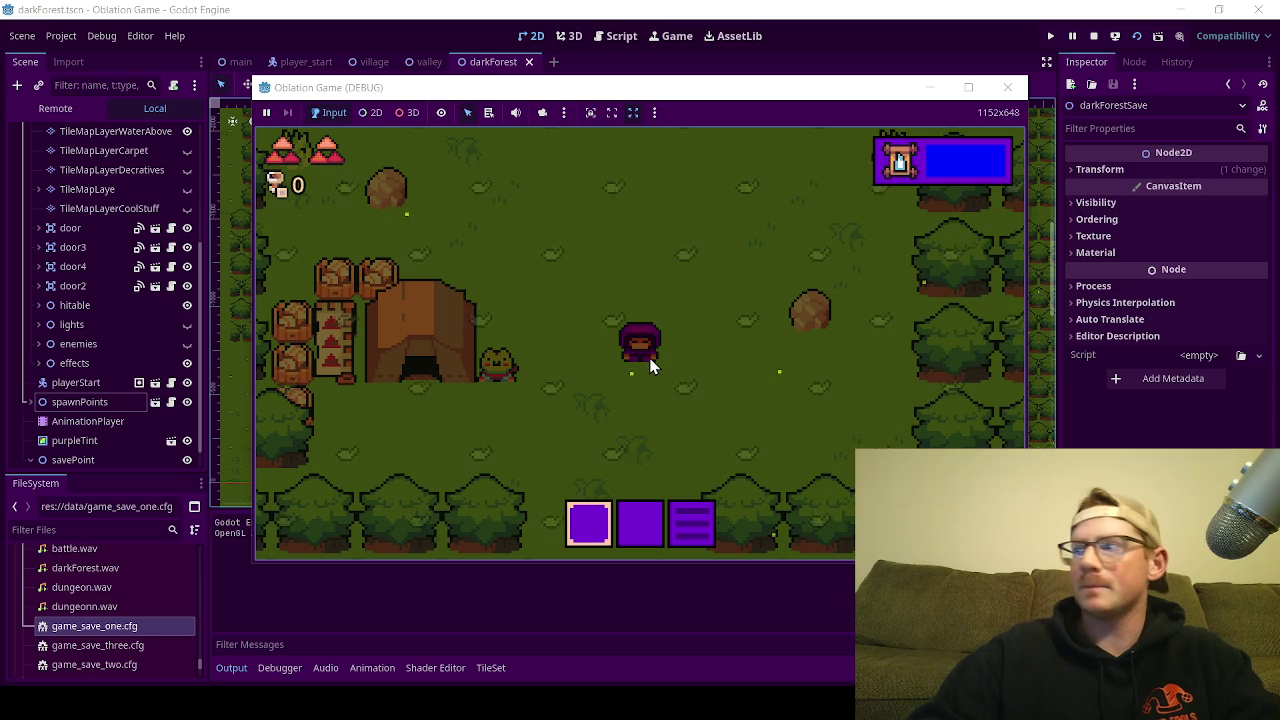
{"action": "left_click", "coordinate": [1018, 95]}
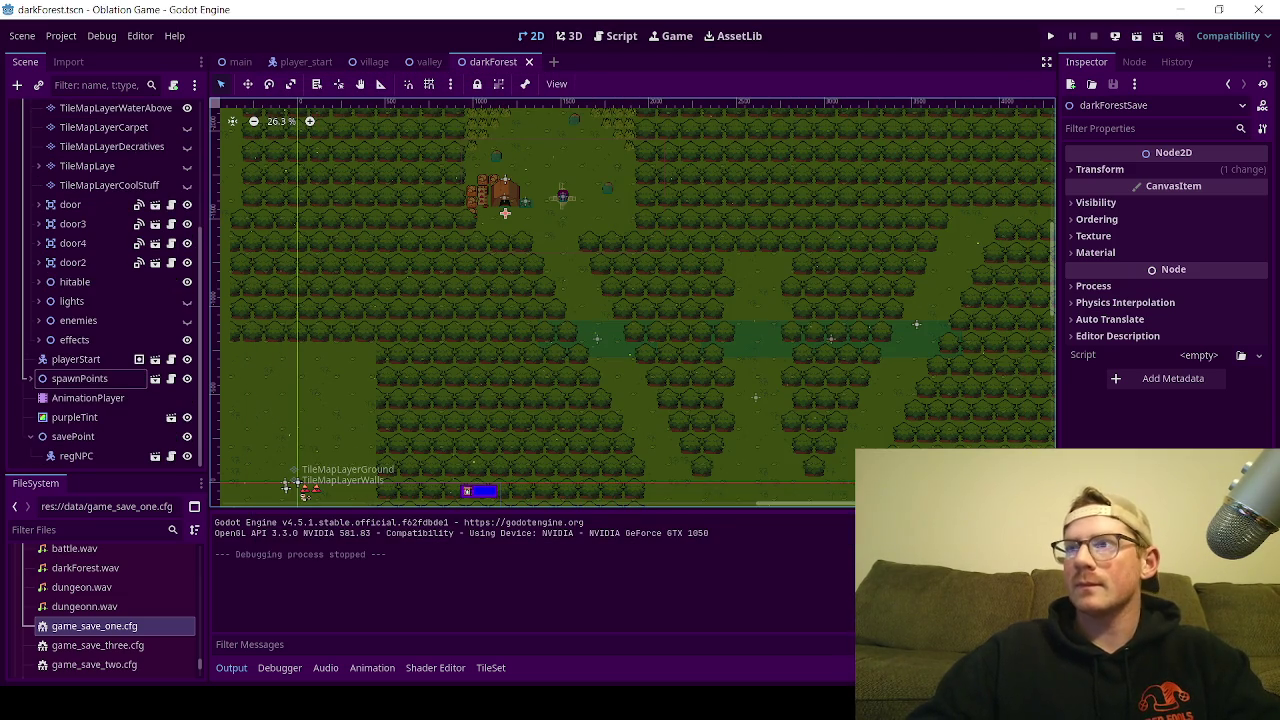